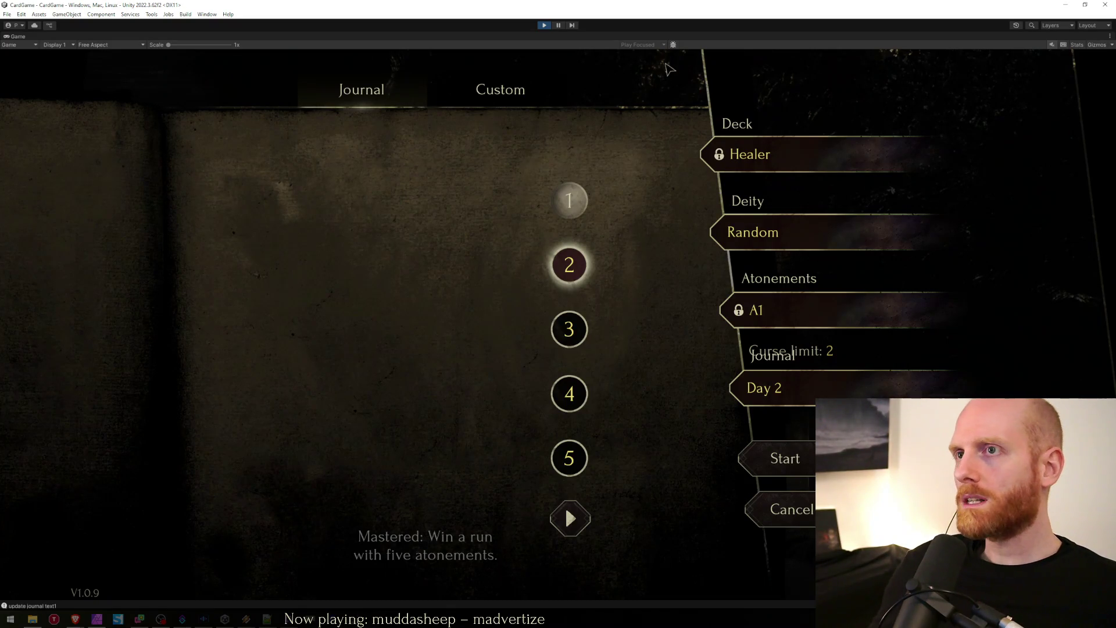
Step: Restore Unity's full editor layout, then select the Done button's Ellipse layer in Affinity Photo
key(shift+space)
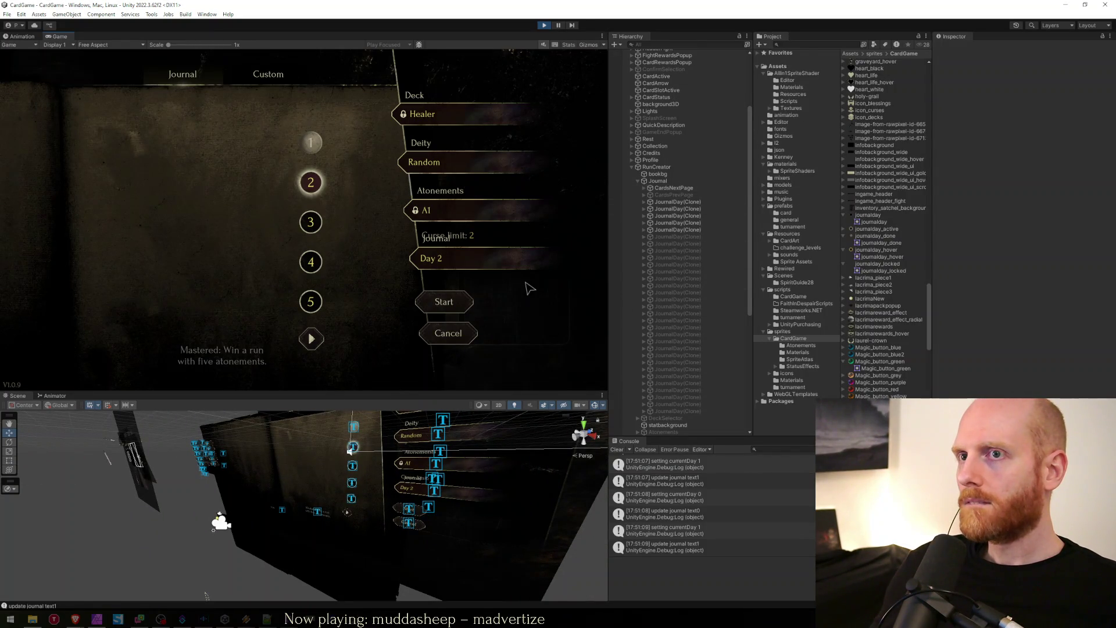
key(alt+Tab)
click(961, 249)
click(1068, 245)
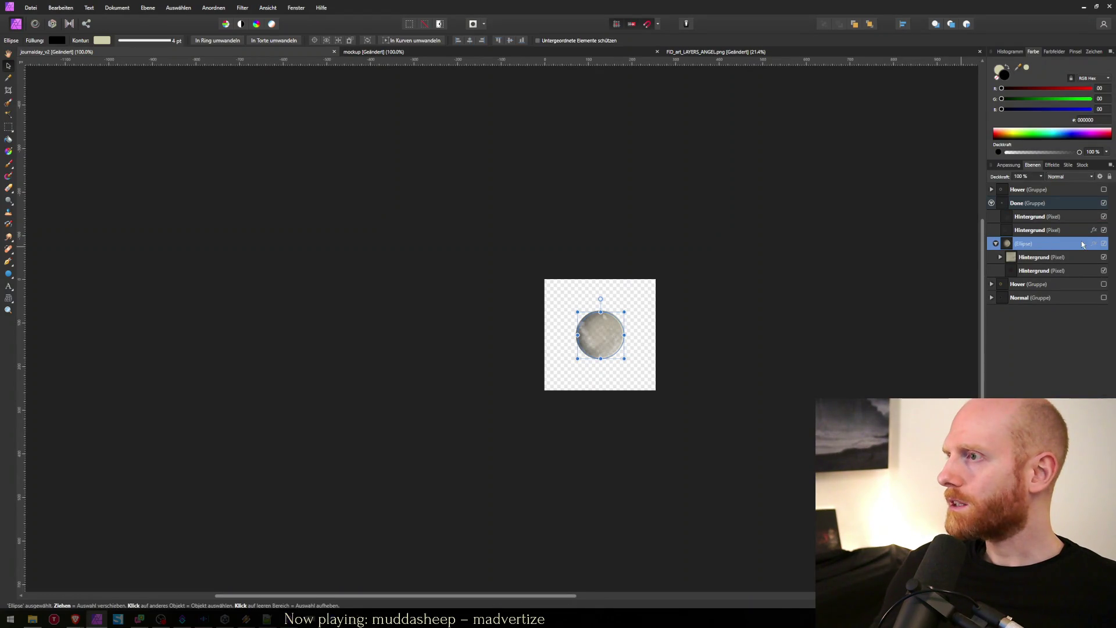
Step: Give the Done ellipse a soft outer shadow at 270°, with more offset, intensity and radius
click(1094, 246)
click(707, 248)
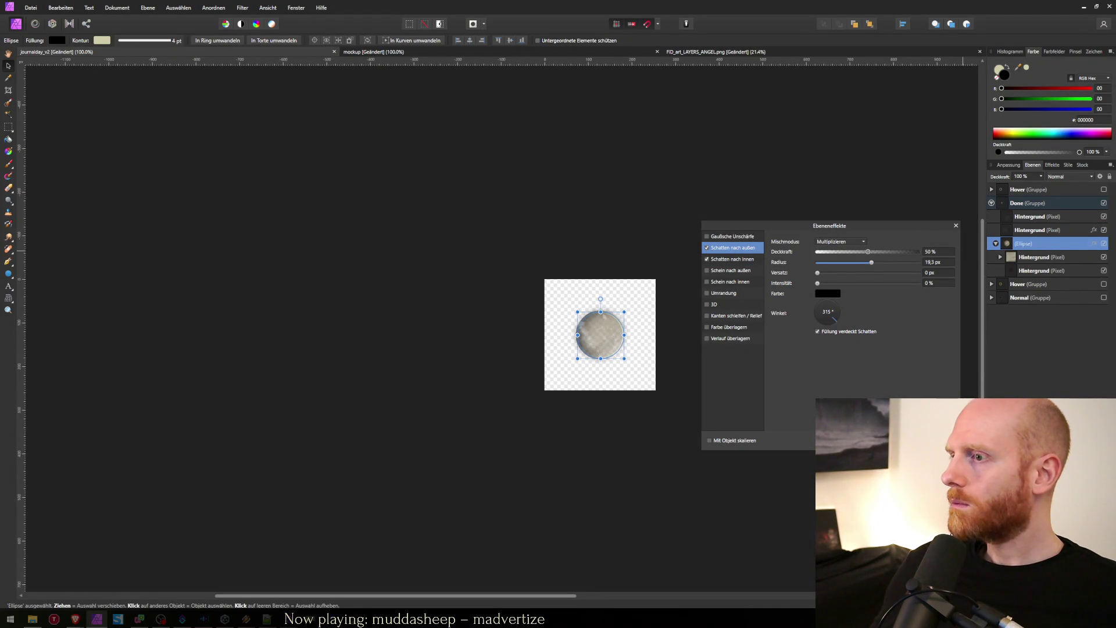
drag(819, 275, 874, 280)
mouse_move(835, 319)
mouse_down()
mouse_move(840, 328)
mouse_move(828, 330)
mouse_up()
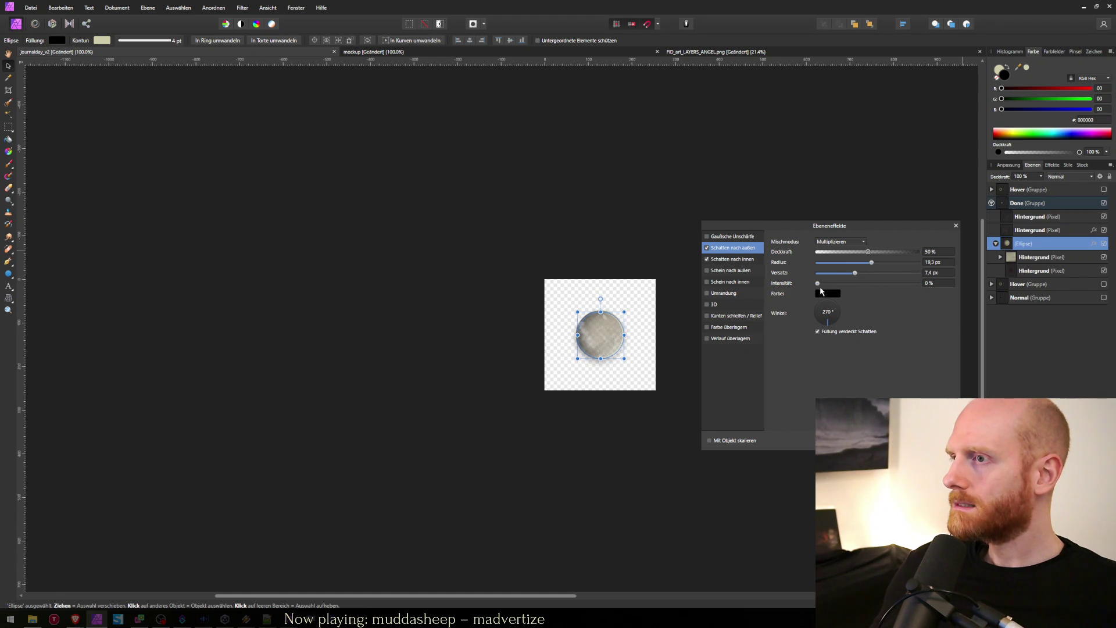
click(836, 284)
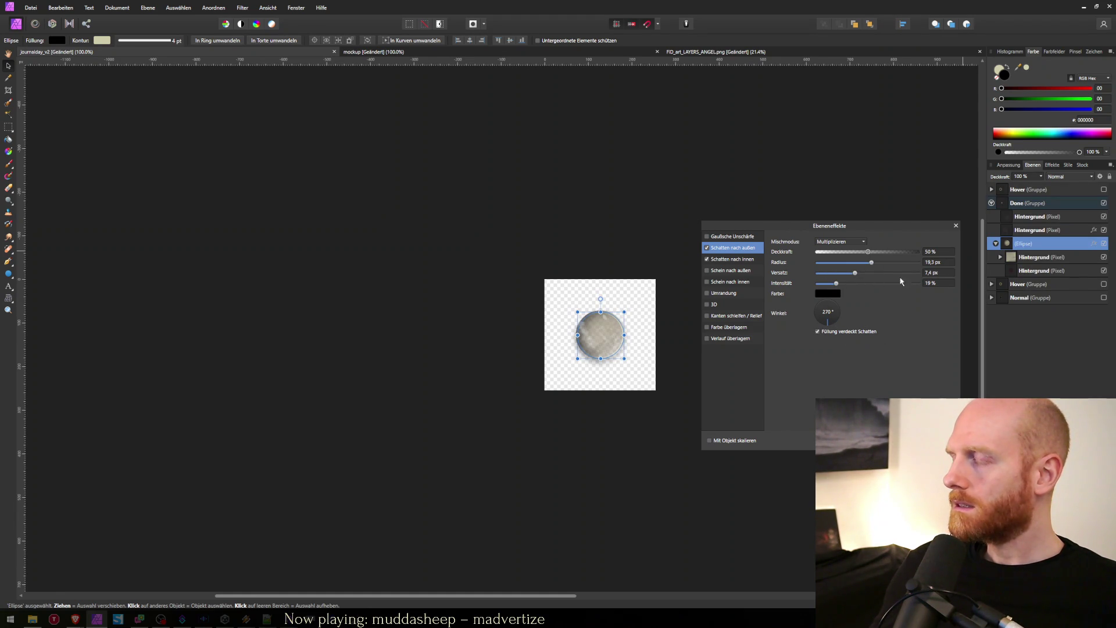
mouse_move(871, 263)
mouse_down()
mouse_move(895, 264)
mouse_move(884, 265)
mouse_up()
click(956, 226)
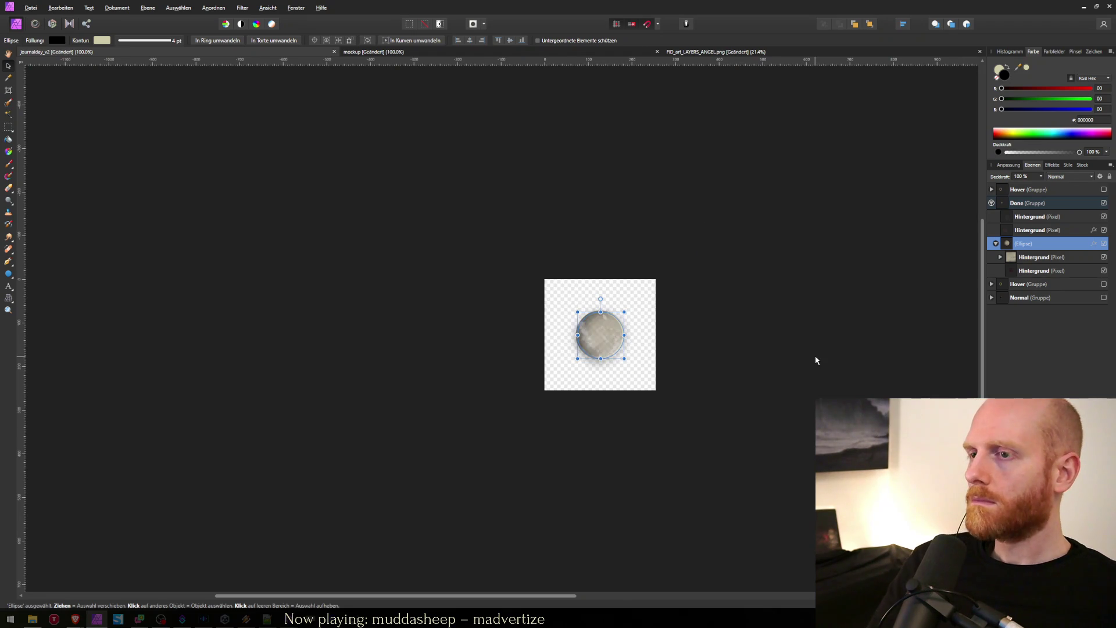
Step: Export the Done button as journalday_done.png, replacing the existing sprite
key(ctrl+alt+shift+w)
key(Return)
text(journal_d)
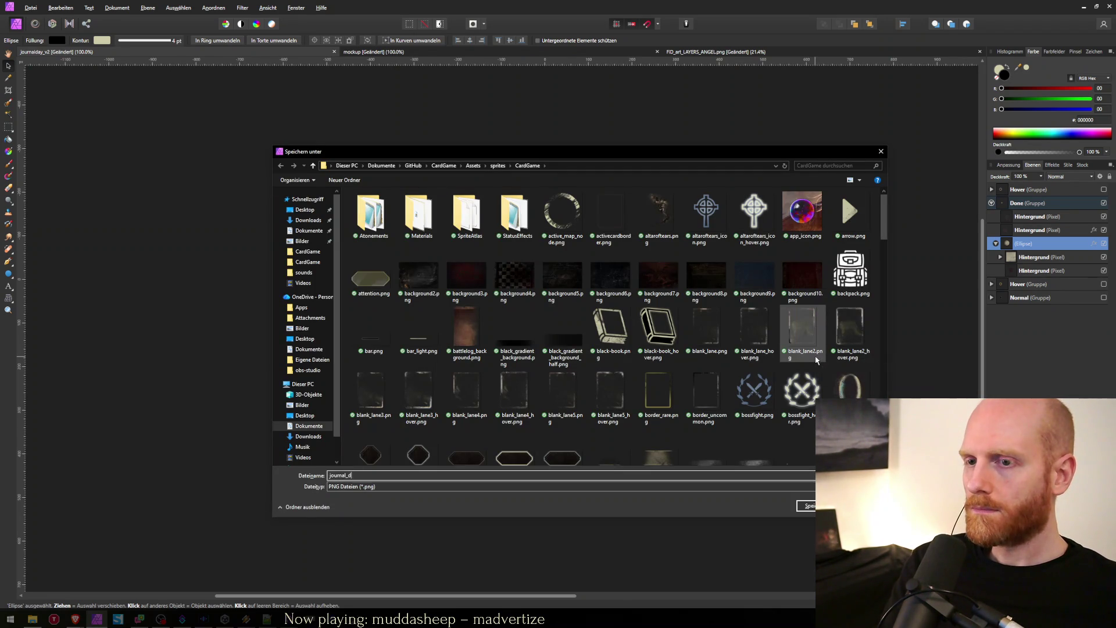
key(BackSpace)
key(BackSpace)
text(day)
key(Down)
key(Down)
key(Down)
key(Return)
key(Return)
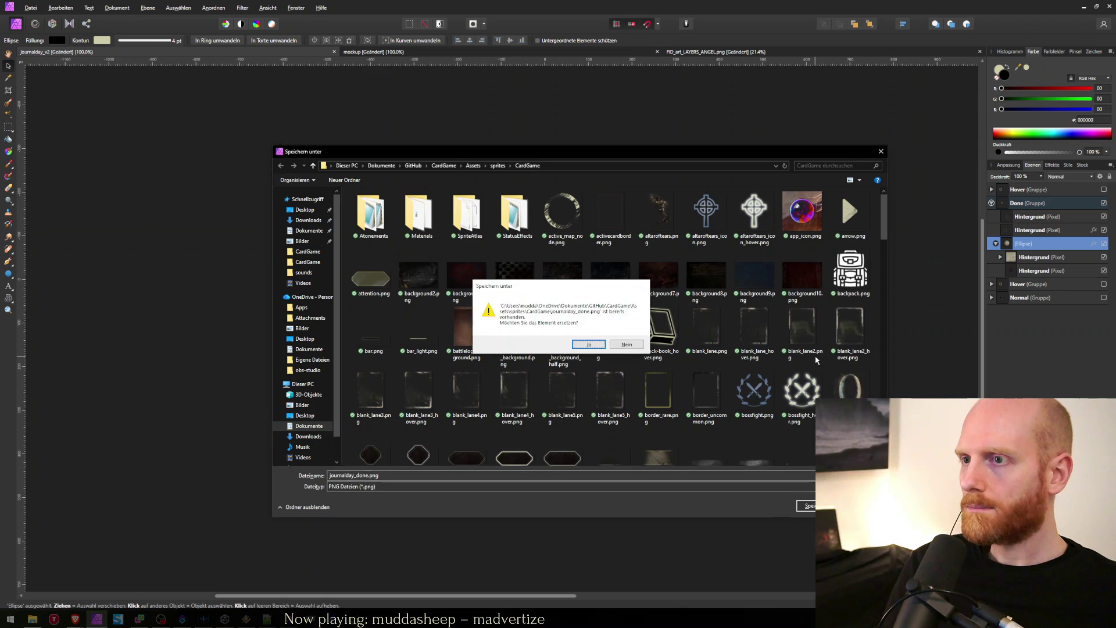
key(alt+j)
key(alt+Tab)
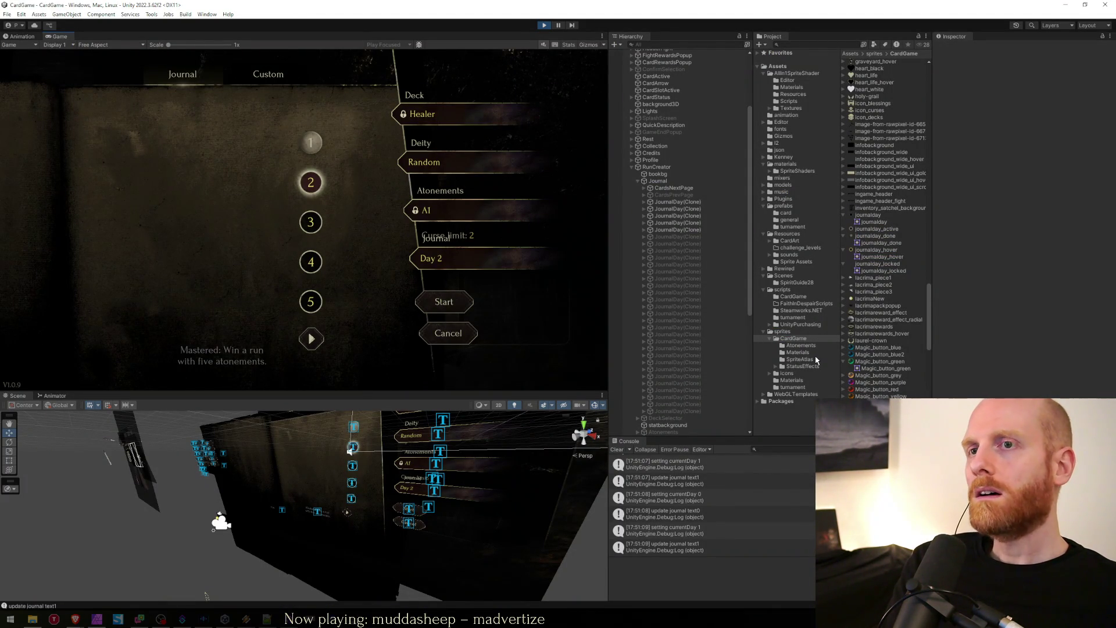
key(alt+Tab)
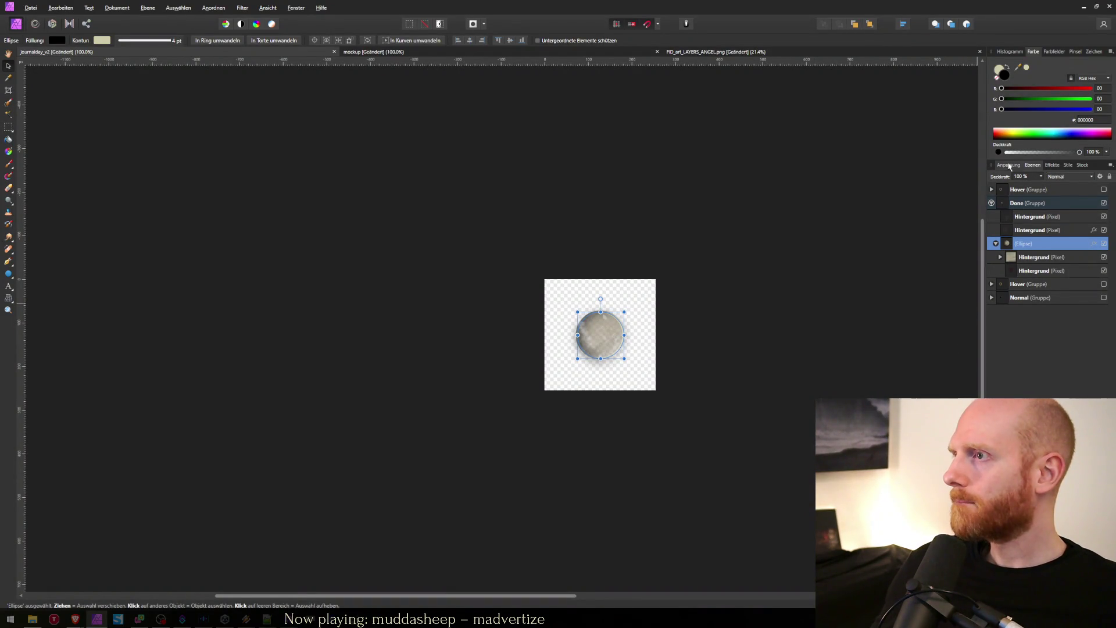
click(991, 203)
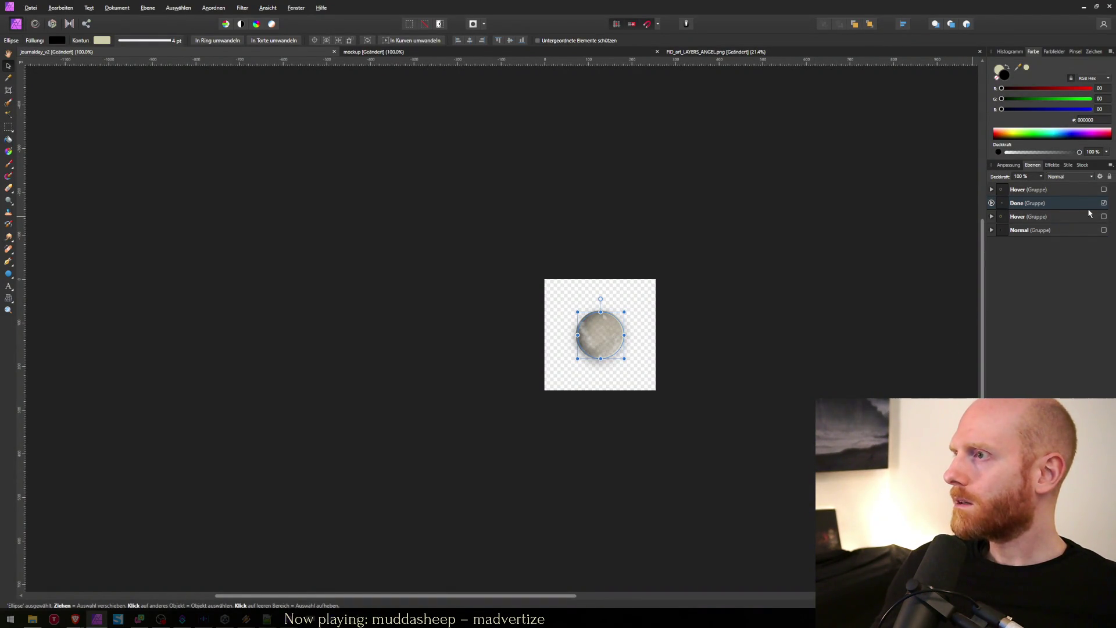
Step: Show the Normal button group, hide the Done group, and select the Normal button's Ellipse layer
click(1033, 231)
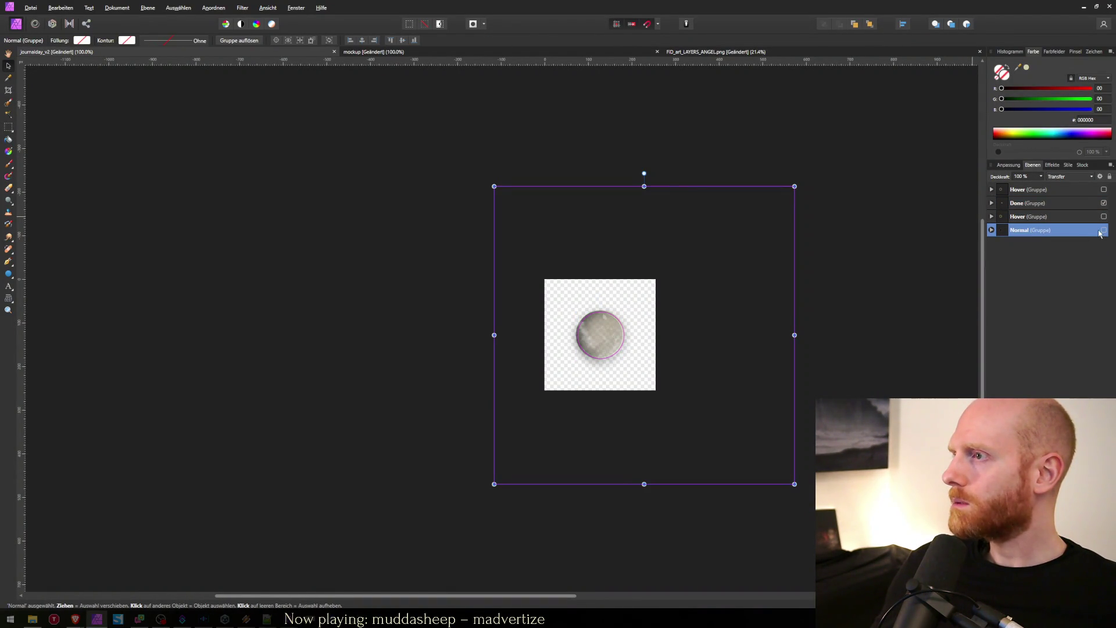
click(1104, 230)
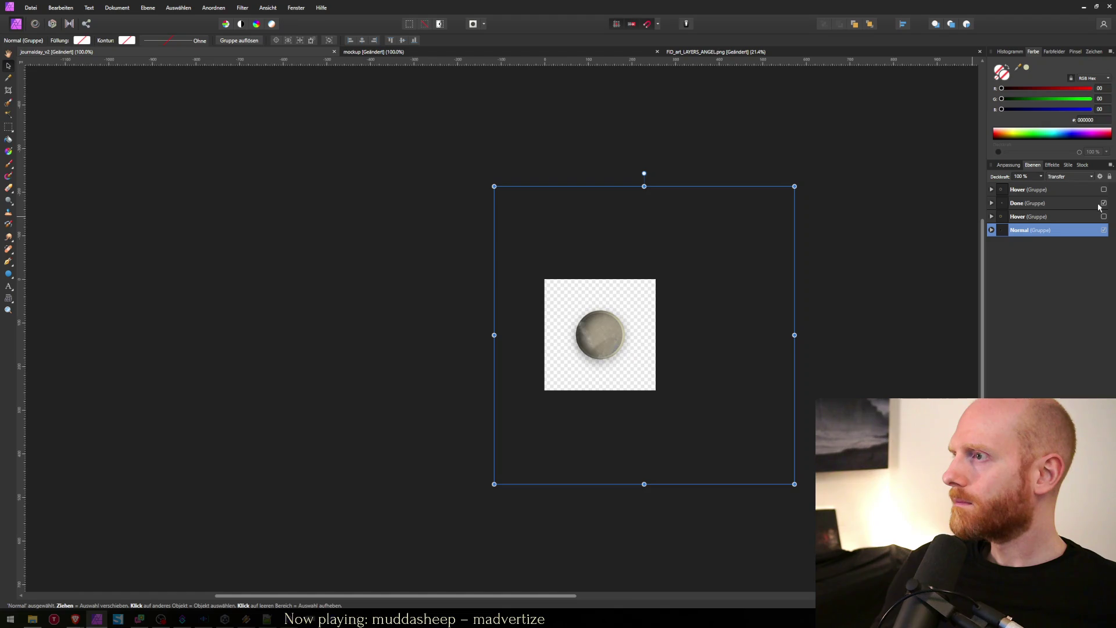
click(1103, 203)
click(991, 230)
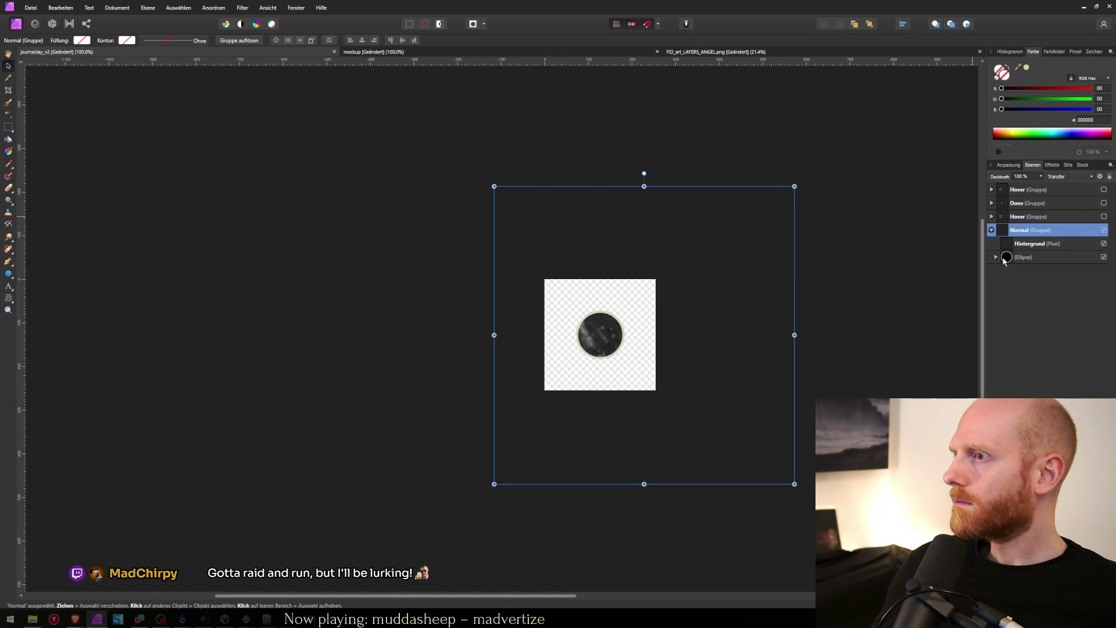
click(1024, 258)
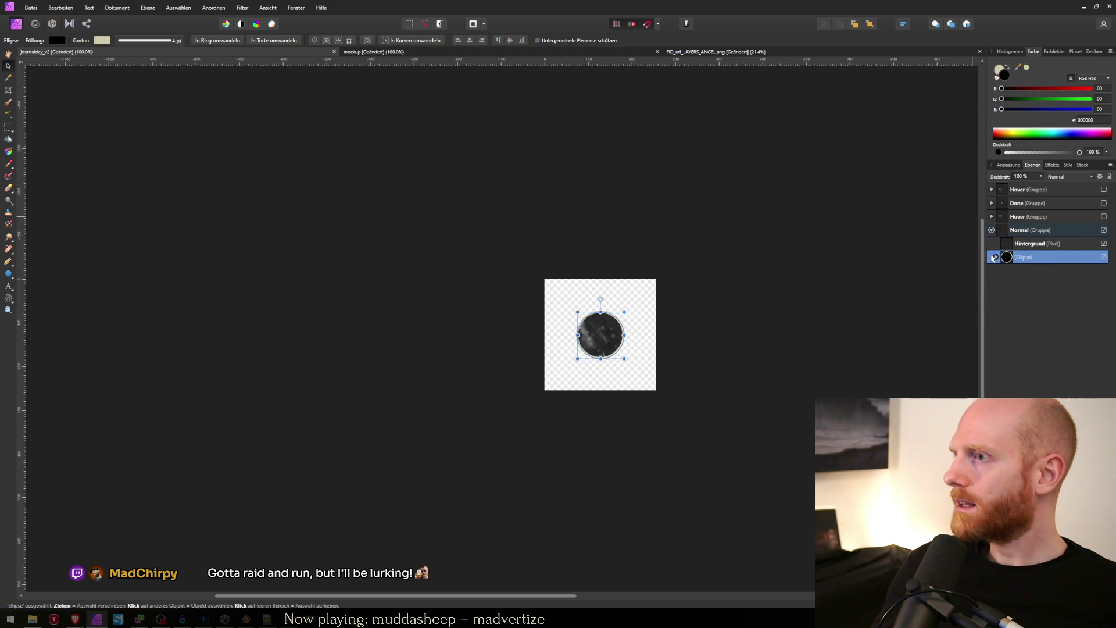
click(995, 257)
click(1021, 244)
click(1020, 259)
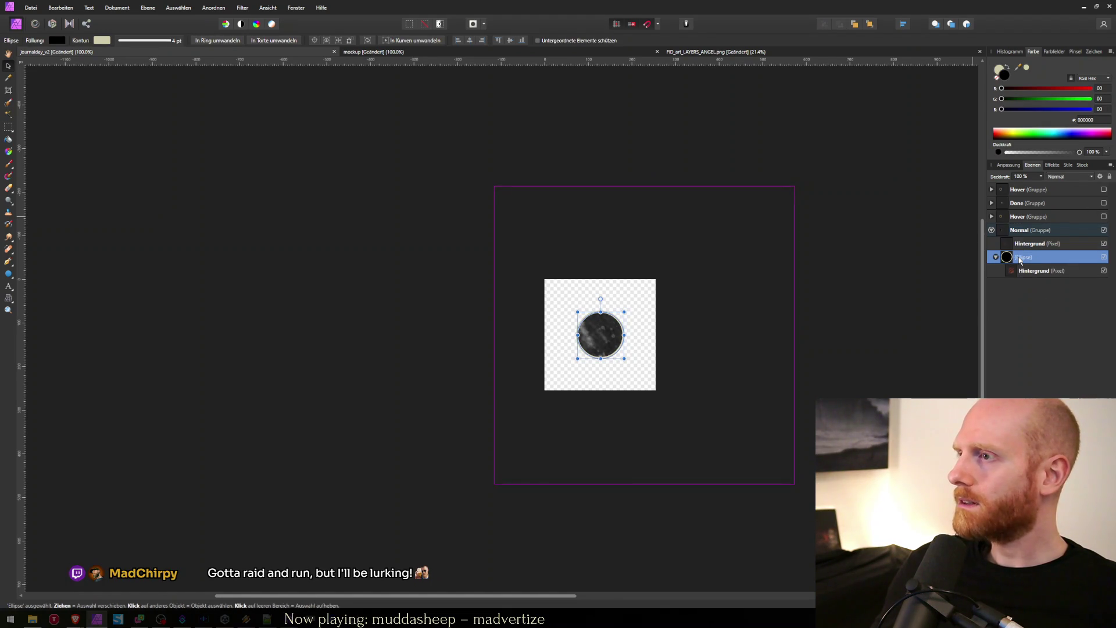
click(1025, 271)
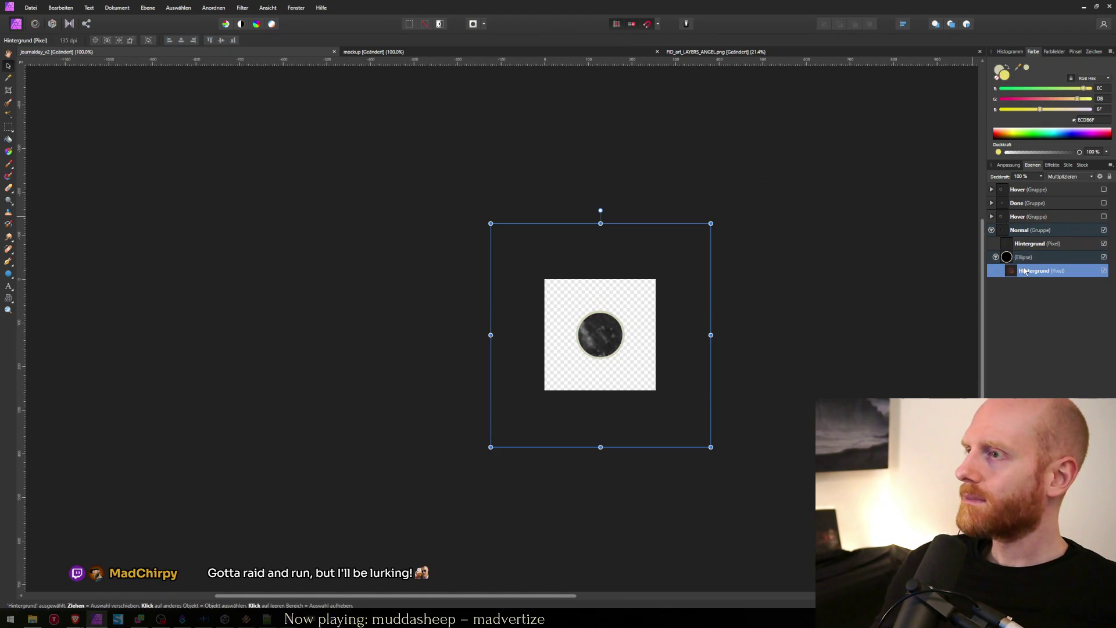
click(1037, 273)
click(1036, 272)
click(1021, 261)
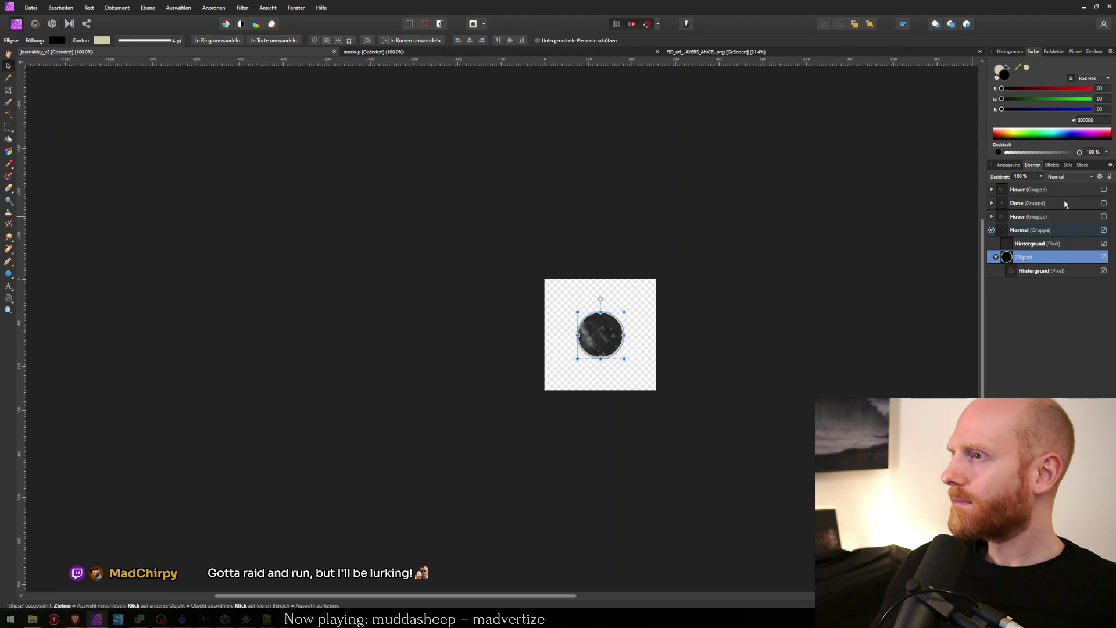
Step: Replace the Normal ellipse's inner shadow with a soft outer shadow of about 22.9 px radius
click(1052, 165)
click(1001, 223)
click(997, 208)
mouse_move(1021, 247)
mouse_down()
mouse_move(1058, 248)
mouse_move(1027, 286)
mouse_move(1021, 260)
mouse_move(1059, 239)
mouse_up()
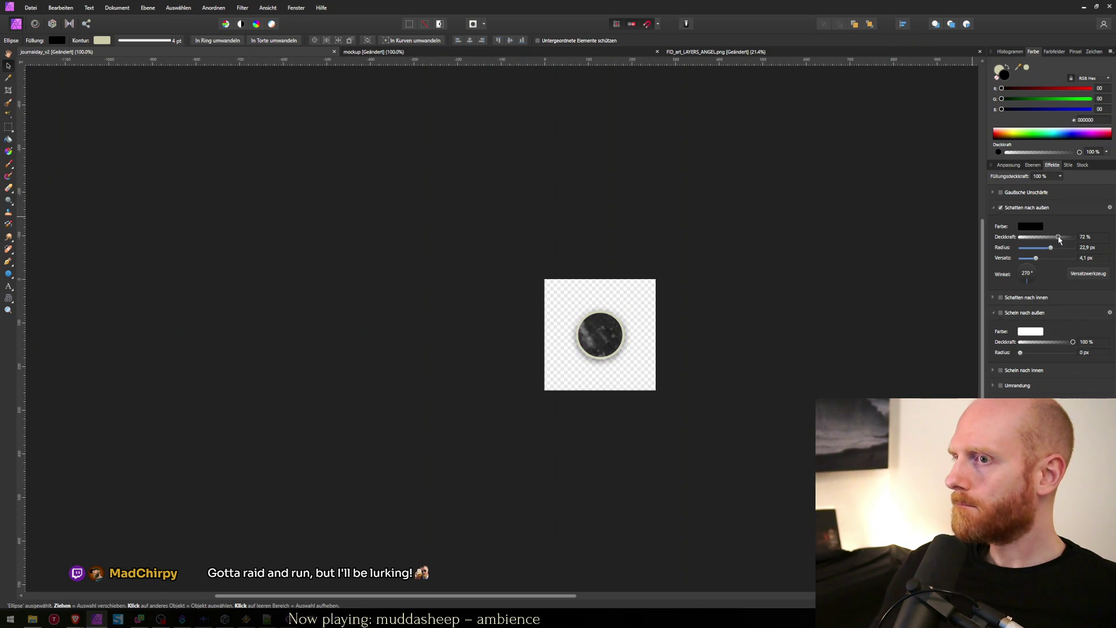
key(ctrl+shift+s)
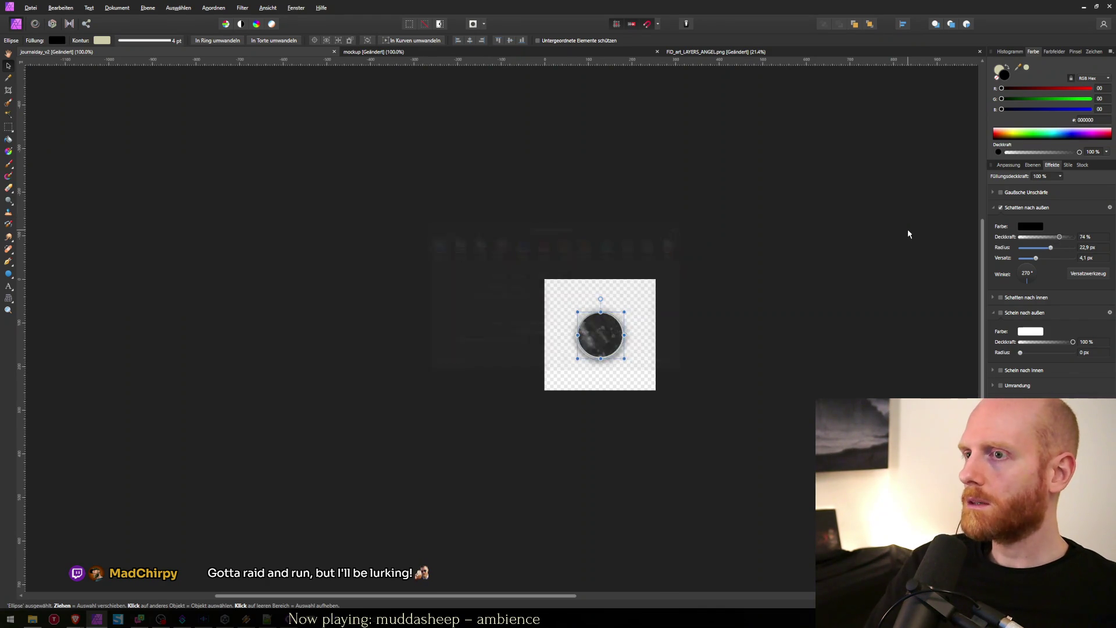
Step: Save the Normal button export over journalday.png and confirm the replacement
text(journal)
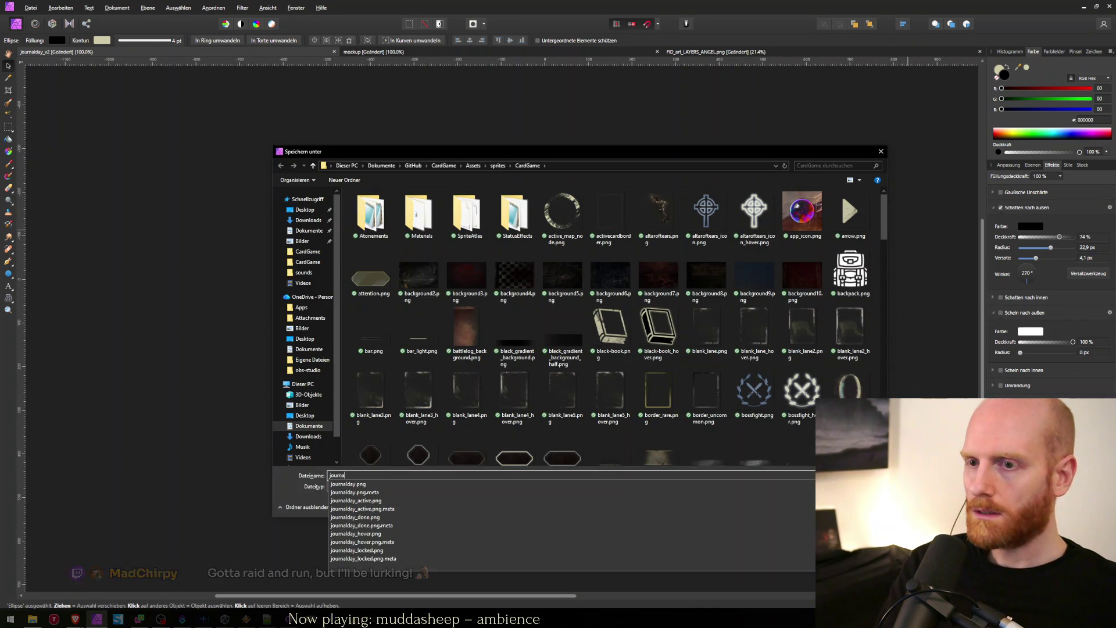
key(Down)
key(Down)
key(Down)
key(Up)
key(Up)
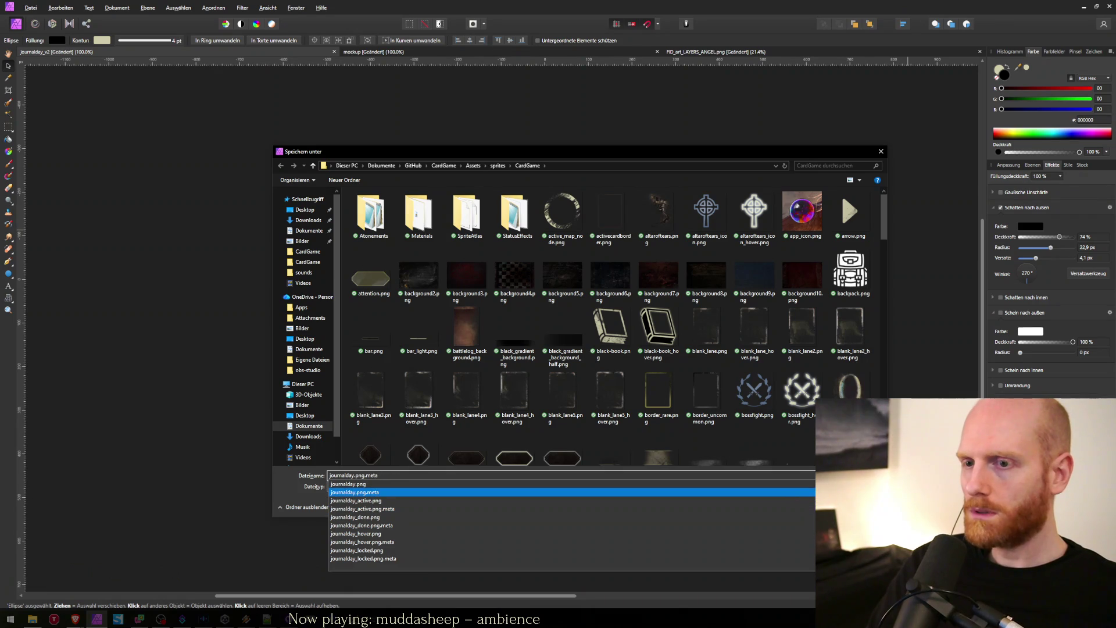
key(Down)
key(Down)
key(Down)
key(Up)
key(Up)
key(Up)
key(Up)
key(Up)
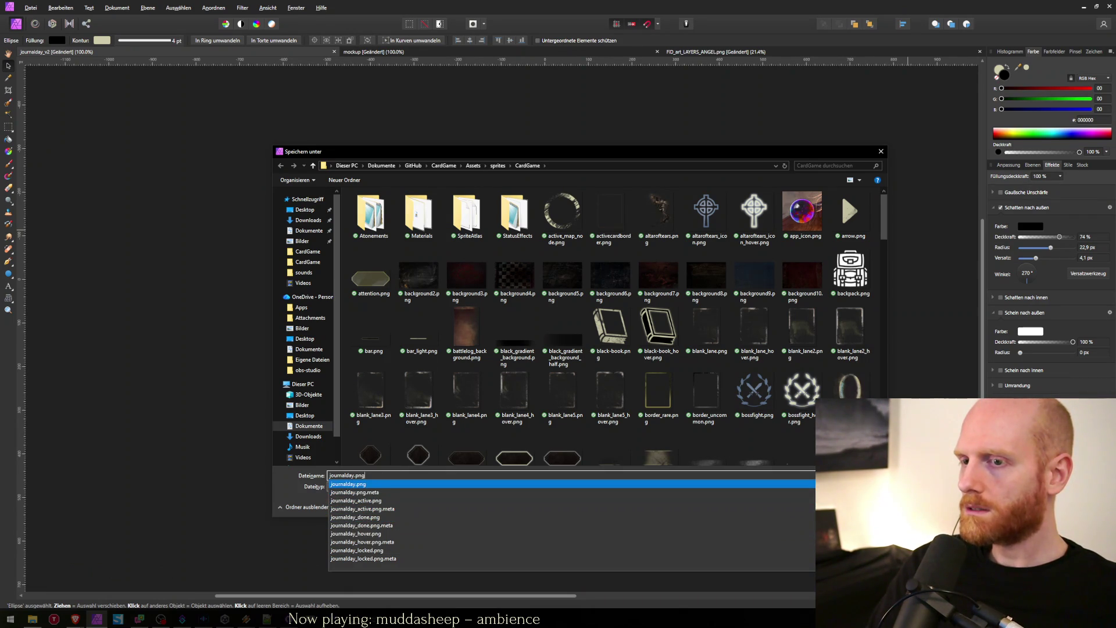
key(alt+Tab)
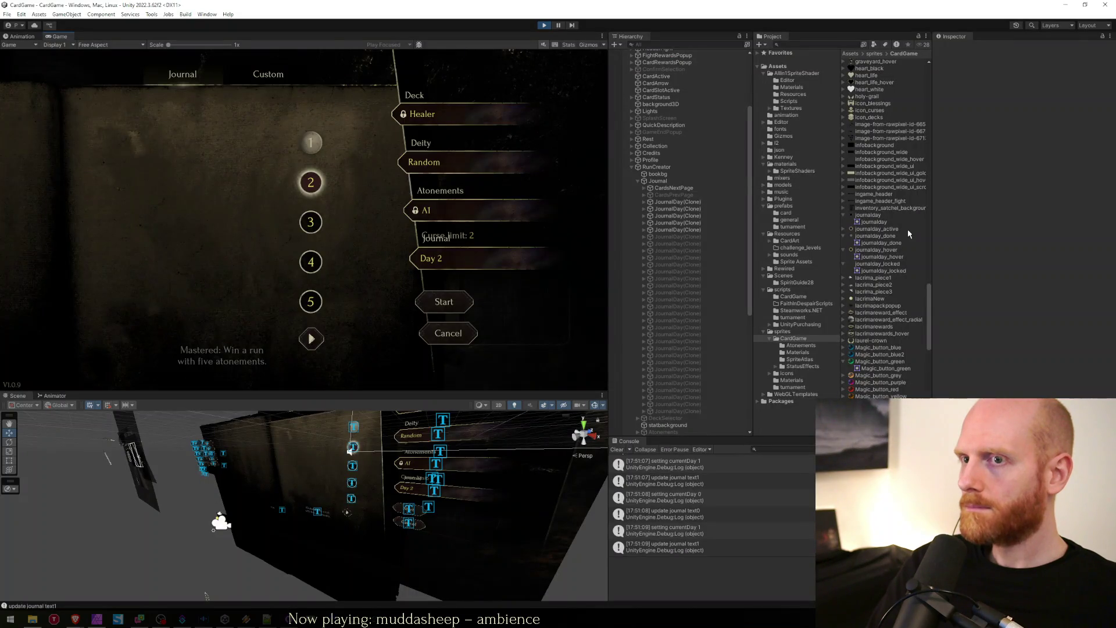
key(alt+Tab)
key(Return)
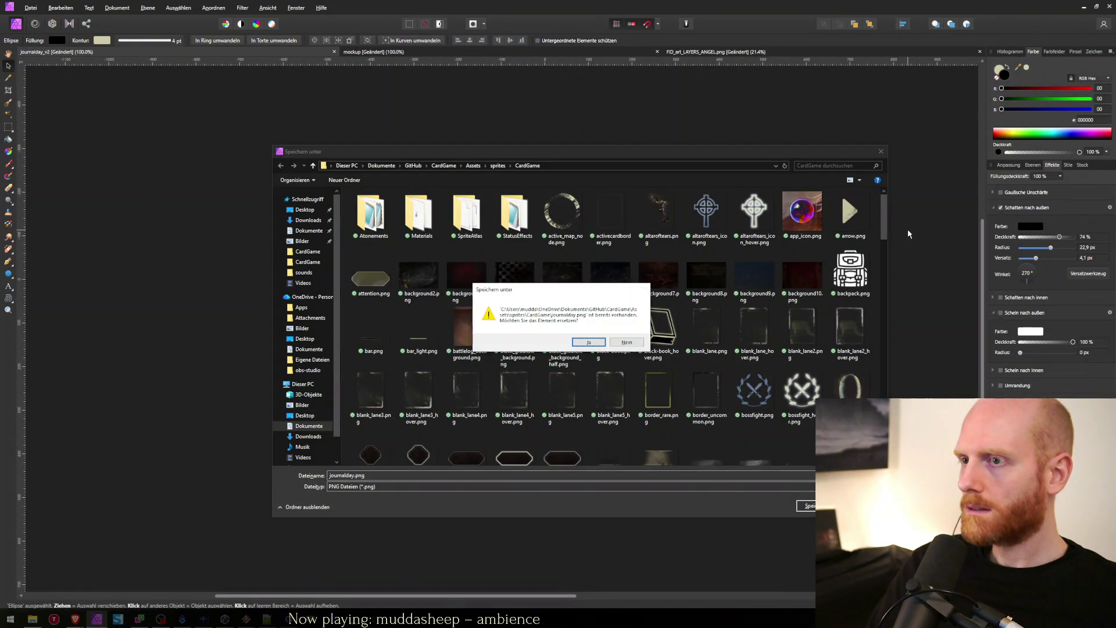
key(Return)
Step: Inspect the buttons in Unity's enlarged Game view, then return to Affinity Photo
key(alt+Tab)
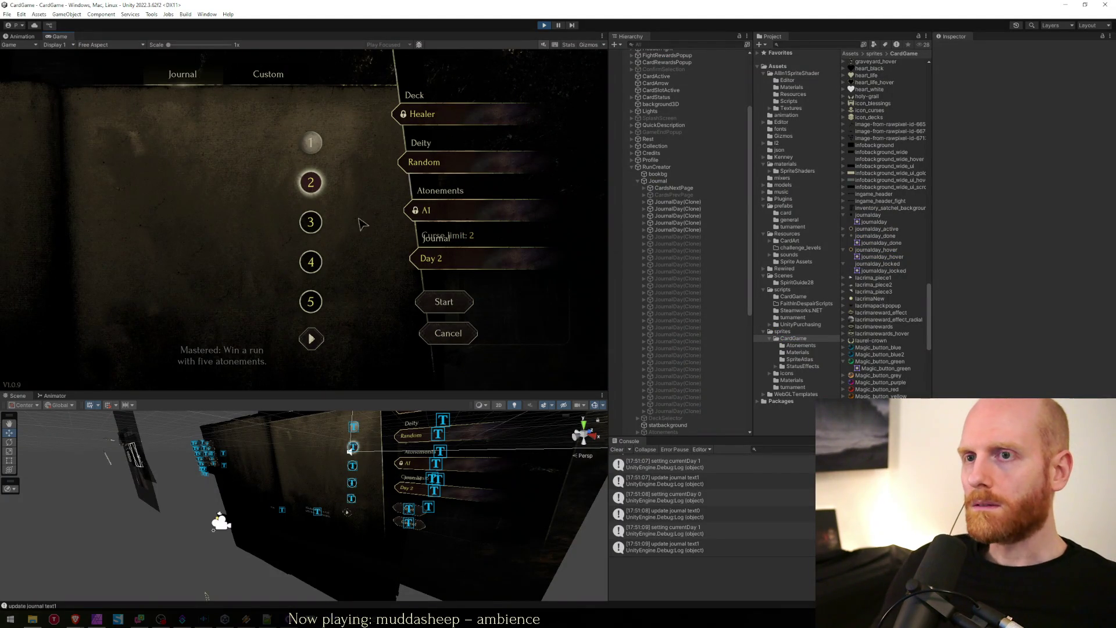
key(shift+space)
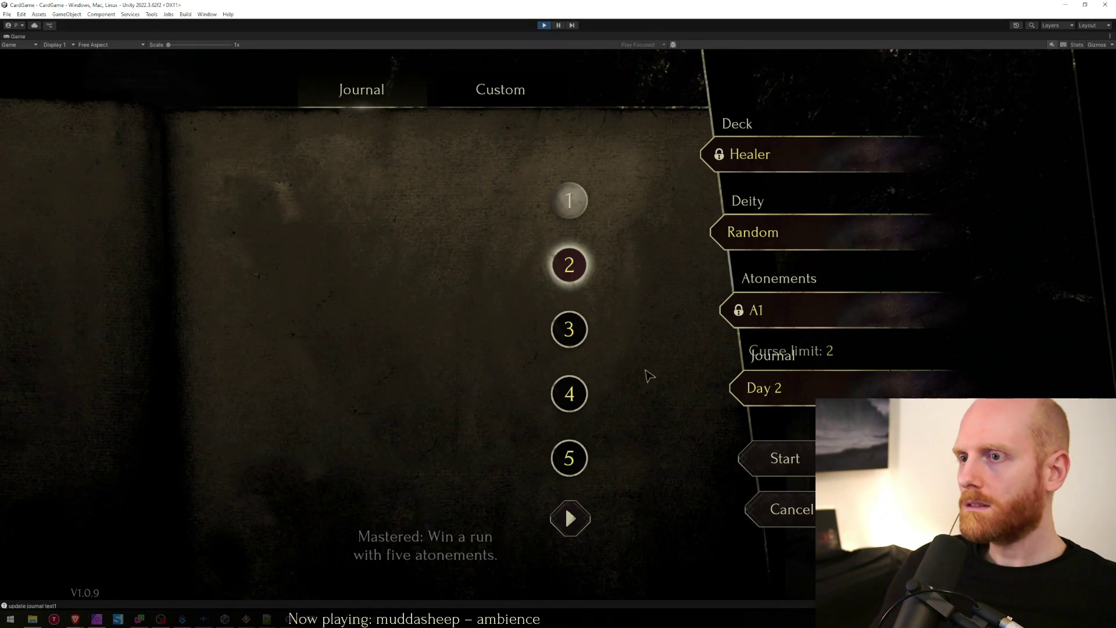
key(alt+Tab)
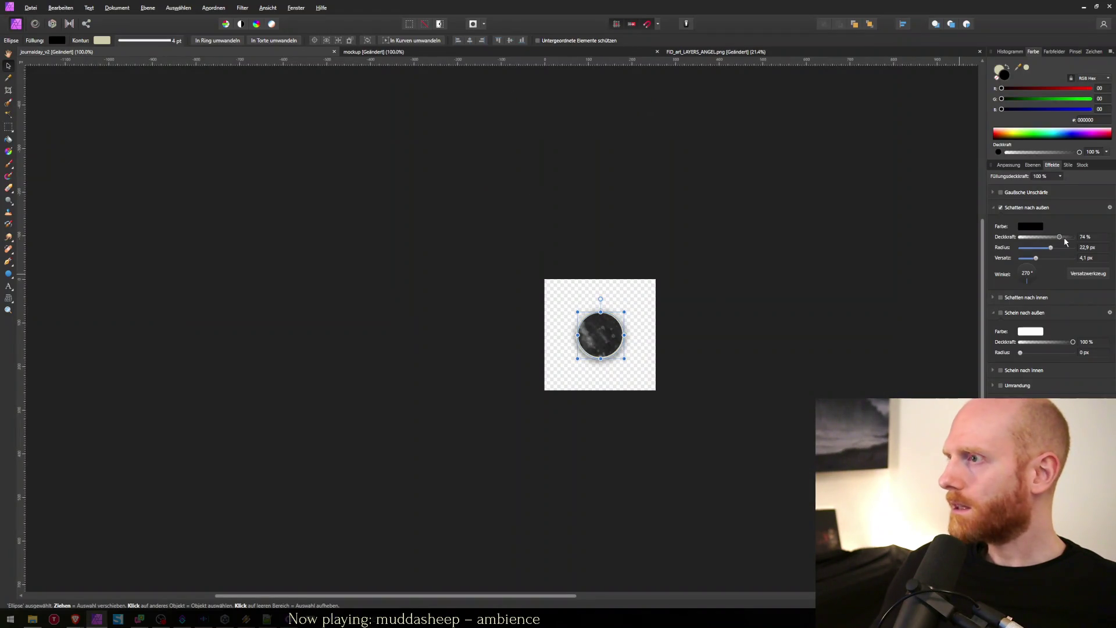
Step: Make the Normal button's outer shadow 100% opaque and re-export it over journalday.png
drag(1059, 236, 1095, 237)
key(ctrl+alt+shift+w)
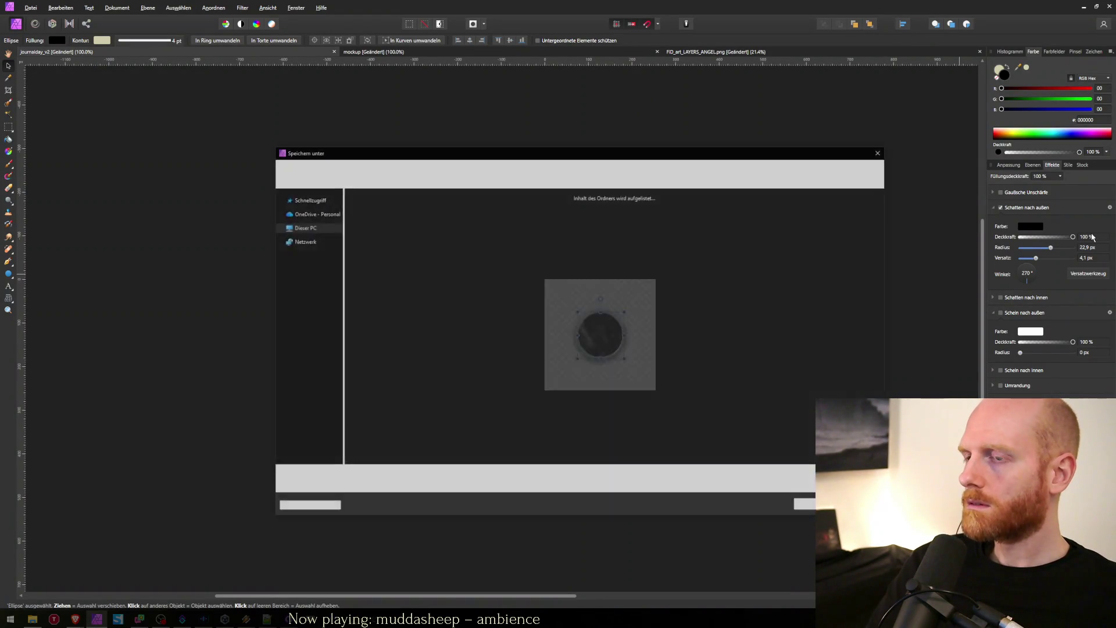
key(Return)
text(journ)
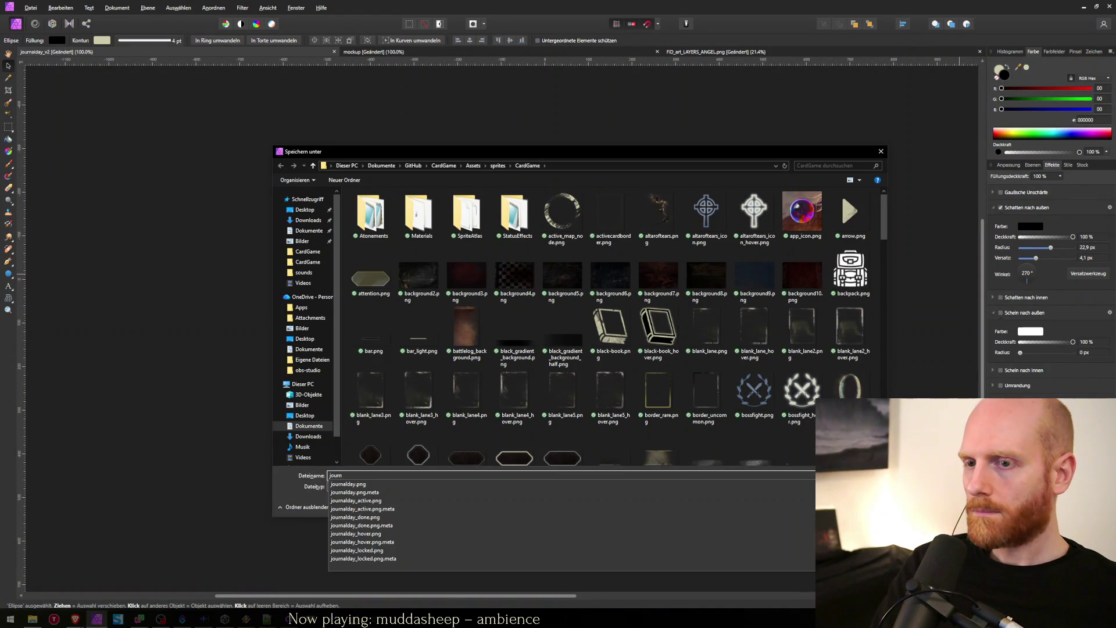
text(alday.png)
key(Return)
key(alt+j)
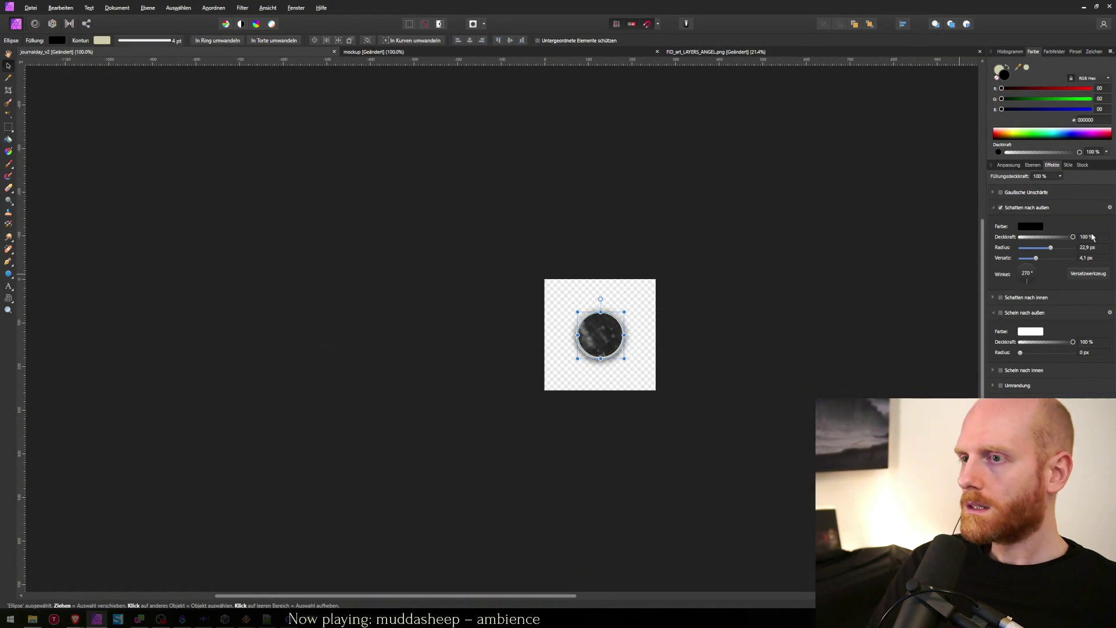
key(alt+Tab)
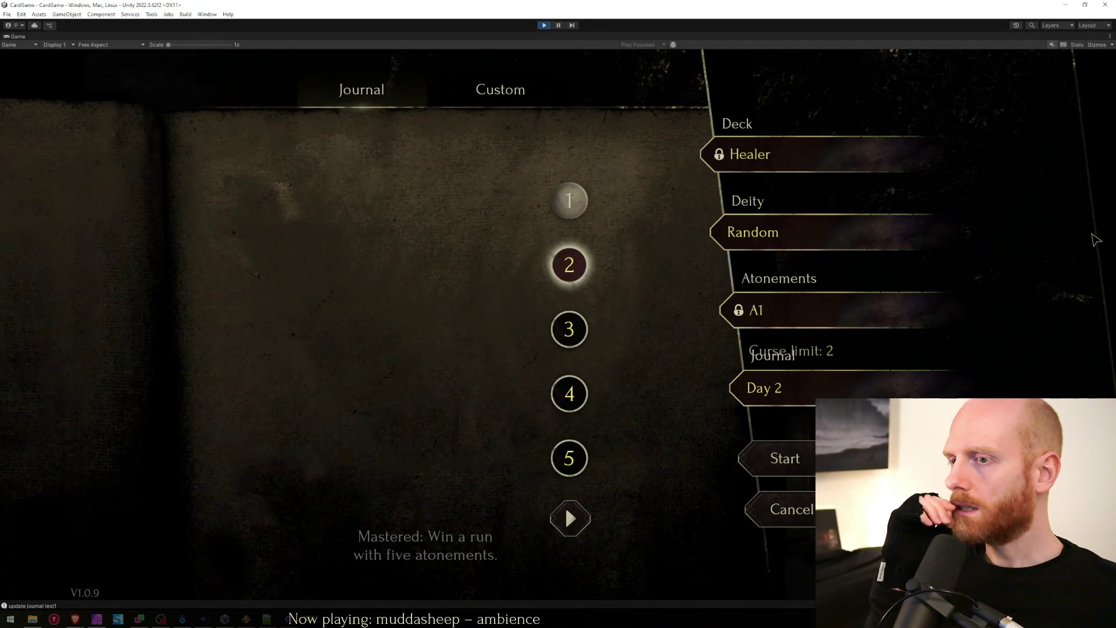
key(alt+Tab)
Step: Push the shadow offset to about 8.8 px and export again over journalday.png
drag(1033, 261, 1042, 261)
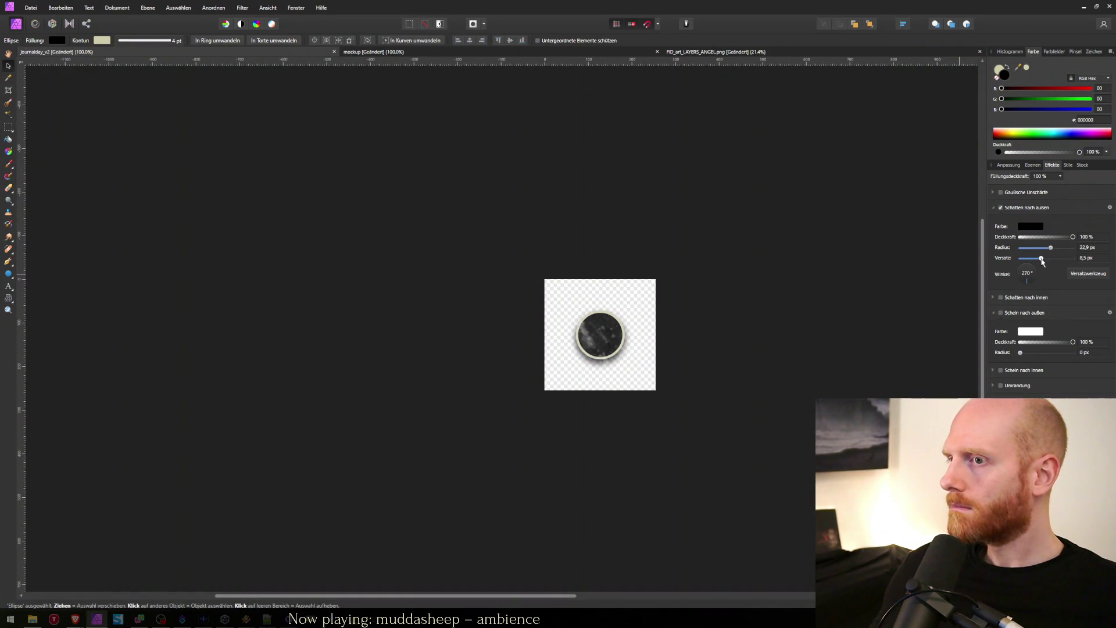
key(ctrl+alt+shift+s)
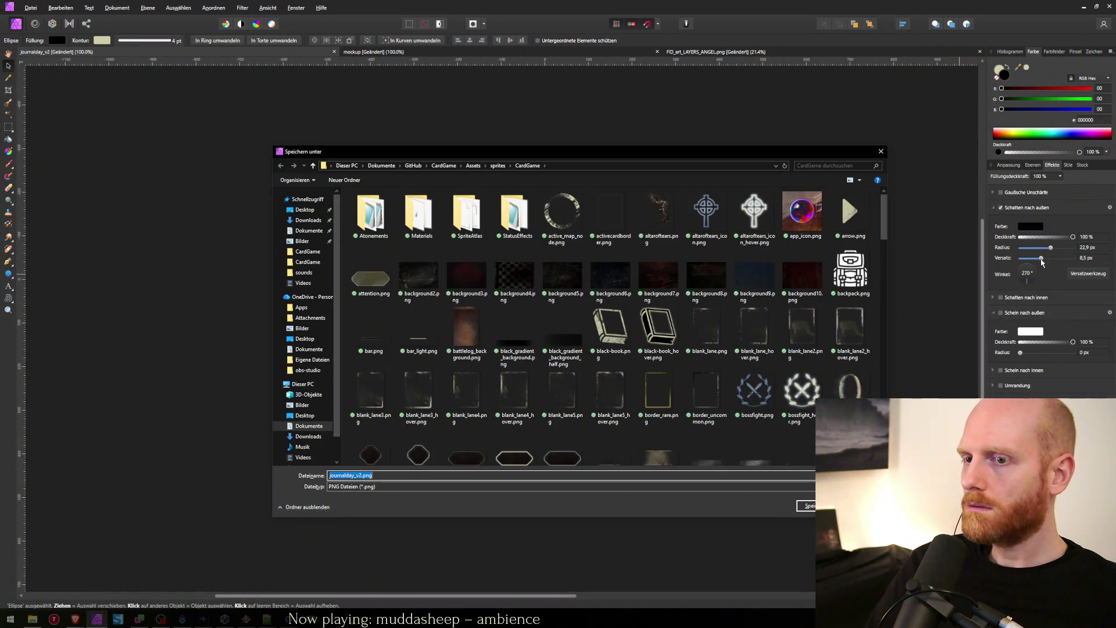
key(Down)
key(Down)
key(Return)
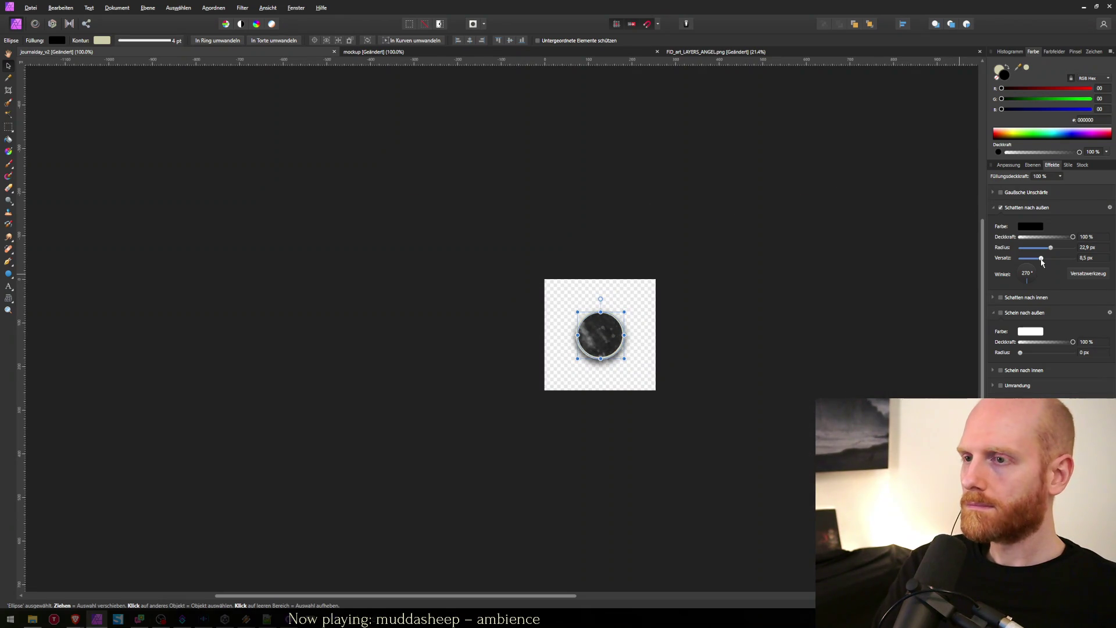
key(alt+Tab)
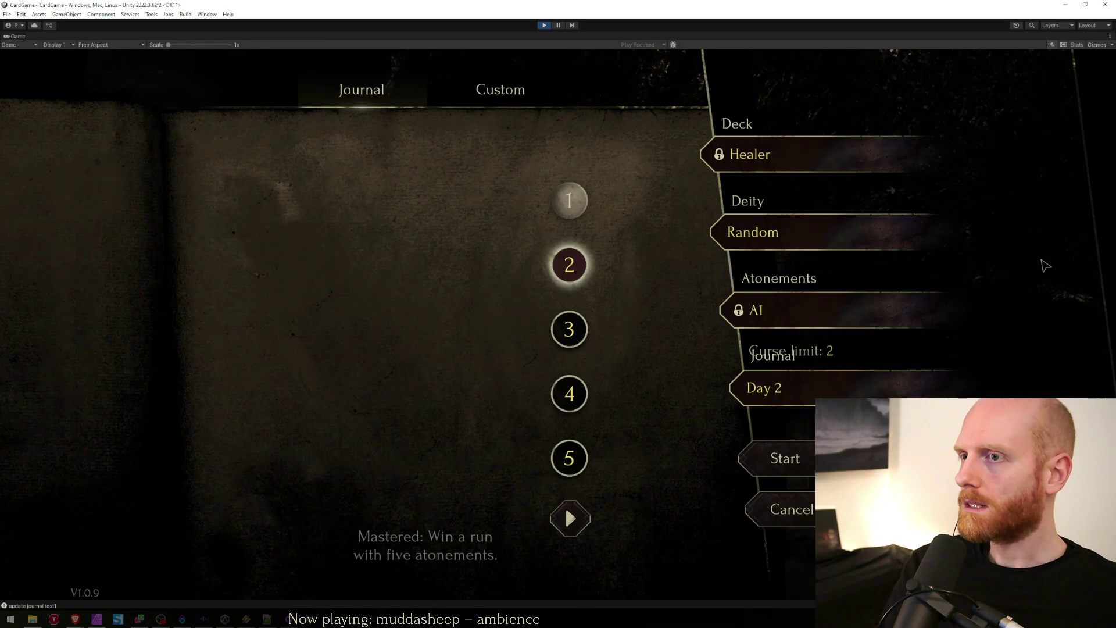
key(alt+Tab)
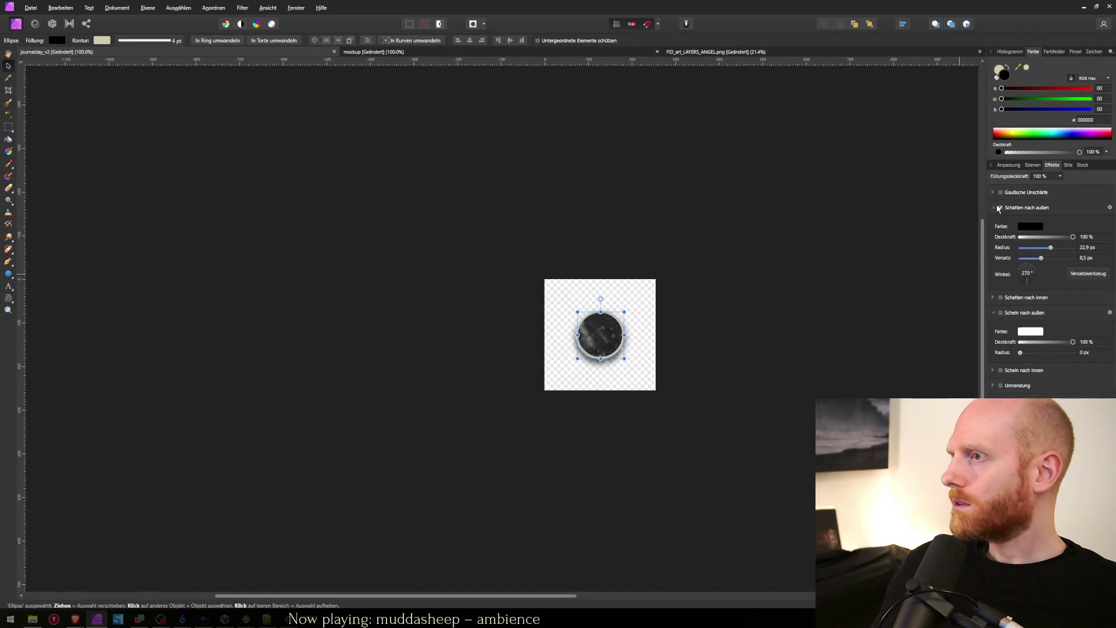
click(1033, 169)
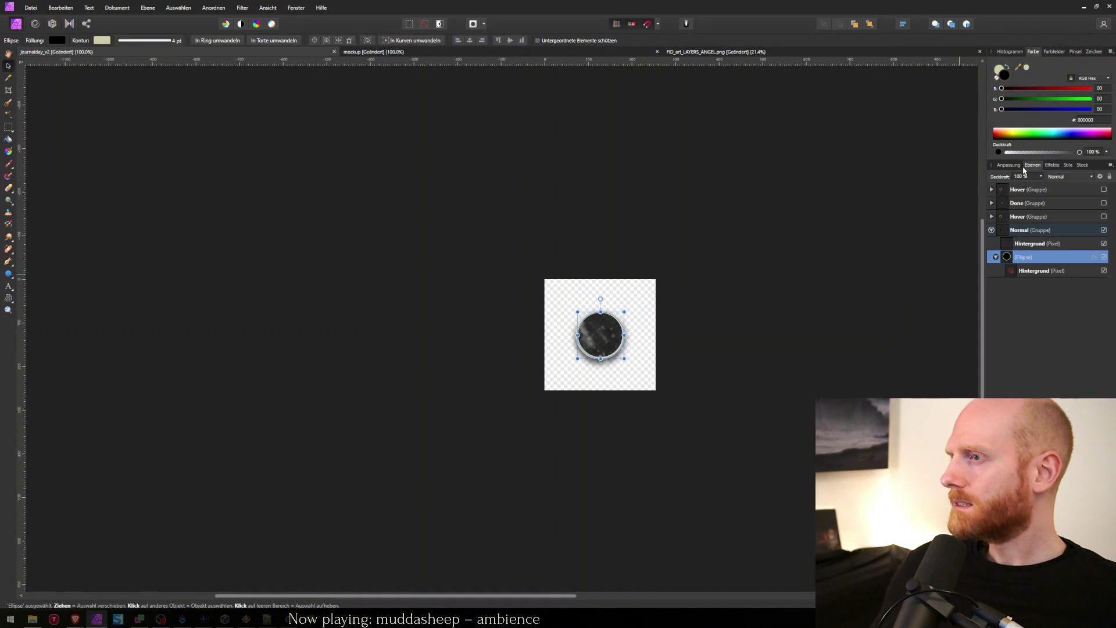
Step: Hide the Normal group and expand the Hover group's layers
click(1078, 230)
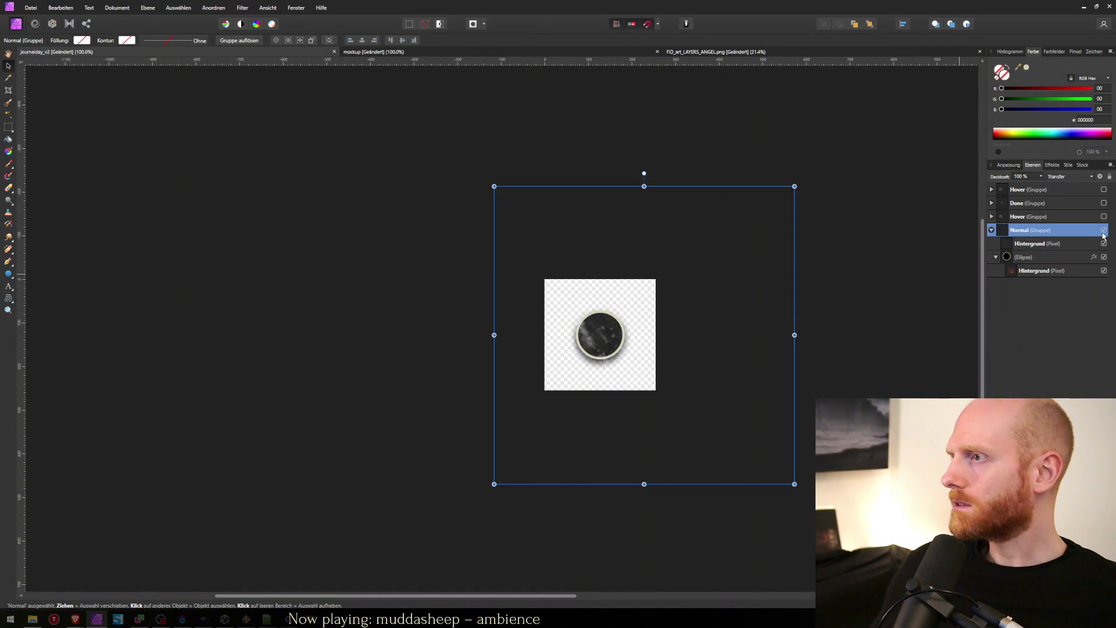
click(1104, 230)
click(996, 219)
click(992, 217)
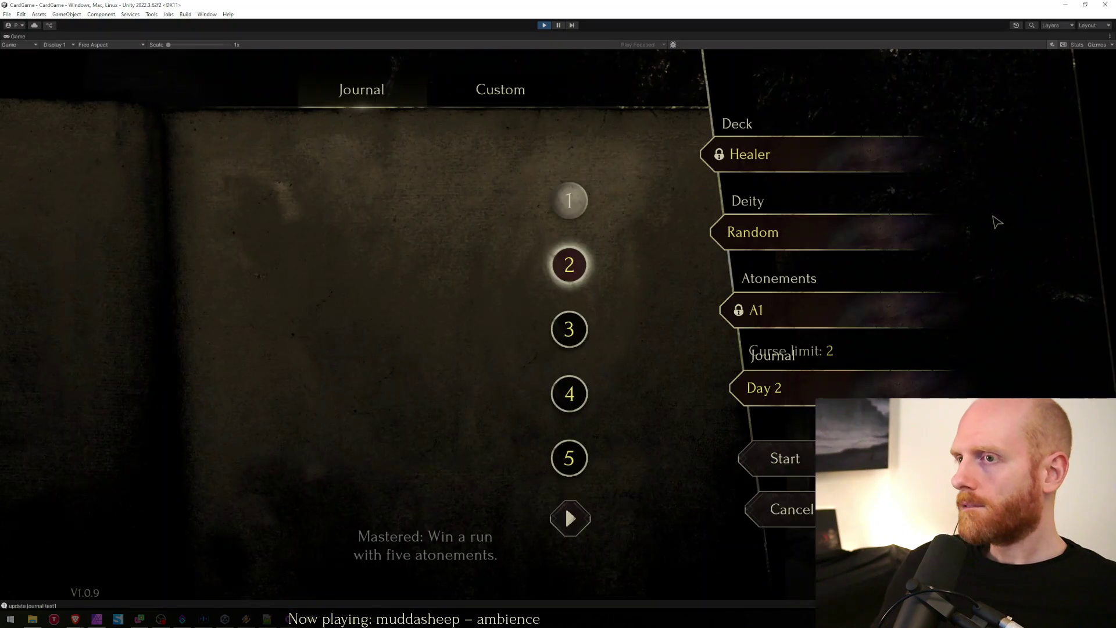
mouse_move(571, 334)
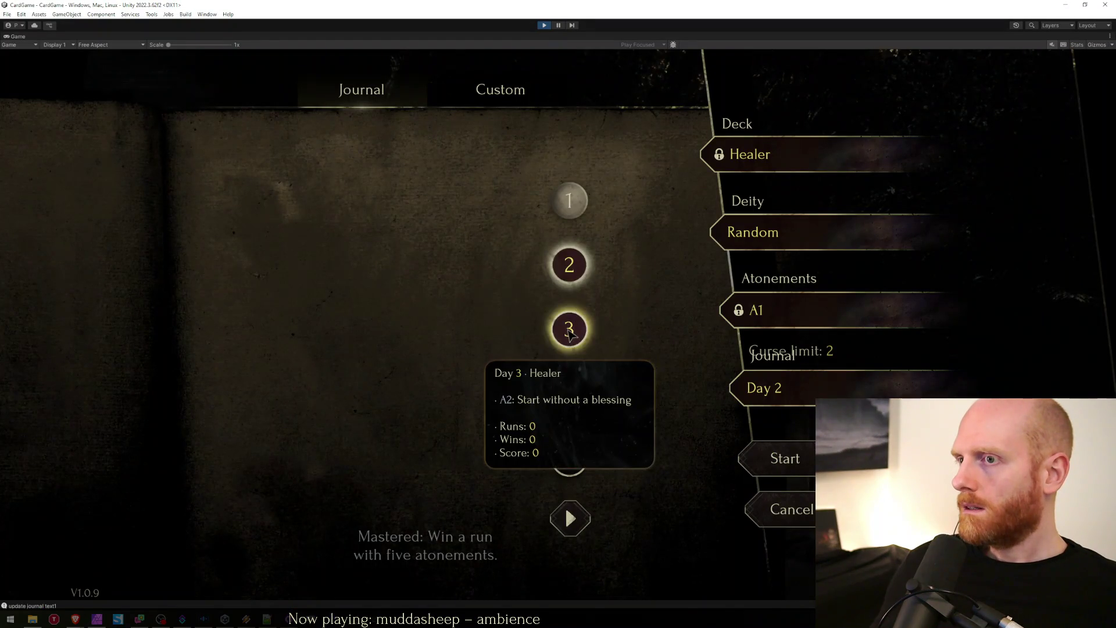
mouse_move(581, 273)
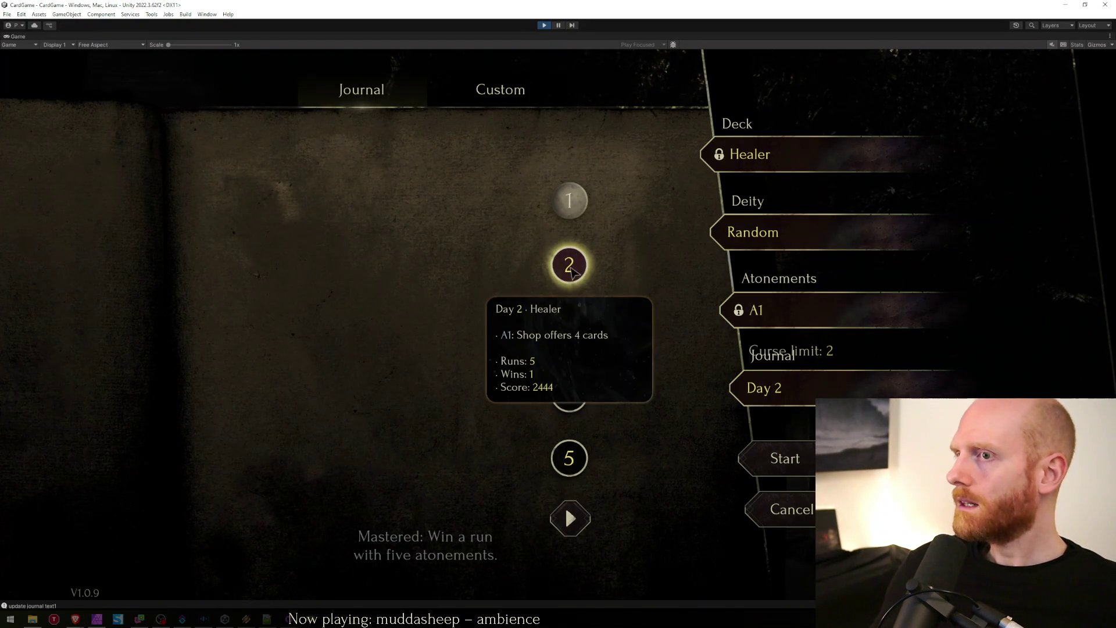
key(alt+Tab)
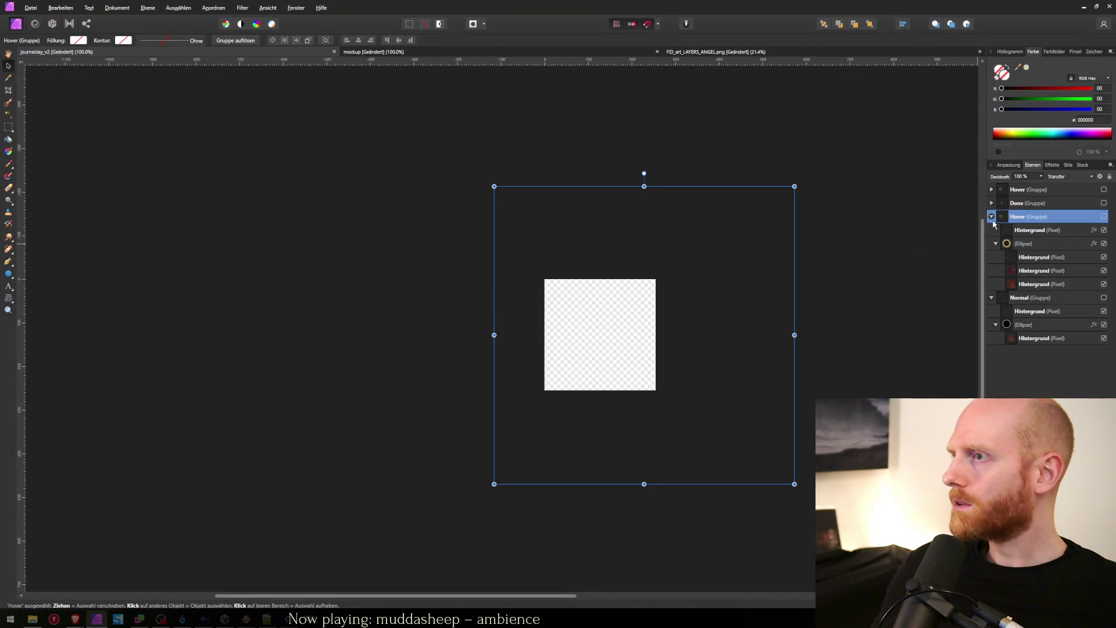
Step: Make the Hover group visible, select its background pixel layer, and bring the angel artwork forward
click(991, 216)
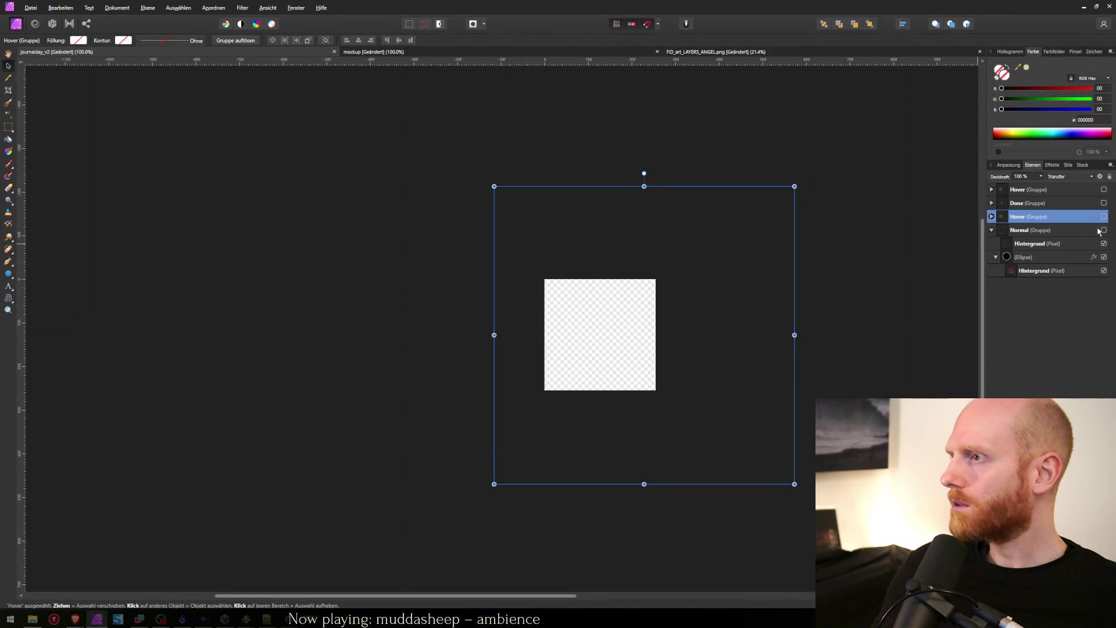
click(1103, 217)
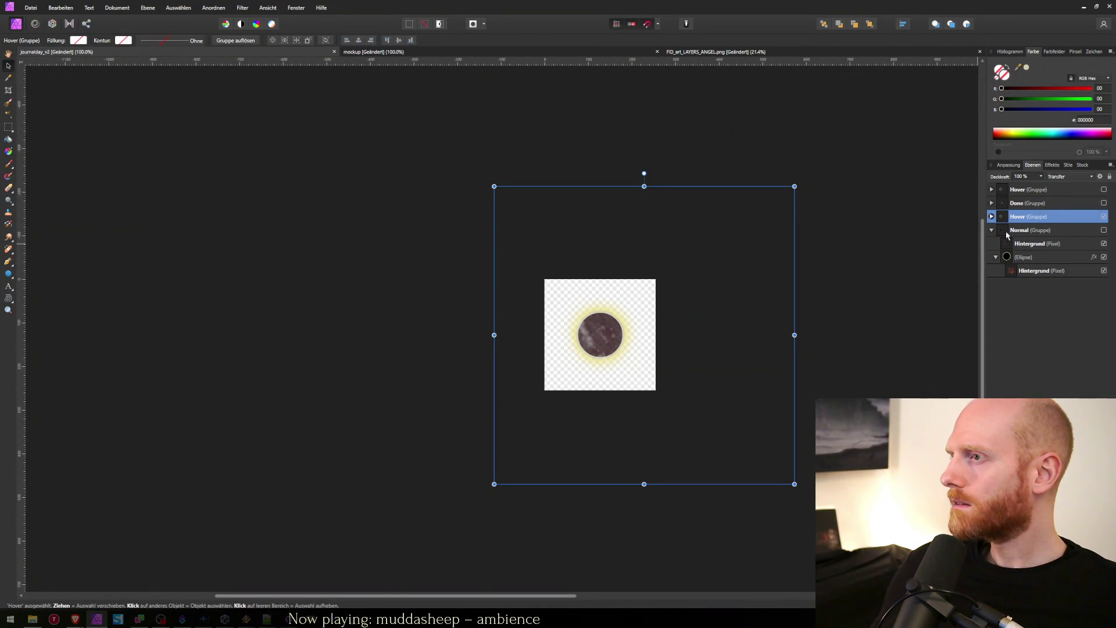
click(992, 217)
click(1037, 230)
click(701, 53)
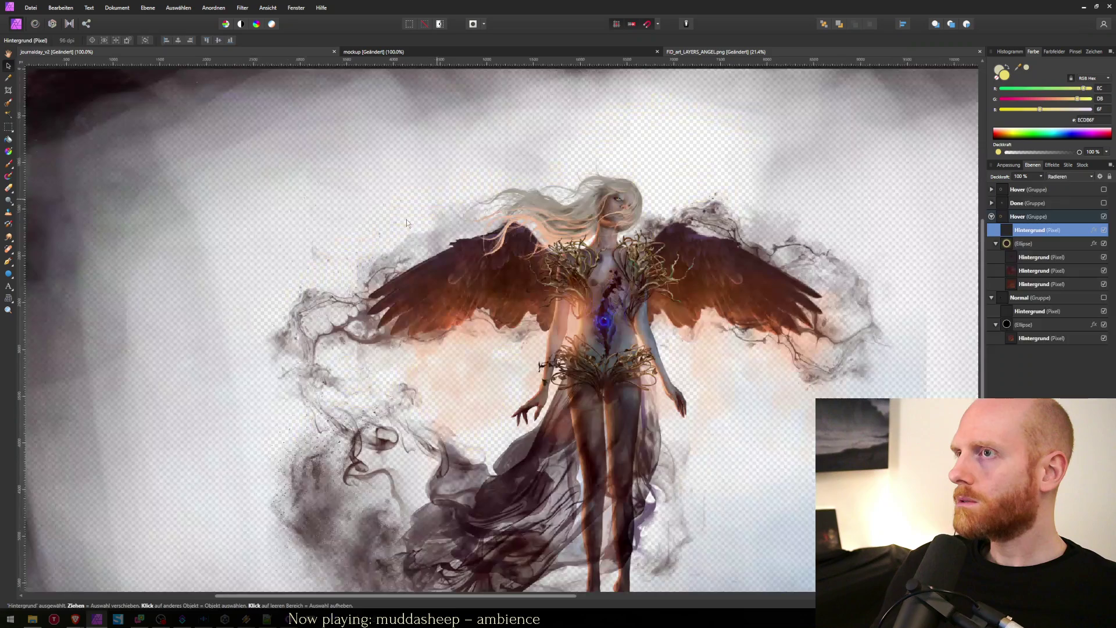
Step: Marquee-select a patch of smoky texture in the angel artwork
key(m)
drag(222, 284, 309, 357)
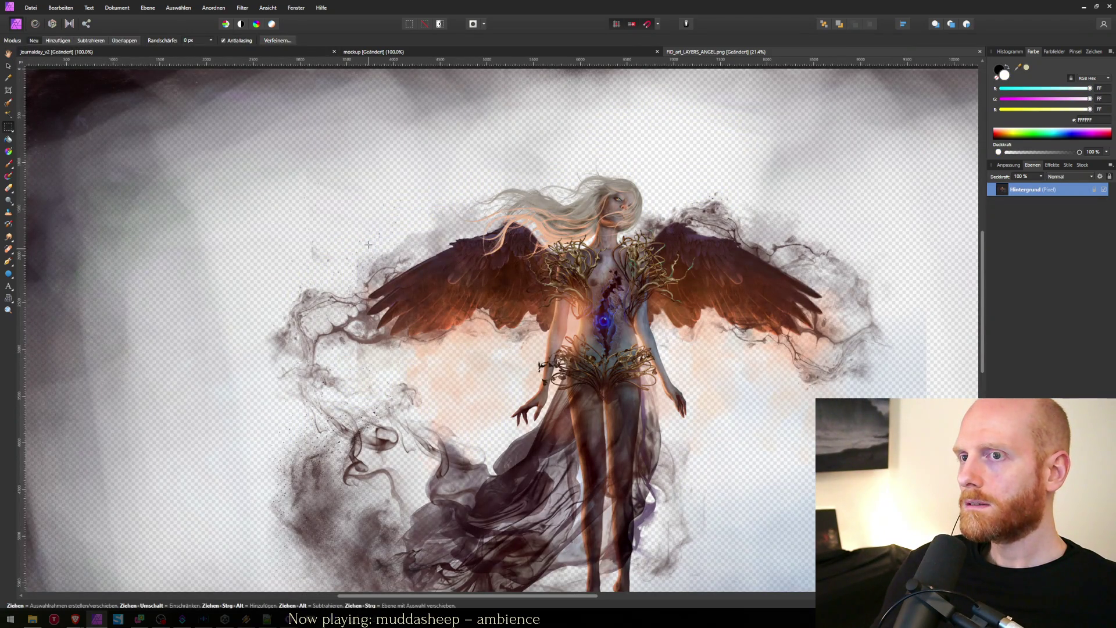
scroll(536, 307, right, 2)
scroll(371, 513, down, 3)
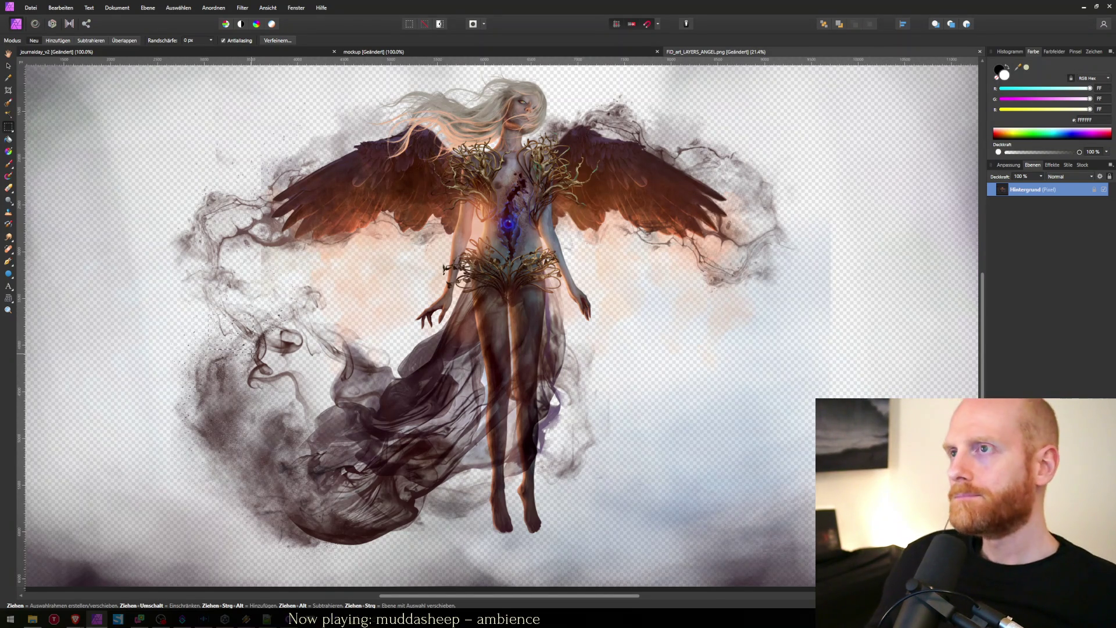
Step: Paste the texture into the journal button document as a layer set to Radieren (Erase)
key(ctrl+Tab)
key(v)
click(1070, 176)
scroll(1079, 238, down, 5)
click(1061, 307)
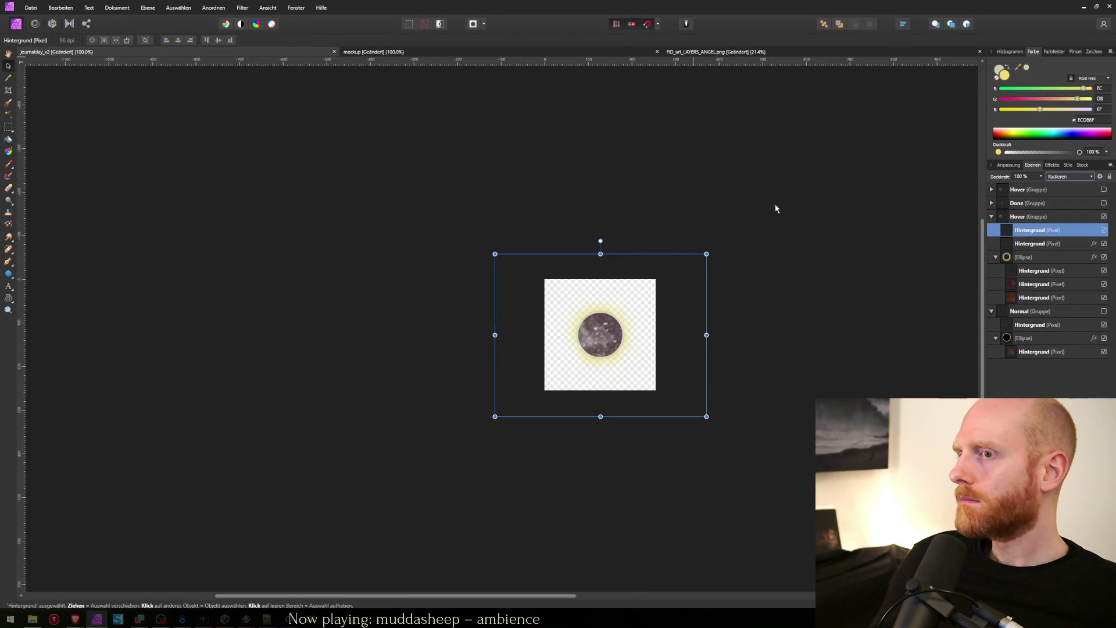
Step: Deselect and export the hover sprite over journalday_hover.png
click(96, 103)
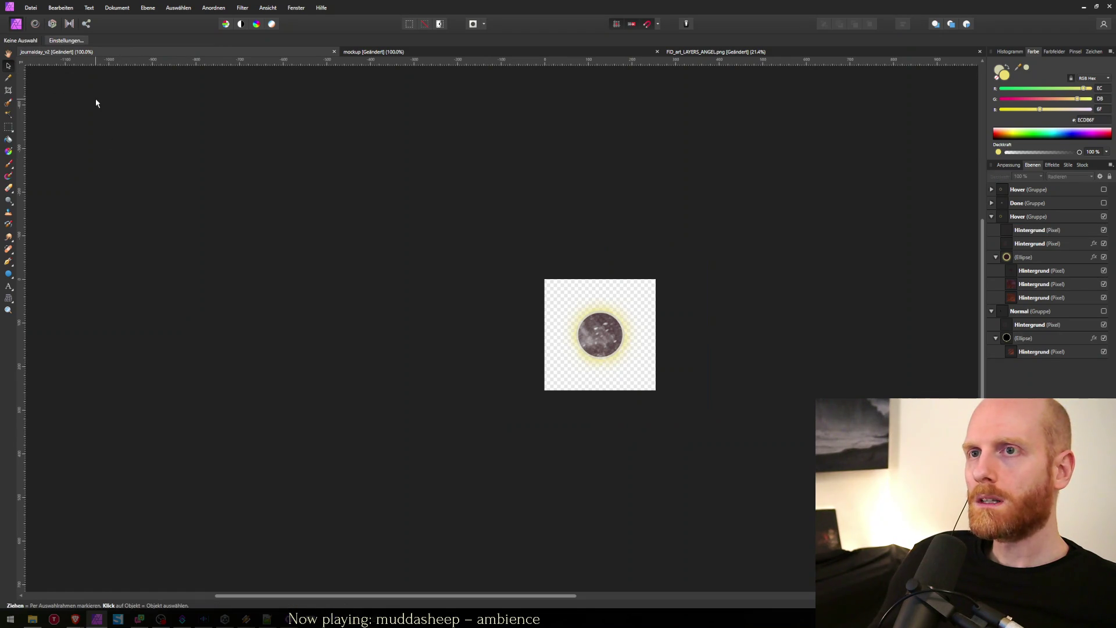
key(ctrl+alt+shift+s)
key(Escape)
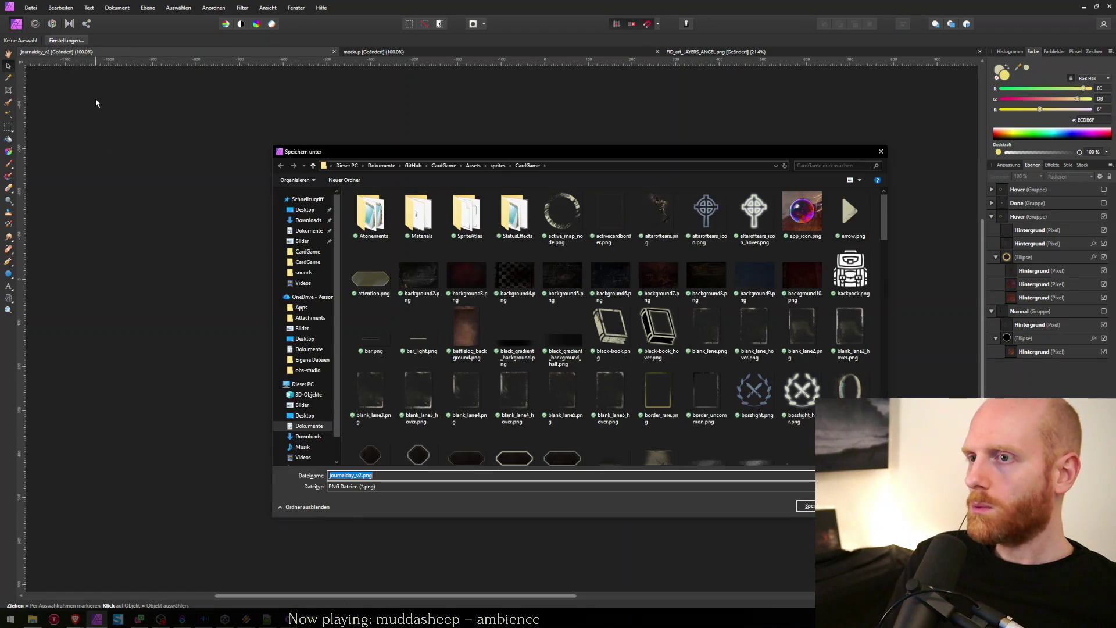
text(journ)
key(Down)
key(Down)
key(Down)
key(Return)
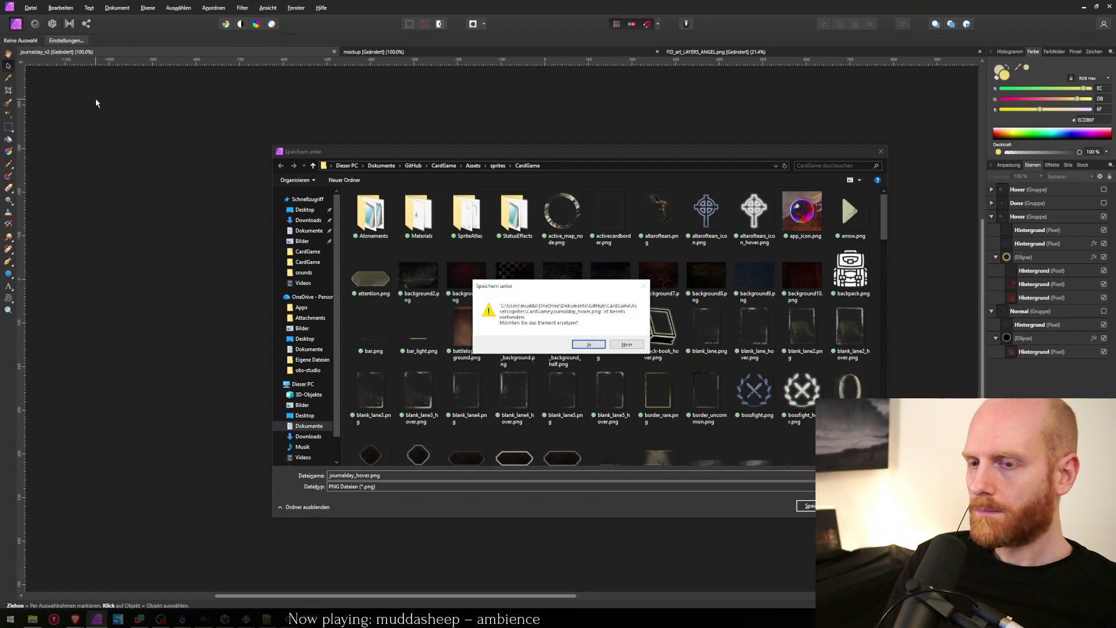
key(Return)
Step: Check the hover state on the journal day buttons in Unity, then return to Affinity Photo
key(alt+Tab)
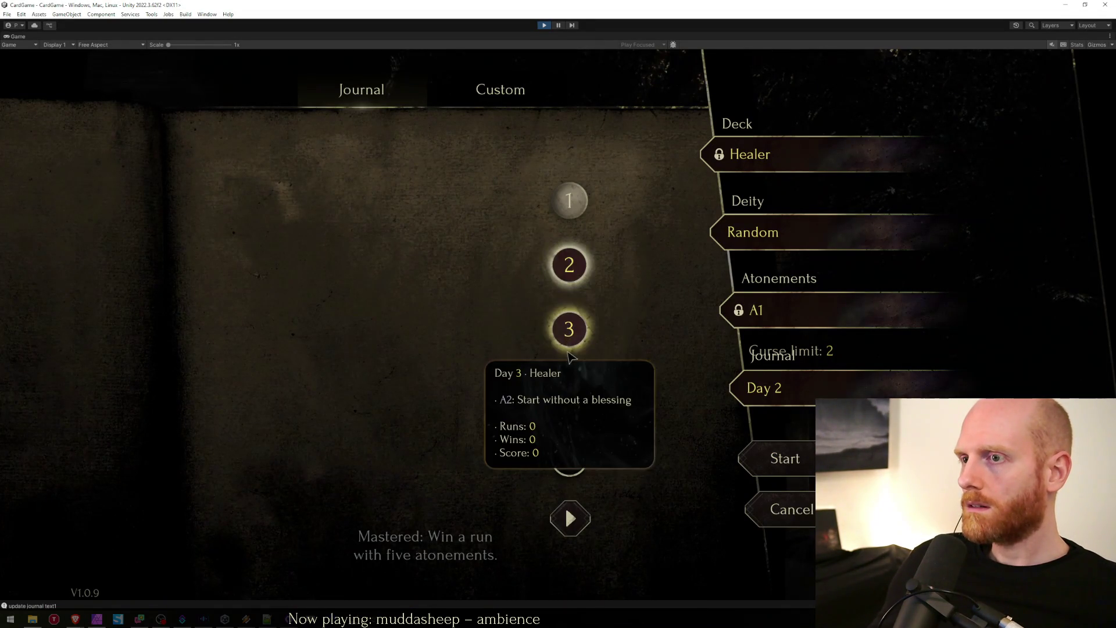
mouse_move(574, 429)
mouse_move(574, 477)
key(alt+Tab)
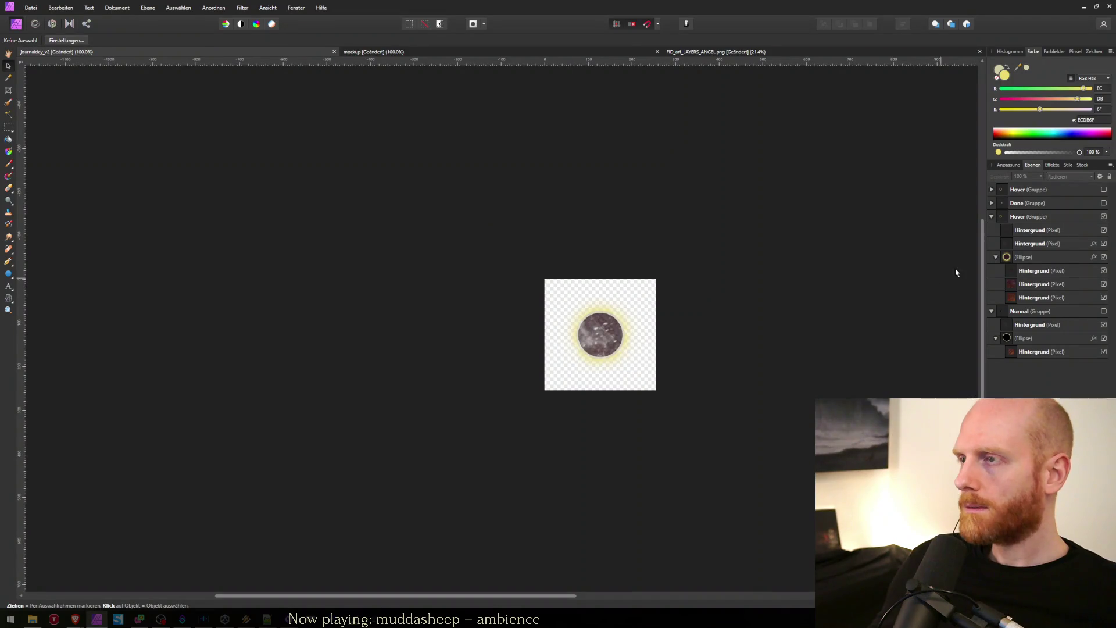
Step: Shift the erase texture up and right over the orb and re-export over journalday_hover.png
click(1029, 231)
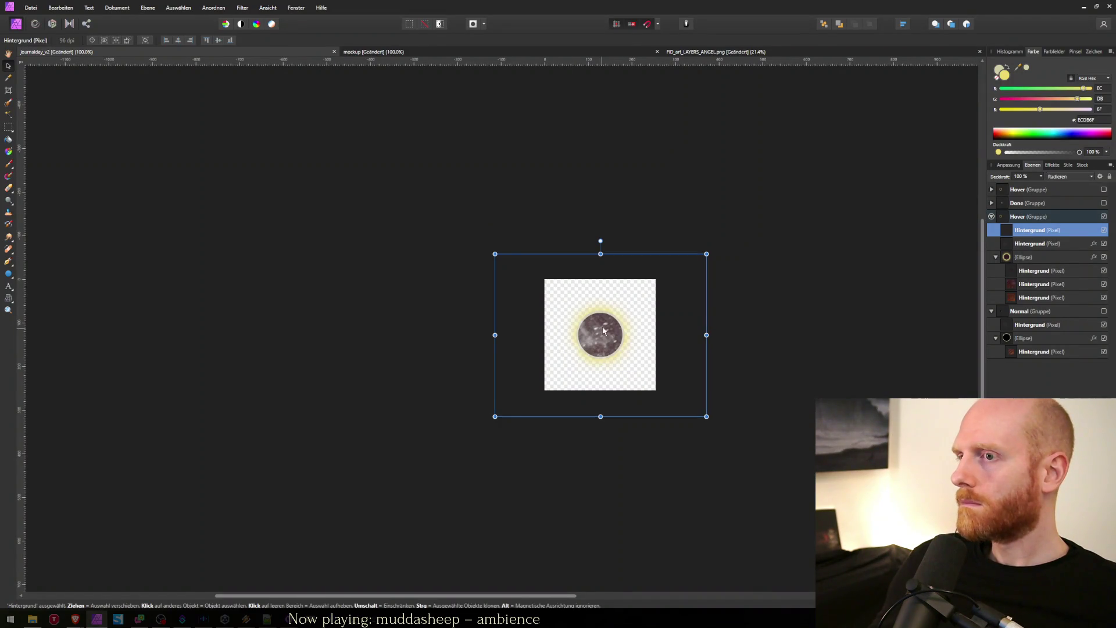
drag(682, 311, 724, 303)
key(ctrl+alt+shift+w)
key(Return)
text(joru)
key(Down)
key(Down)
key(Down)
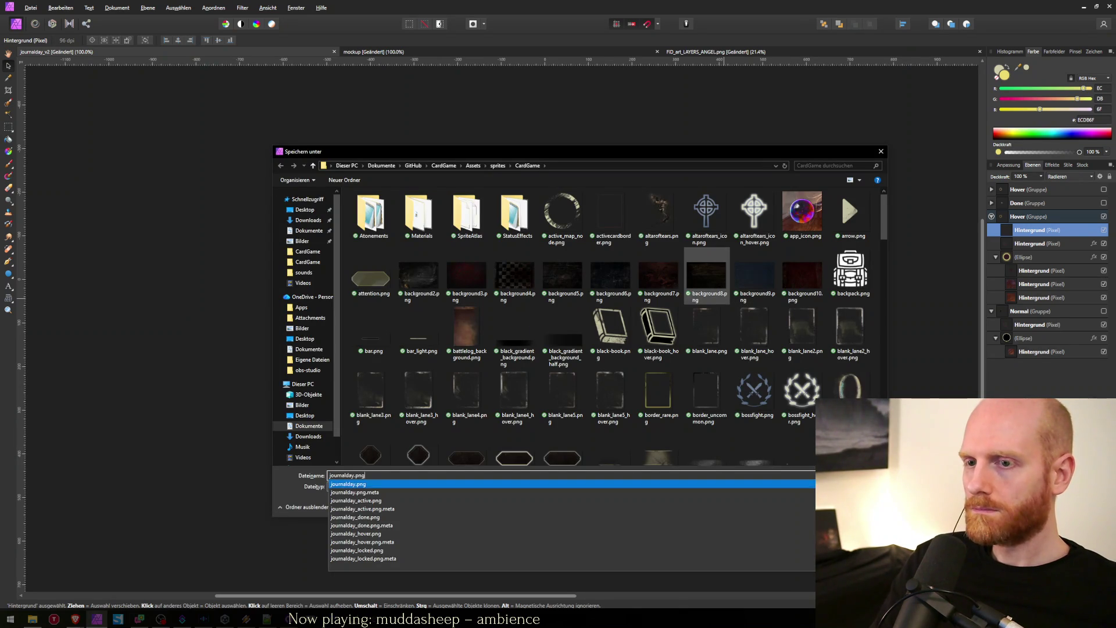
key(Return)
key(alt+j)
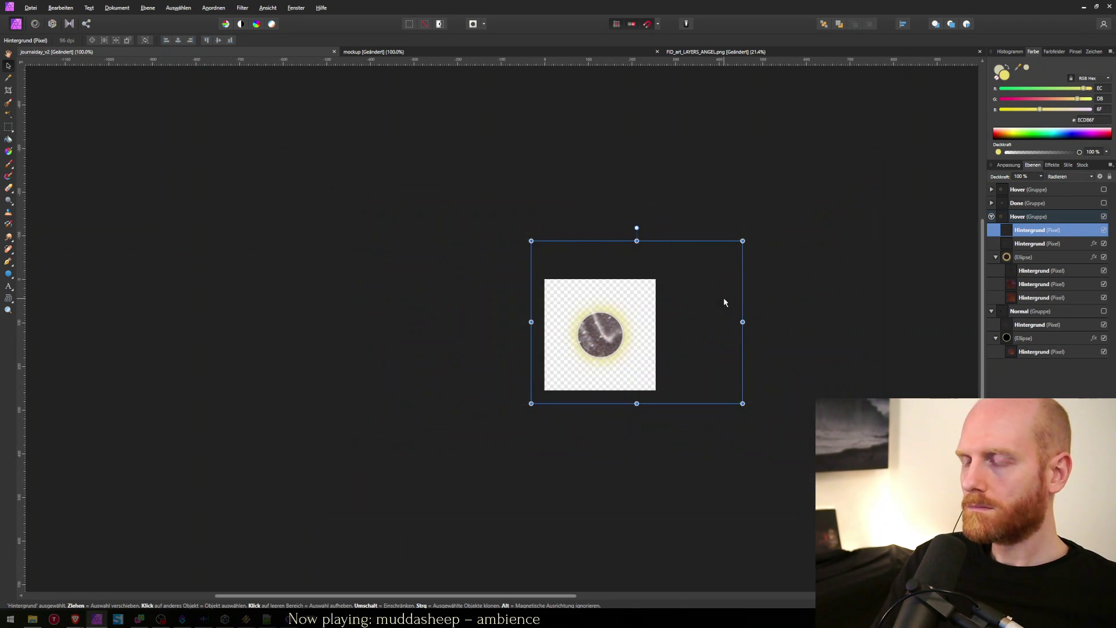
key(alt+Tab)
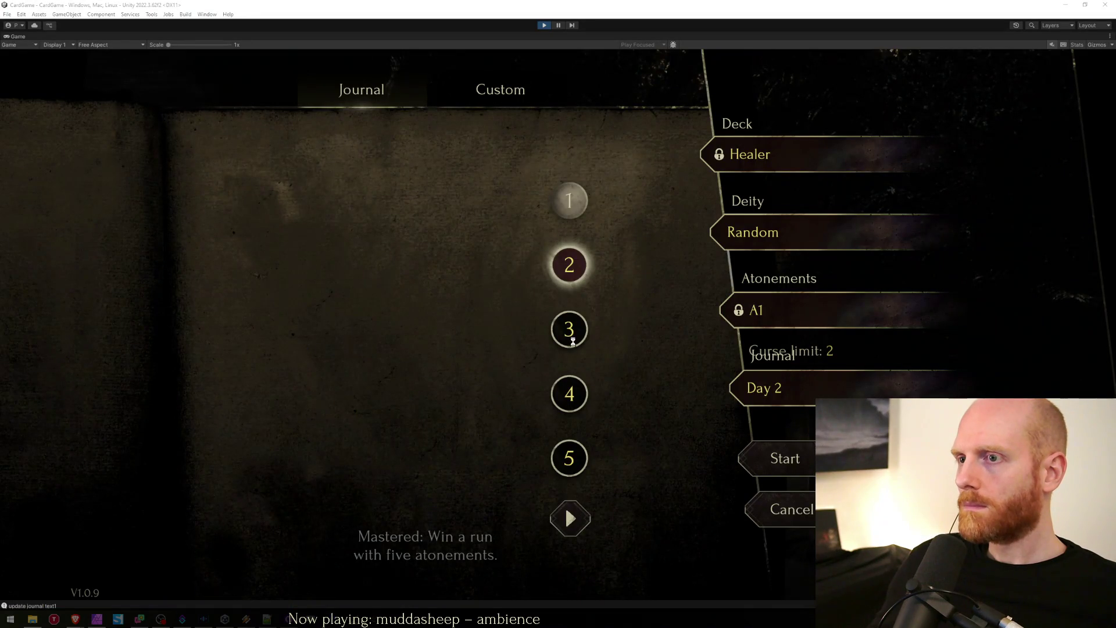
Step: Check the journal day button sprites in Unity's running game, then return to the orb document
mouse_move(581, 401)
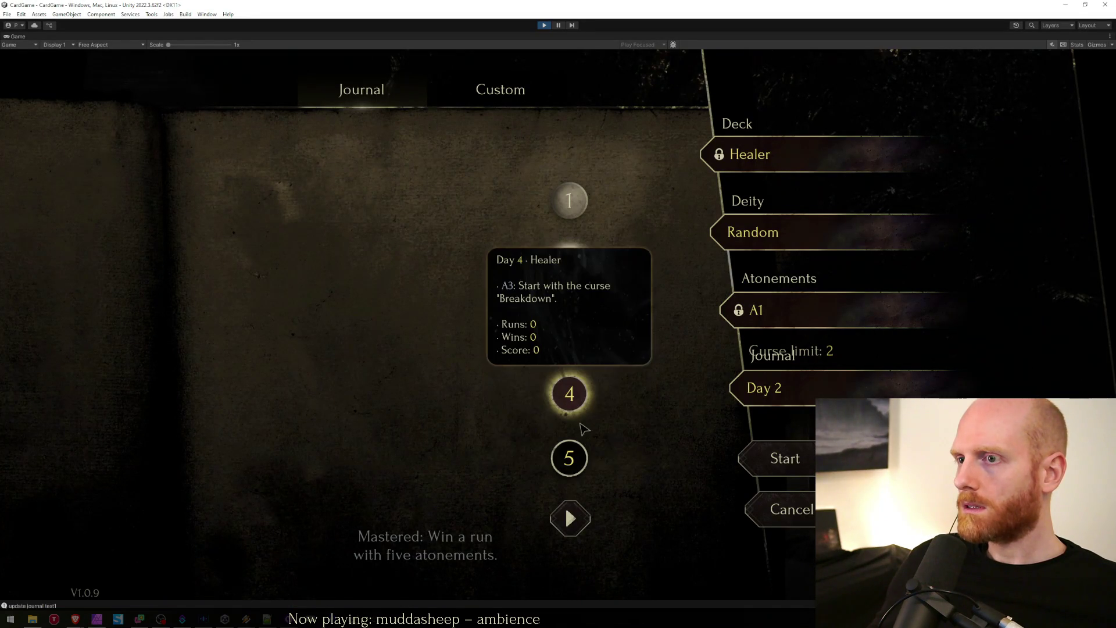
mouse_move(572, 462)
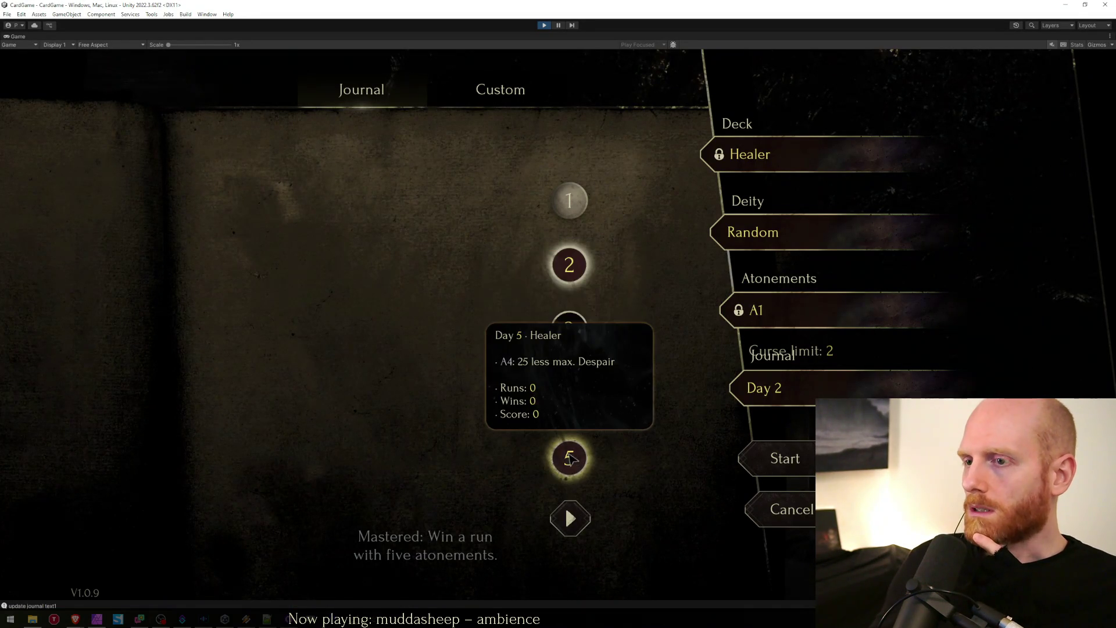
mouse_move(572, 207)
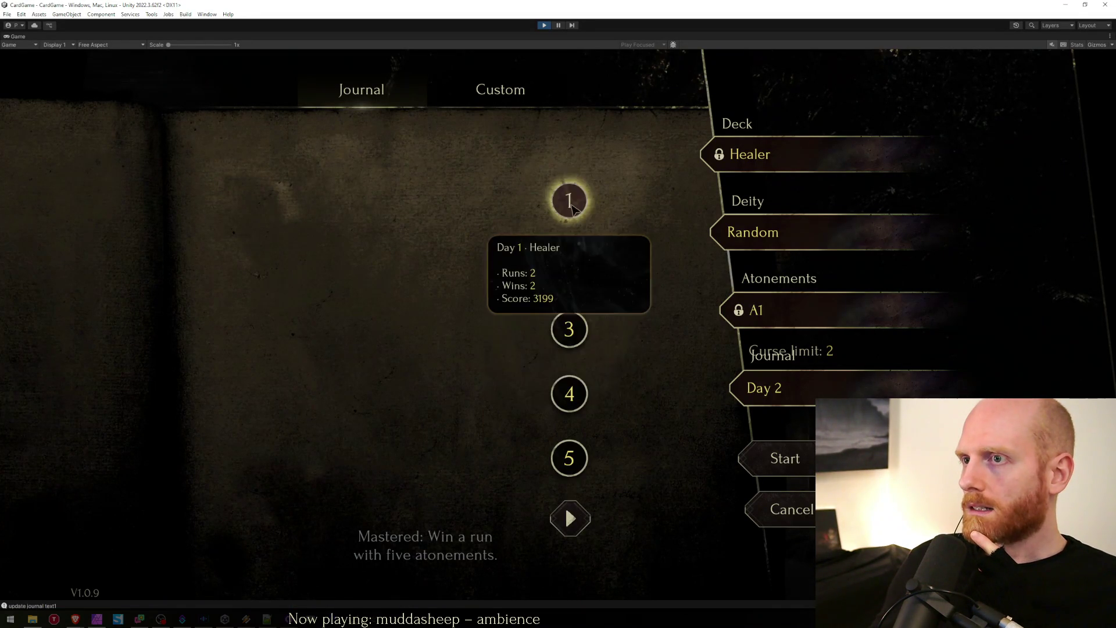
mouse_move(574, 295)
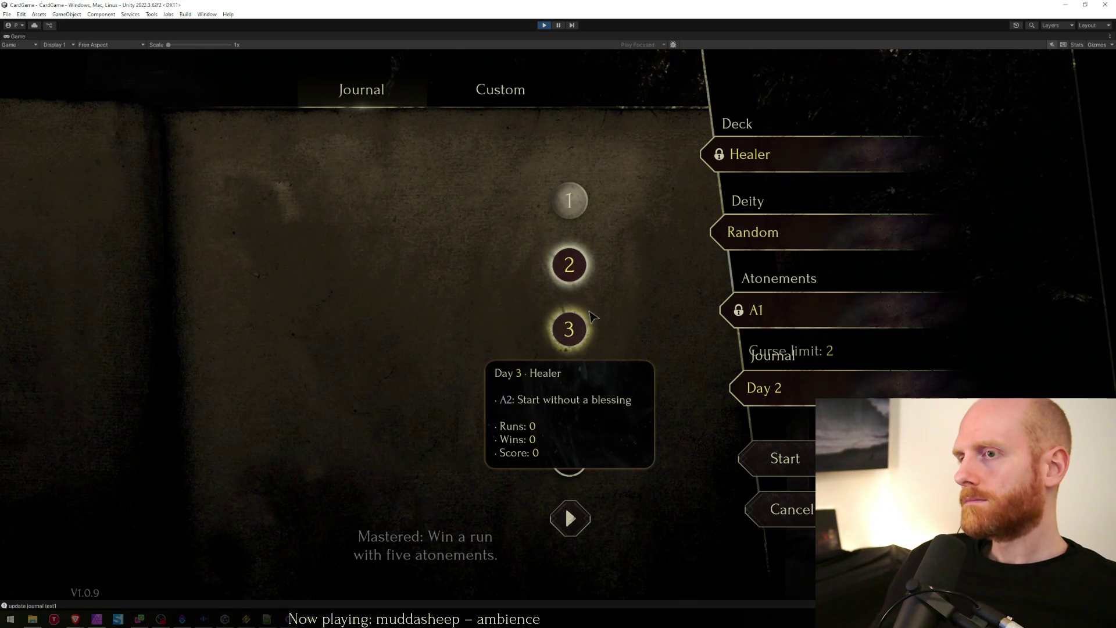
key(alt+Tab)
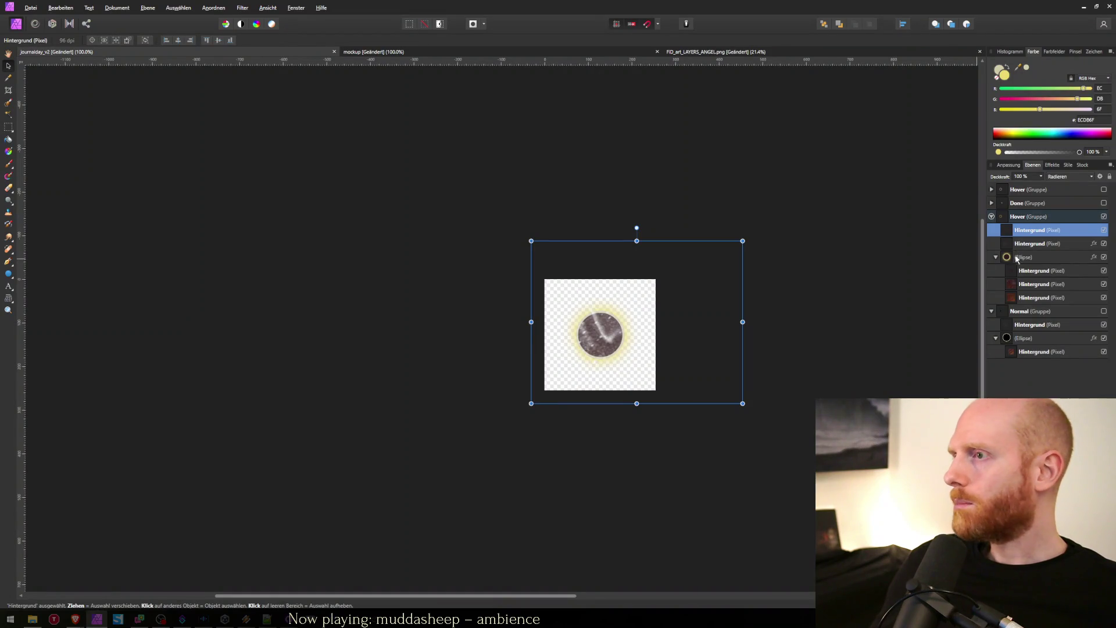
Step: Duplicate the ellipse to the top of the Hover group and delete its three Hintergrund child layers
click(1016, 259)
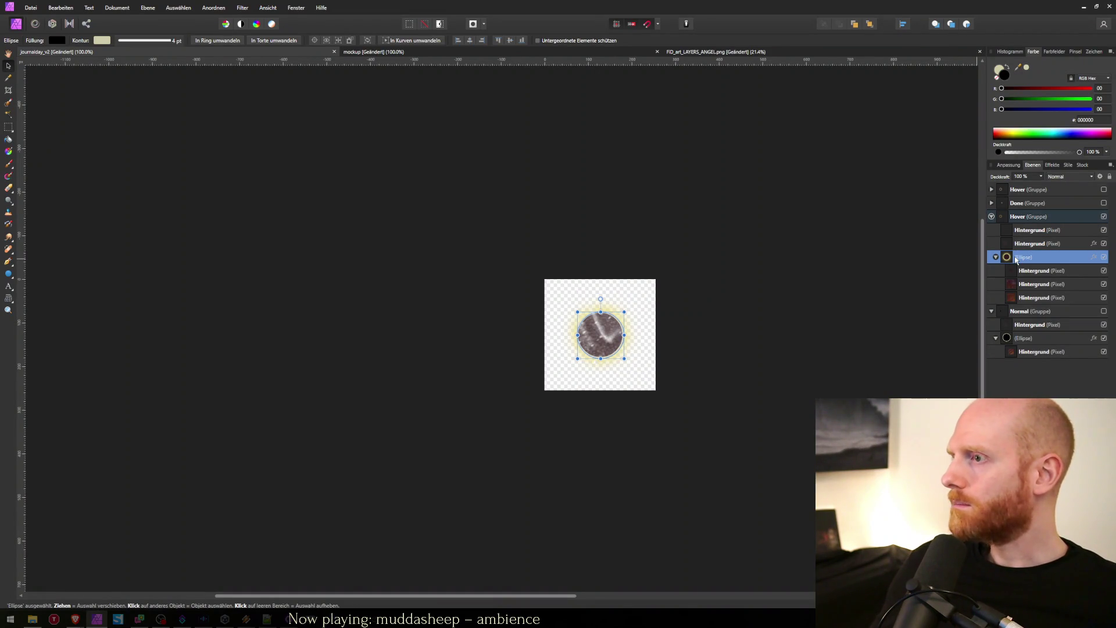
key(ctrl+j)
drag(1017, 259, 997, 231)
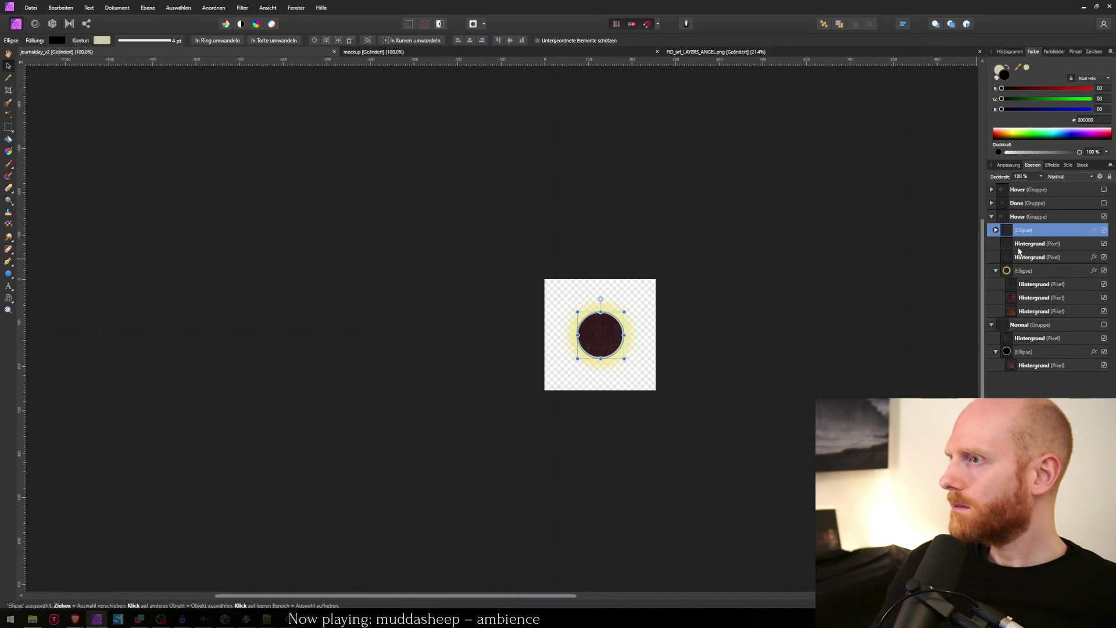
click(1017, 249)
shift+click(1012, 271)
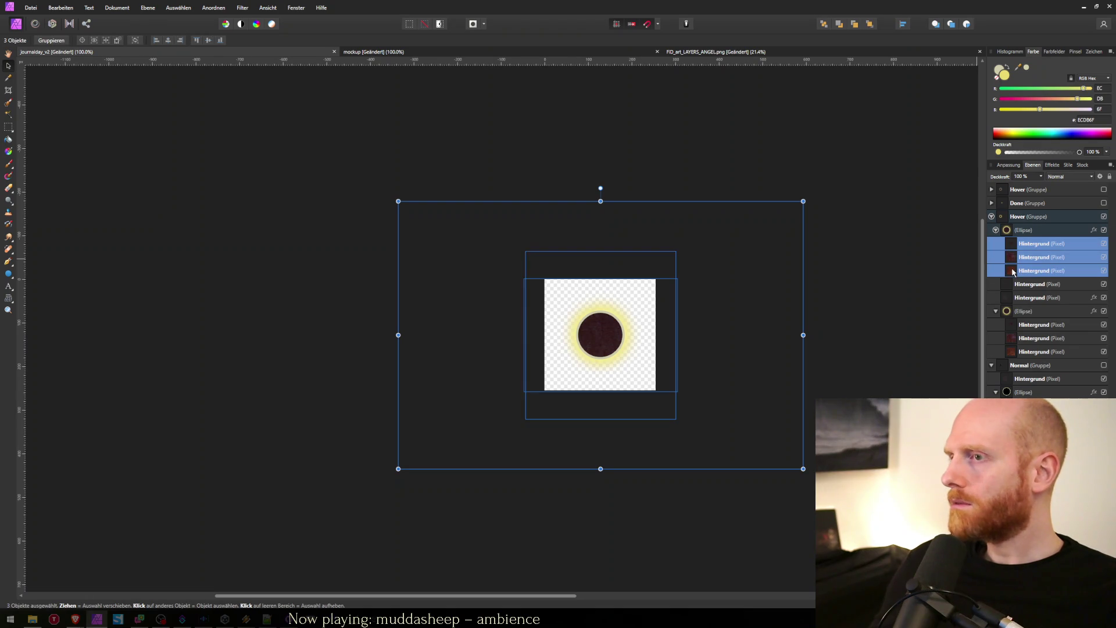
key(Delete)
click(1094, 230)
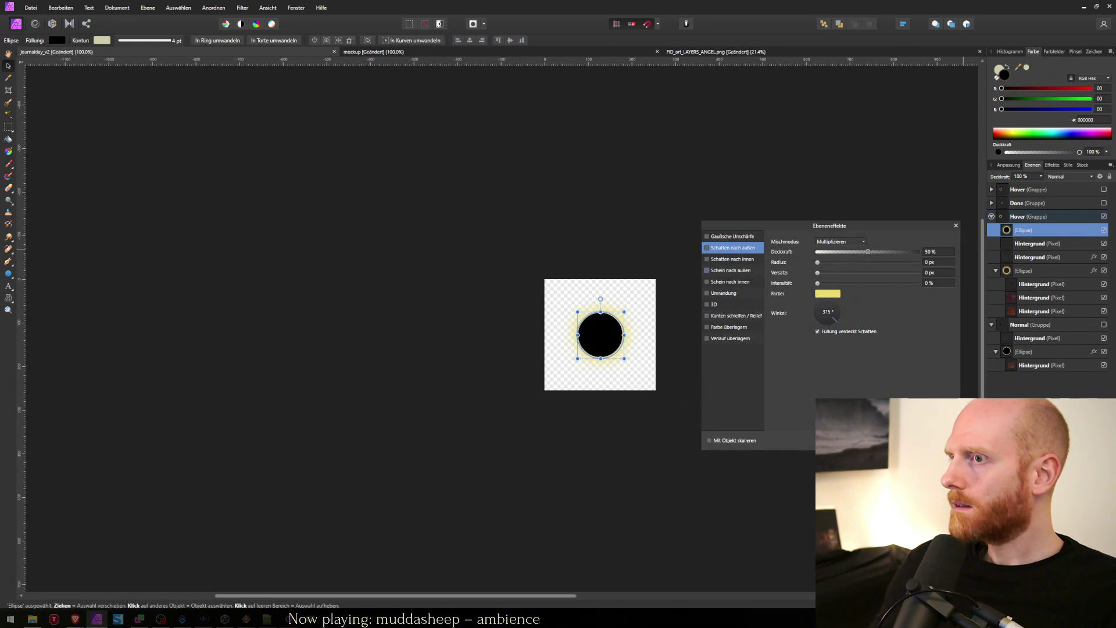
click(955, 225)
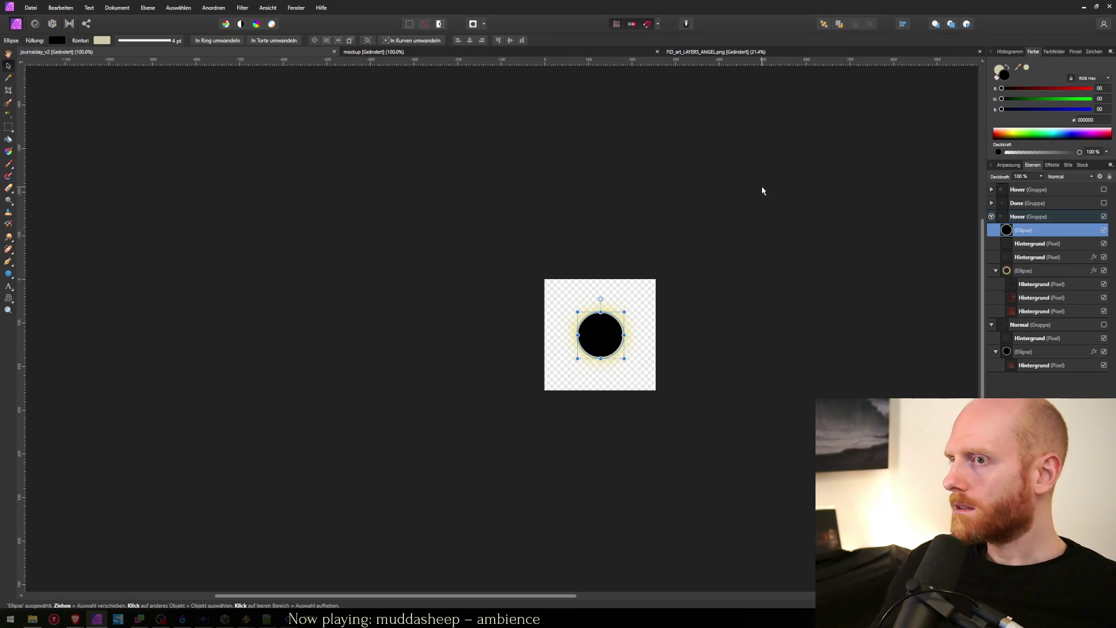
Step: Save the image as PNG over journalday_hover.png and switch to Unity
key(Return)
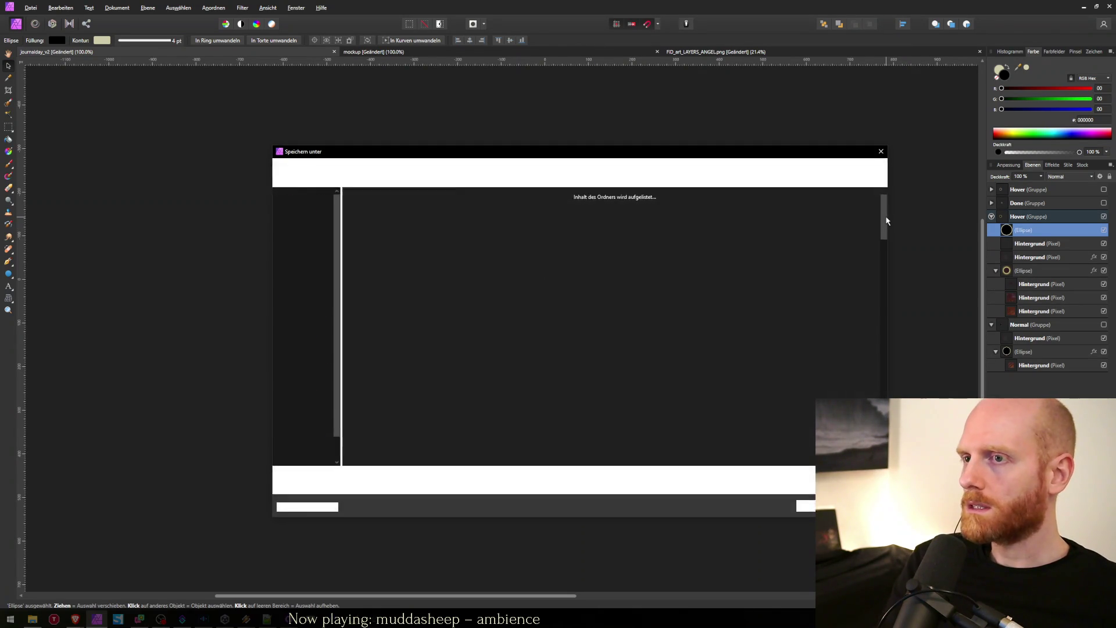
text(jo)
key(Down)
key(Down)
key(Down)
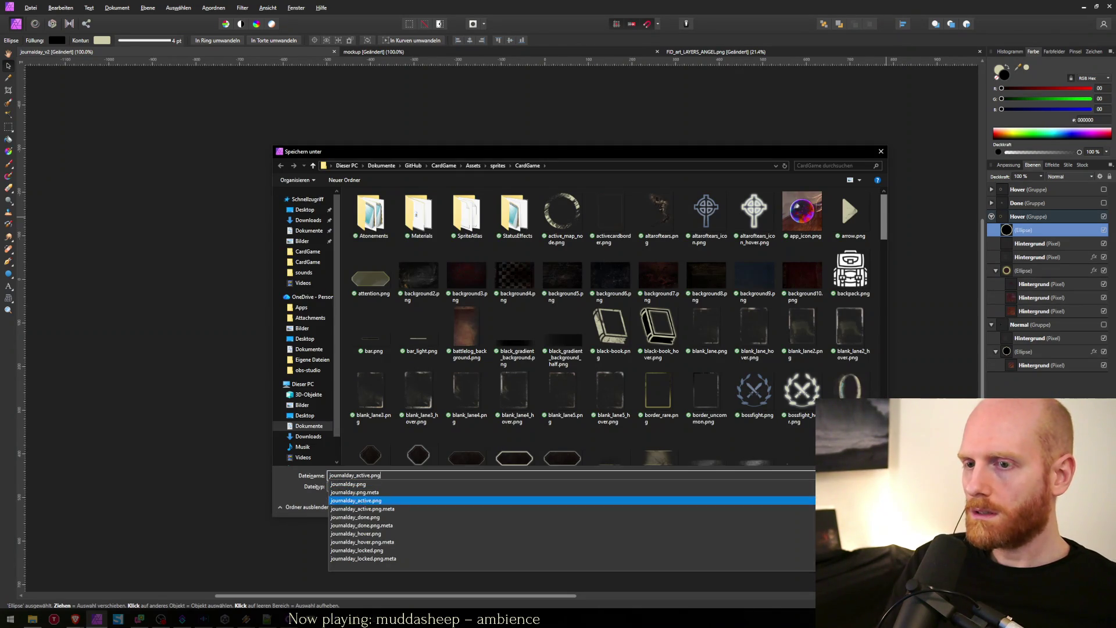
key(Return)
key(Return)
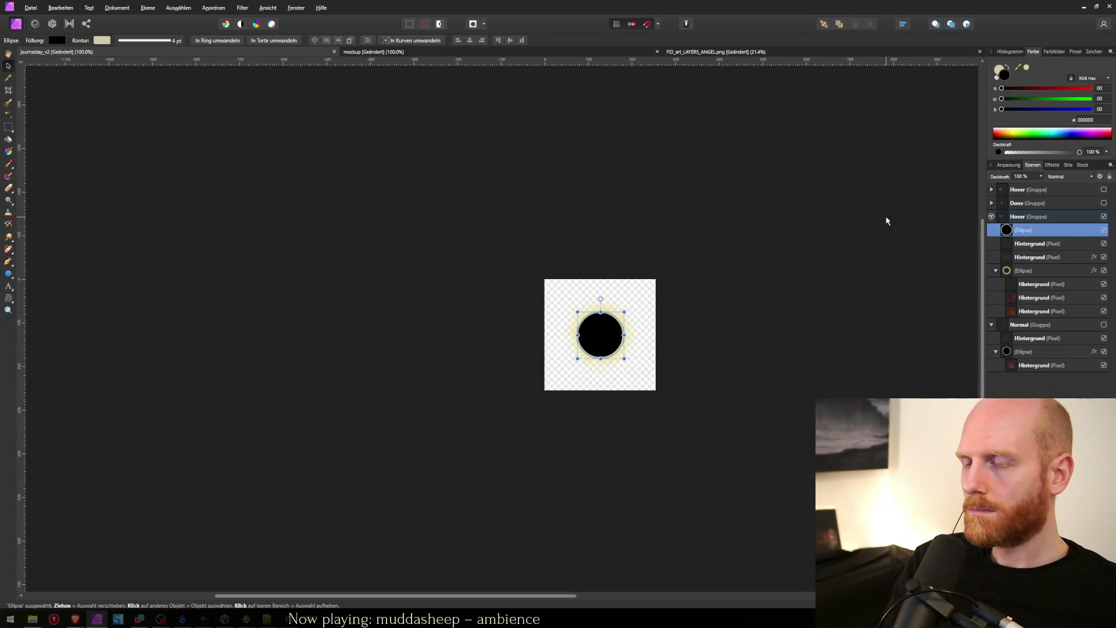
key(alt+Tab)
Step: Check journal day buttons 3, 4 and 1 in Unity's Game view, then return to Affinity Photo
mouse_move(555, 342)
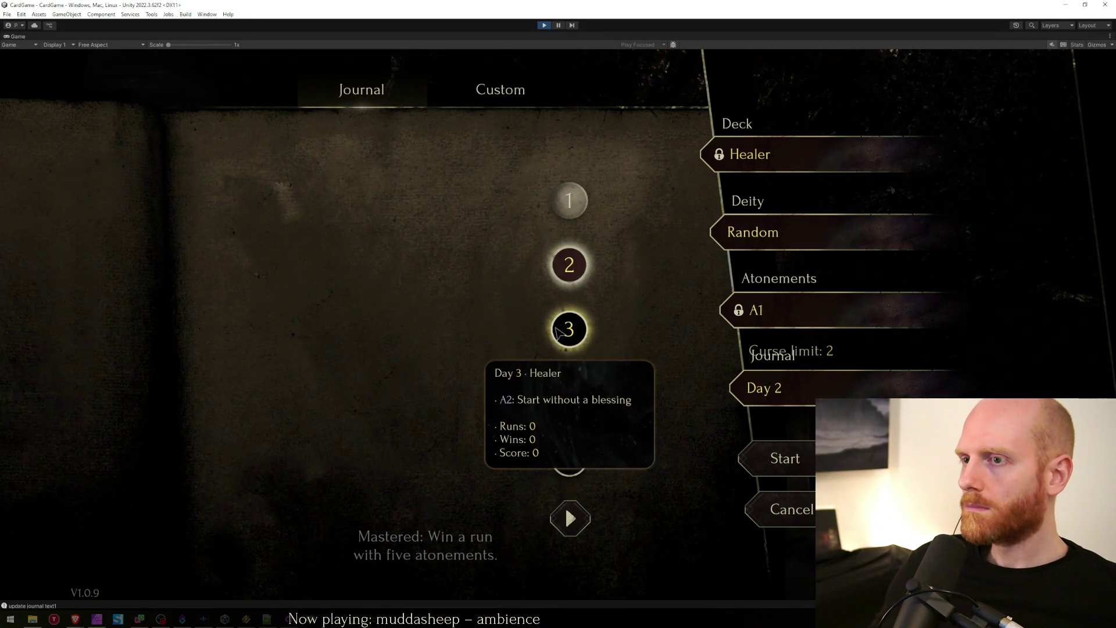
mouse_move(572, 407)
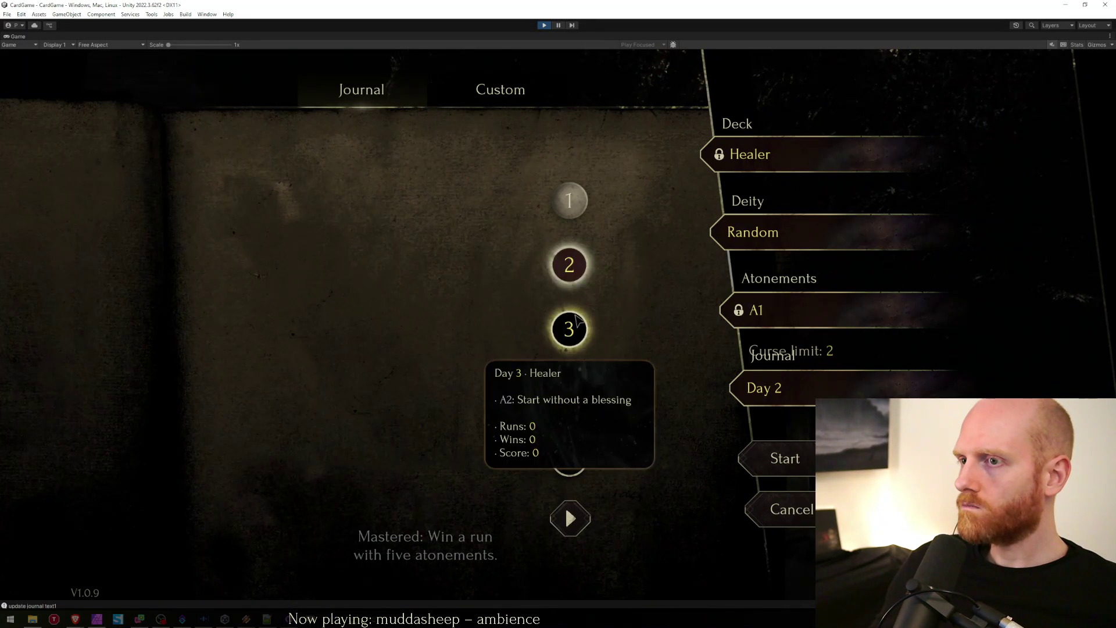
mouse_move(575, 219)
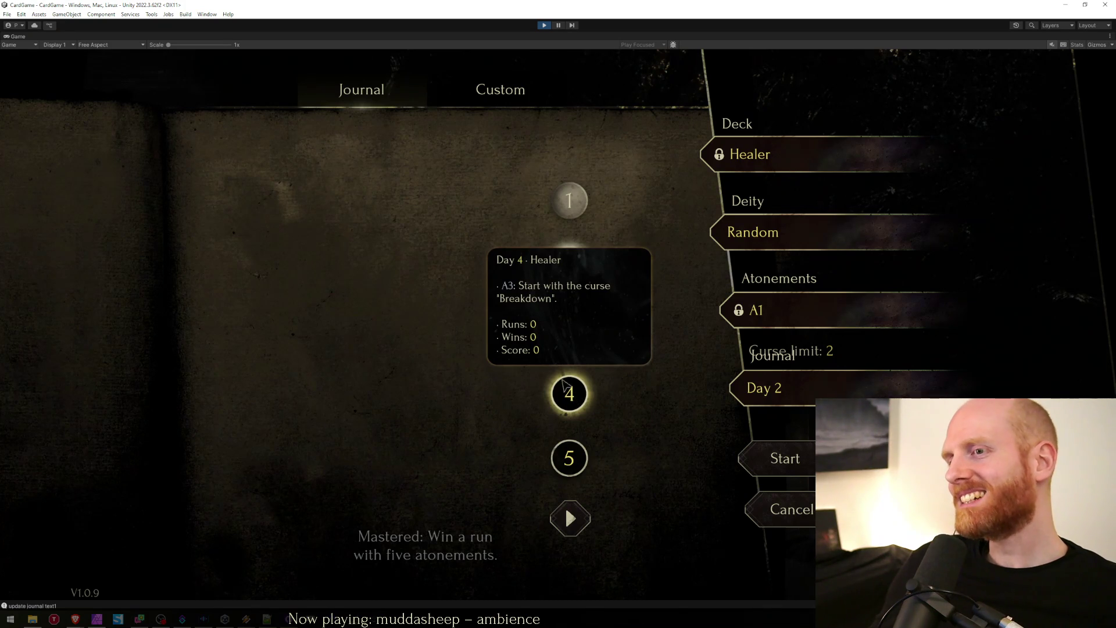
key(alt+Tab)
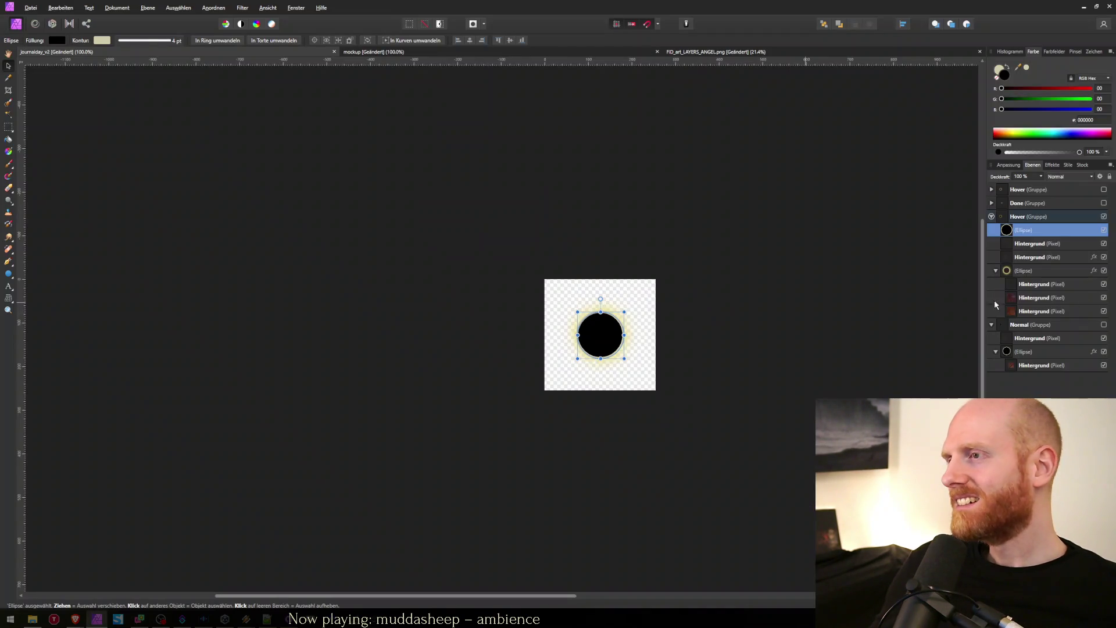
Step: Place the Hintergrund texture layer above the ellipse and save over journalday_done.png
click(1013, 244)
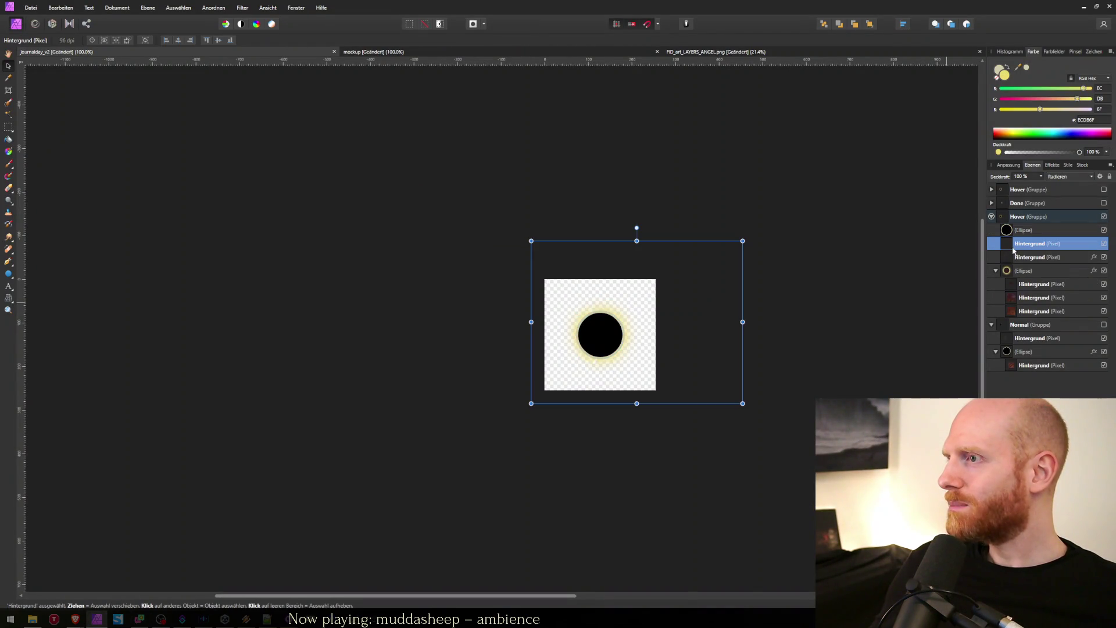
drag(1008, 248, 1010, 224)
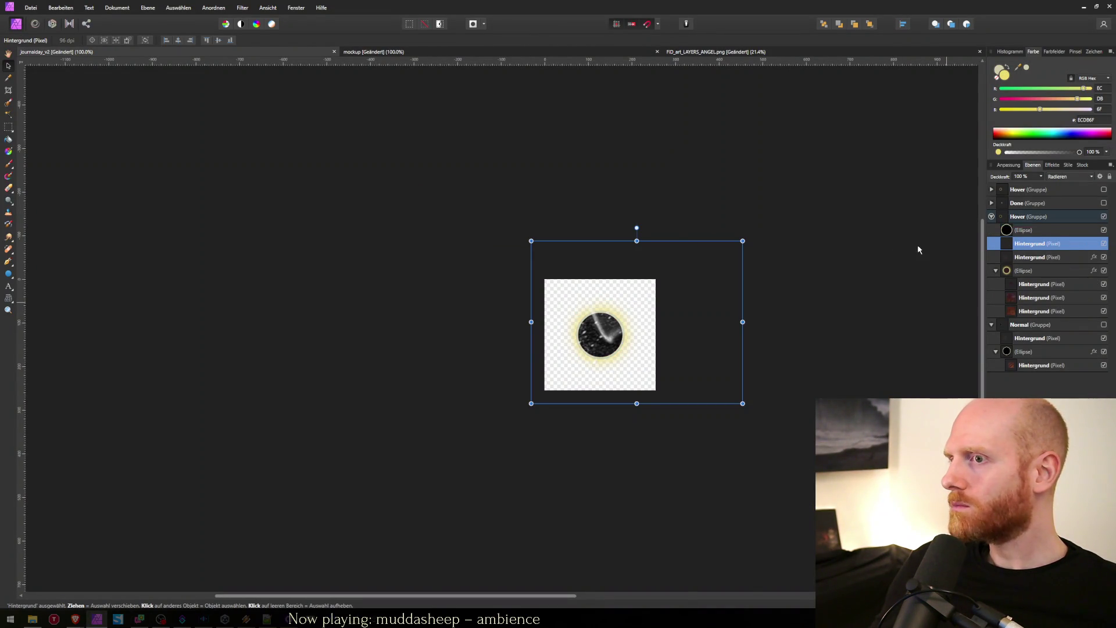
key(ctrl+alt+shift+s)
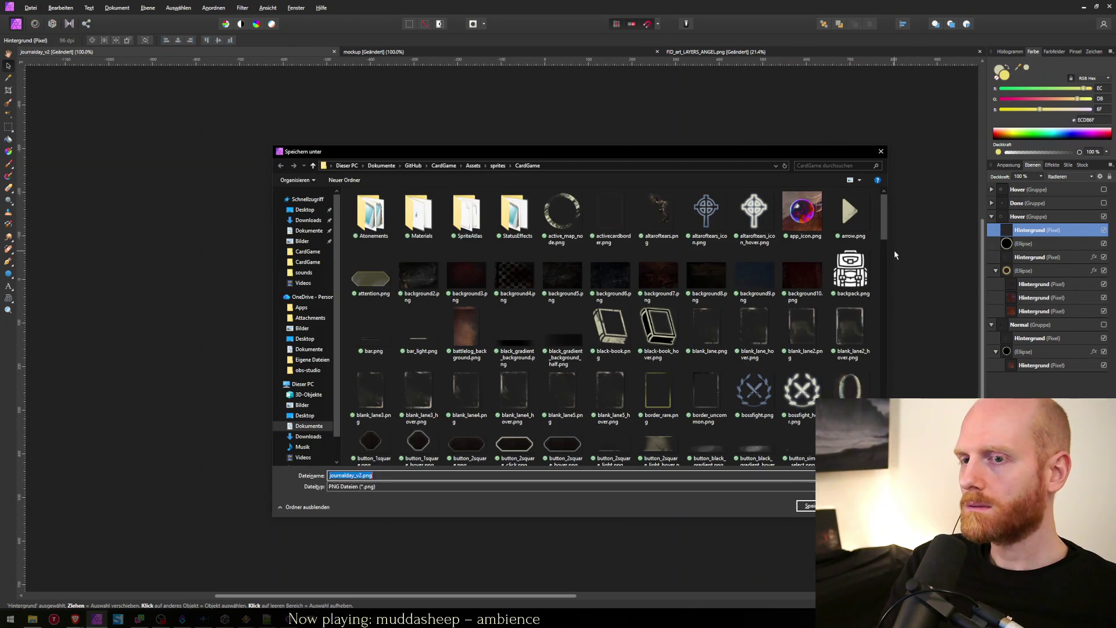
key(Down)
key(Down)
key(Down)
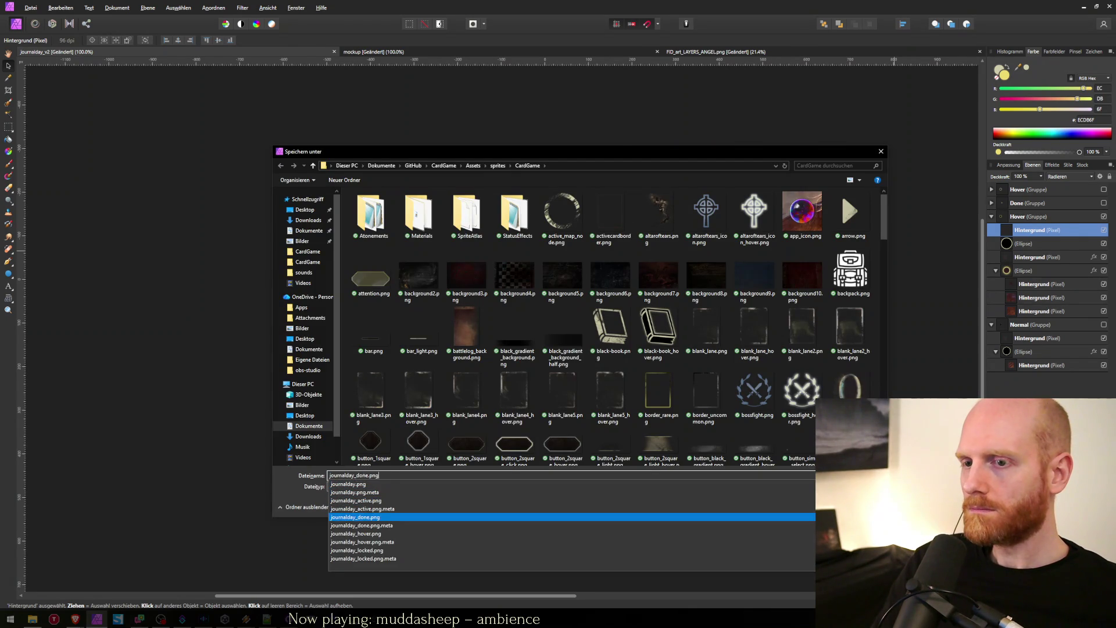
key(Return)
Step: Preview the sprite on a day button in Unity and come back to Affinity Photo
key(alt+Tab)
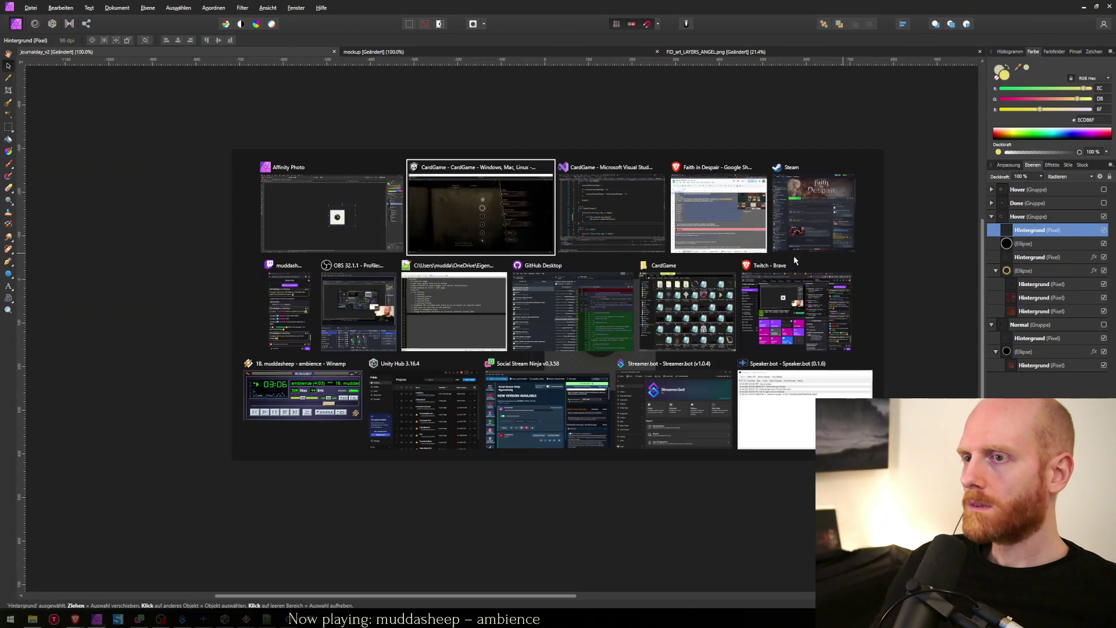
mouse_move(566, 407)
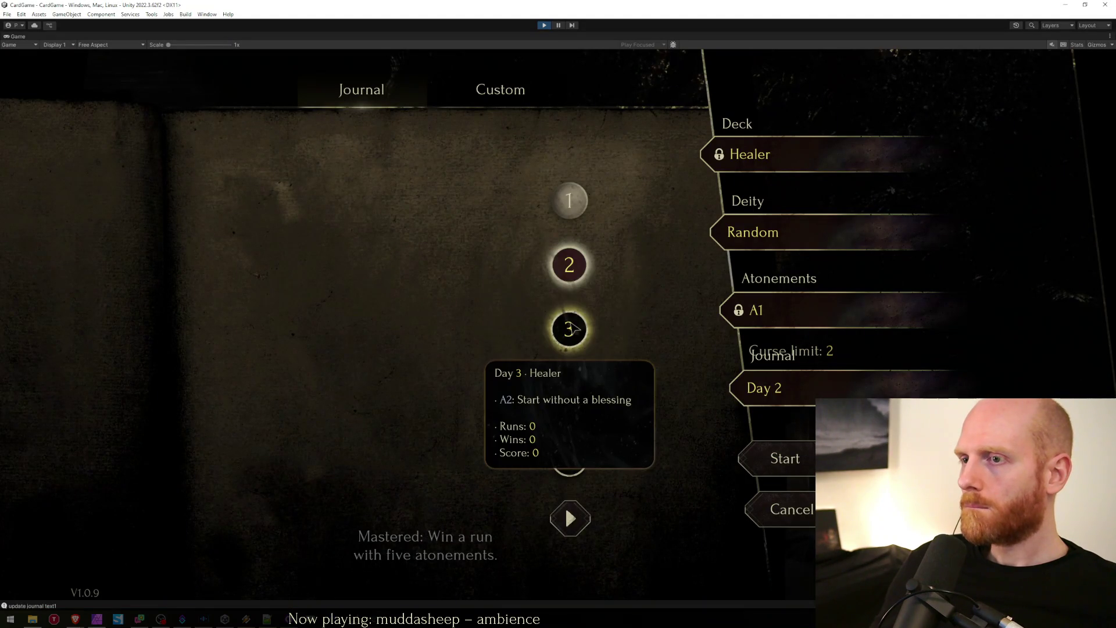
key(alt+Tab)
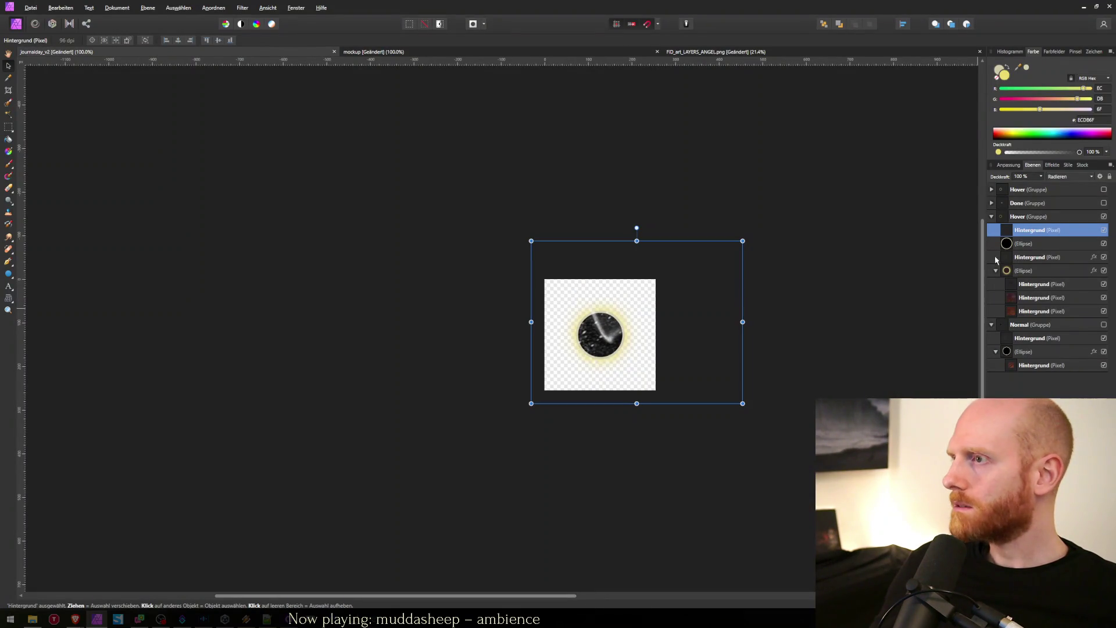
Step: Move the texture layer back below the ellipse and reselect the Hover group's ellipse
drag(1009, 236, 1009, 255)
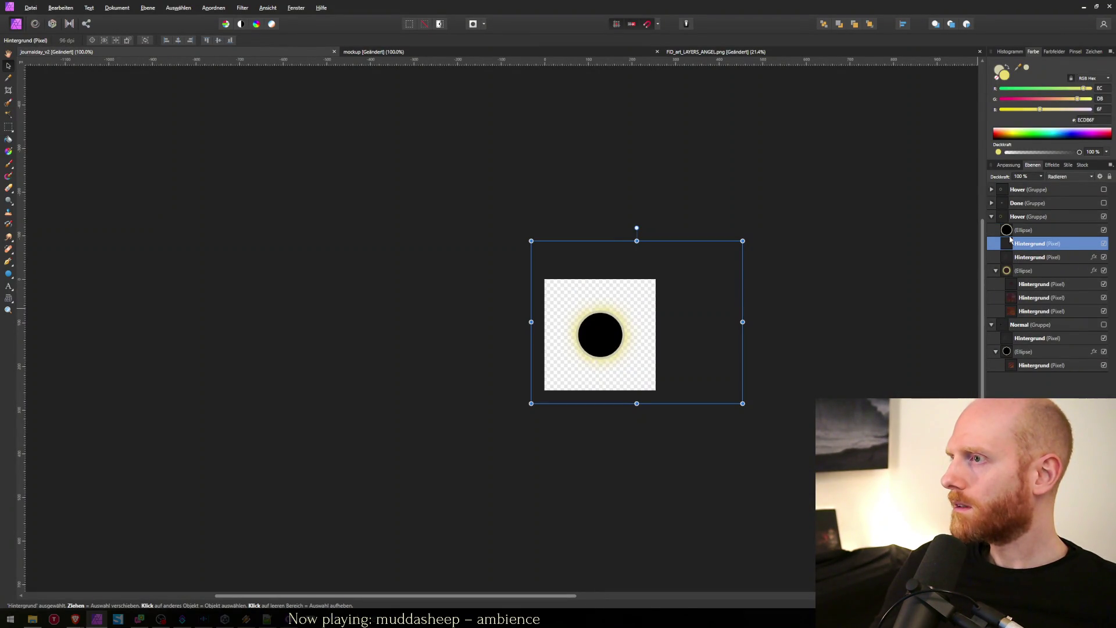
click(1010, 236)
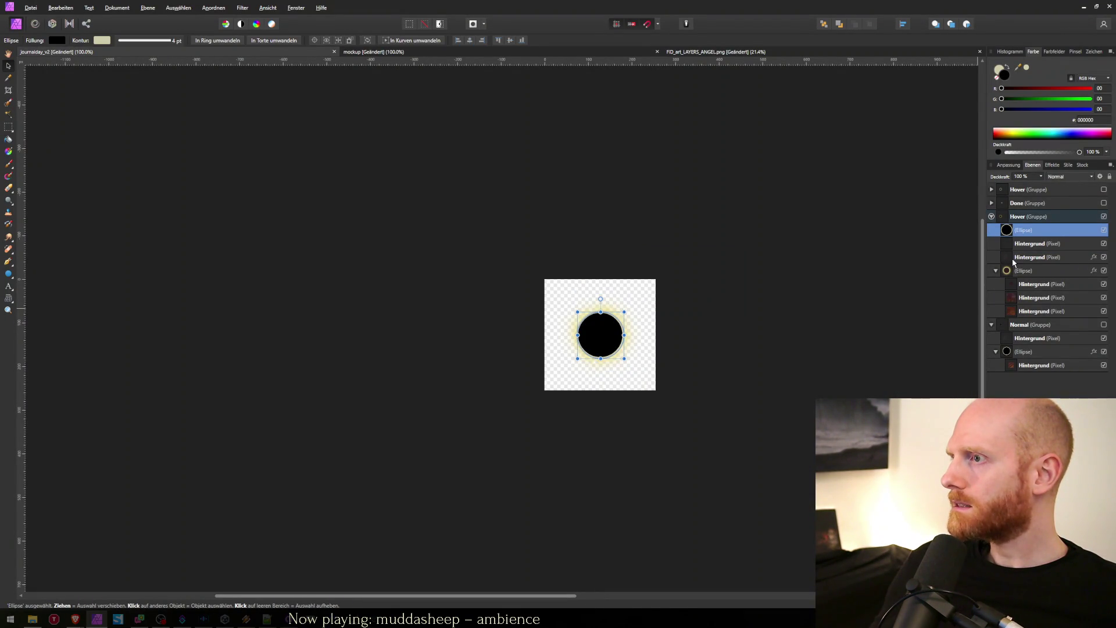
click(1008, 259)
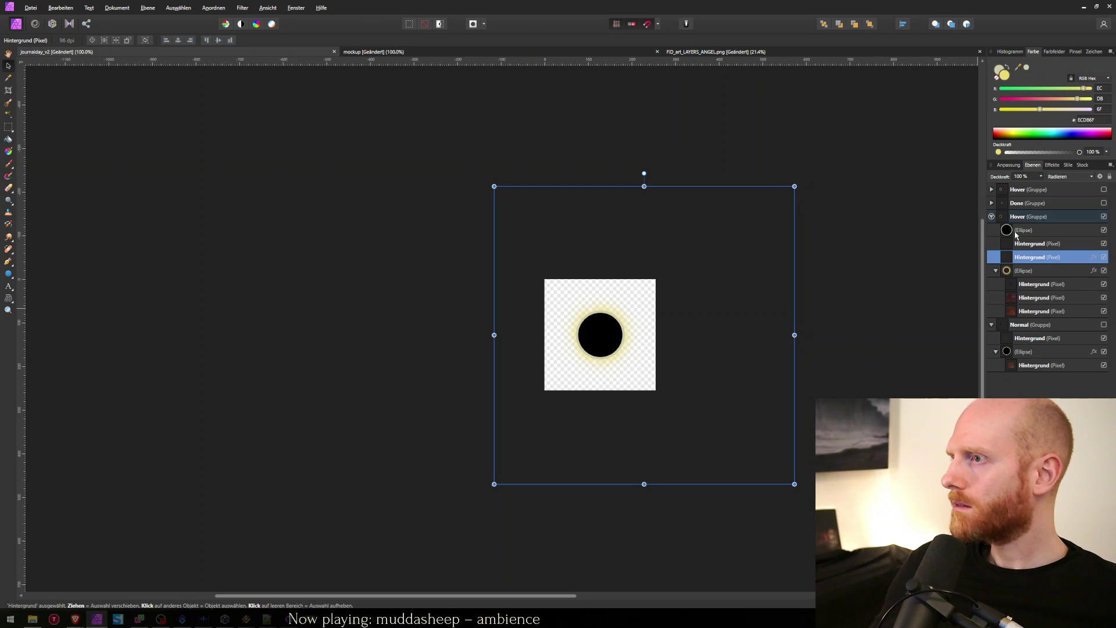
click(1014, 234)
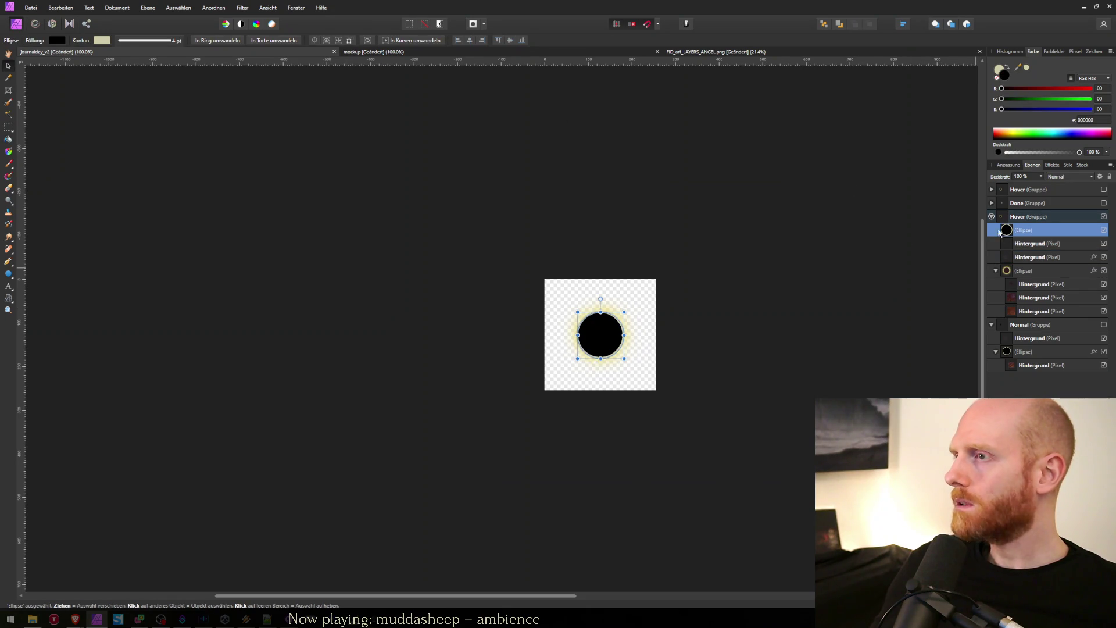
Step: Paste a speckled patch from FID_art_LAYERS_ANGEL.png into the button document above the ellipse
click(715, 52)
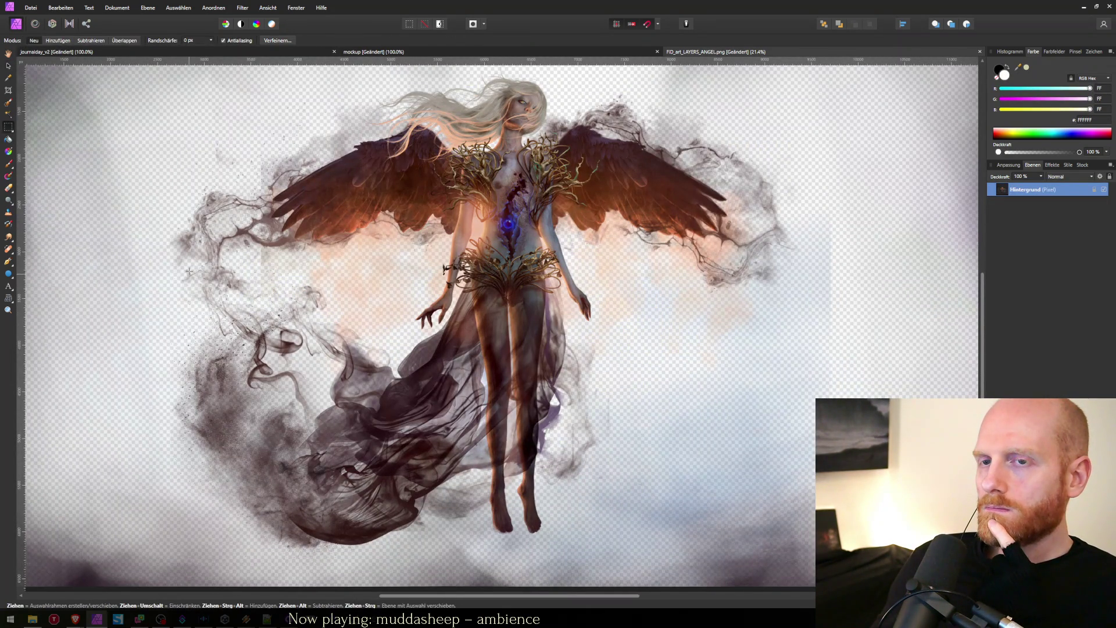
drag(186, 268, 235, 306)
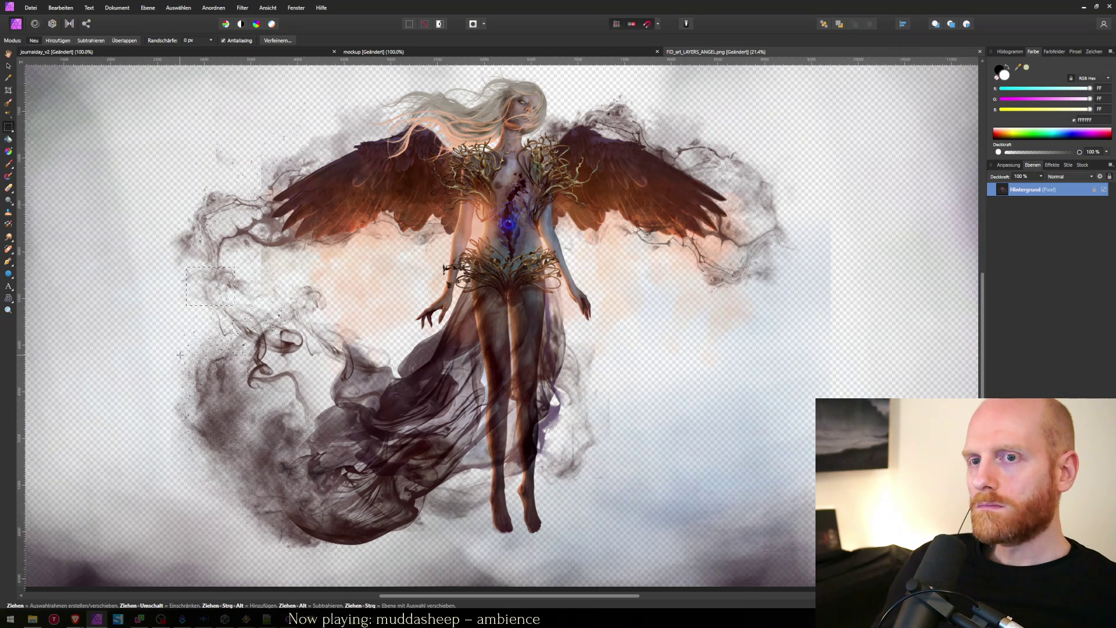
key(ctrl+Tab)
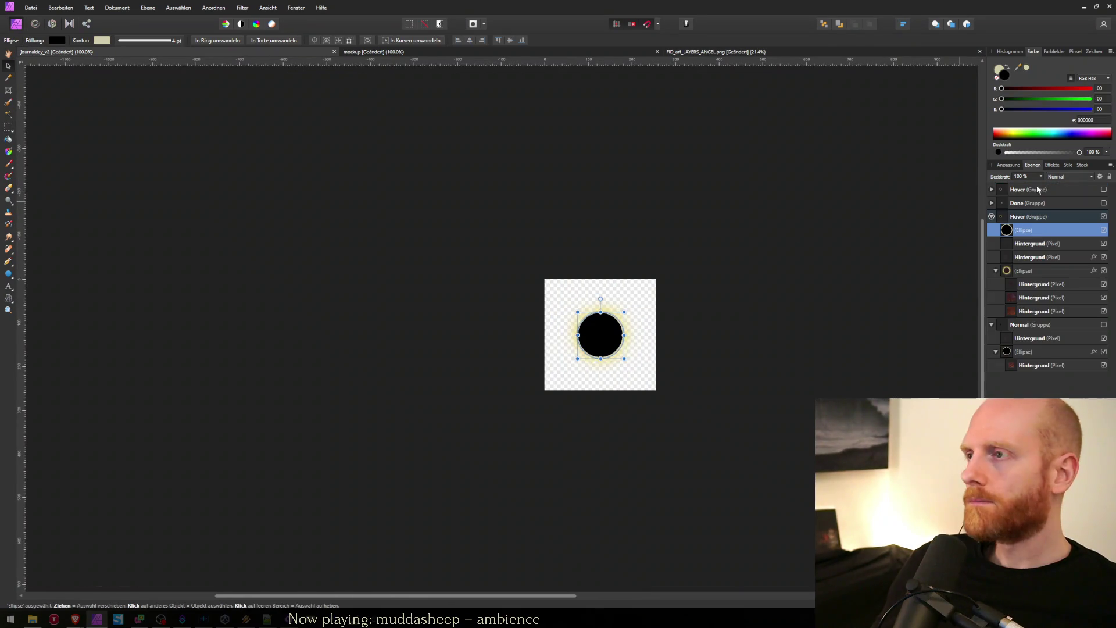
key(ctrl+v)
drag(1018, 248, 1009, 244)
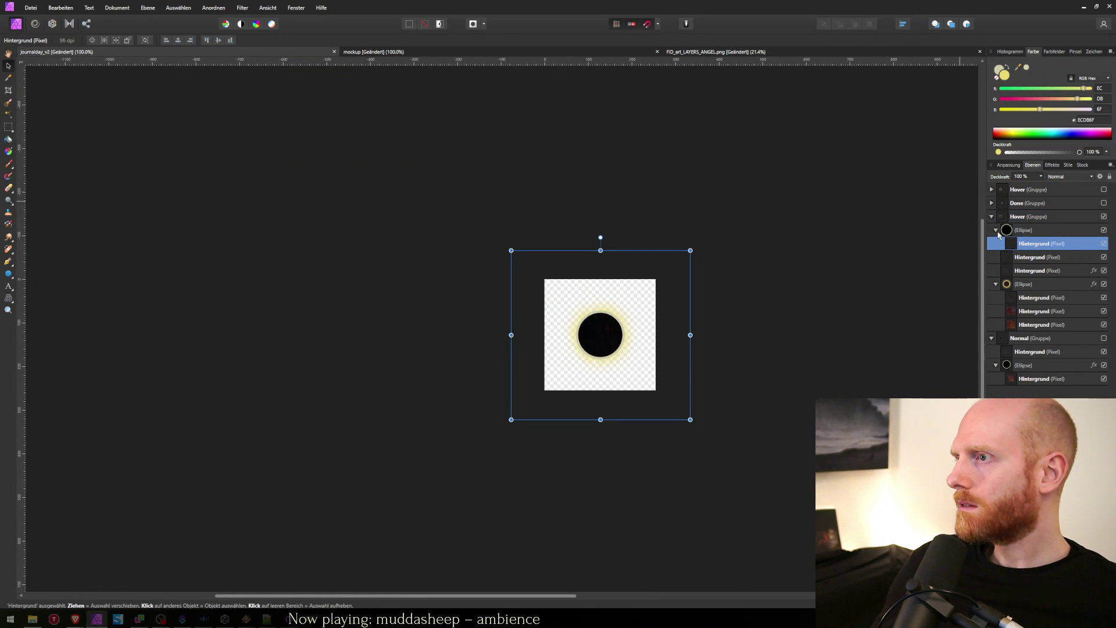
mouse_move(1012, 231)
mouse_down()
mouse_move(1009, 254)
mouse_move(1018, 246)
mouse_up()
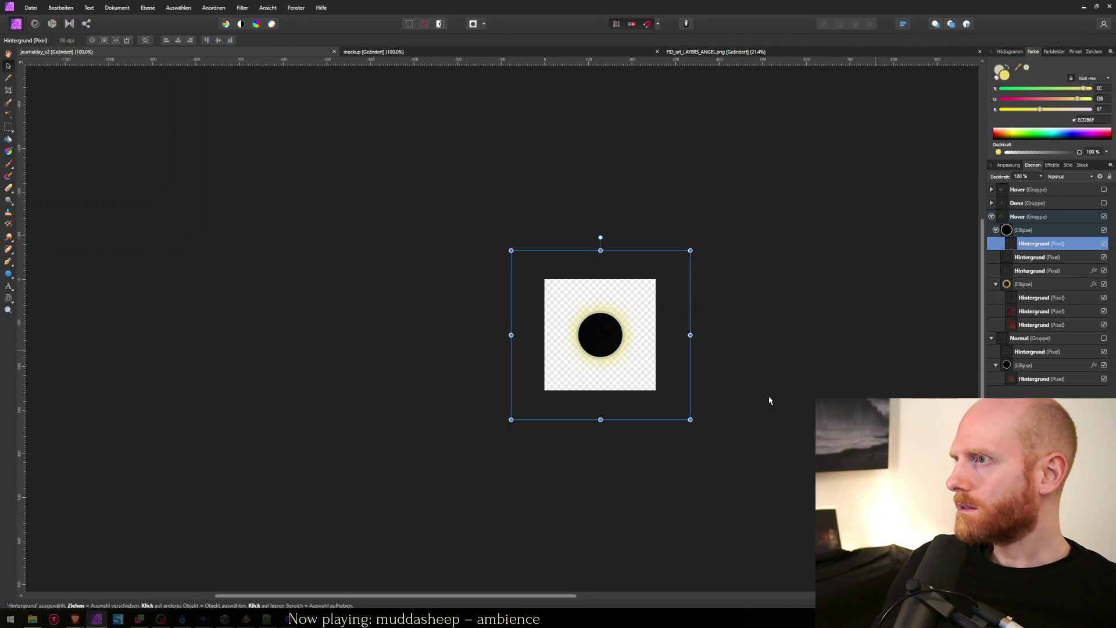
Step: Add a new pixel layer above the ellipse and shift it down the stack
scroll(605, 311, up, 5)
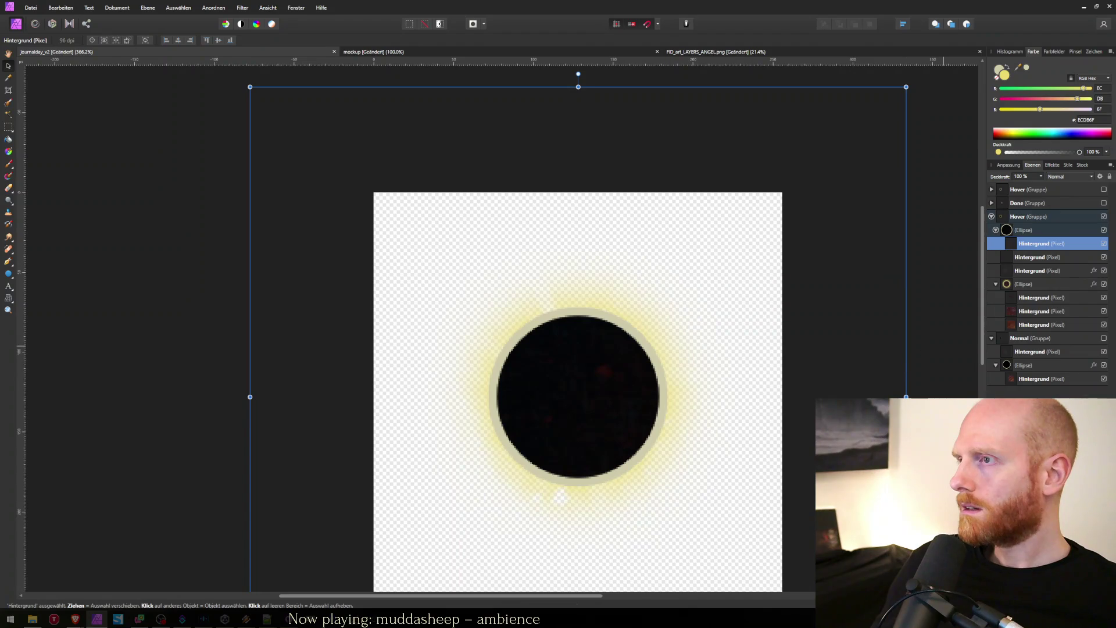
click(1027, 230)
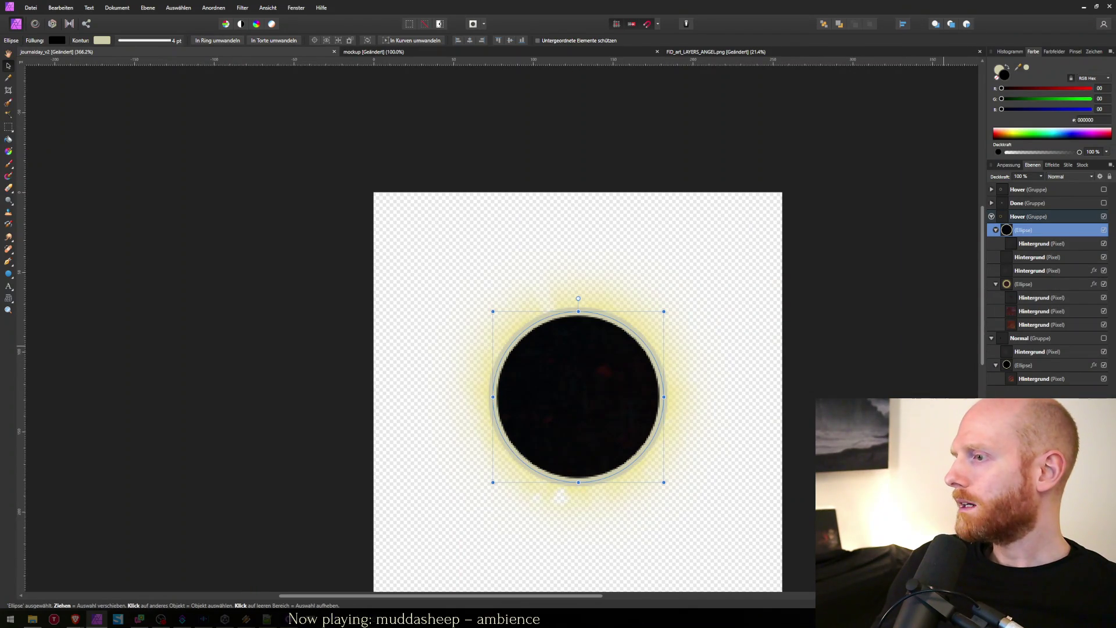
key(ctrl+shift+n)
mouse_move(1005, 233)
mouse_down()
mouse_move(1000, 266)
mouse_move(1032, 258)
mouse_move(1022, 225)
mouse_up()
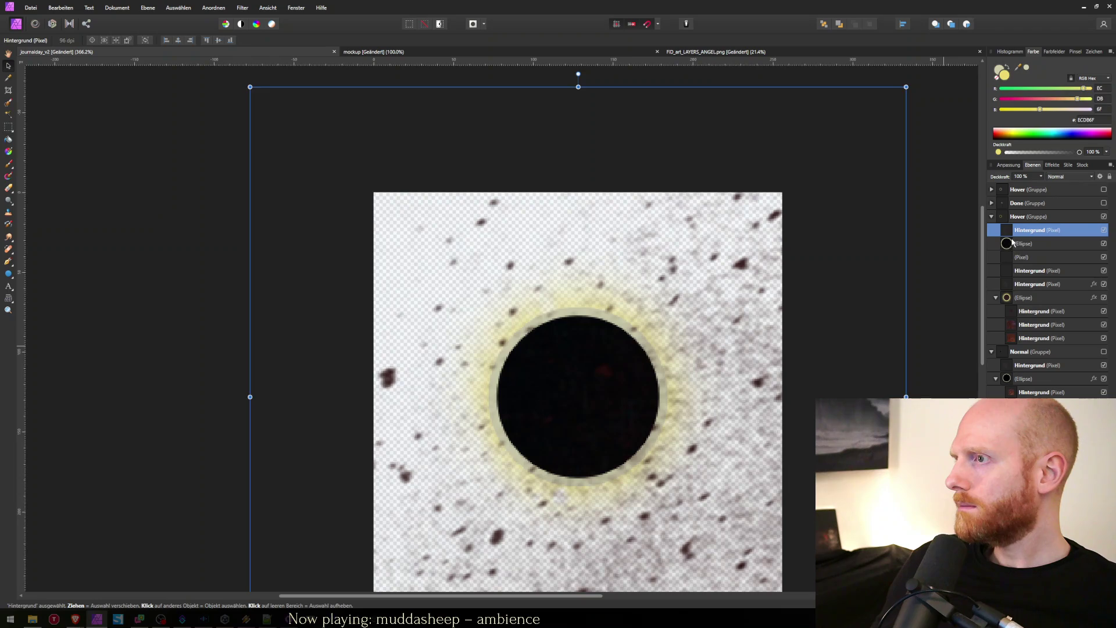
Step: Rasterise the Hover ellipse and nest the texture layer inside the rasterised circle
click(1011, 244)
right_click(1011, 244)
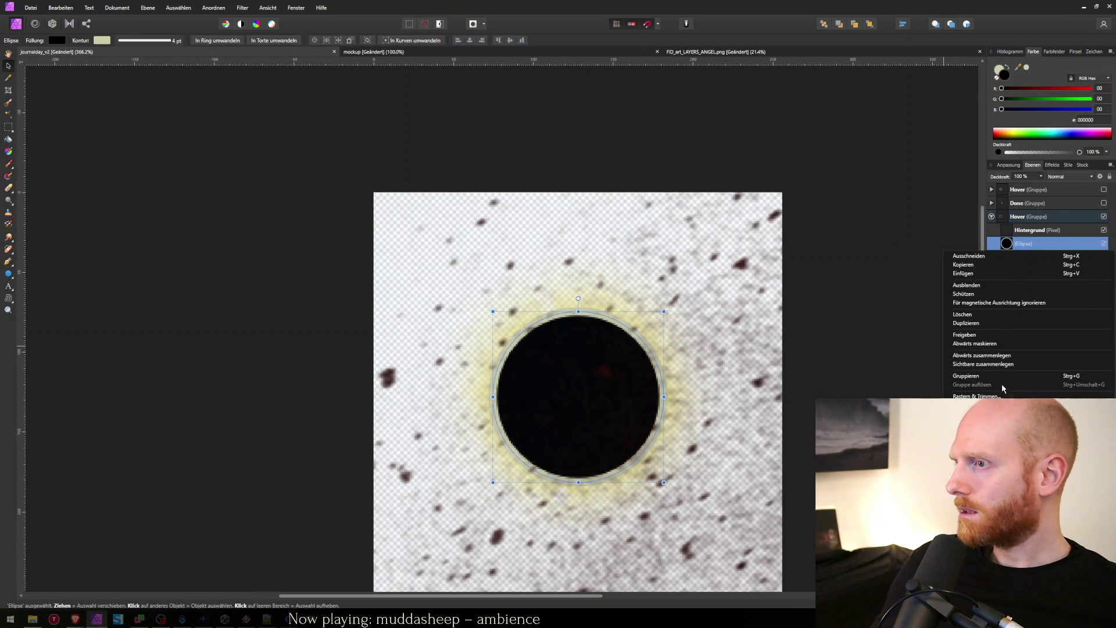
click(1001, 359)
drag(1009, 249, 1008, 232)
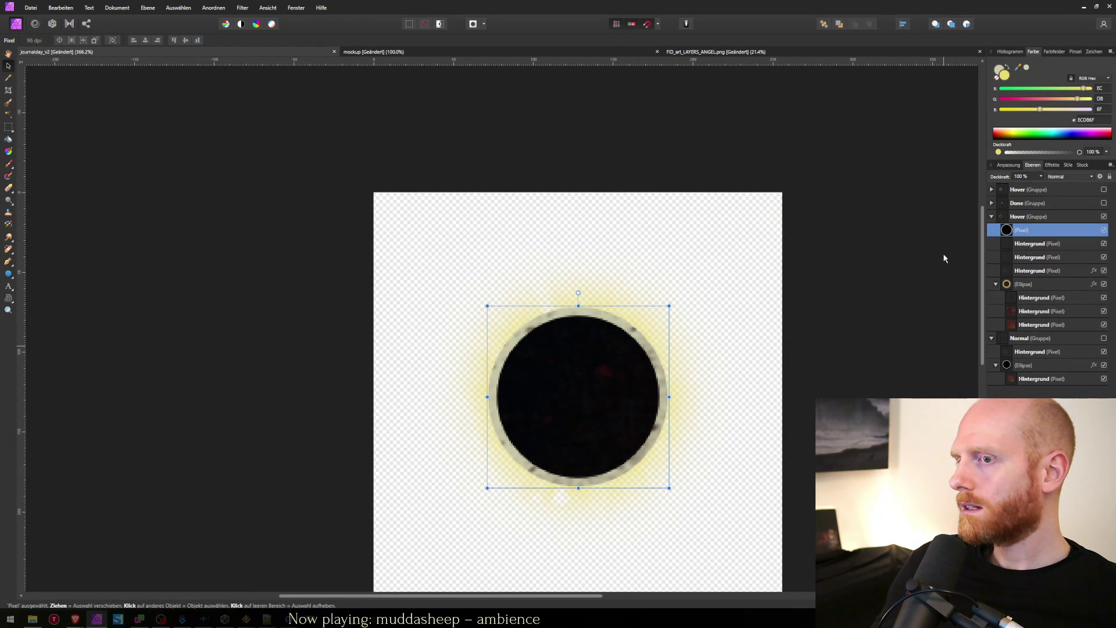
drag(1023, 244, 1014, 231)
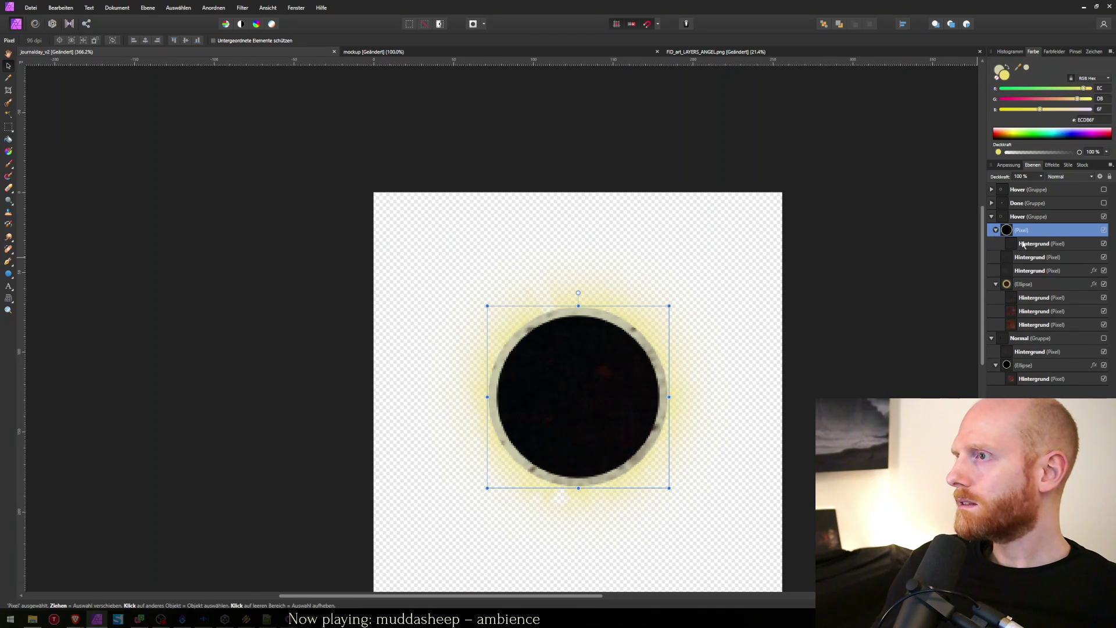
Step: Set the nested texture's blend mode to Radieren so it erases speckles from the orb
click(1023, 244)
click(1070, 176)
scroll(1064, 274, down, 5)
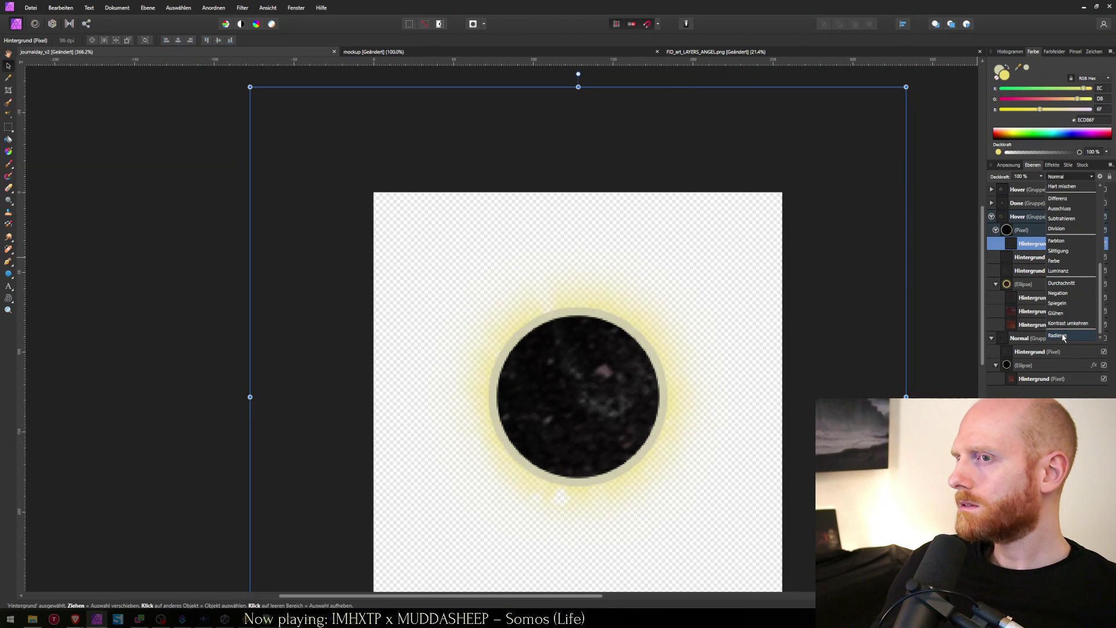
click(1064, 336)
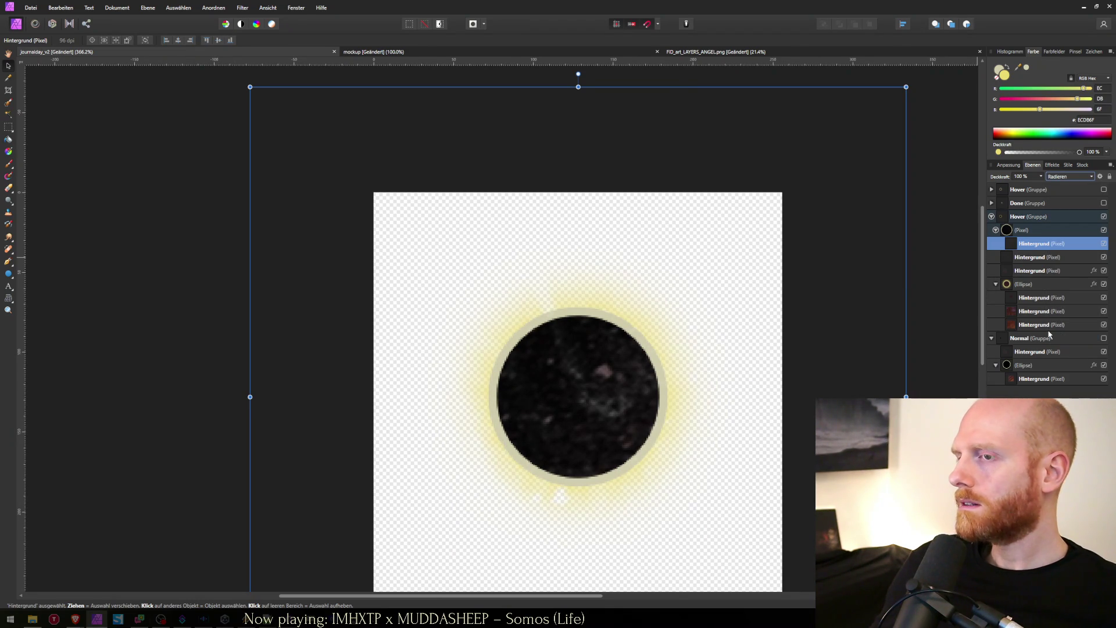
Step: Export the sprite as PNG, overwriting journalday_hover.png, and switch to Unity
key(ctrl+alt+shift+w)
key(Return)
text(jou)
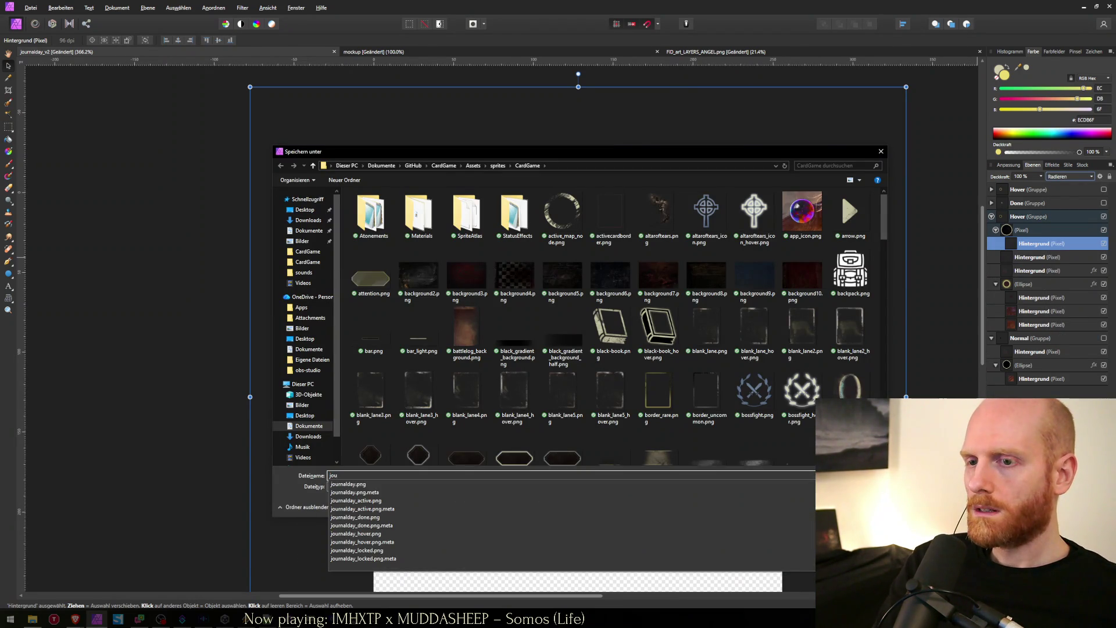
key(Down)
key(Down)
key(Down)
key(Return)
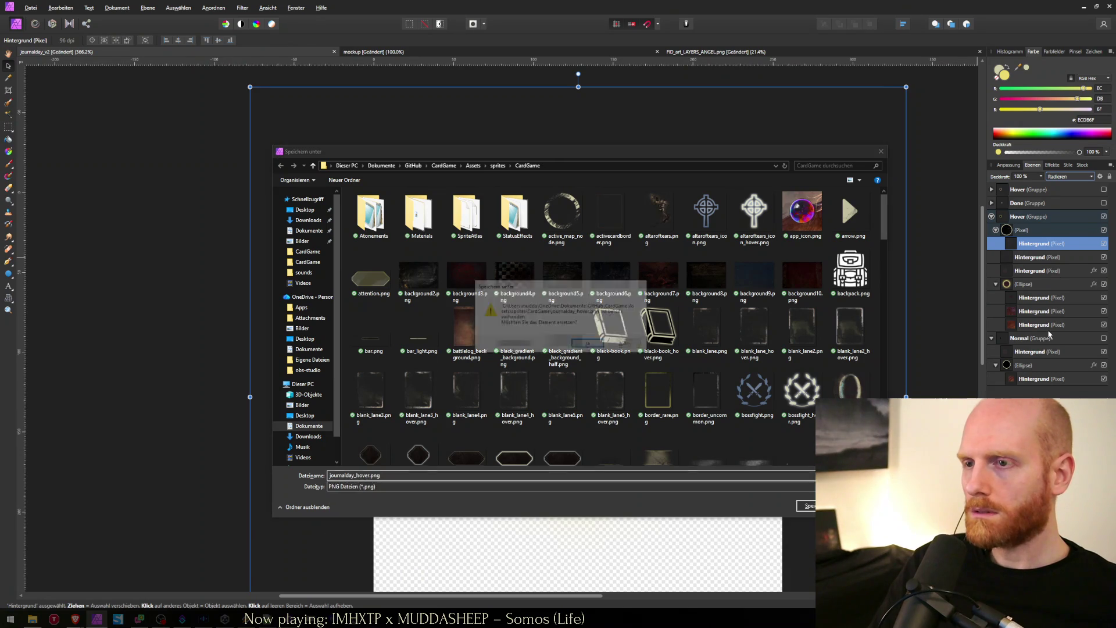
key(alt+j)
key(alt+Tab)
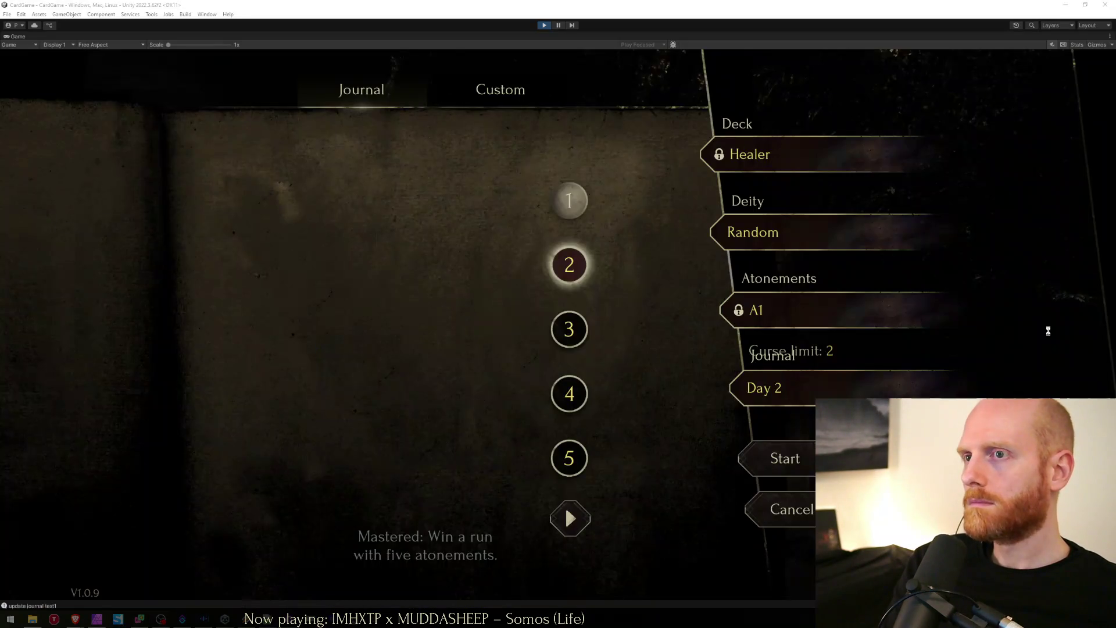
Step: Hover the day buttons and page between days 1–5 and 6–10 to check the new hover sprite
mouse_move(558, 348)
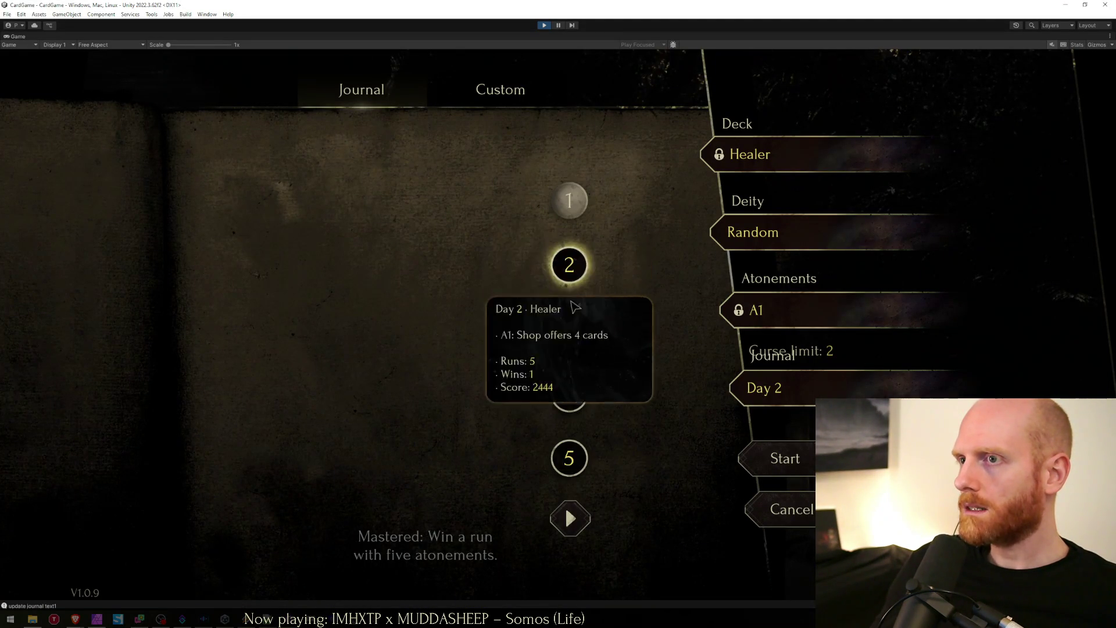
mouse_move(579, 288)
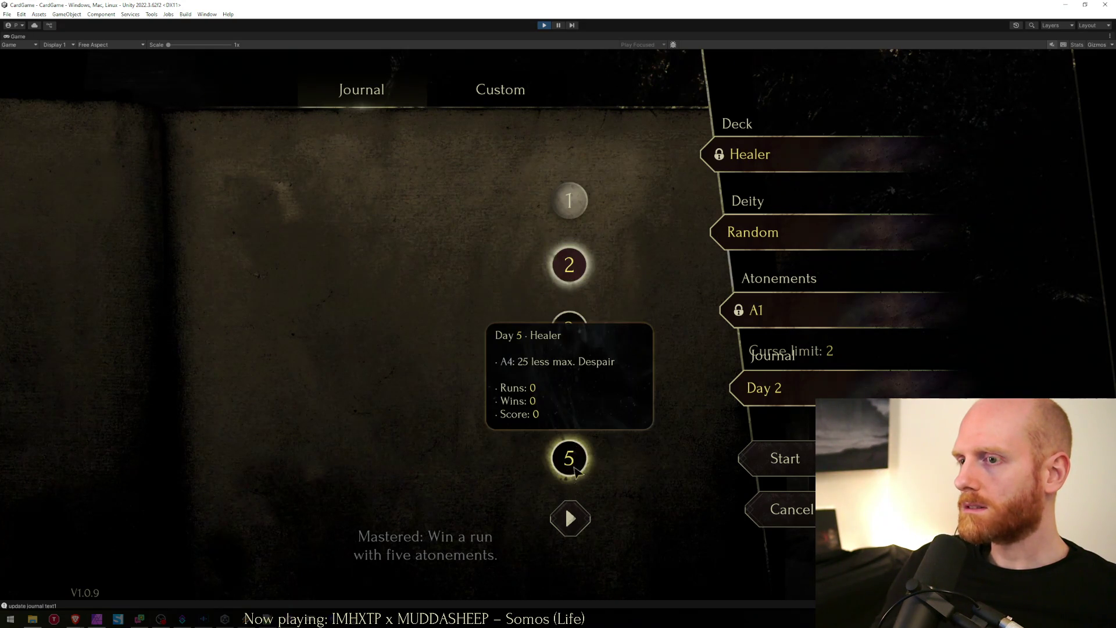
click(570, 518)
click(569, 144)
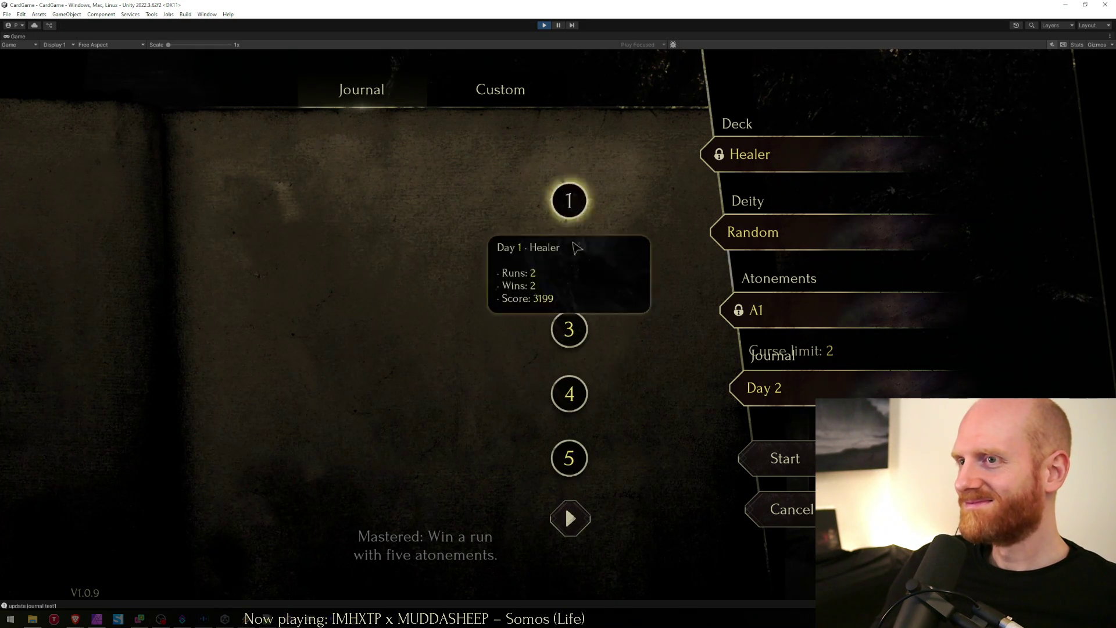
click(569, 517)
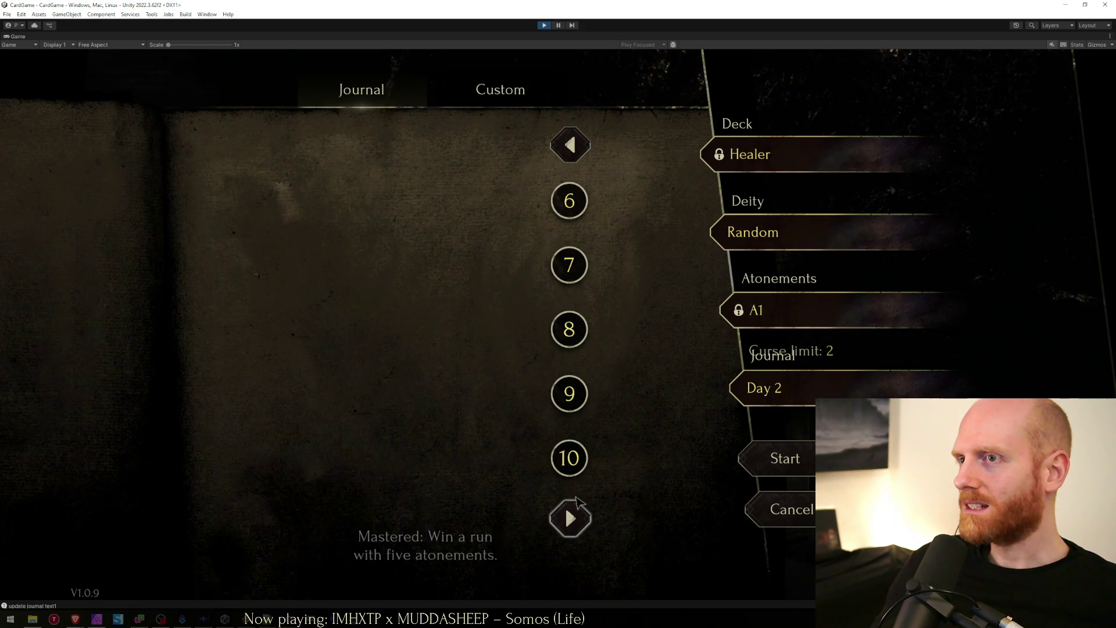
click(569, 144)
mouse_move(567, 220)
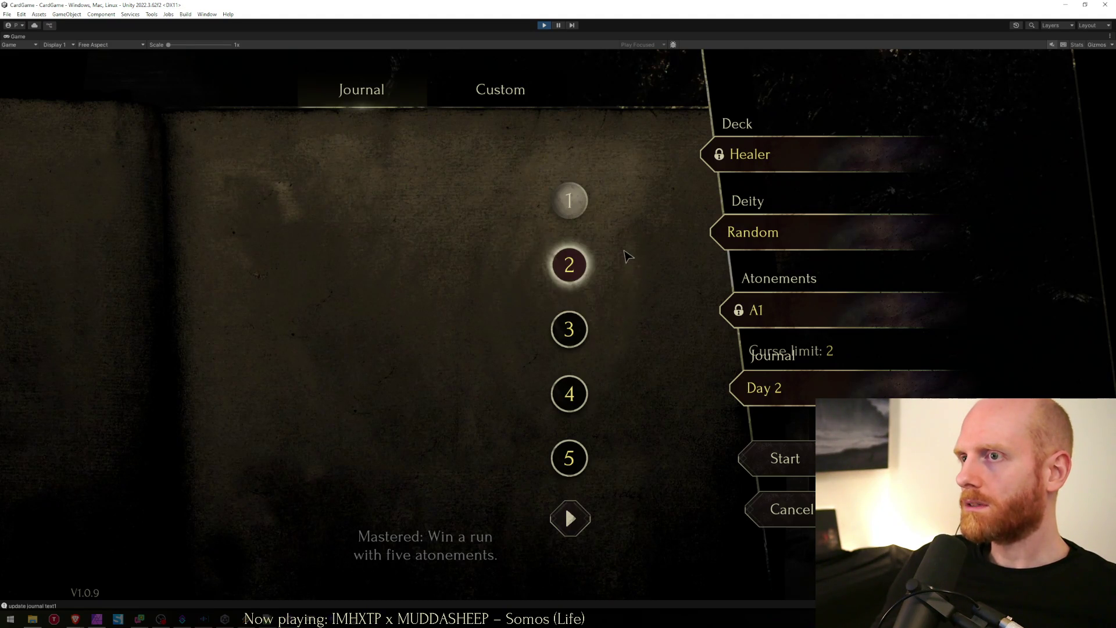
key(alt+Tab)
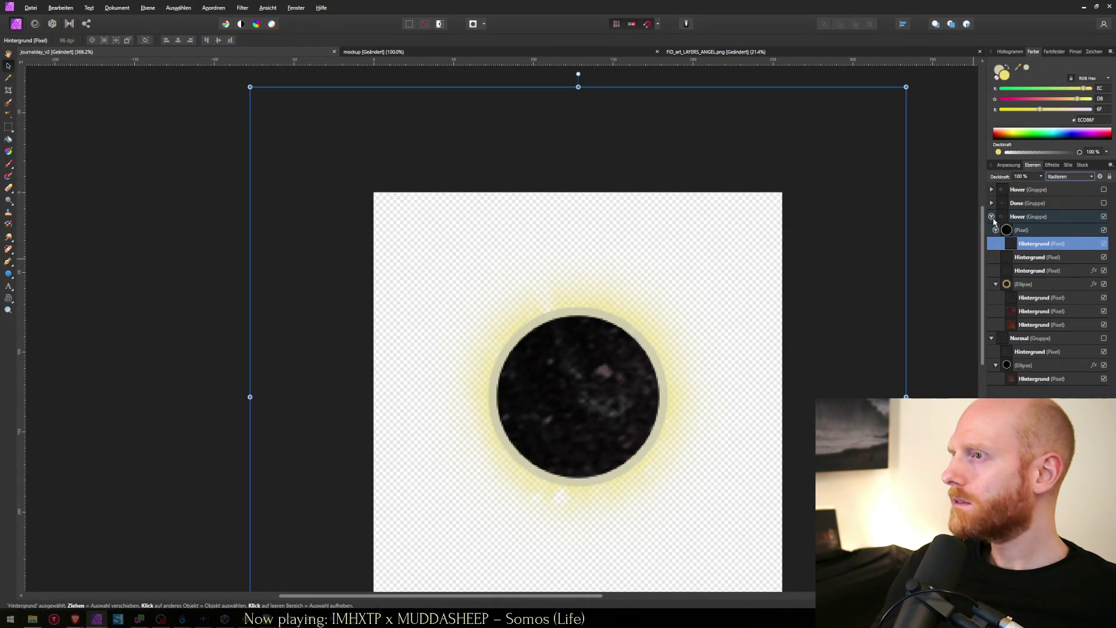
Step: Hide the Hover group, show and expand the Done group, and open its ellipse's layer effects
click(992, 217)
click(1103, 217)
click(1111, 203)
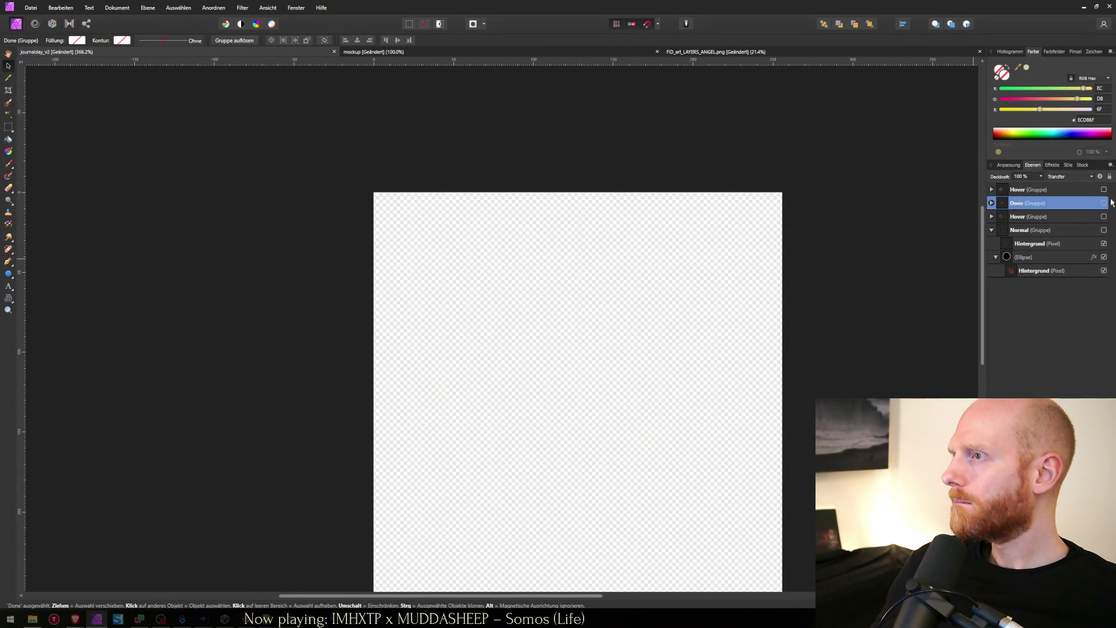
click(1103, 204)
click(992, 204)
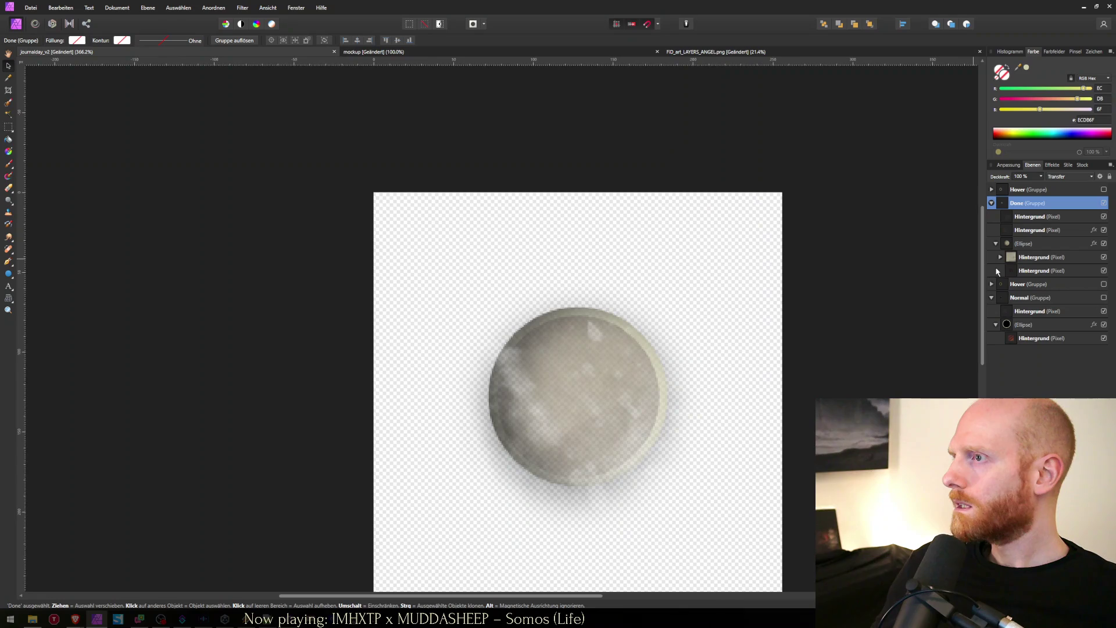
click(1014, 245)
click(1024, 258)
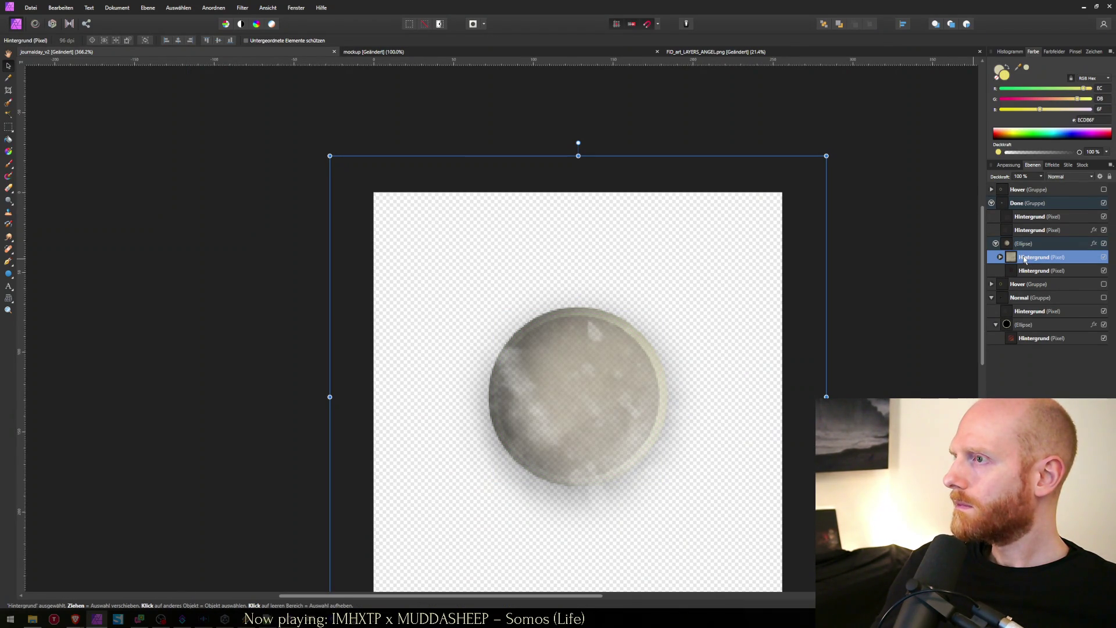
click(1085, 247)
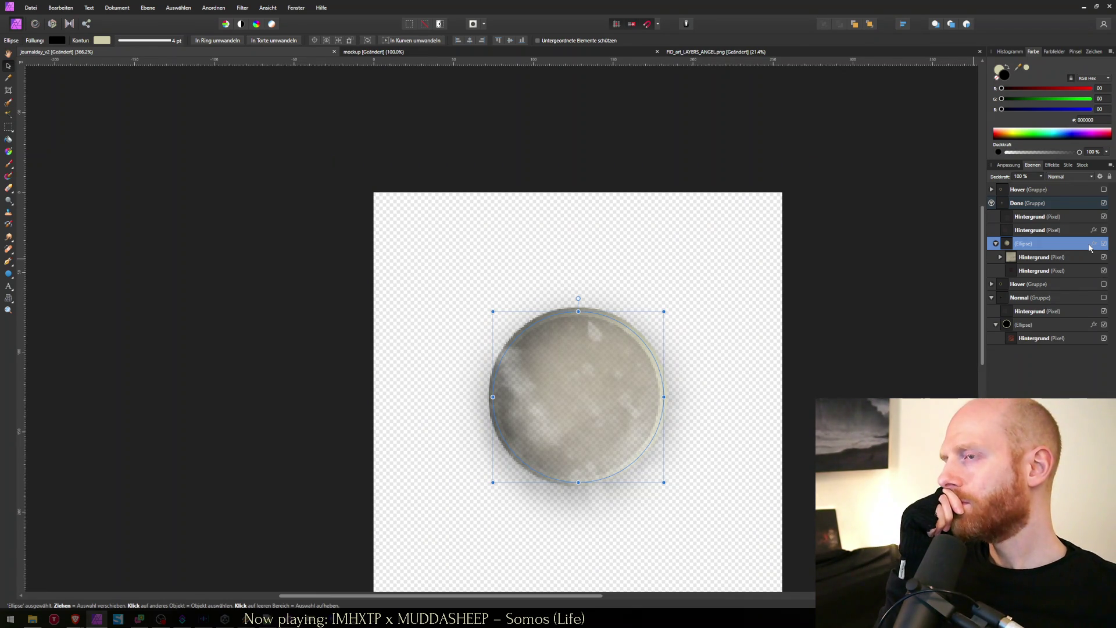
click(1097, 244)
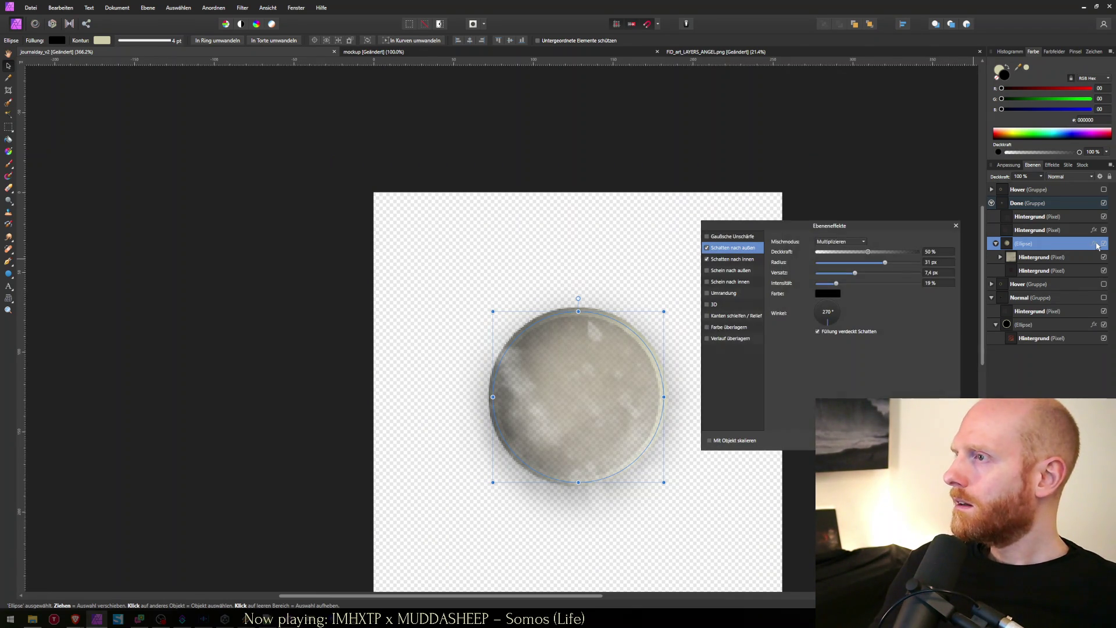
Step: Enable an inner glow with 15.8 px radius, a new colour and intensity lowered to 49%
click(733, 261)
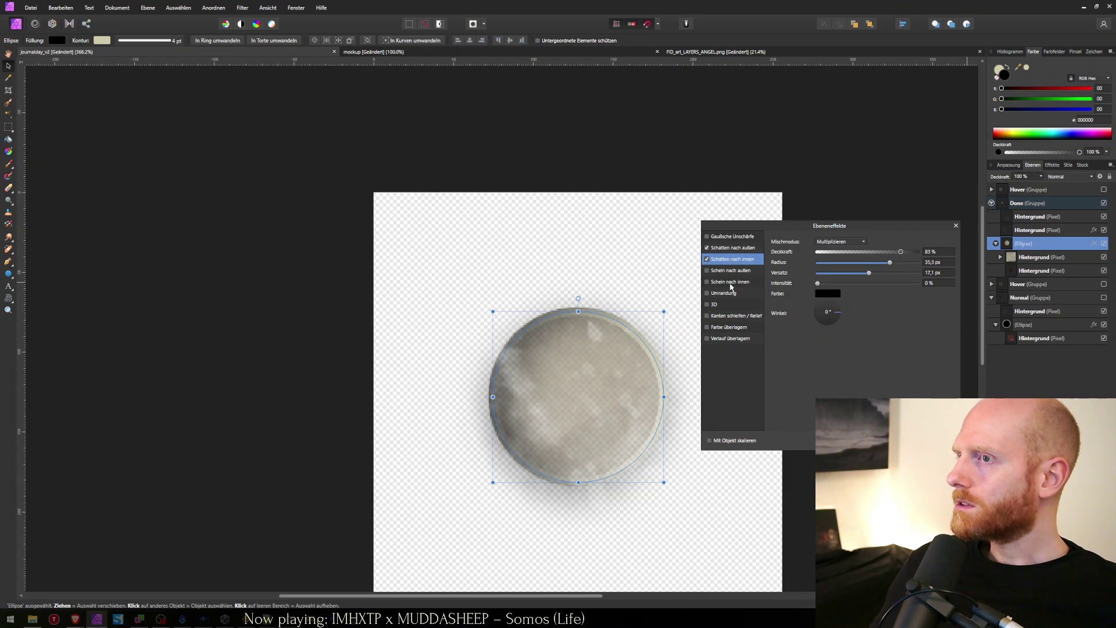
click(732, 272)
click(712, 283)
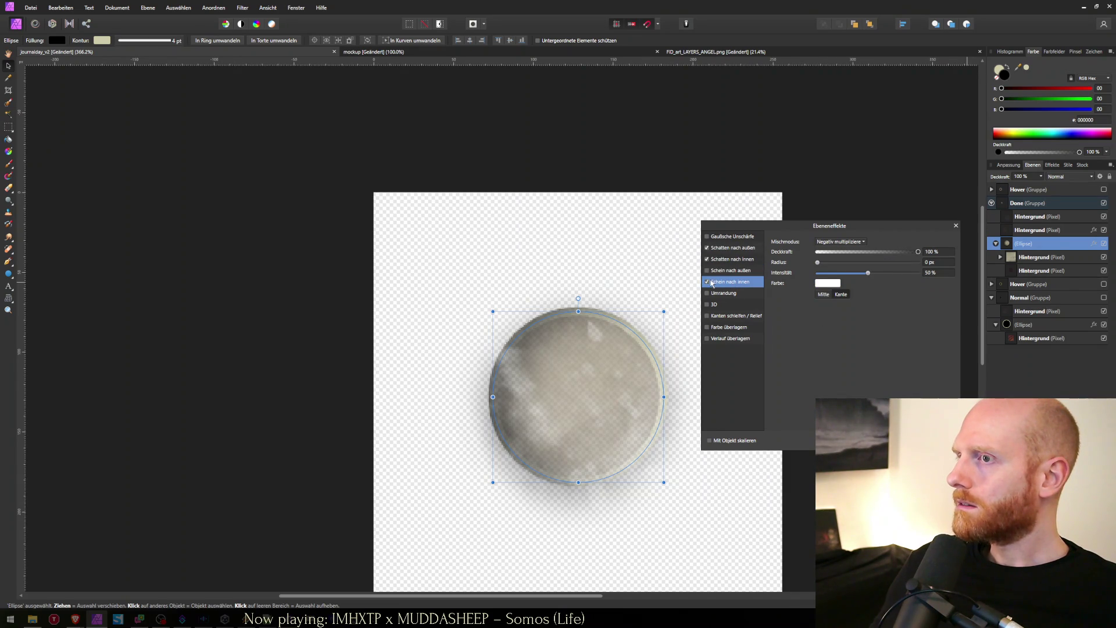
mouse_move(815, 267)
mouse_down()
mouse_move(900, 266)
mouse_move(869, 269)
mouse_up()
click(827, 283)
click(820, 353)
click(932, 352)
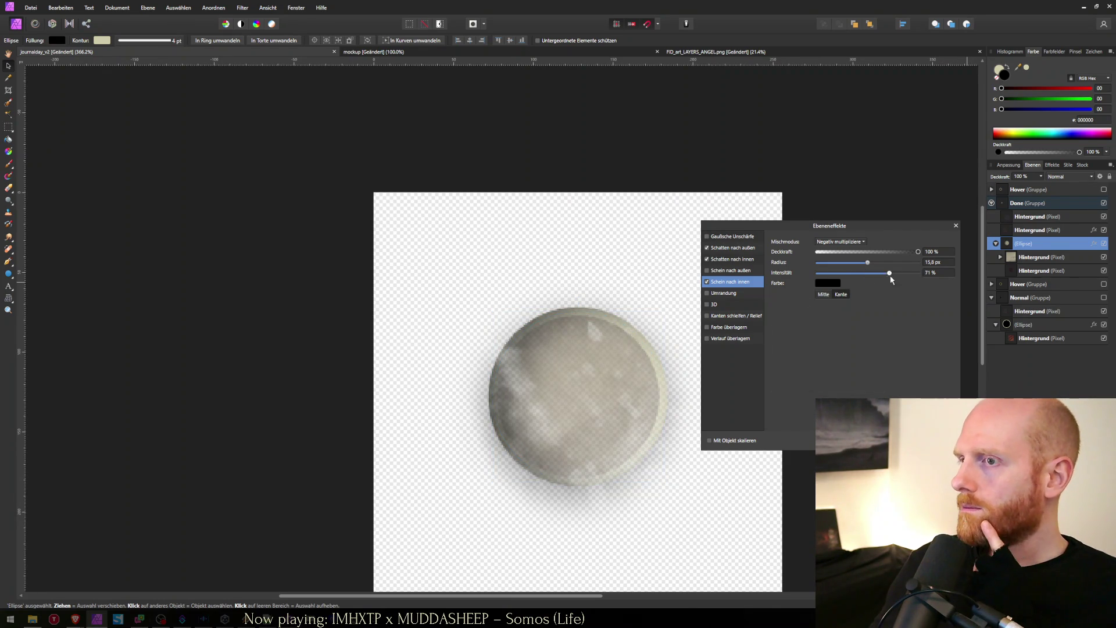
drag(921, 273, 866, 273)
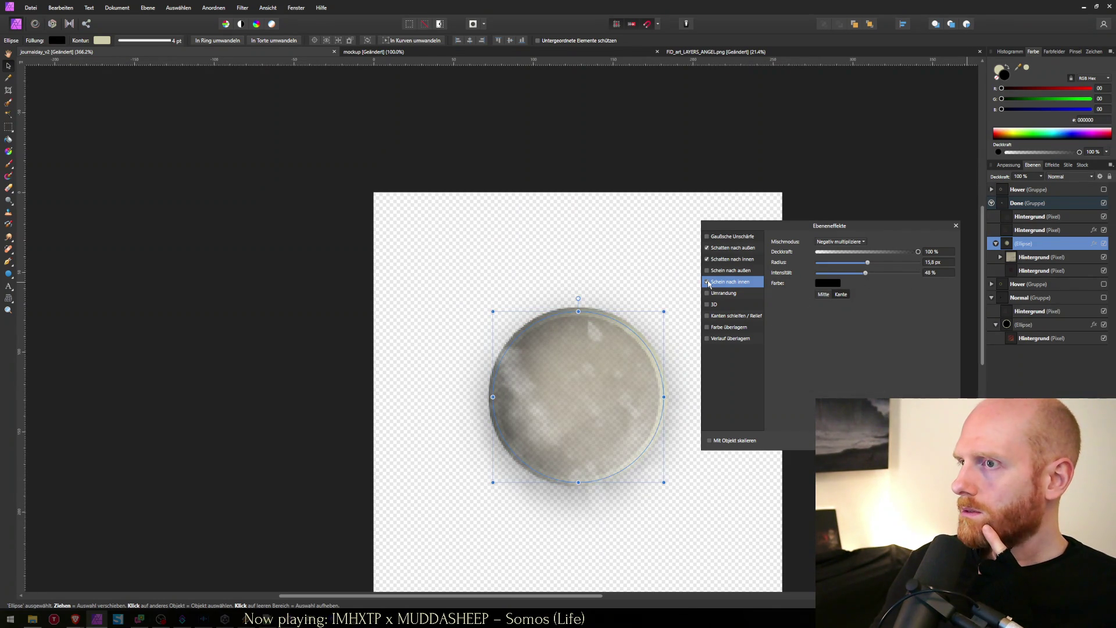
Step: Try Normal blend with a 21.1 px glow radius, then disable the inner glow and close the dialog
click(823, 284)
click(840, 241)
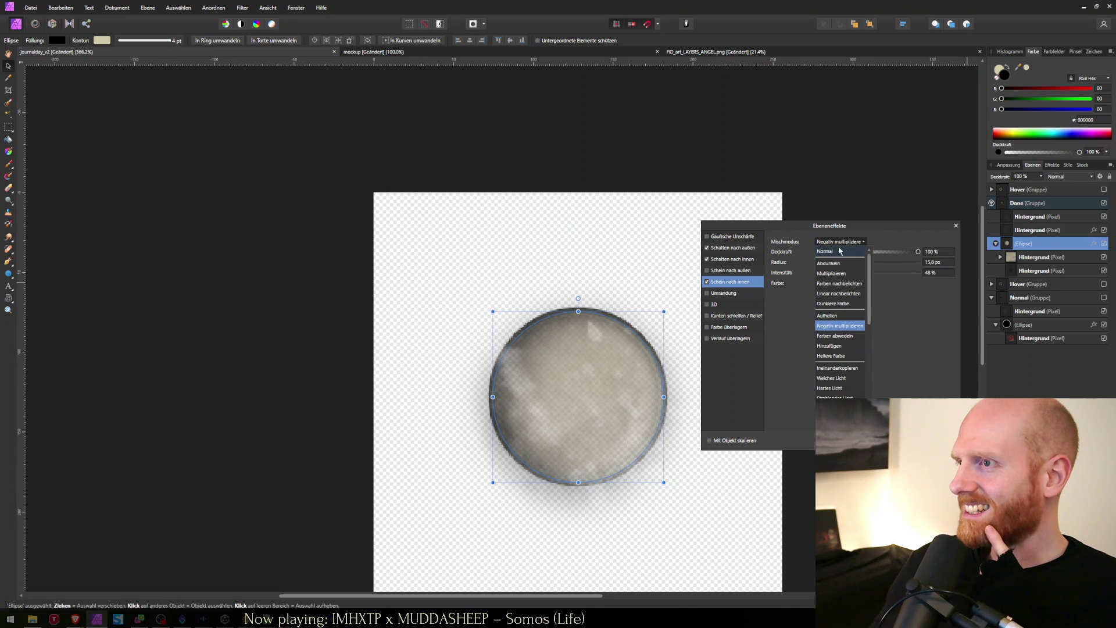
click(844, 252)
mouse_move(867, 262)
mouse_down()
mouse_move(832, 262)
mouse_move(906, 263)
mouse_move(875, 263)
mouse_up()
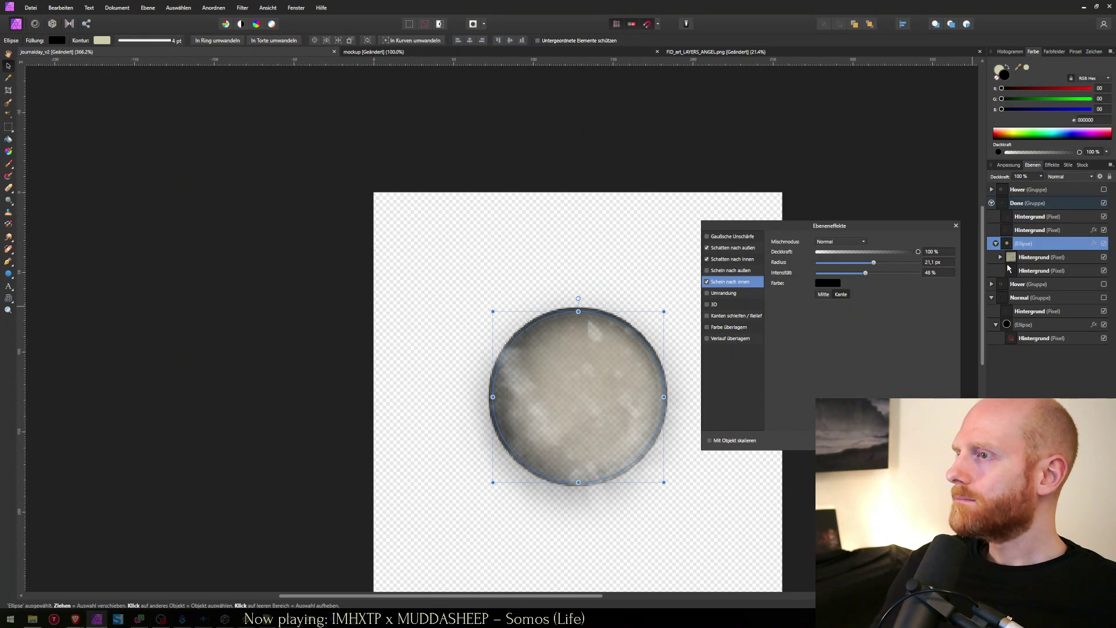
click(707, 282)
key(Return)
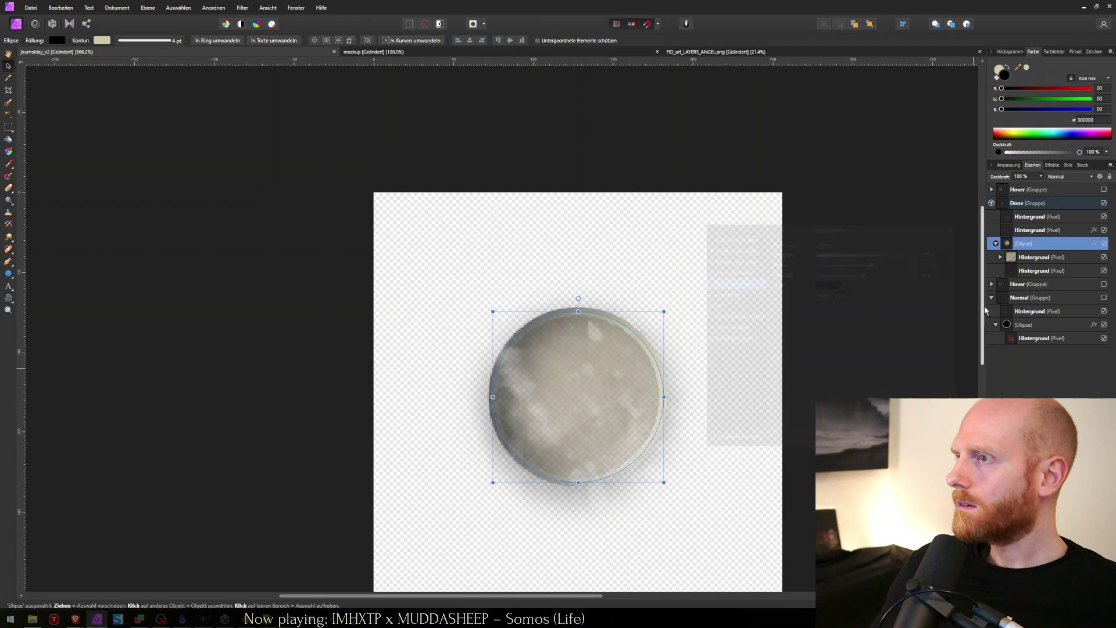
Step: Add a new pixel layer and set up a large, hard black brush
key(ctrl+shift+n)
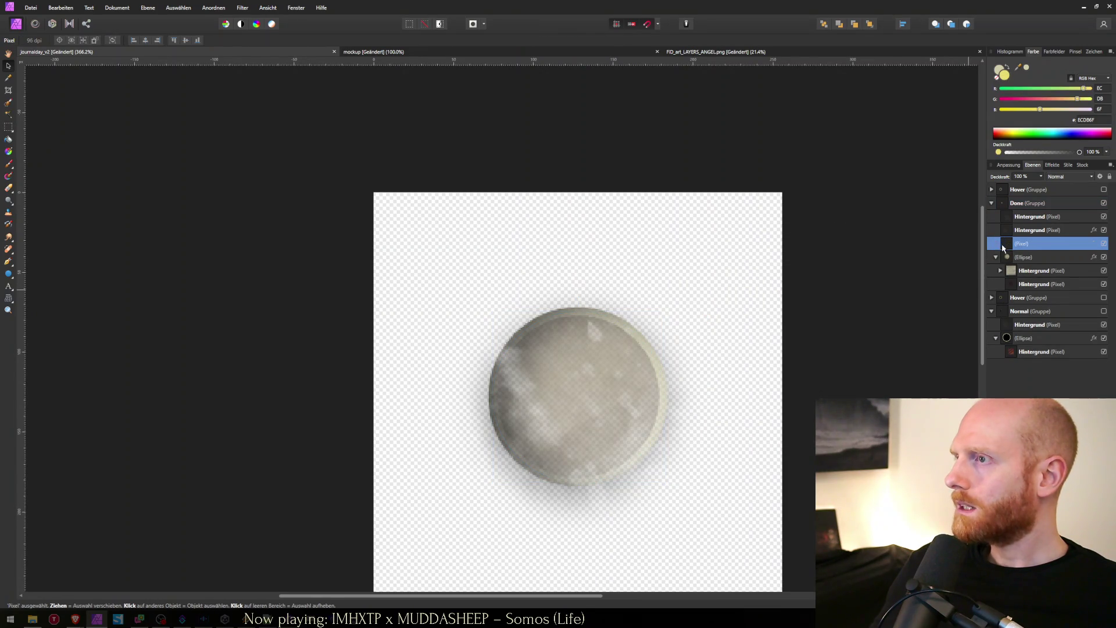
double_click(1017, 244)
key(Escape)
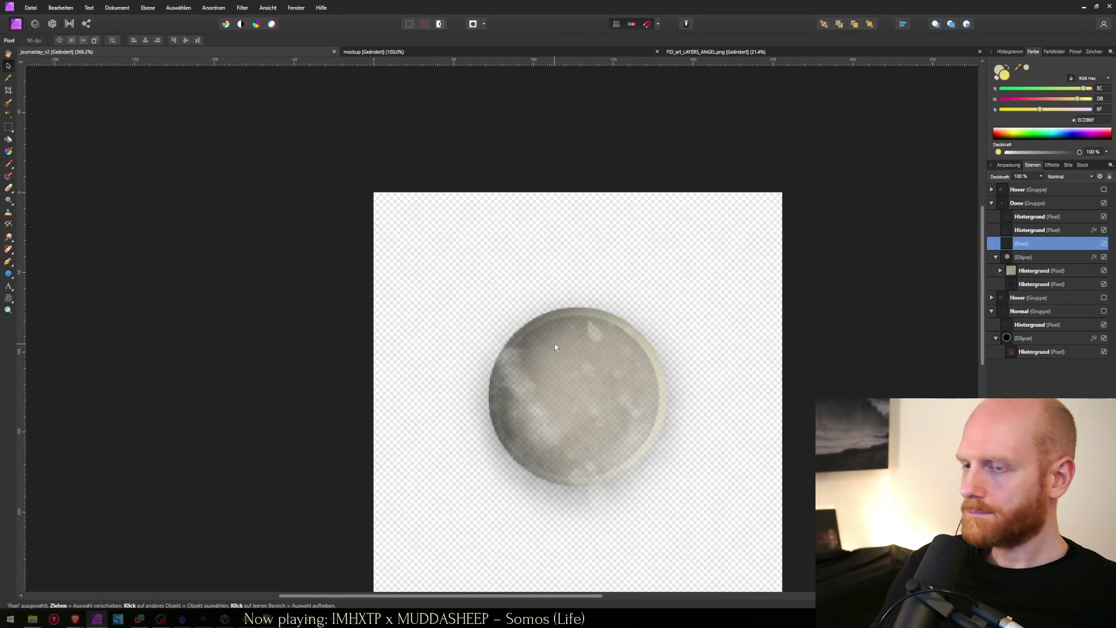
key(b)
mouse_move(563, 390)
mouse_down()
mouse_move(582, 378)
mouse_move(578, 393)
mouse_up()
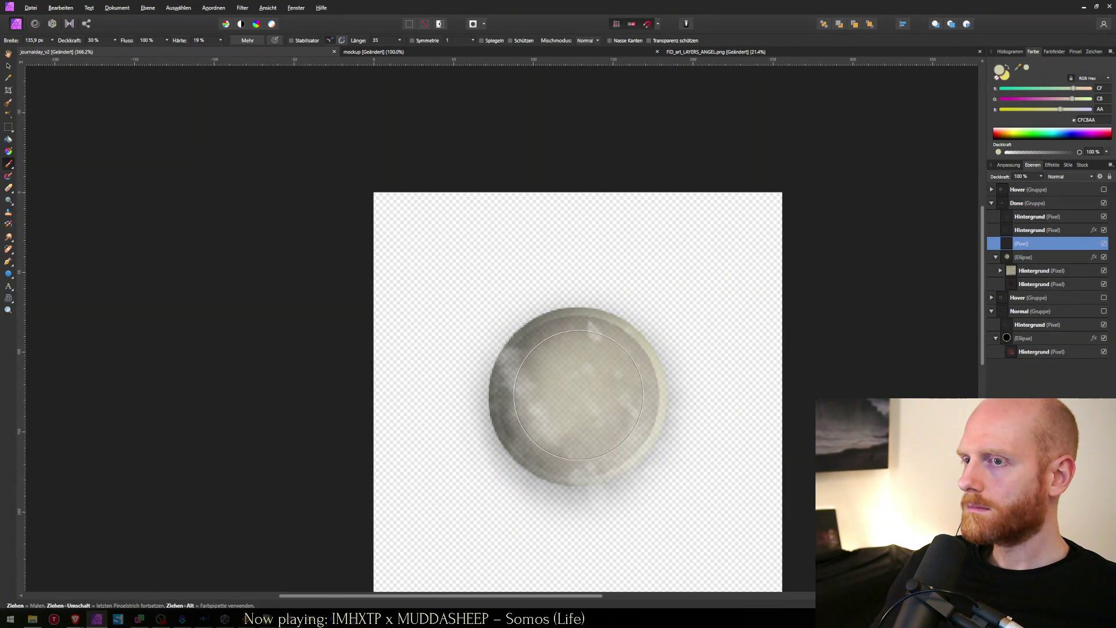
double_click(998, 71)
key(d)
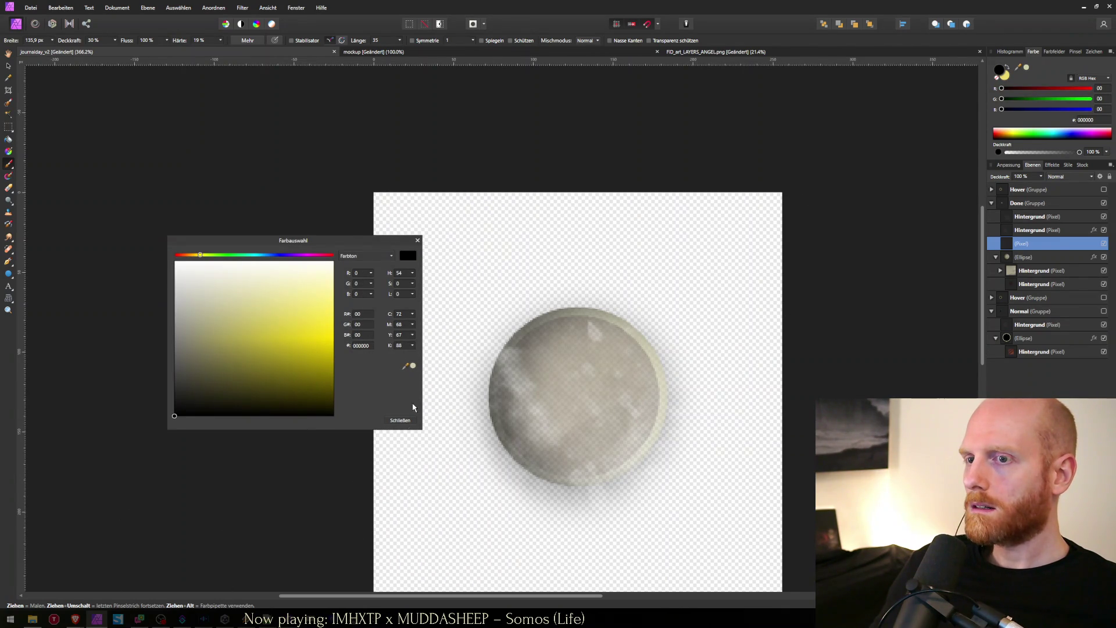
click(405, 420)
mouse_move(577, 397)
mouse_down()
mouse_move(580, 386)
mouse_move(578, 398)
mouse_up()
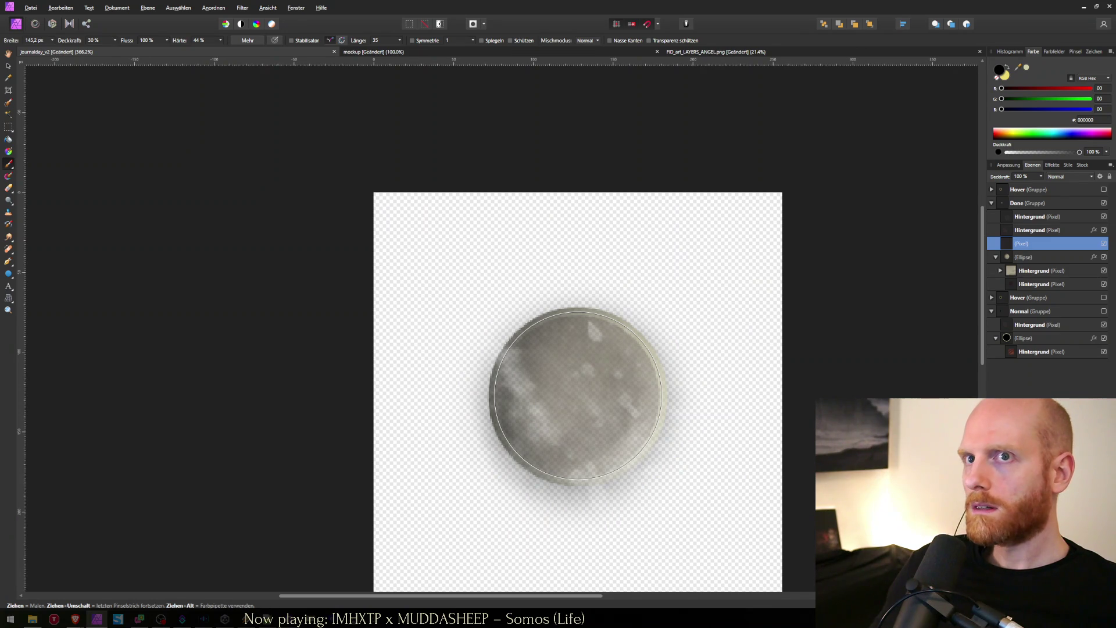
Step: Paint dark haze around the circle at 77% brush opacity, then erase it off the circle's face
click(577, 395)
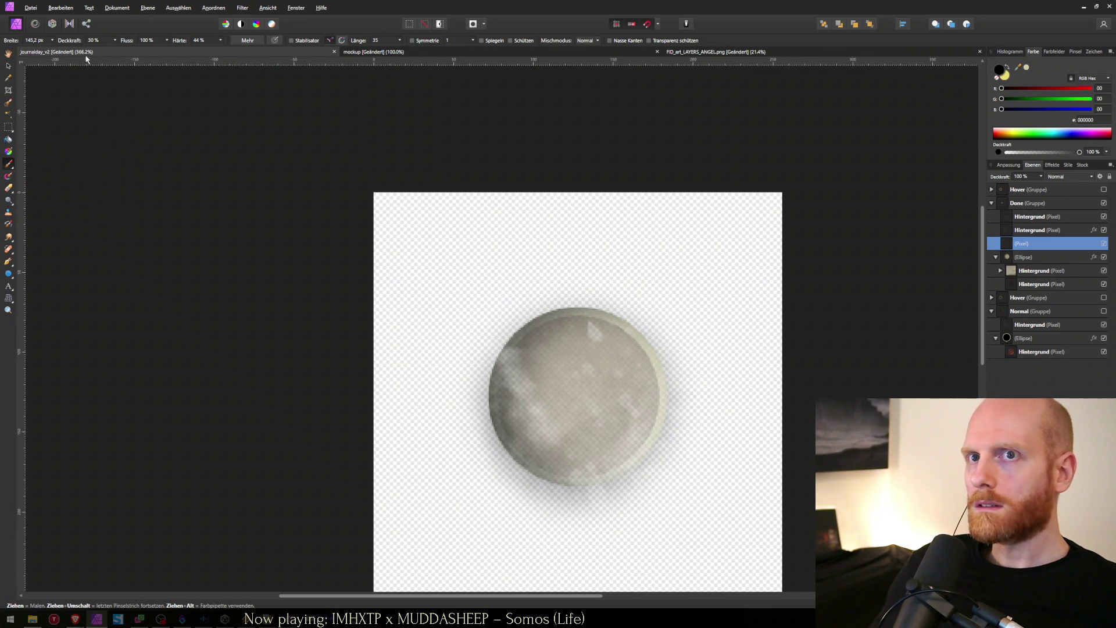
drag(120, 51, 145, 51)
mouse_move(608, 445)
mouse_down()
mouse_move(585, 416)
mouse_move(577, 375)
mouse_move(580, 395)
mouse_move(563, 398)
mouse_move(579, 393)
mouse_up()
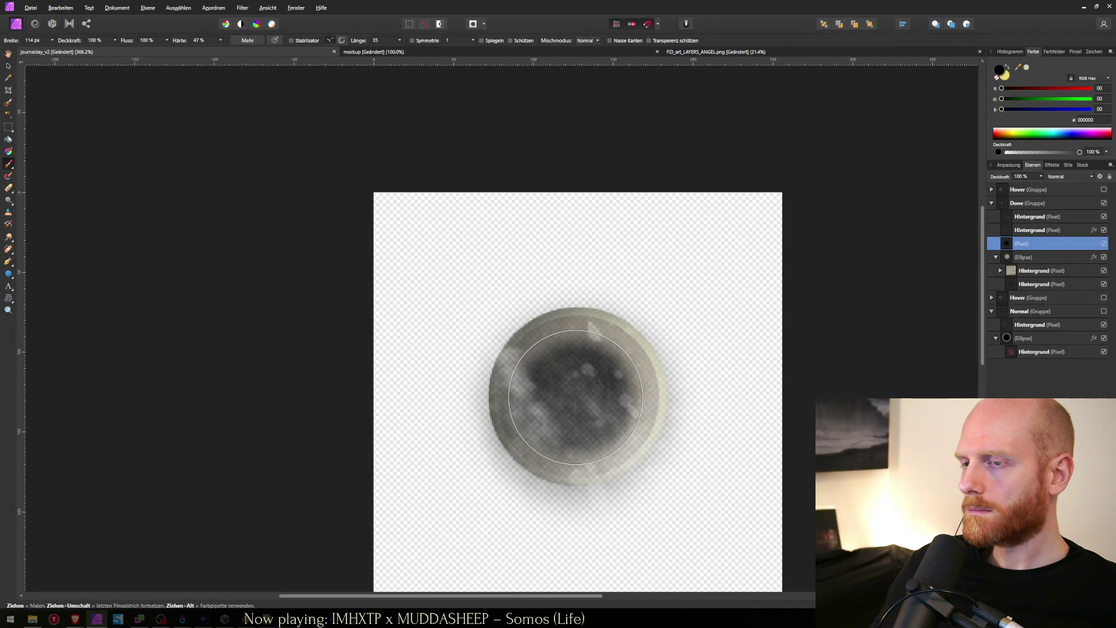
key(ctrl+z)
mouse_move(575, 397)
mouse_down()
mouse_move(581, 379)
mouse_move(668, 401)
mouse_move(586, 388)
mouse_move(576, 400)
mouse_up()
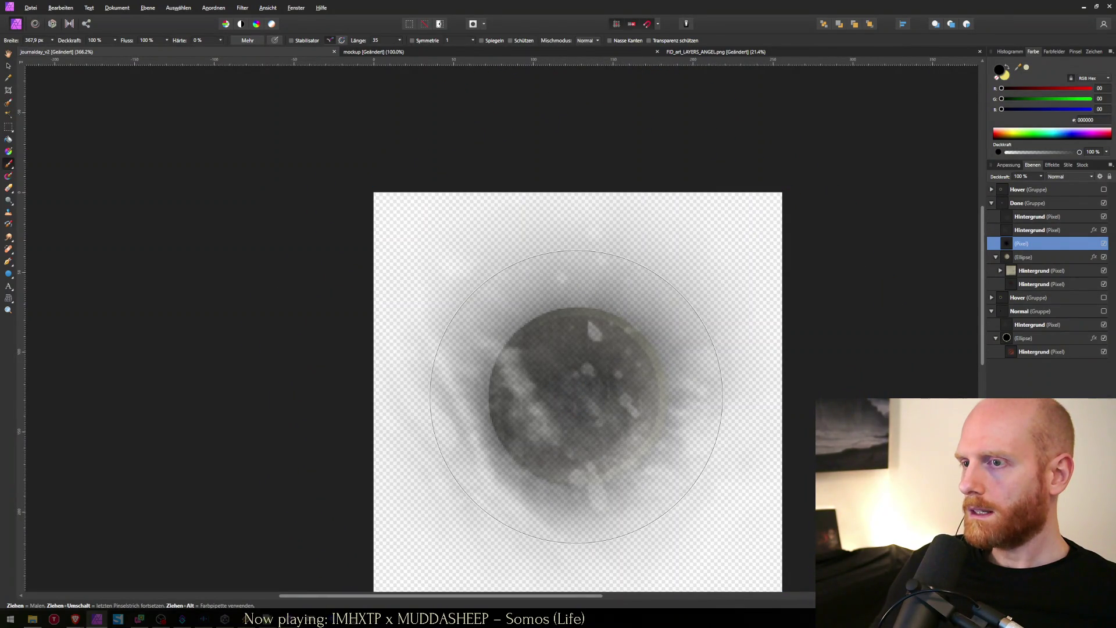
click(576, 397)
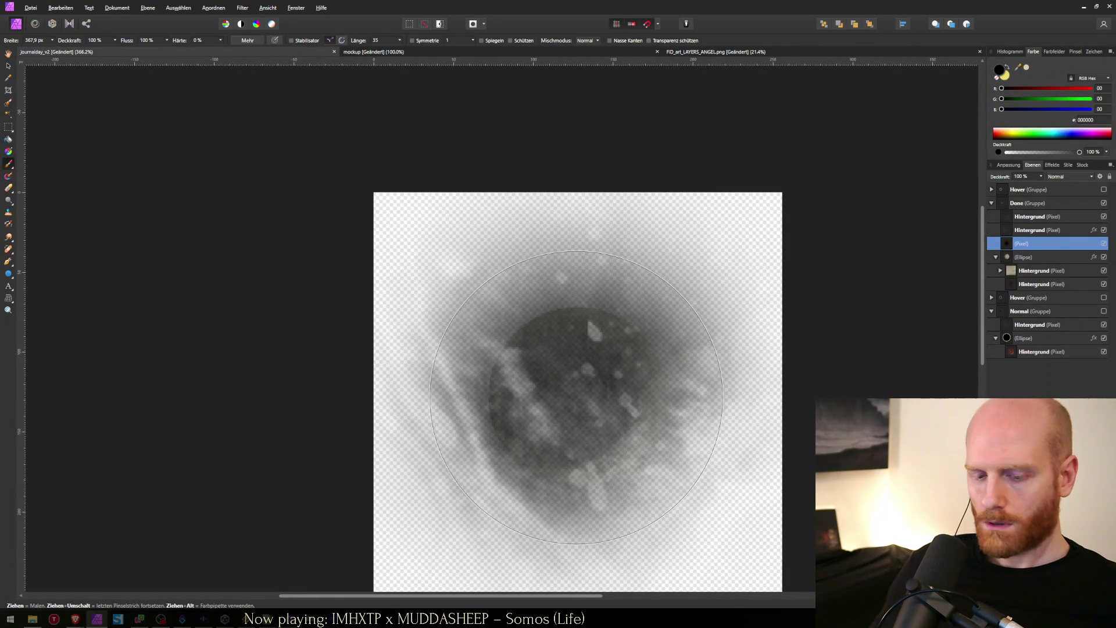
key(ctrl+z)
key(e)
mouse_move(576, 397)
mouse_down()
mouse_move(599, 390)
mouse_move(558, 366)
mouse_move(576, 430)
mouse_move(588, 395)
mouse_move(602, 392)
mouse_up()
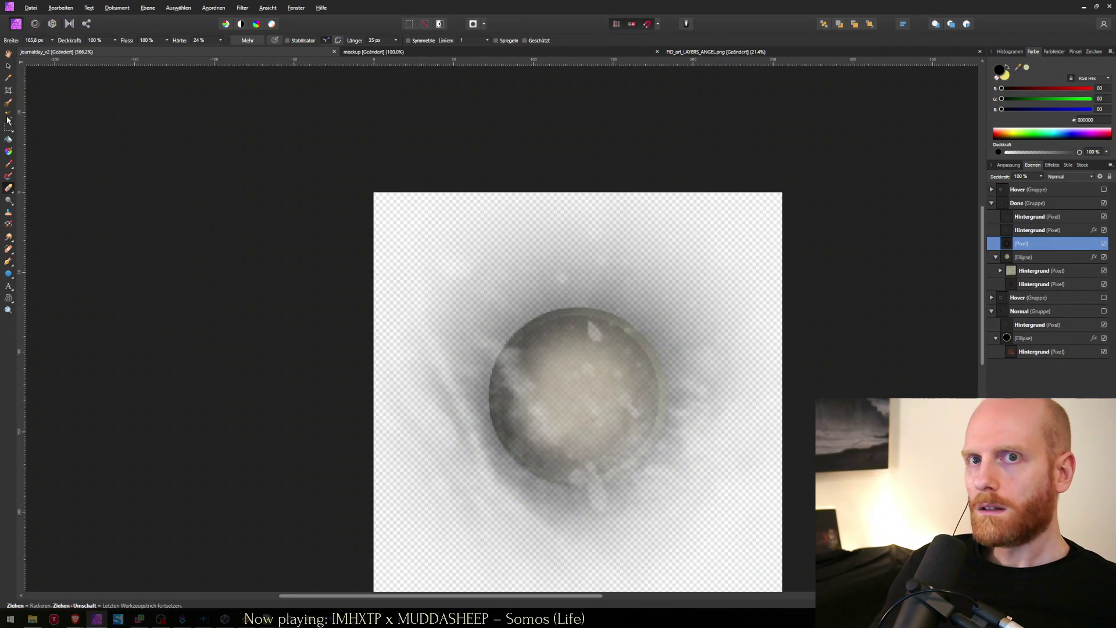
Step: Clip the haze layer inside the ellipse and toggle it to compare the result
click(7, 67)
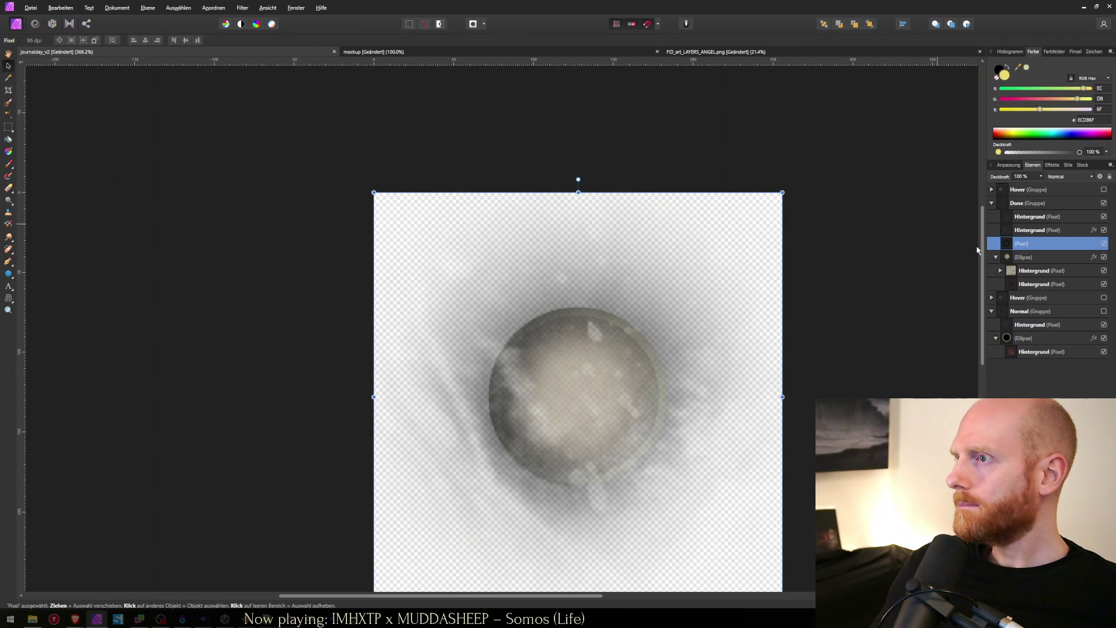
mouse_move(1014, 247)
mouse_down()
mouse_move(1018, 272)
mouse_move(1023, 262)
mouse_up()
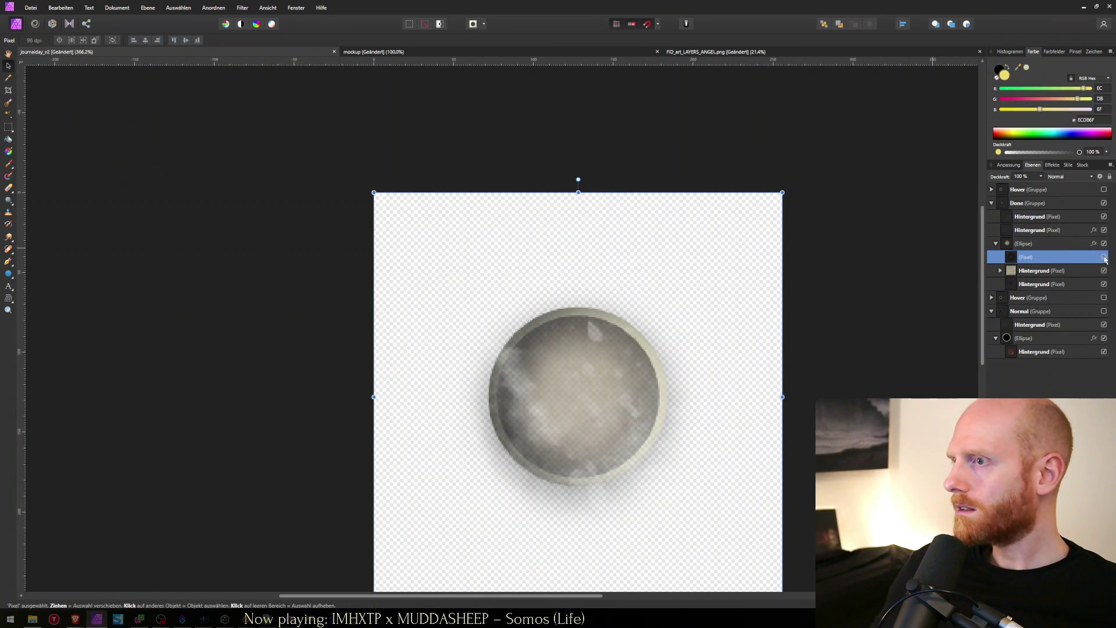
click(1105, 259)
click(1105, 260)
click(1105, 259)
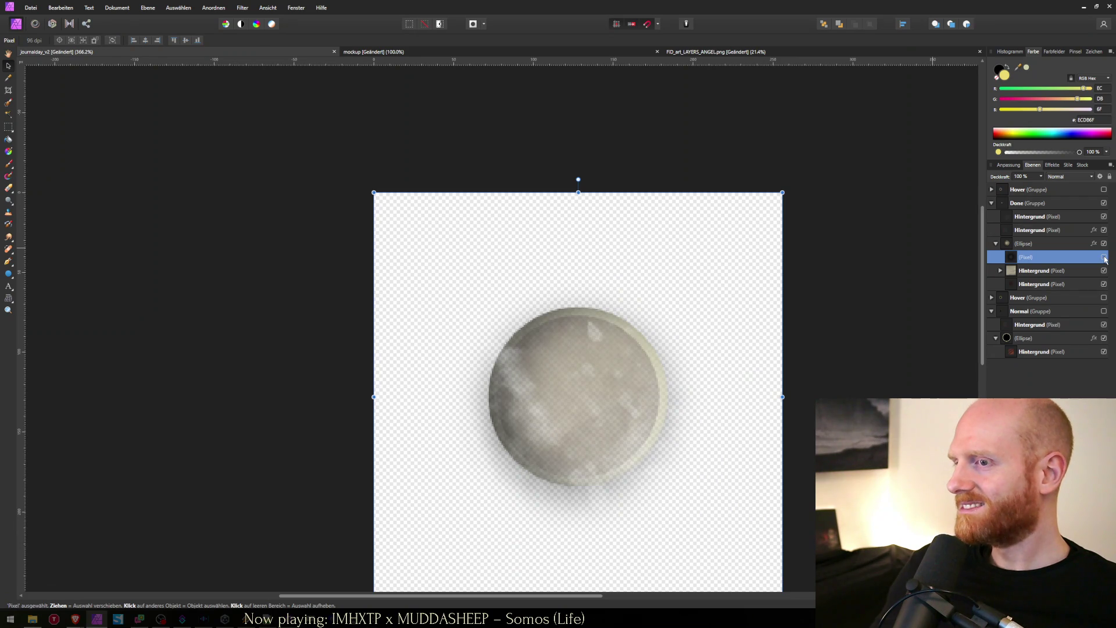
click(1105, 259)
Step: Save the sprite as PNG over journalday_done.png and switch to Unity
key(ctrl+alt+shift+s)
key(Escape)
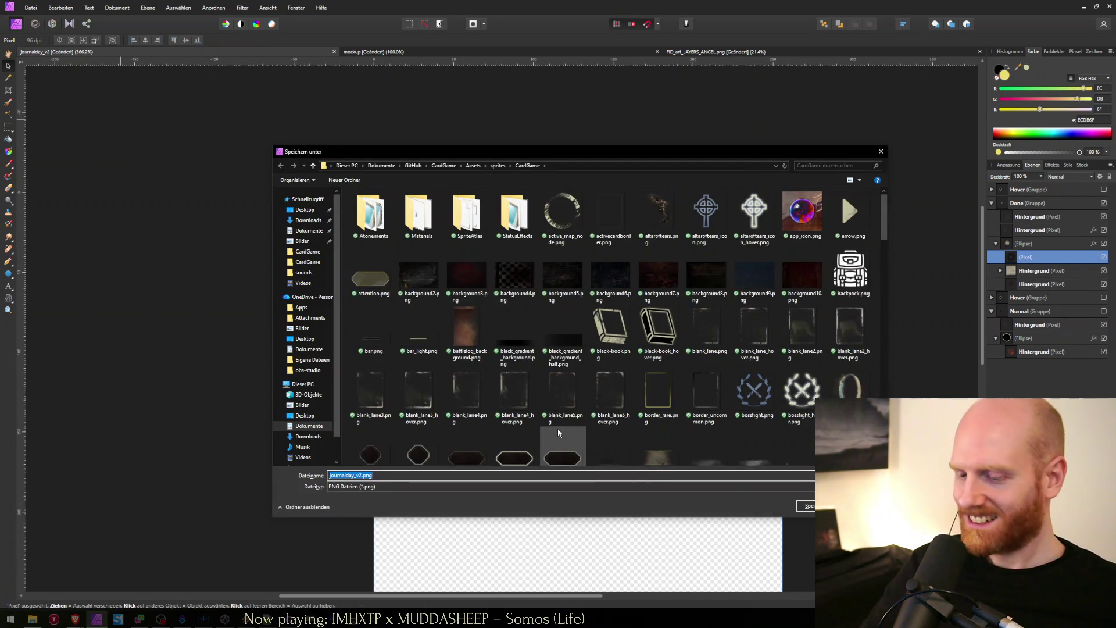
text(jour)
key(Down)
key(Down)
key(Down)
key(Return)
key(Return)
key(alt+Tab)
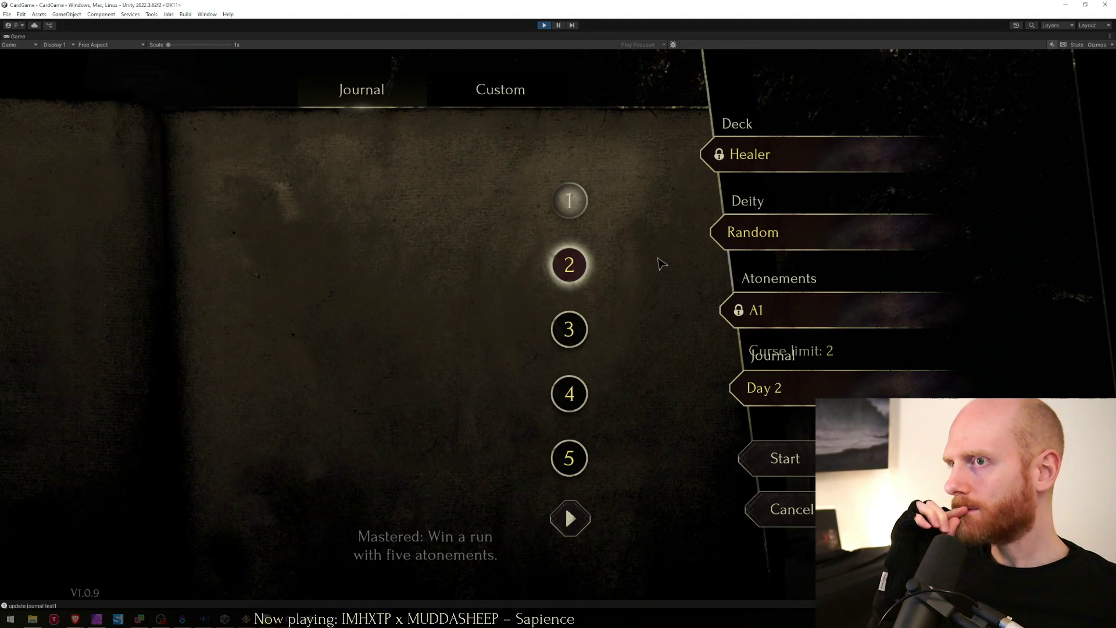
Step: Return to Affinity Photo after viewing the updated day buttons in Unity
key(alt+Tab)
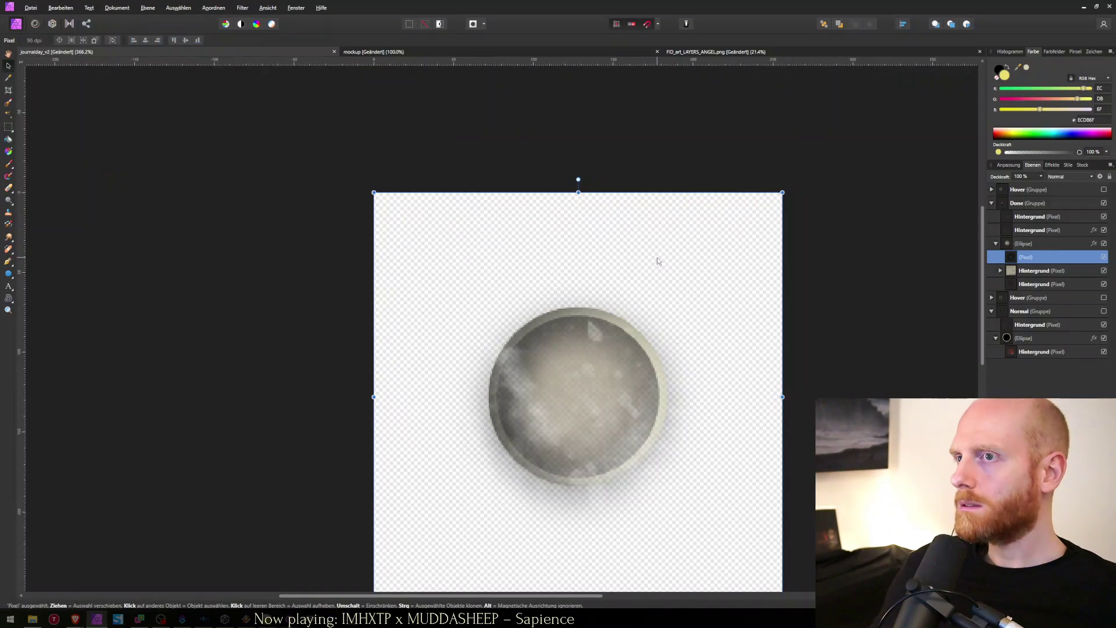
Step: Copy a patch of smoke from the angel artwork and paste it as a texture layer in Done
click(1023, 218)
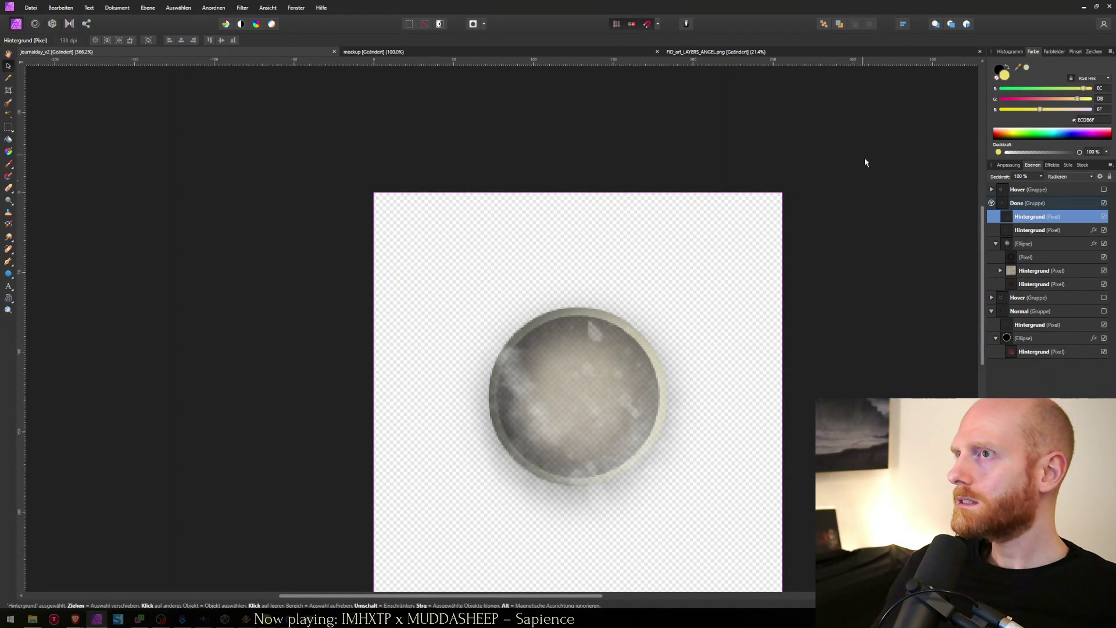
click(761, 53)
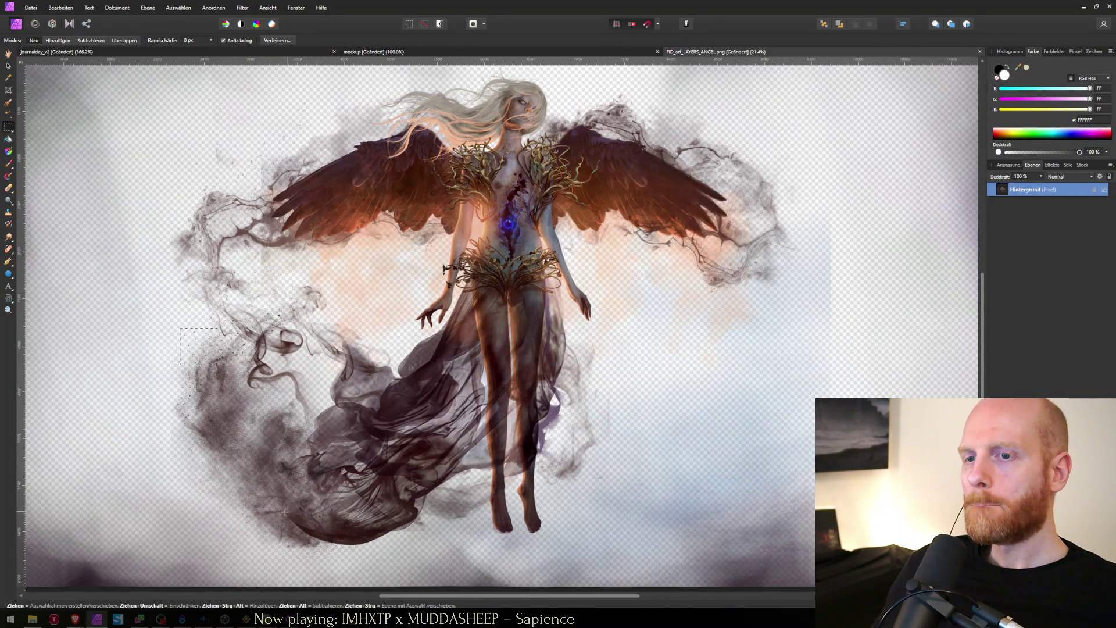
drag(240, 430, 261, 442)
key(ctrl+Tab)
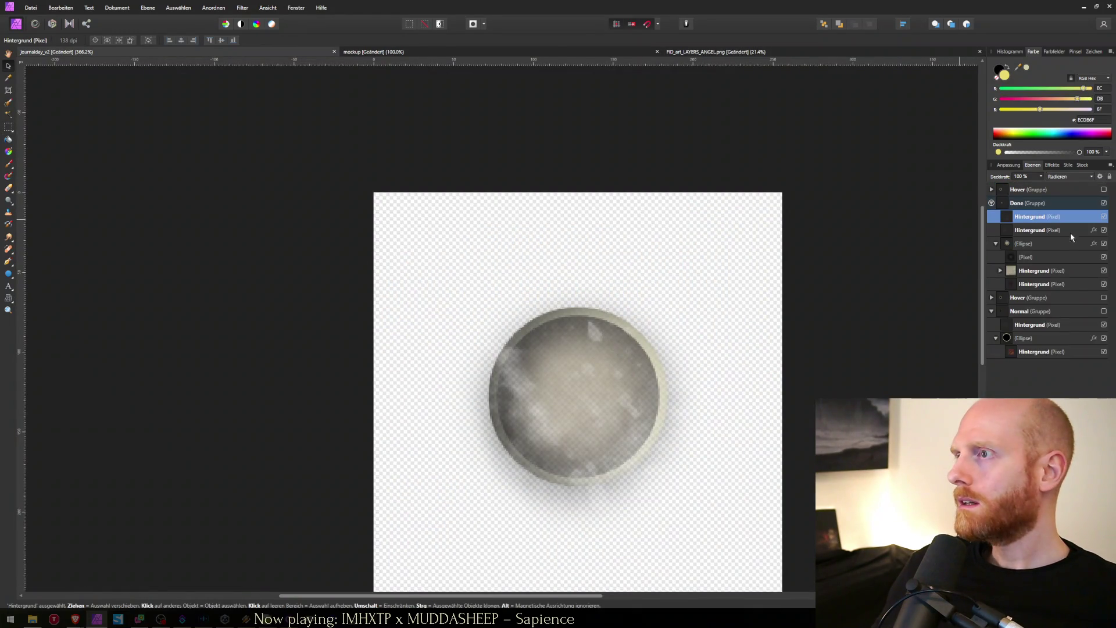
key(ctrl+v)
Step: Try Abdunkeln, Farben abwedeln, Hinzufügen and Weiches Licht blend modes on the texture layer
click(1052, 176)
click(1059, 204)
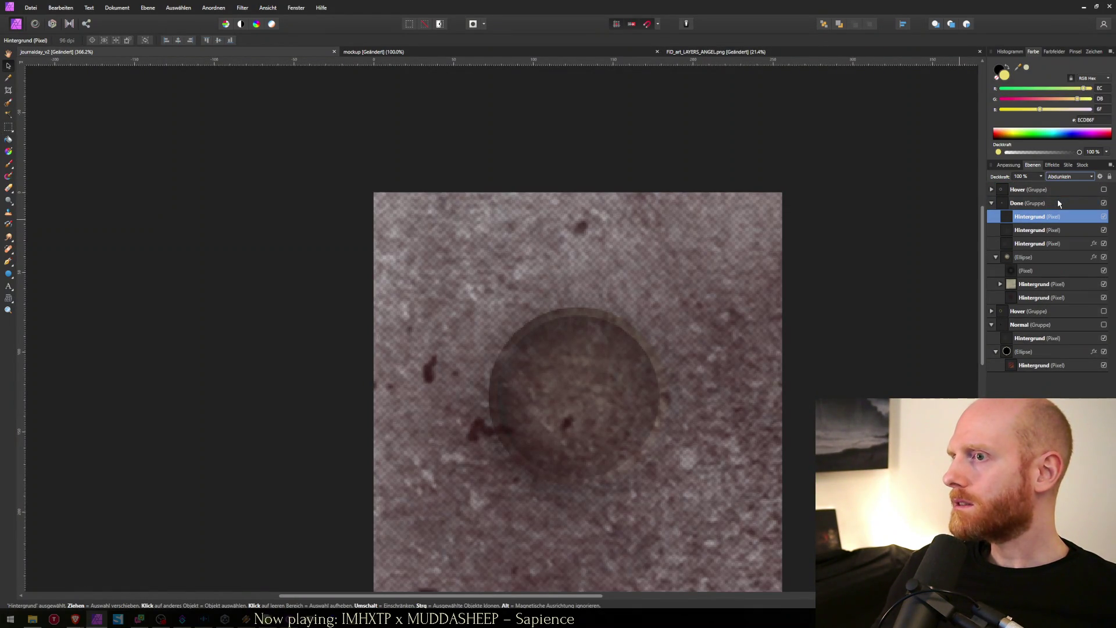
key(Down)
key(Down)
key(Down)
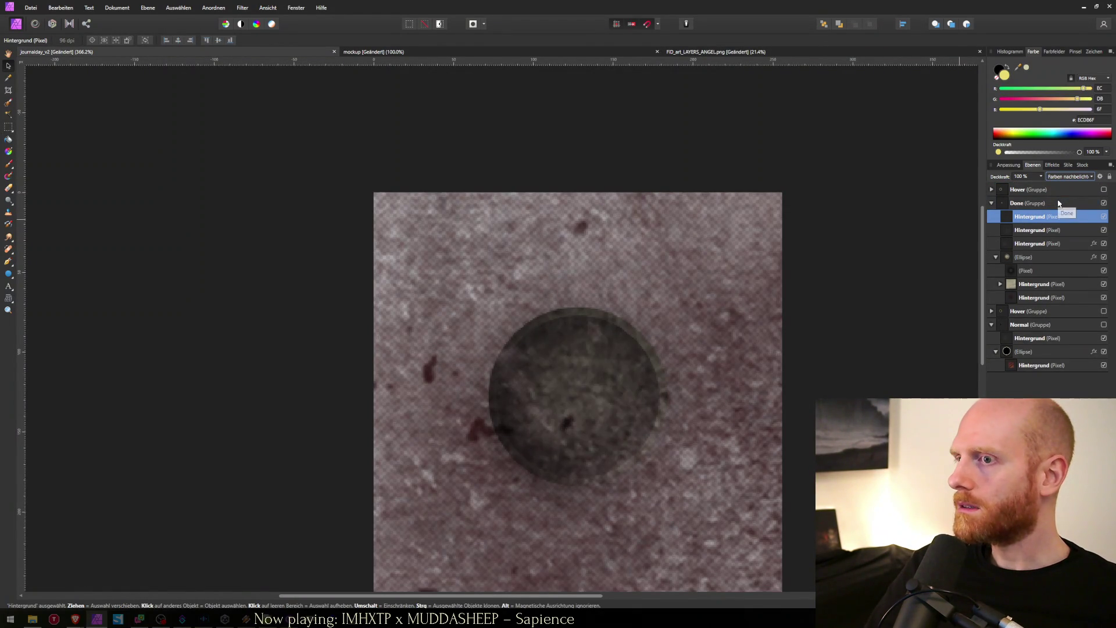
key(Down)
key(Down)
key(Down)
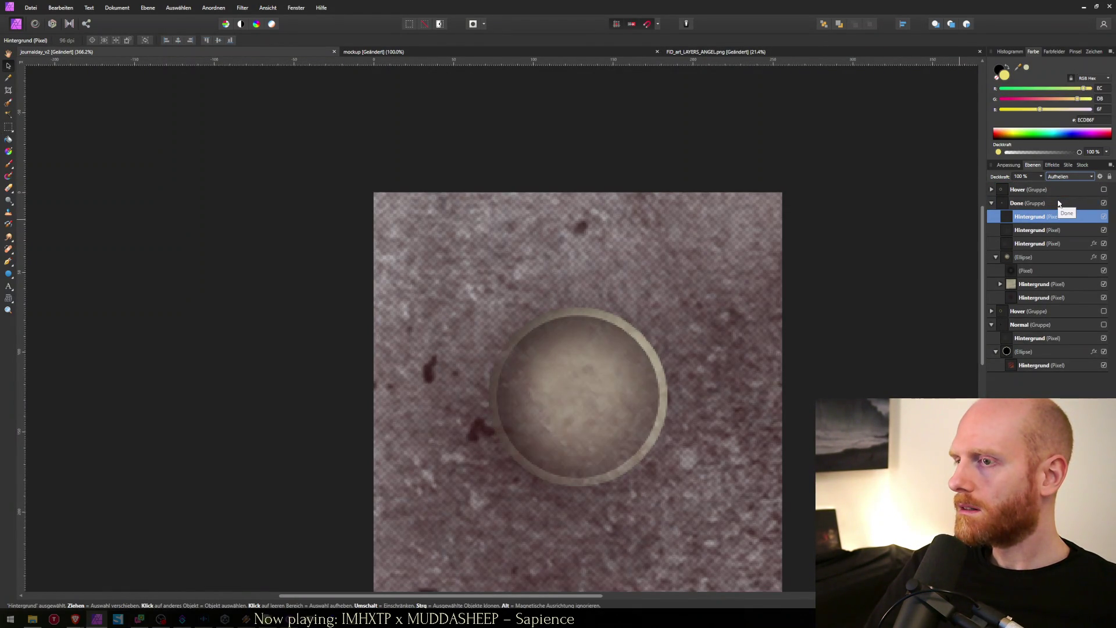
key(Down)
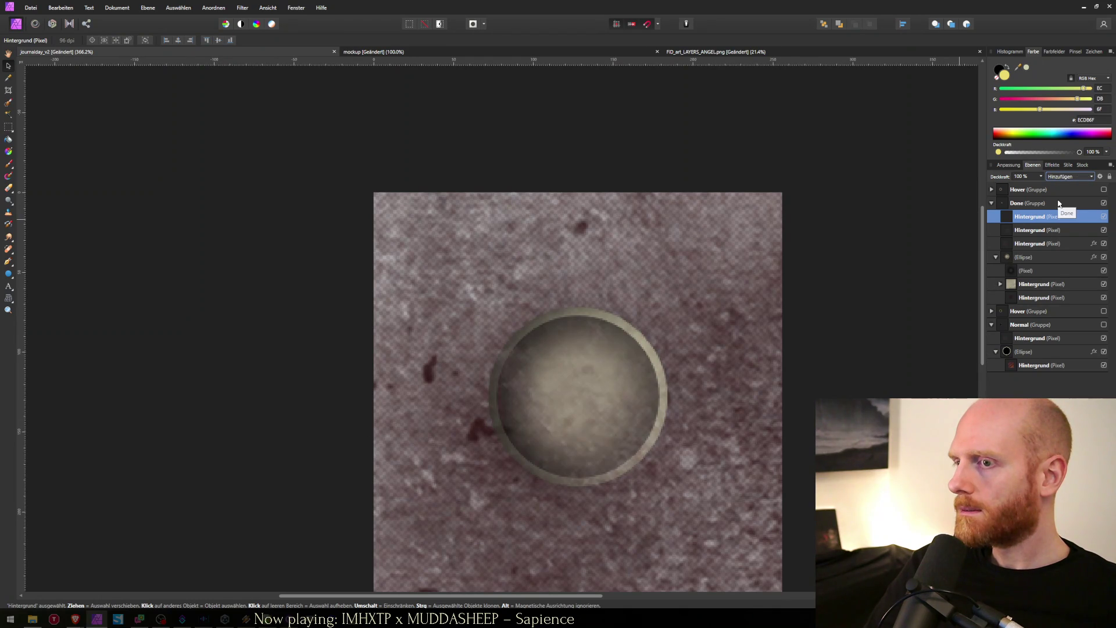
key(Down)
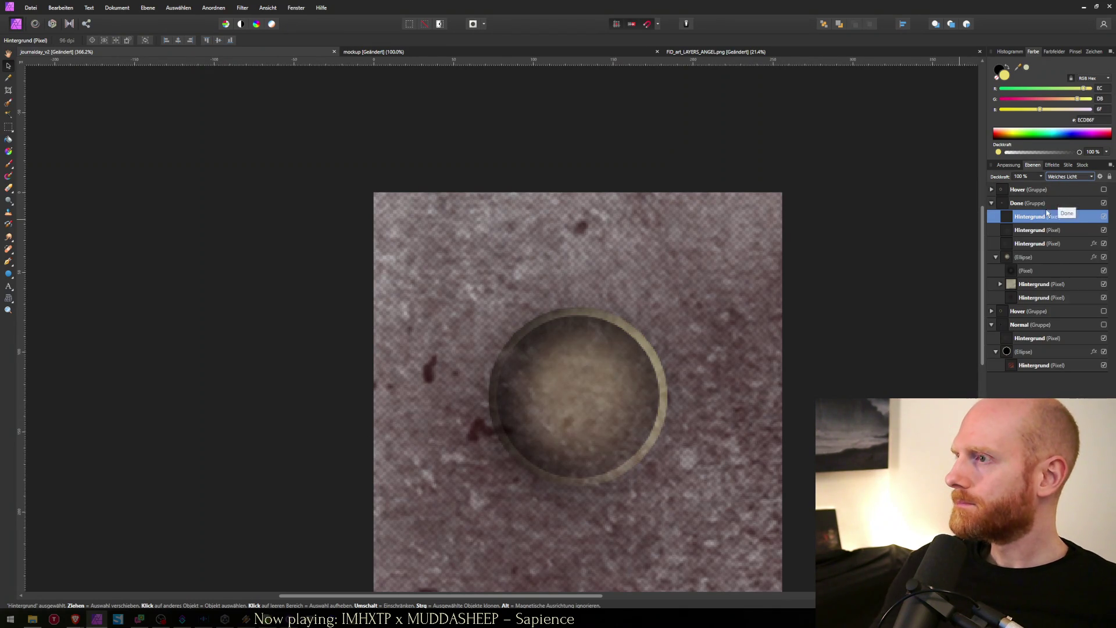
Step: Try Division on the texture, then set it to Radieren (Erase) and select the Ellipse layer
click(1008, 259)
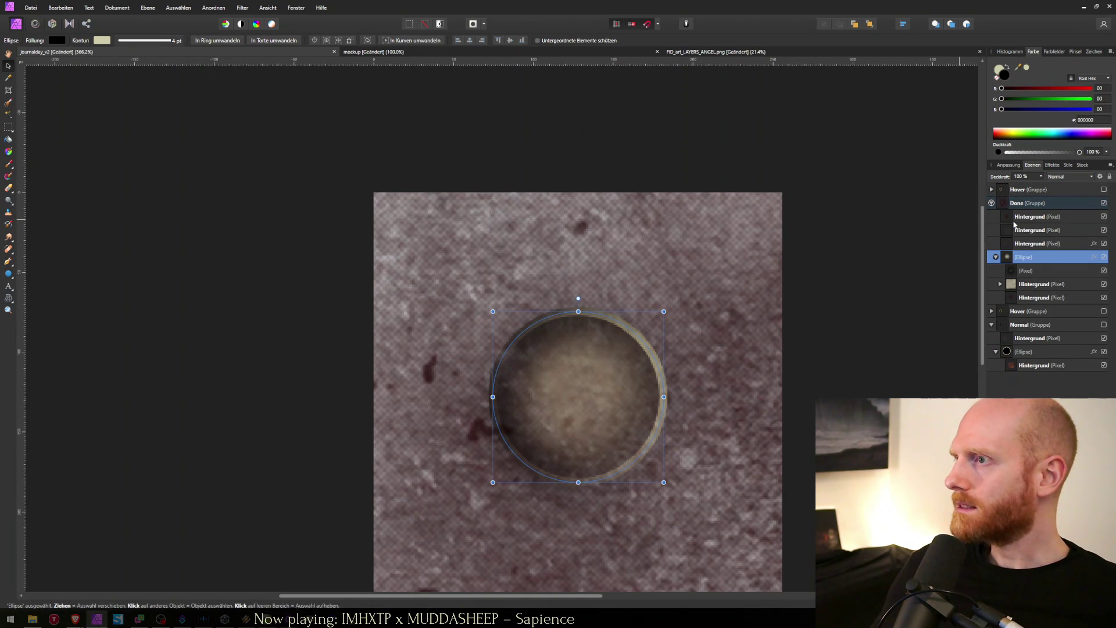
click(1014, 221)
click(1065, 178)
click(1065, 185)
scroll(1069, 177, down, 7)
scroll(1068, 180, down, 2)
click(1068, 179)
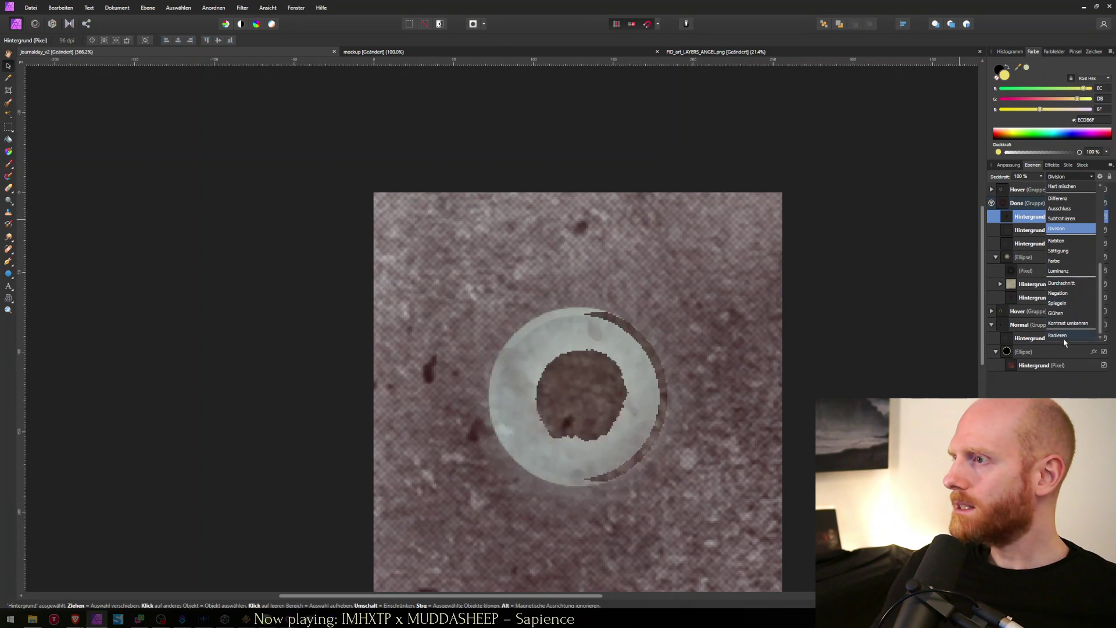
click(1065, 337)
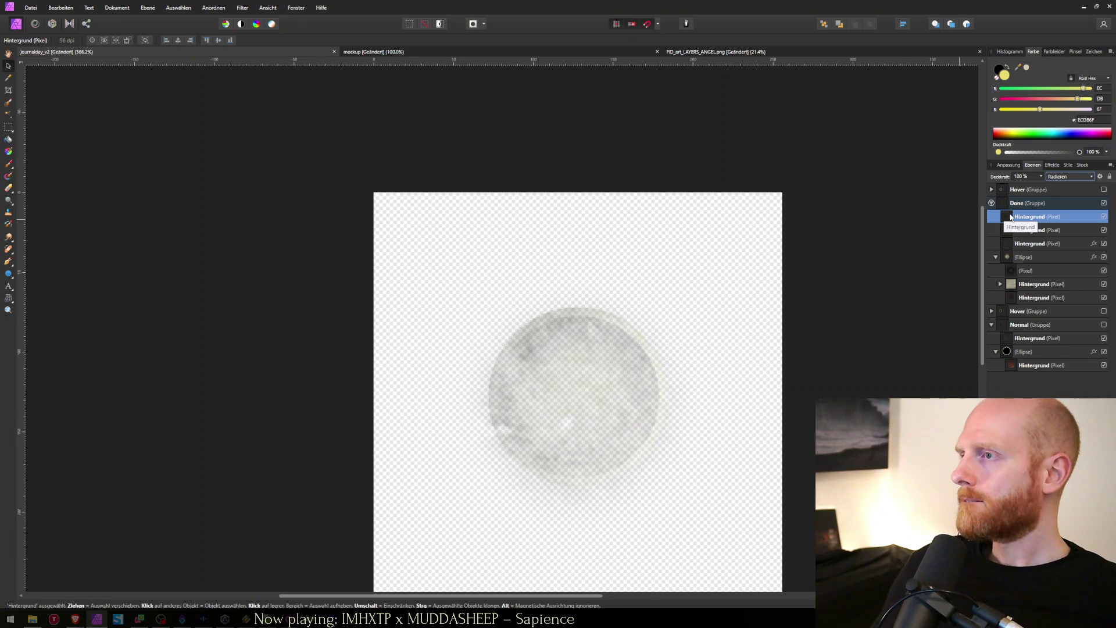
click(1008, 260)
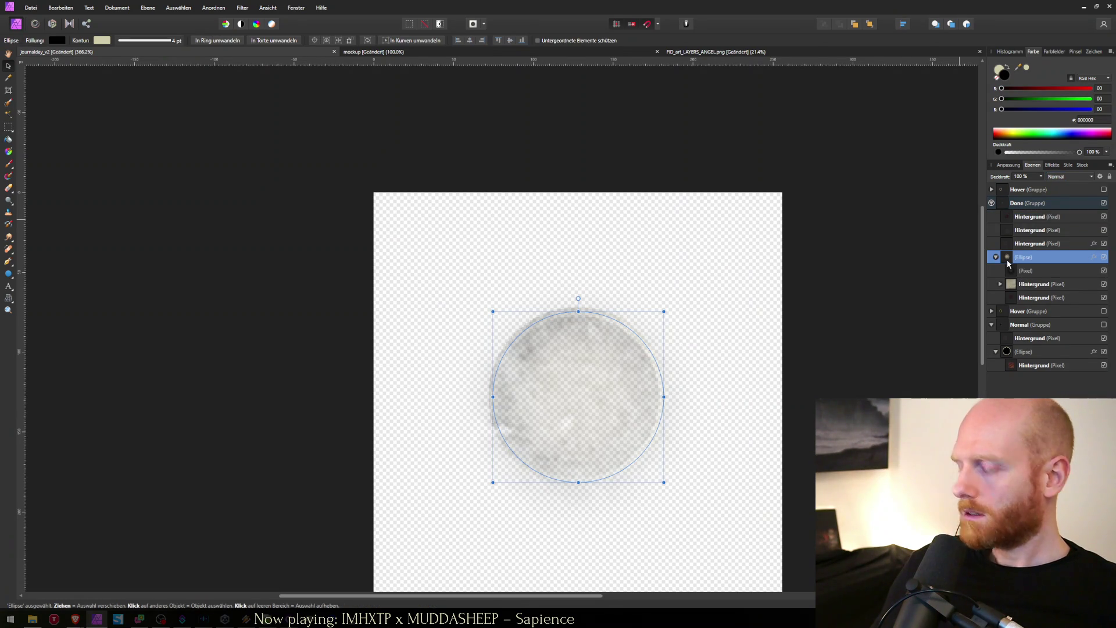
Step: Duplicate the Ellipse layer, move the copy to the top of Done and delete its three child layers
key(ctrl+j)
drag(1011, 245, 1012, 217)
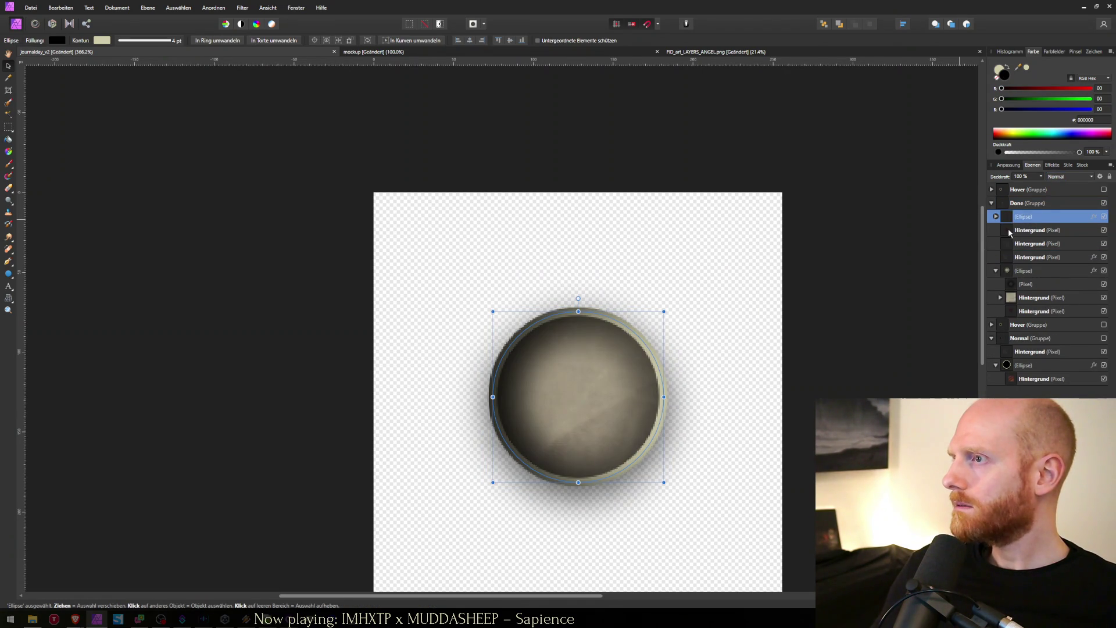
click(1009, 231)
click(996, 216)
click(1025, 231)
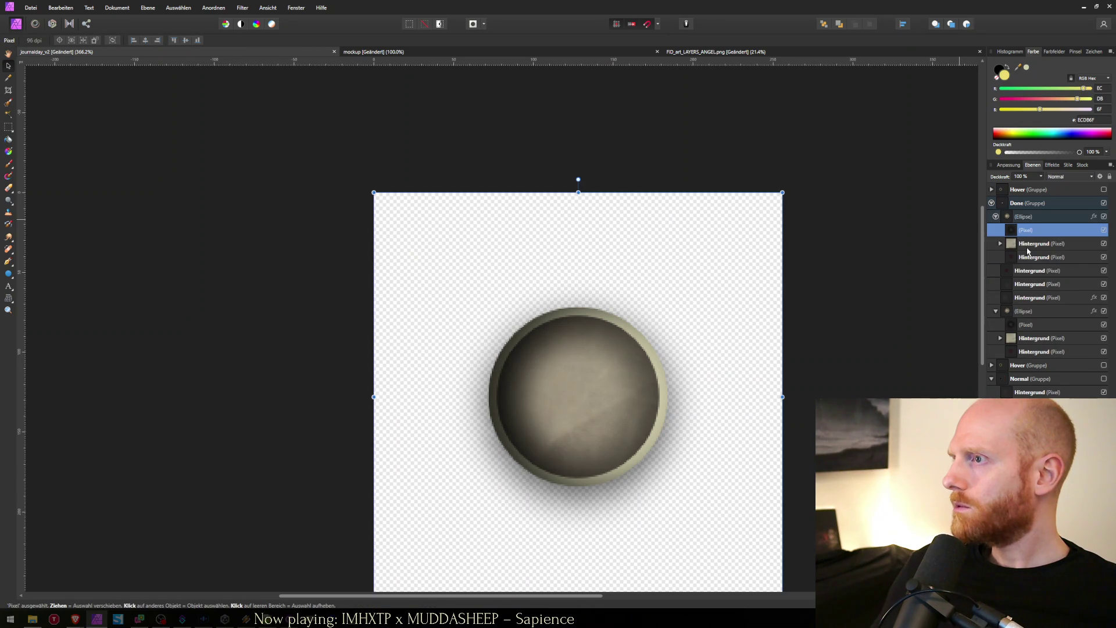
shift+click(1034, 257)
key(Delete)
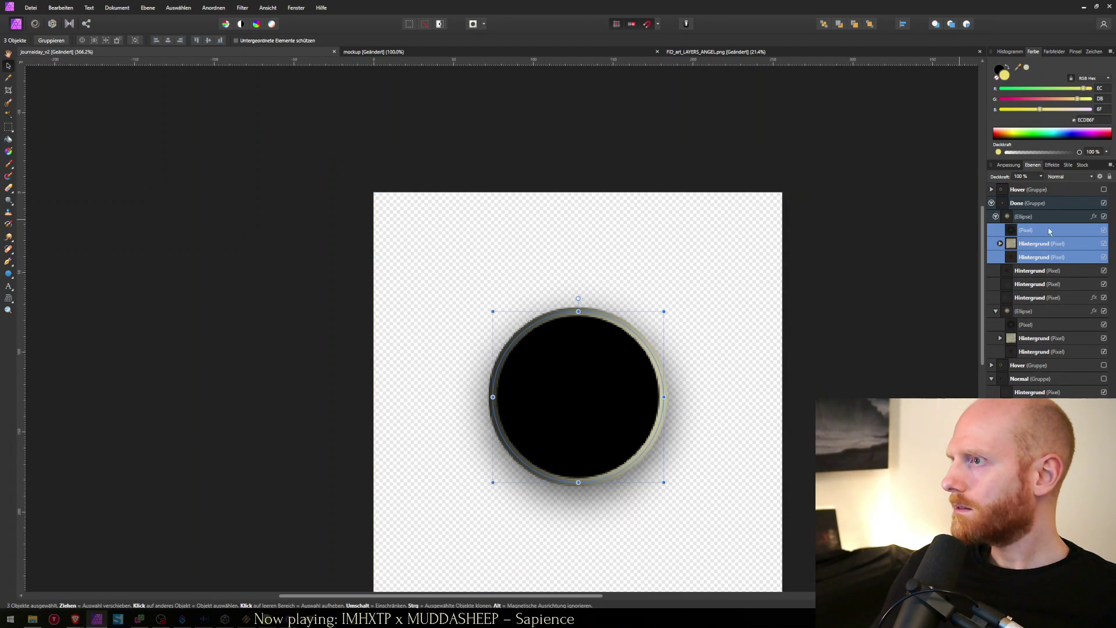
Step: Turn off the outer and inner shadow effects on the copied ellipse
click(1094, 216)
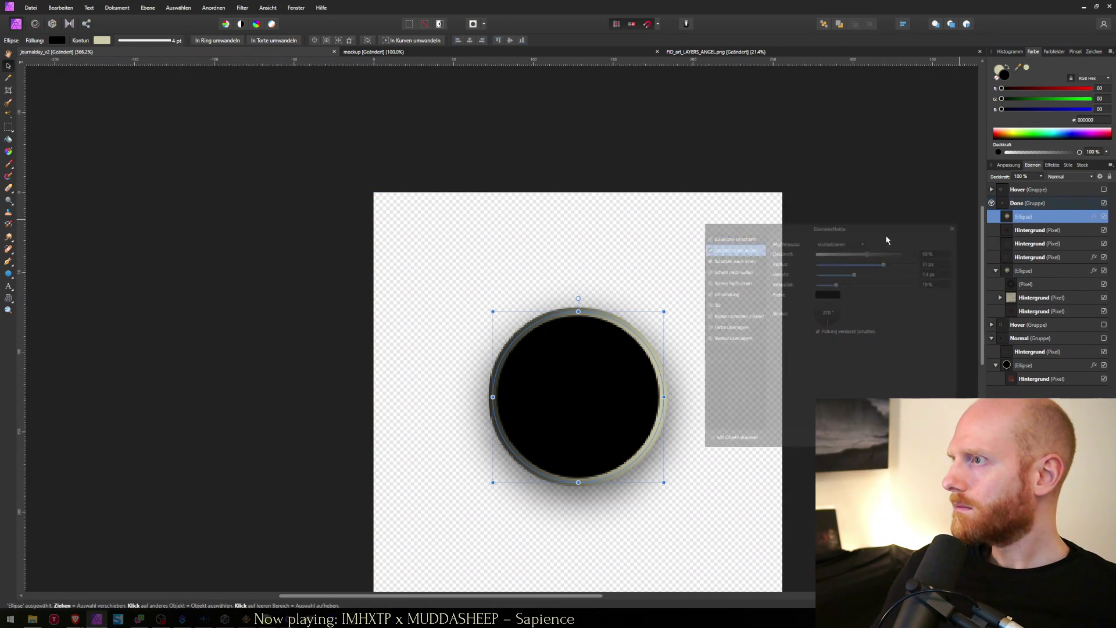
click(712, 248)
click(707, 259)
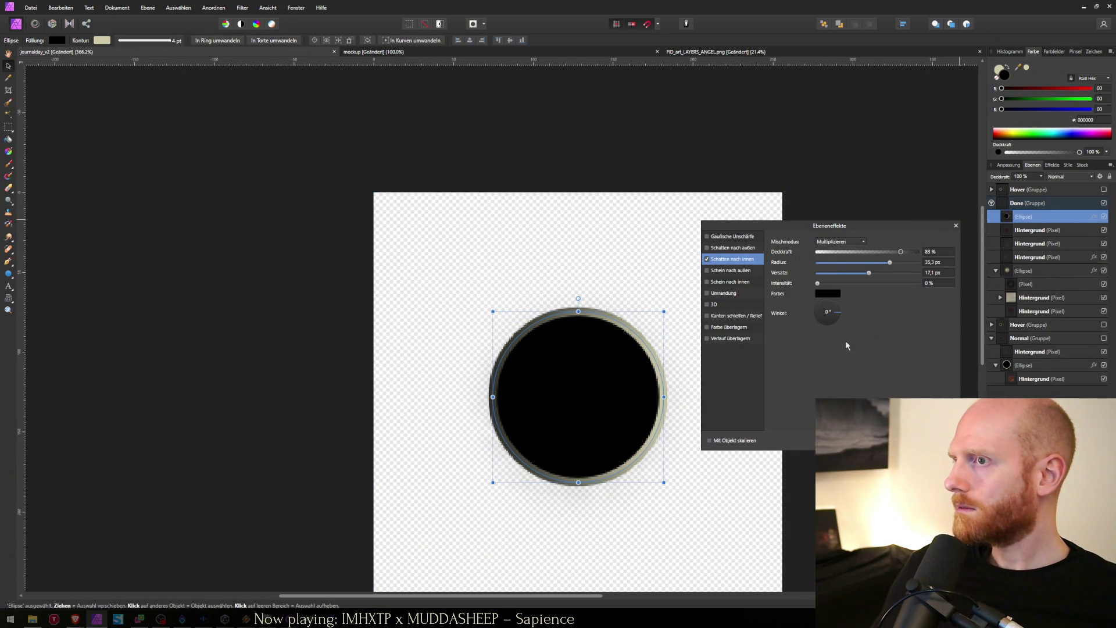
click(707, 258)
click(955, 226)
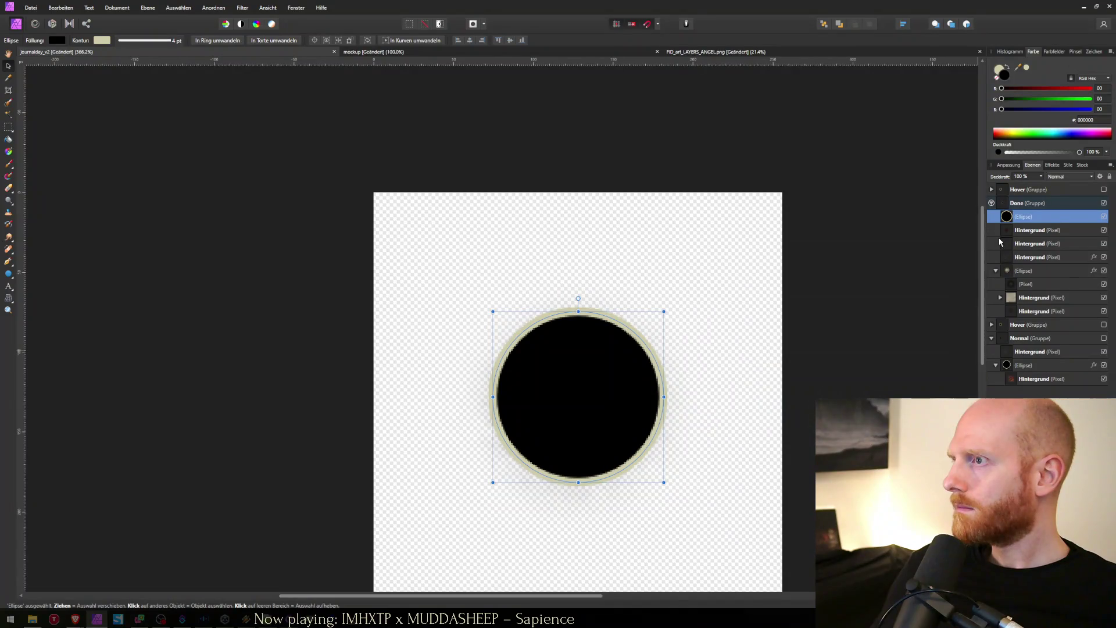
Step: Nest the texture inside the copied ellipse, set it to Normal blending, then pull it back out
drag(1008, 231, 1018, 220)
click(1021, 220)
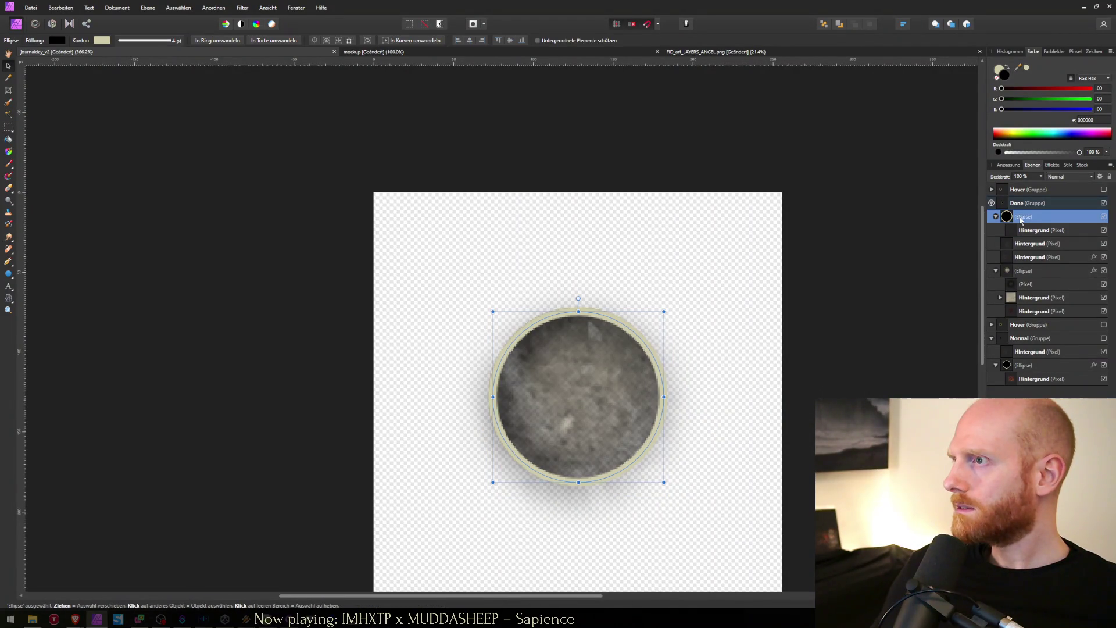
click(1035, 231)
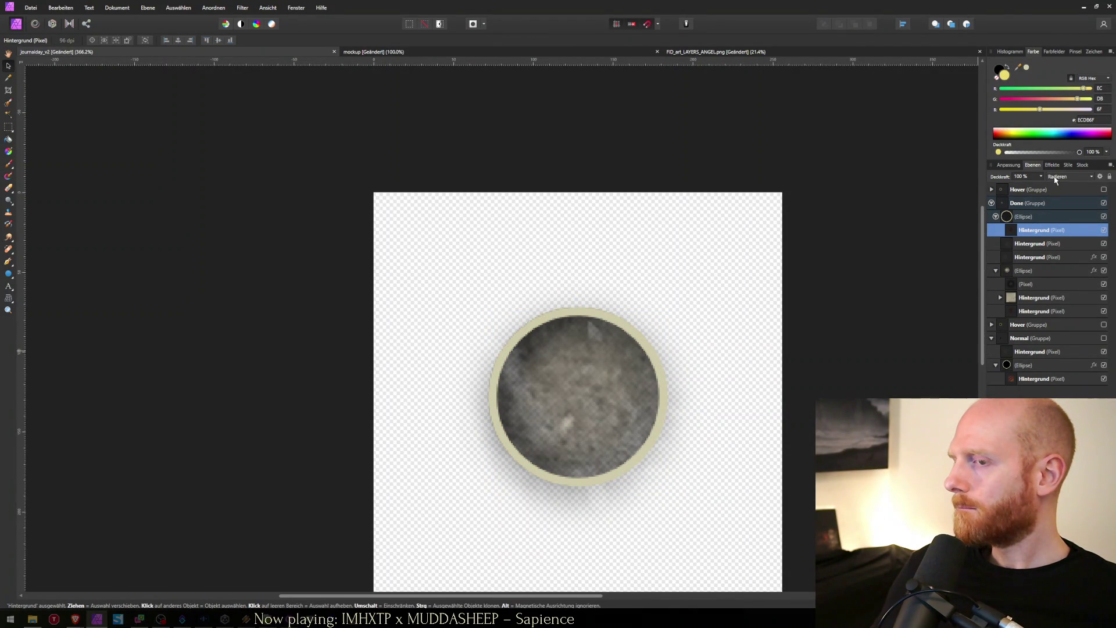
click(1056, 177)
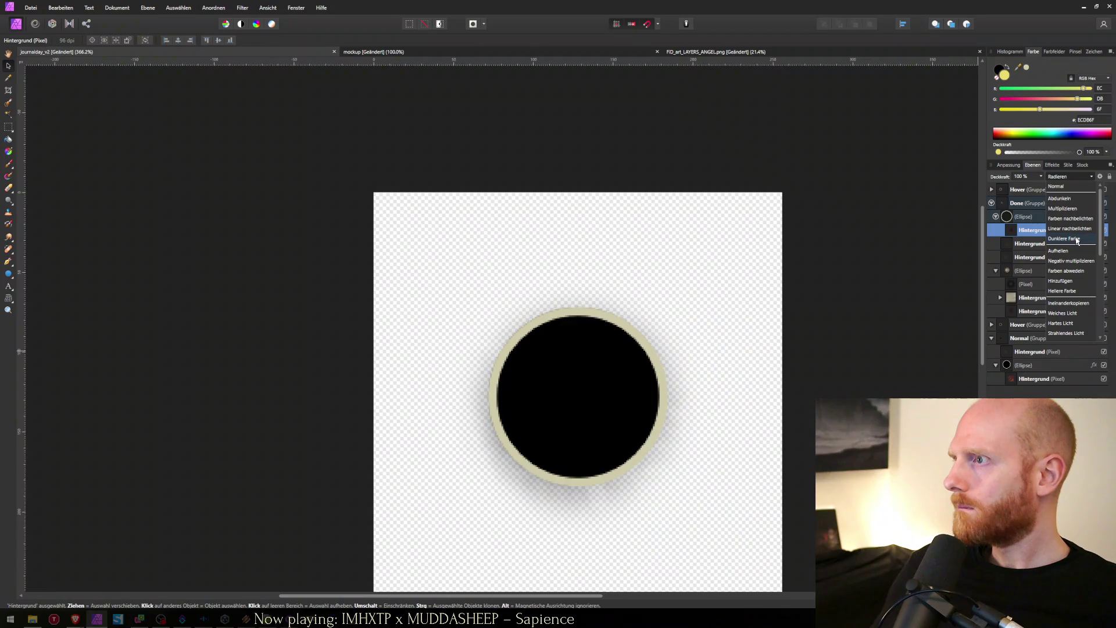
click(1067, 186)
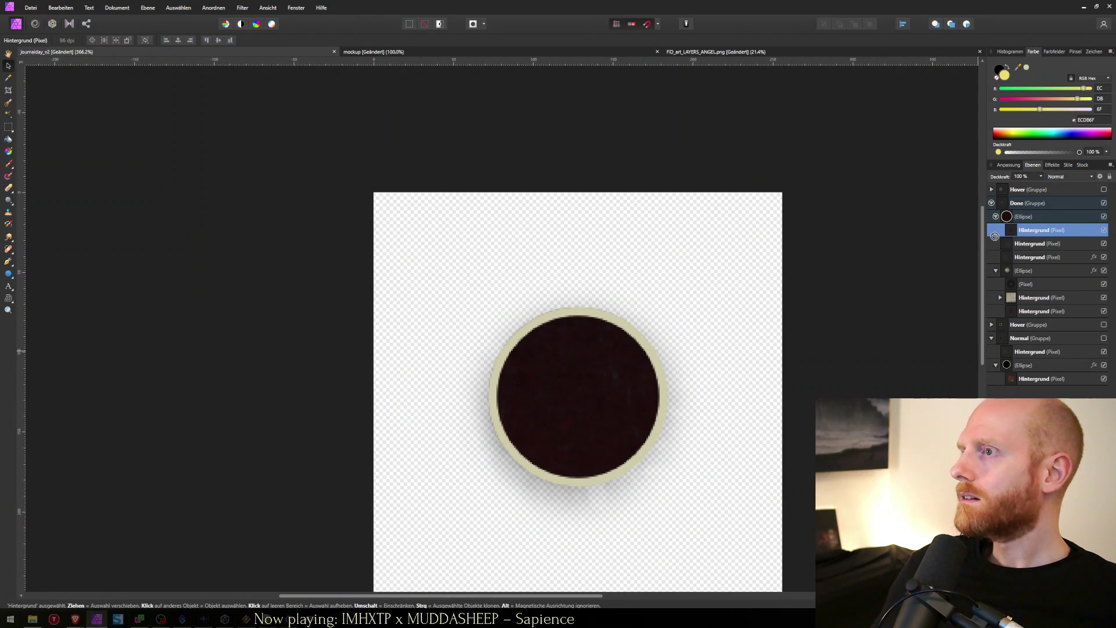
drag(1012, 233, 1010, 224)
right_click(1011, 218)
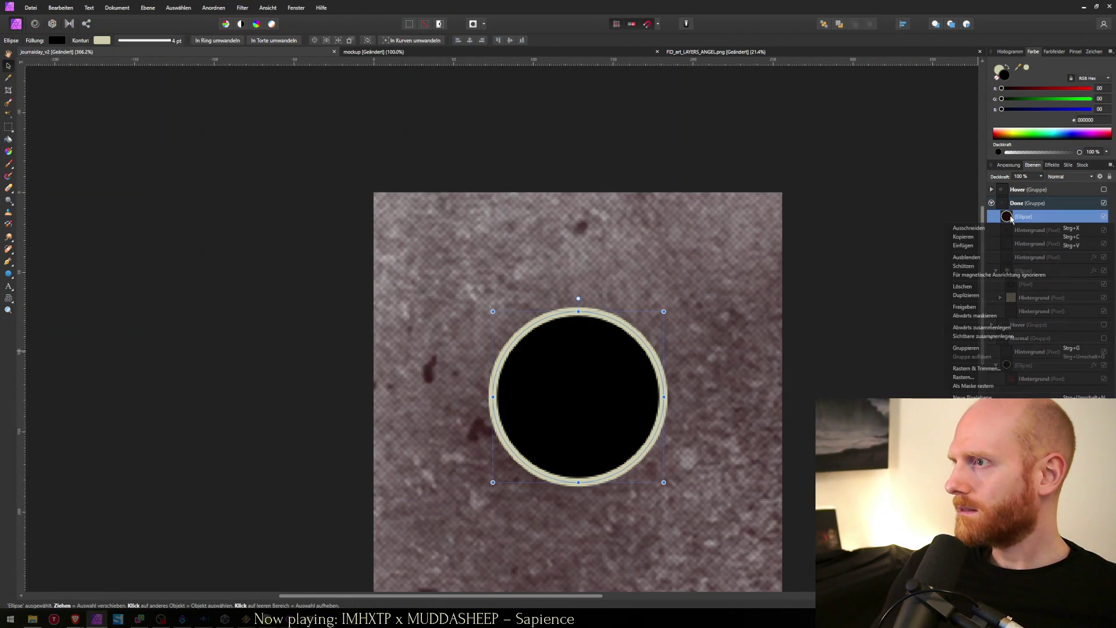
Step: Rasterise the circle copy and clip the texture inside the new pixel layer
click(988, 378)
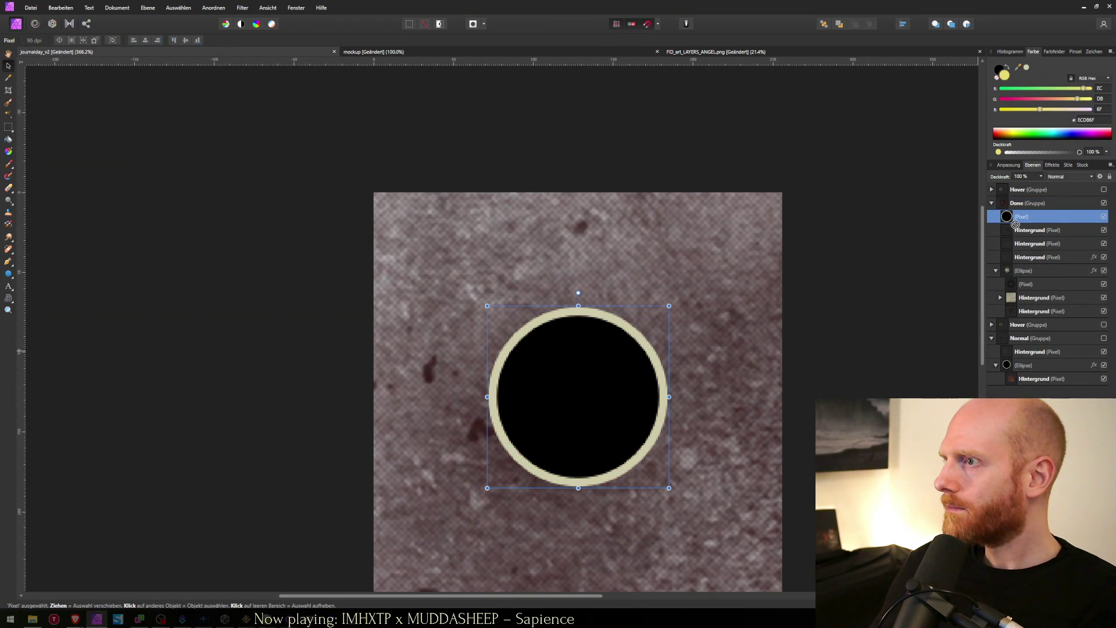
drag(1017, 225, 1012, 220)
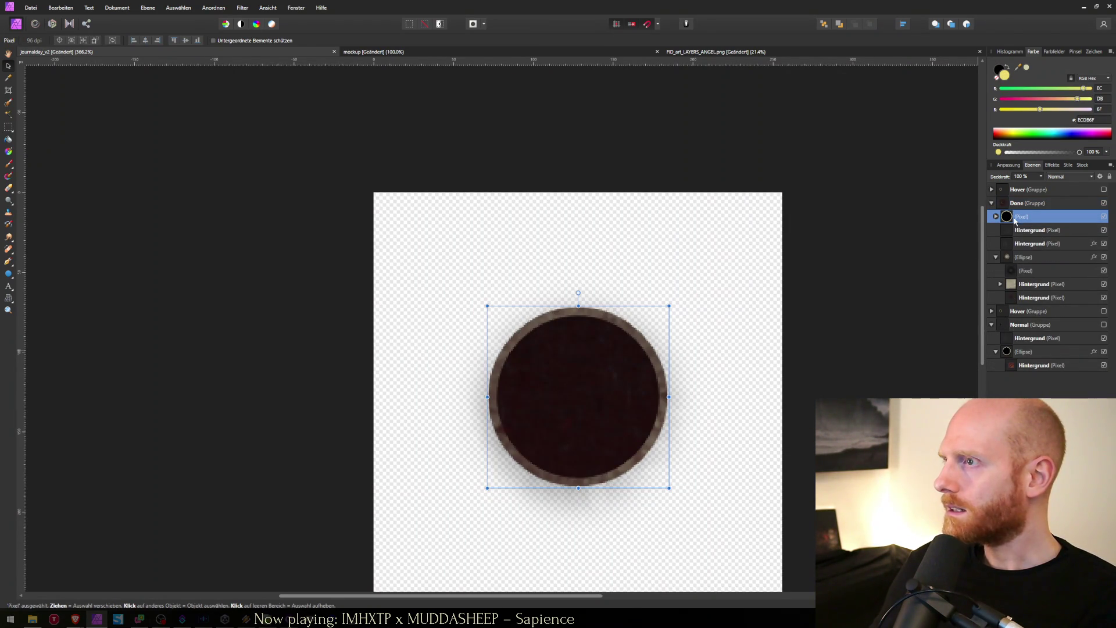
click(1066, 177)
click(1066, 177)
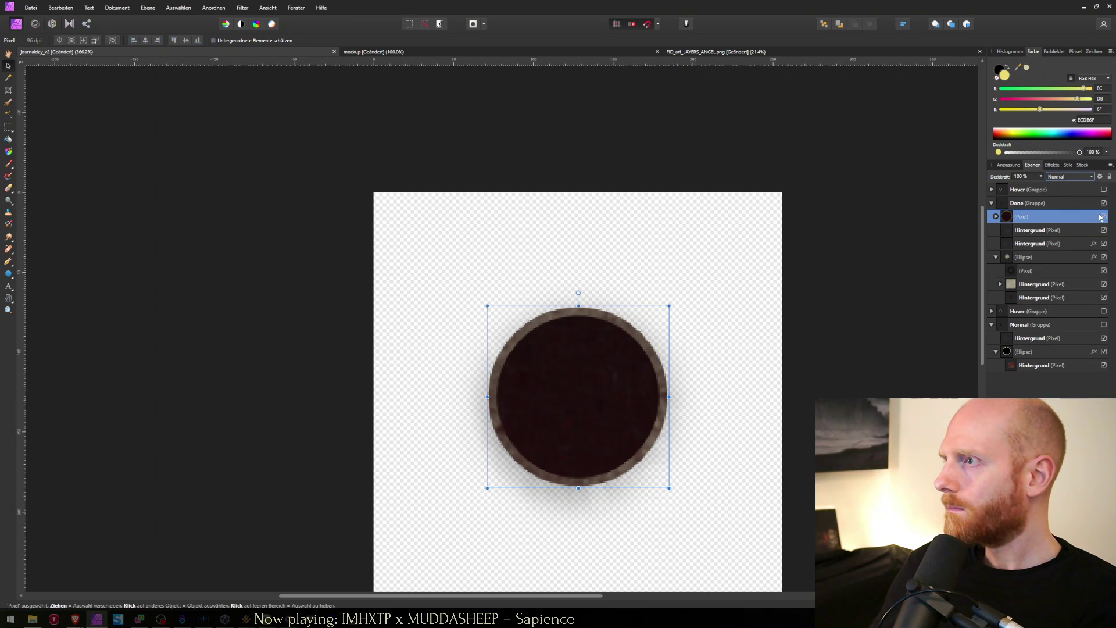
Step: Toggle the dark circle's visibility twice to compare it with the layers beneath
click(1104, 218)
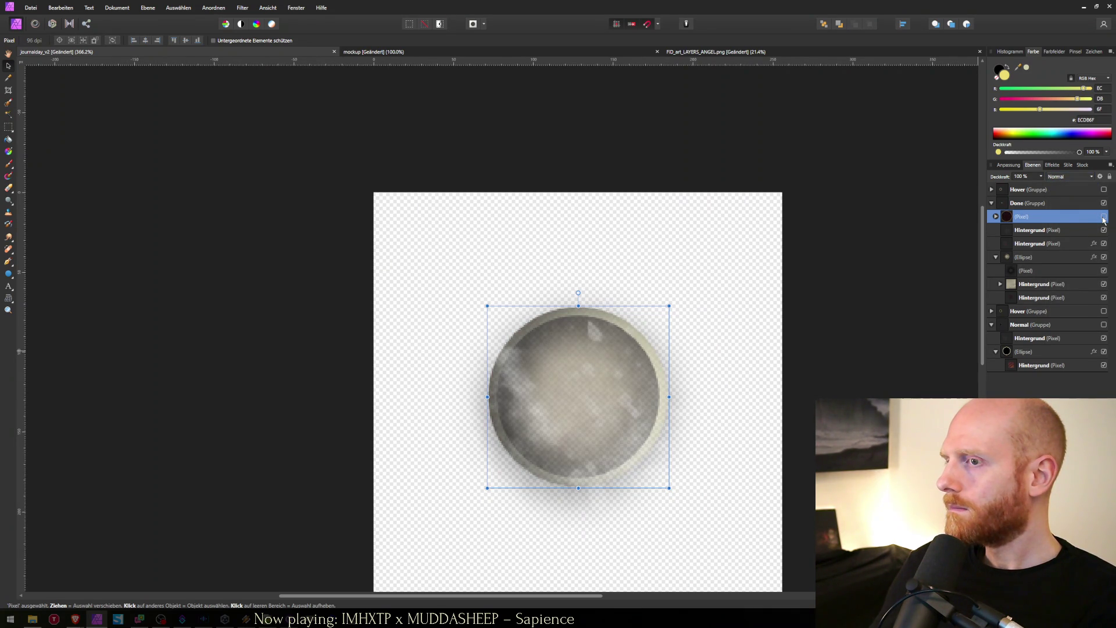
click(1104, 218)
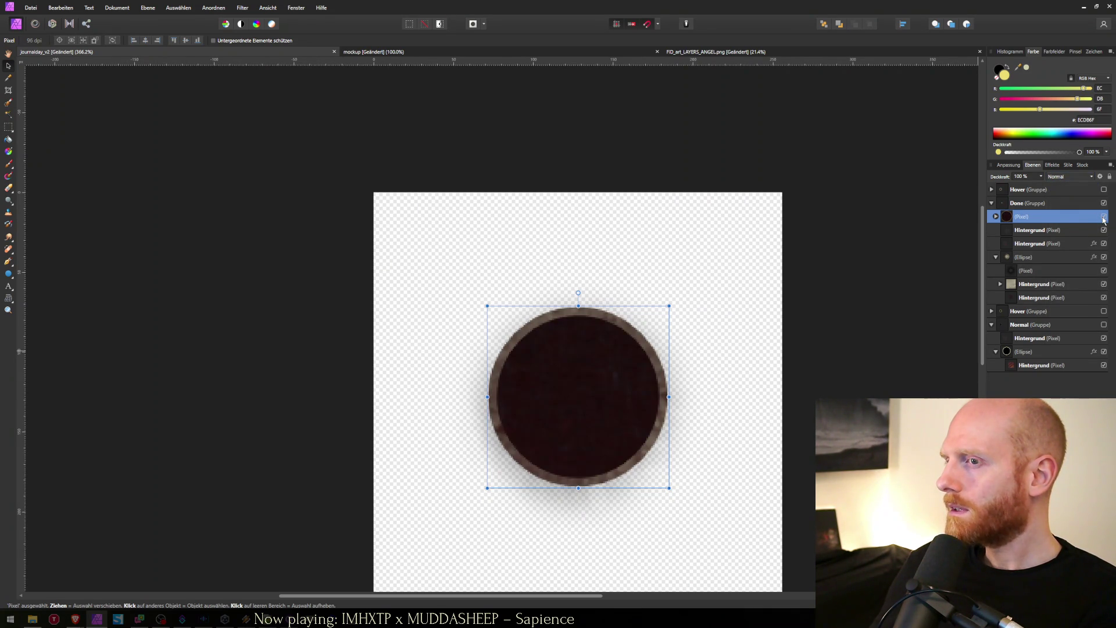
click(1104, 219)
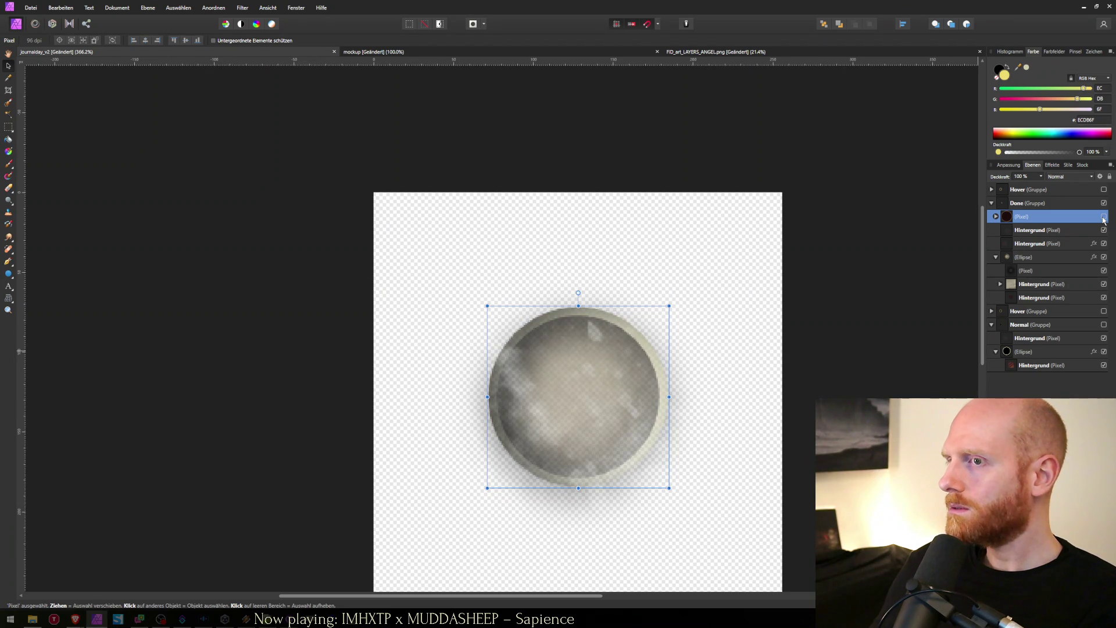
click(1103, 218)
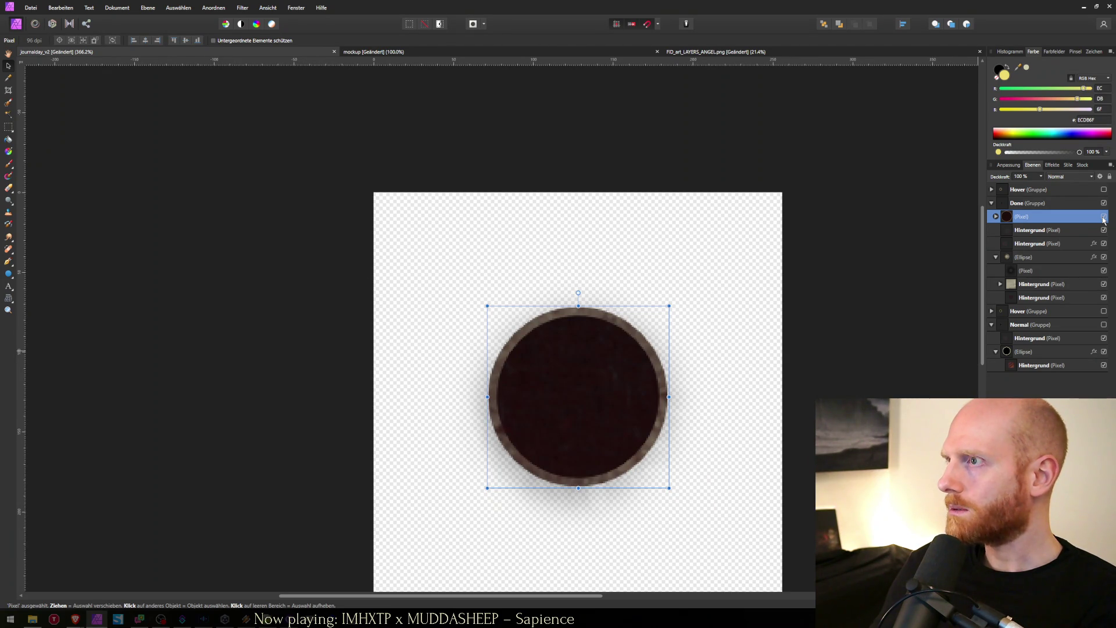
click(997, 216)
Step: Erase the dark fill and the thin light ring inside the circle's rim
key(e)
mouse_move(647, 311)
mouse_down()
mouse_move(535, 428)
mouse_move(578, 381)
mouse_move(578, 400)
mouse_move(523, 337)
mouse_move(657, 390)
mouse_move(576, 465)
mouse_up()
mouse_move(578, 407)
mouse_down()
mouse_move(587, 370)
mouse_move(574, 388)
mouse_up()
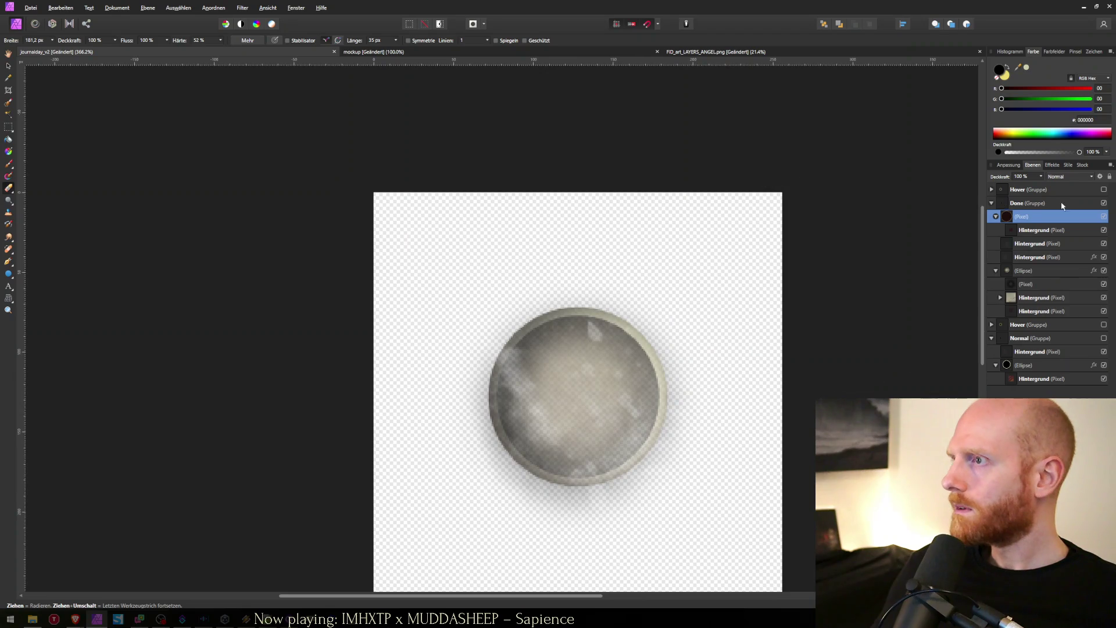
Step: Cycle the pixel layer's blend modes from Multiplizieren and settle on Subtrahieren
click(1072, 177)
click(1064, 208)
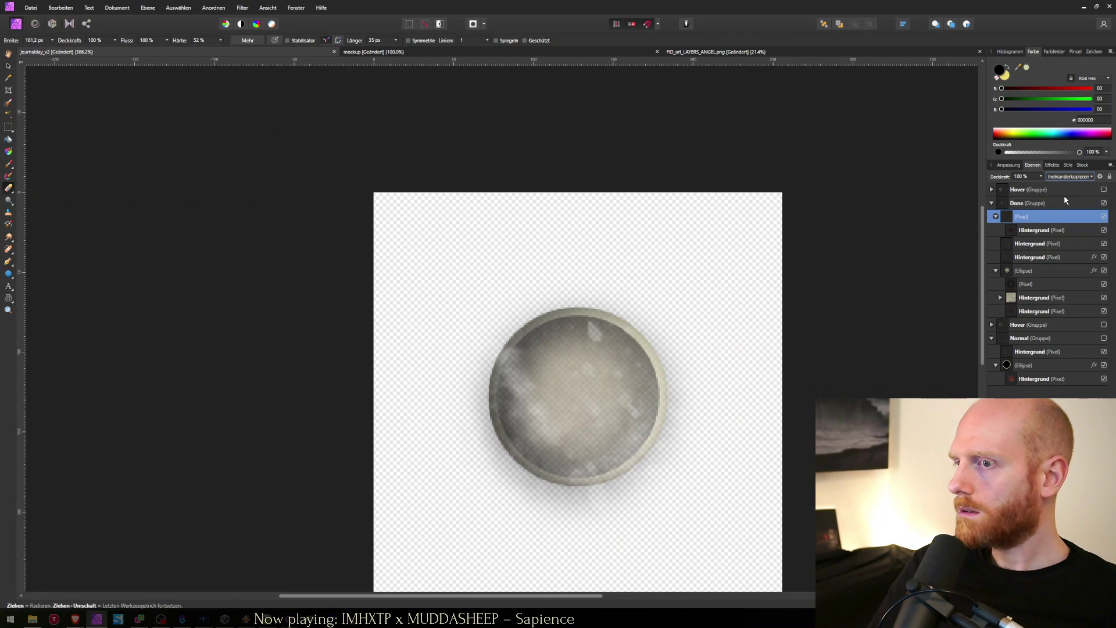
key(Down)
key(Down)
key(Down)
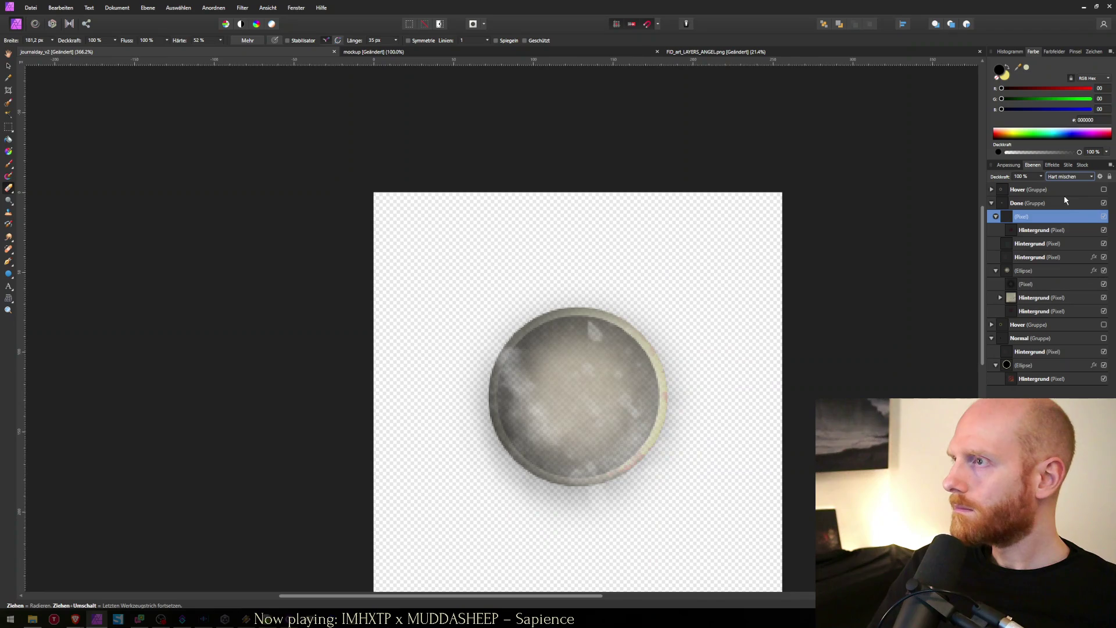
key(Down)
key(Down)
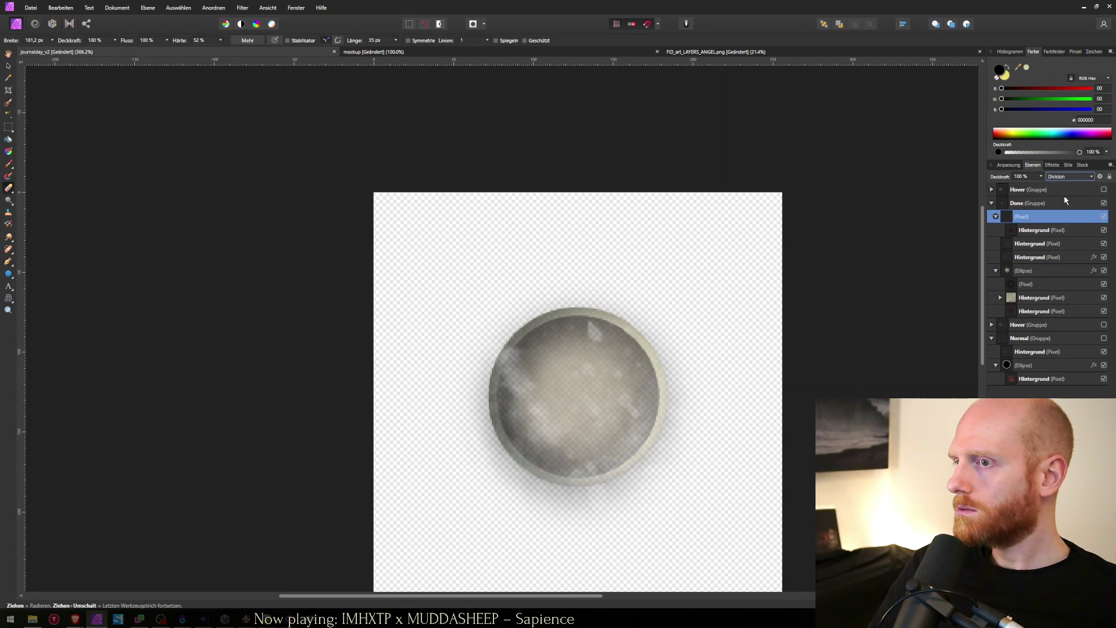
key(Down)
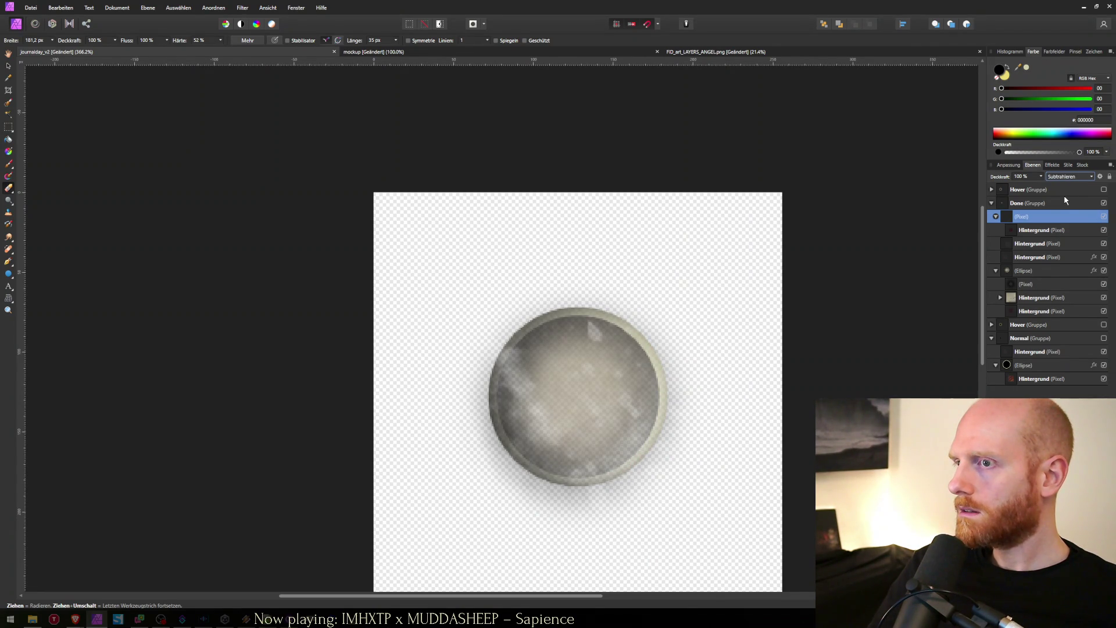
key(Up)
key(Up)
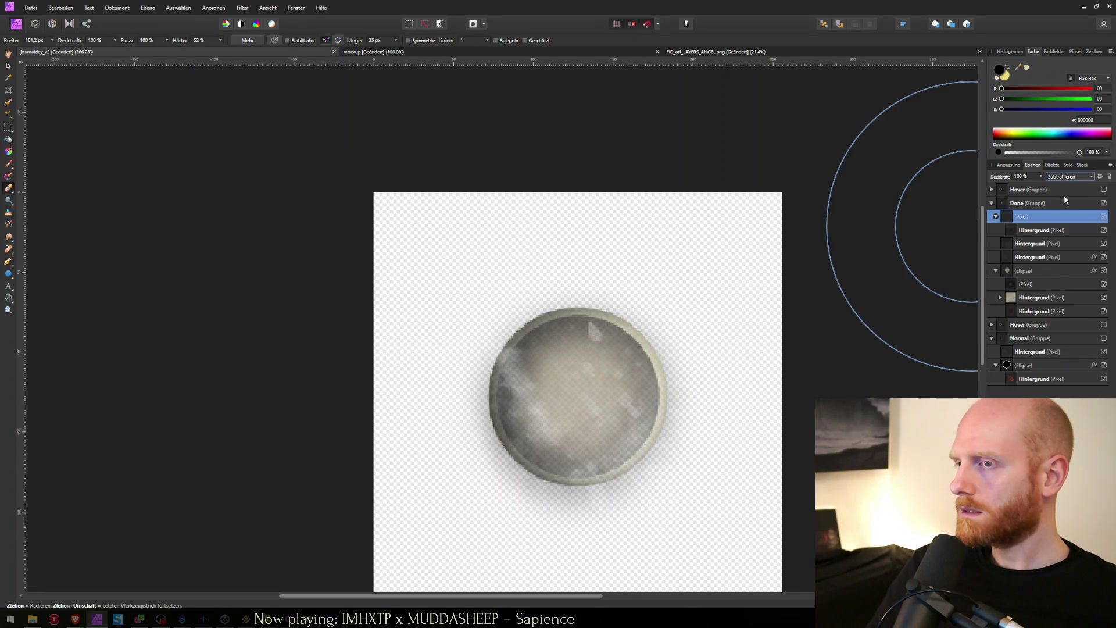
Step: Save the image as journalday_done.png
key(ctrl+shift+s)
text(jo)
key(Down)
key(Down)
key(Down)
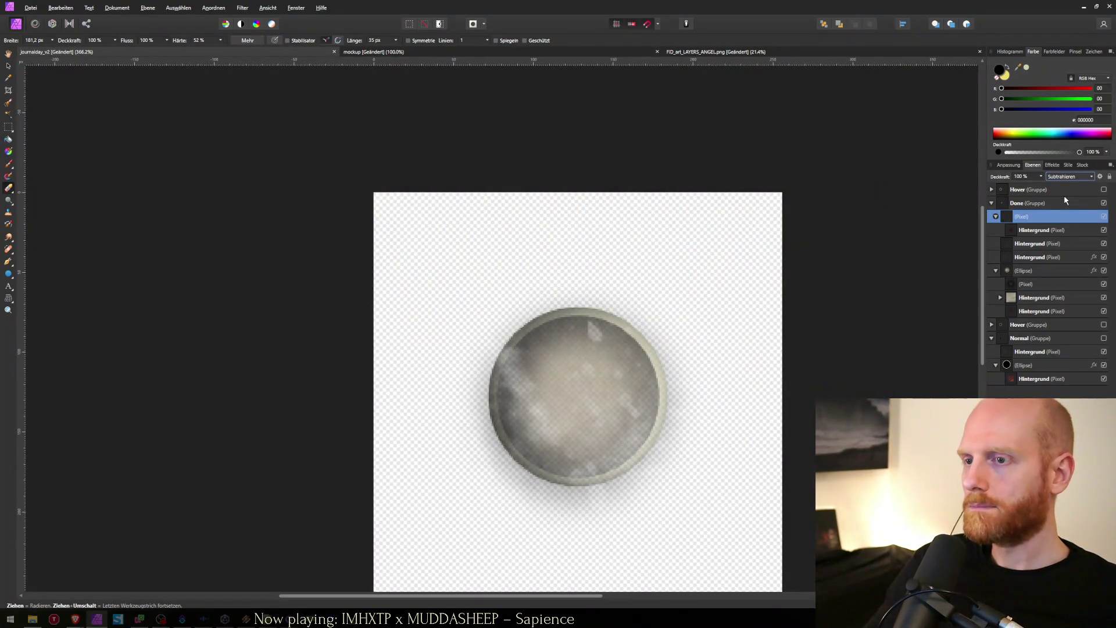
key(alt+Tab)
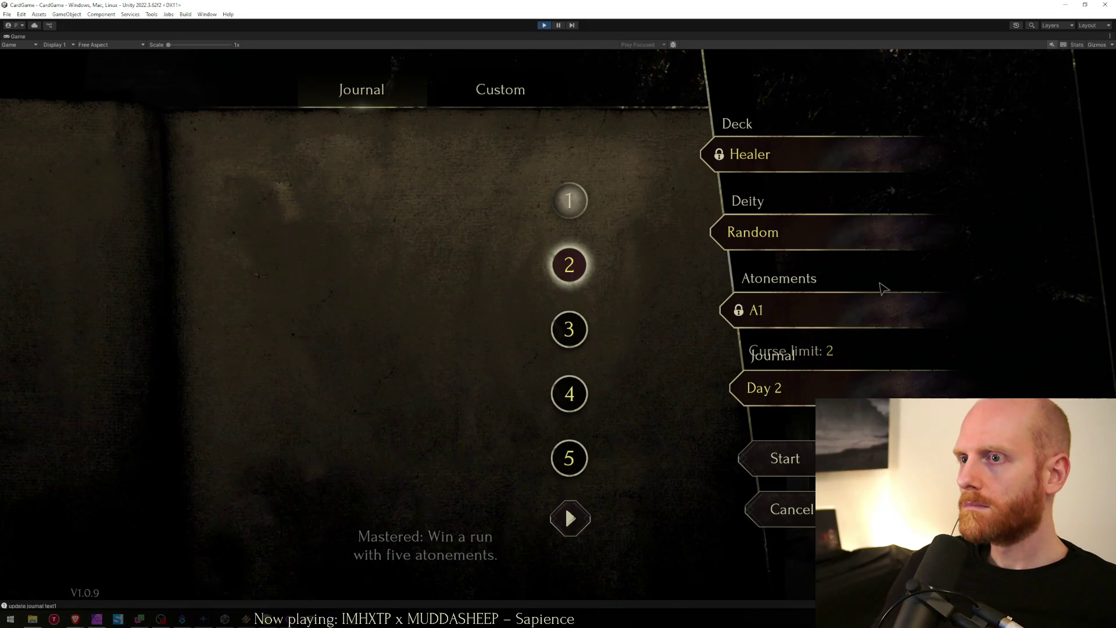
Step: In the running game, select journal days 1–5, page forward, and select days 10, 9, 7 and 6
mouse_move(577, 222)
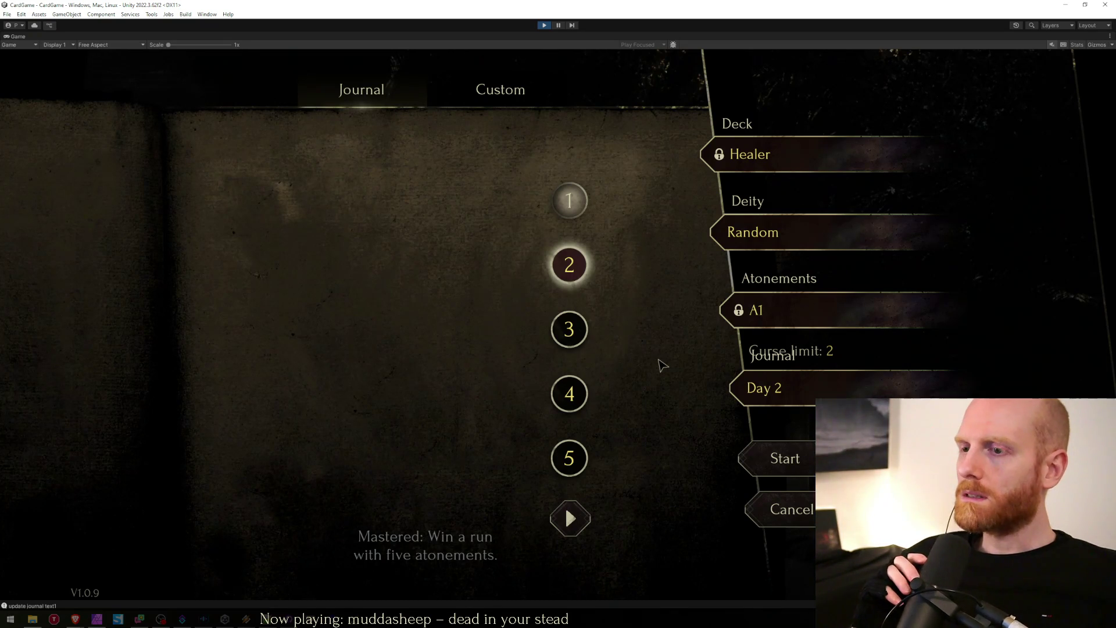
click(579, 331)
click(570, 265)
click(570, 201)
click(571, 266)
click(570, 329)
click(569, 265)
click(570, 329)
click(571, 381)
click(571, 456)
click(570, 517)
click(570, 471)
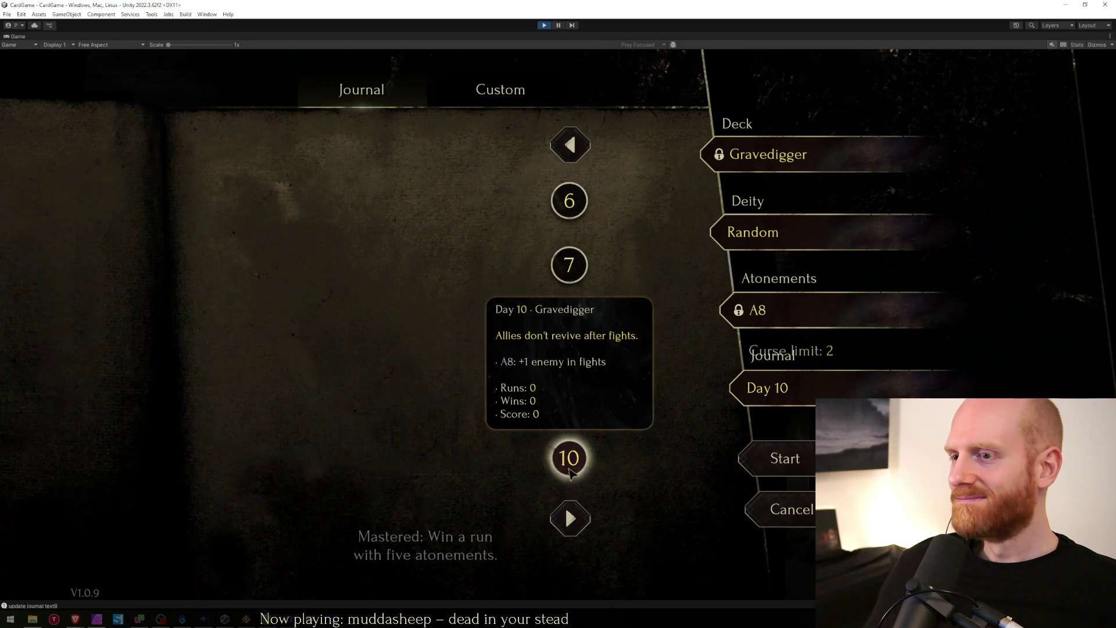
click(569, 393)
click(570, 265)
click(569, 200)
Step: Page back and forth between days 1–5 and 6–10, reselecting days 1–6 and then 3–5
click(570, 145)
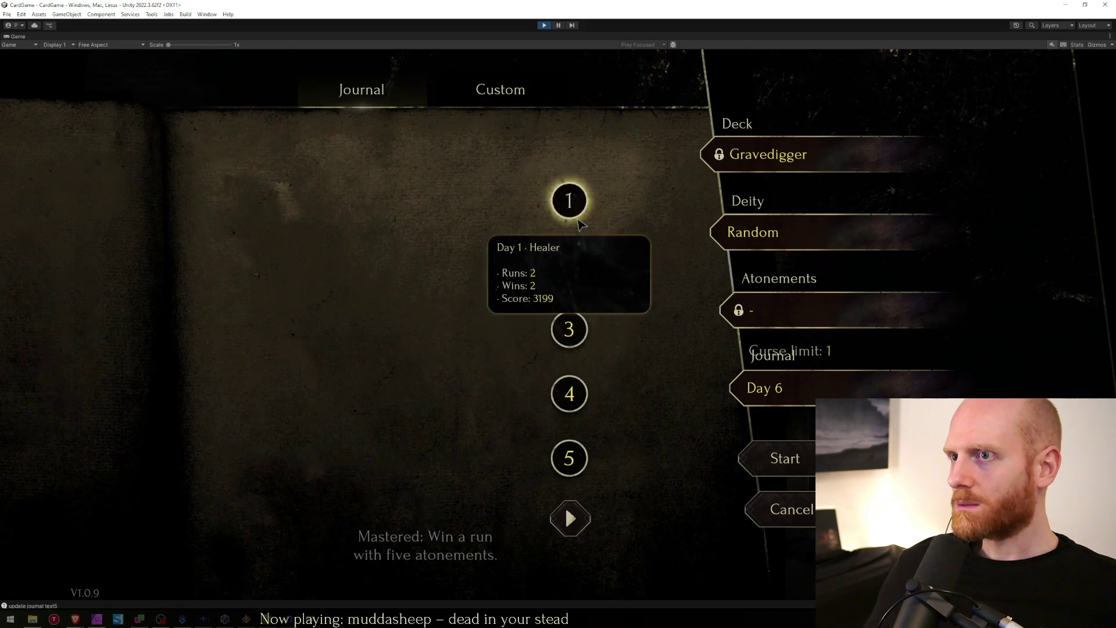
click(570, 201)
click(570, 265)
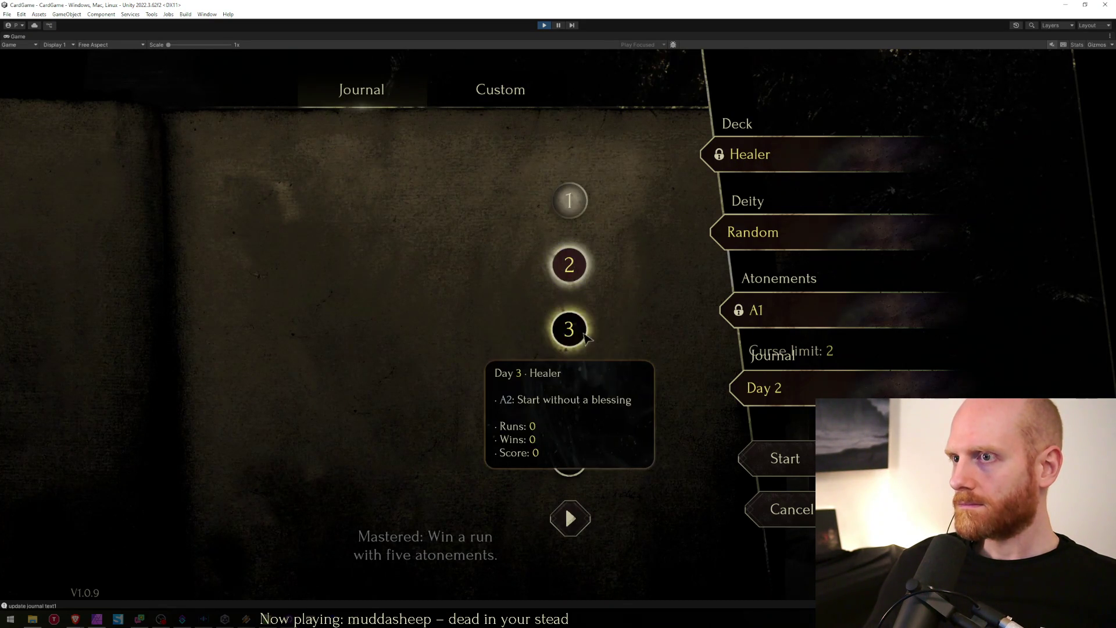
click(584, 329)
click(569, 458)
click(570, 517)
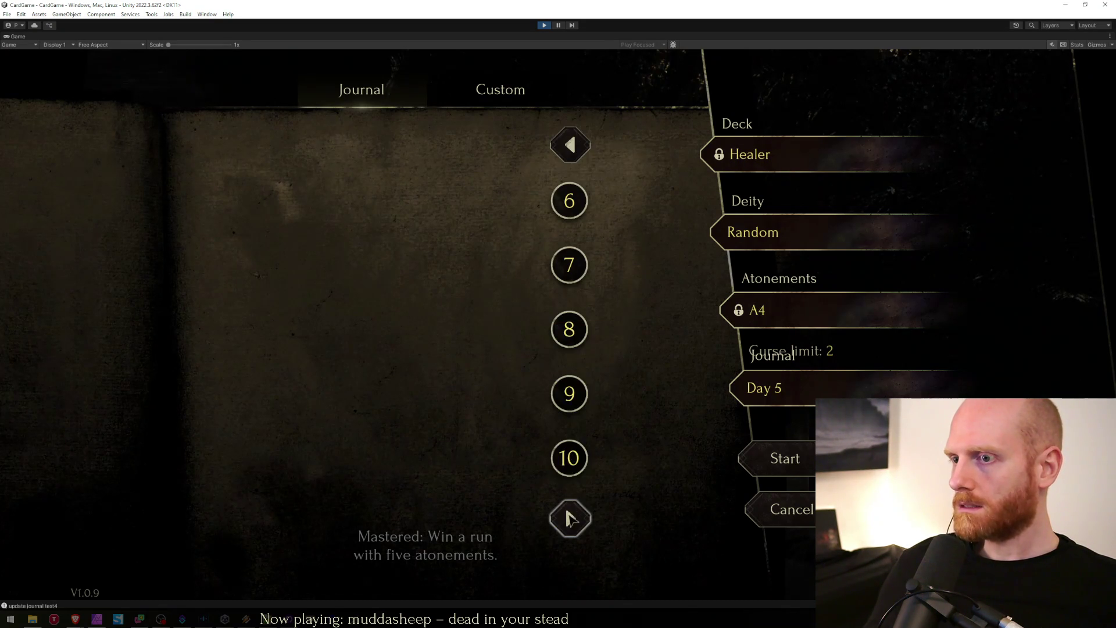
click(569, 215)
click(573, 148)
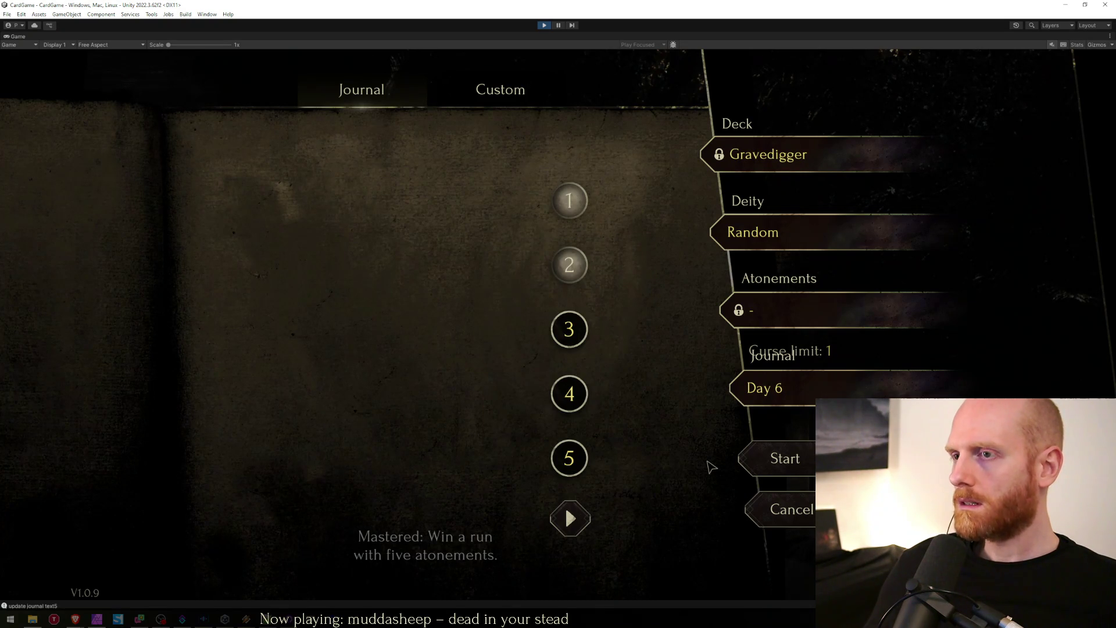
click(569, 329)
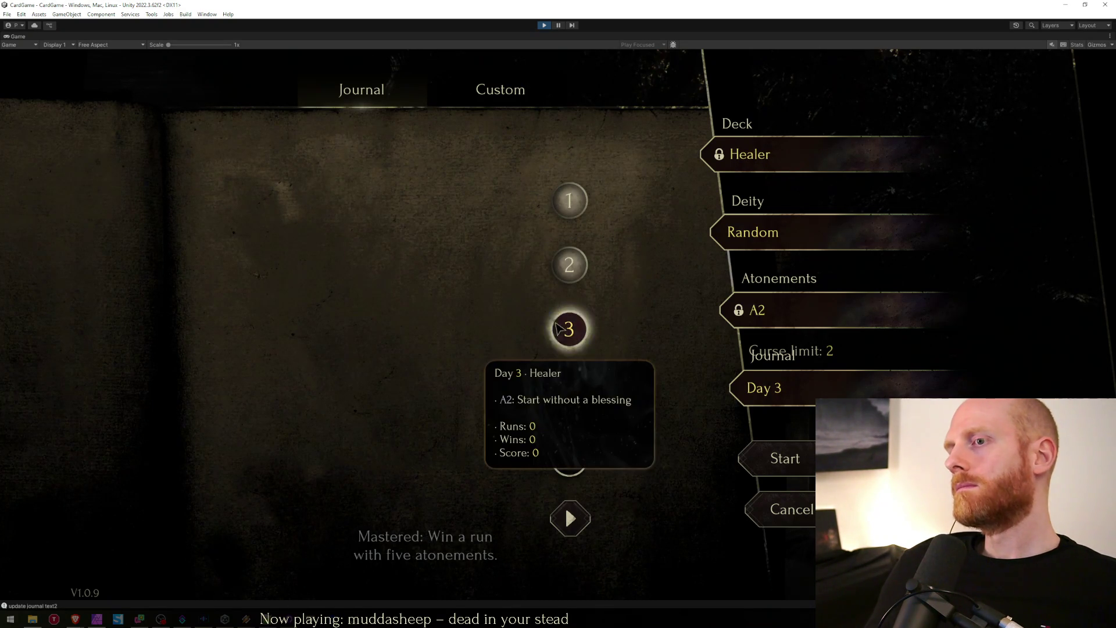
click(569, 393)
click(583, 463)
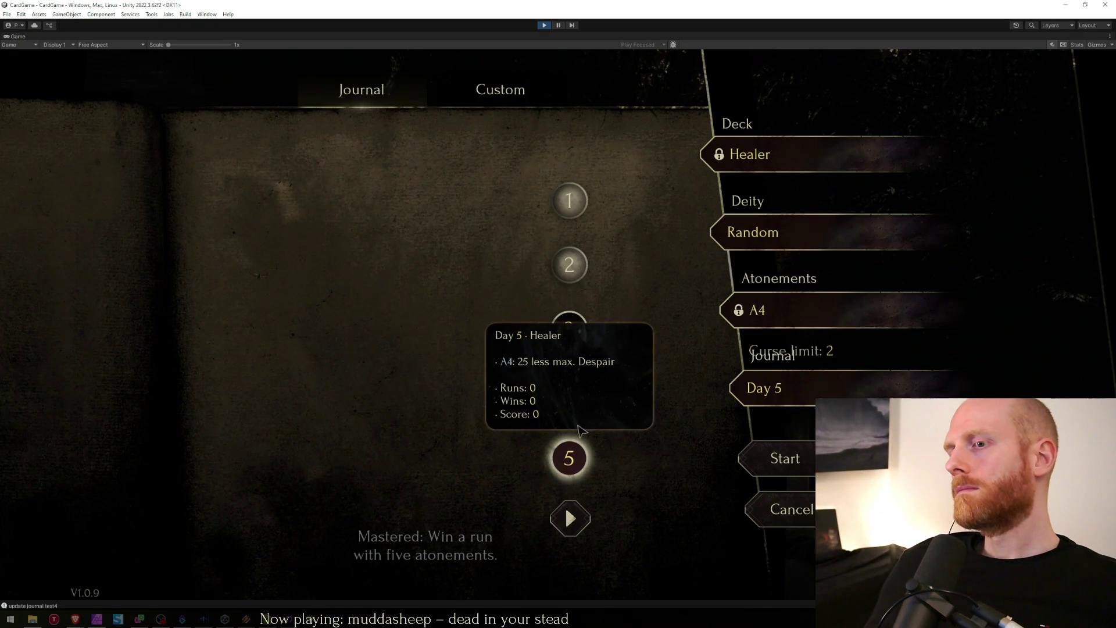
click(578, 344)
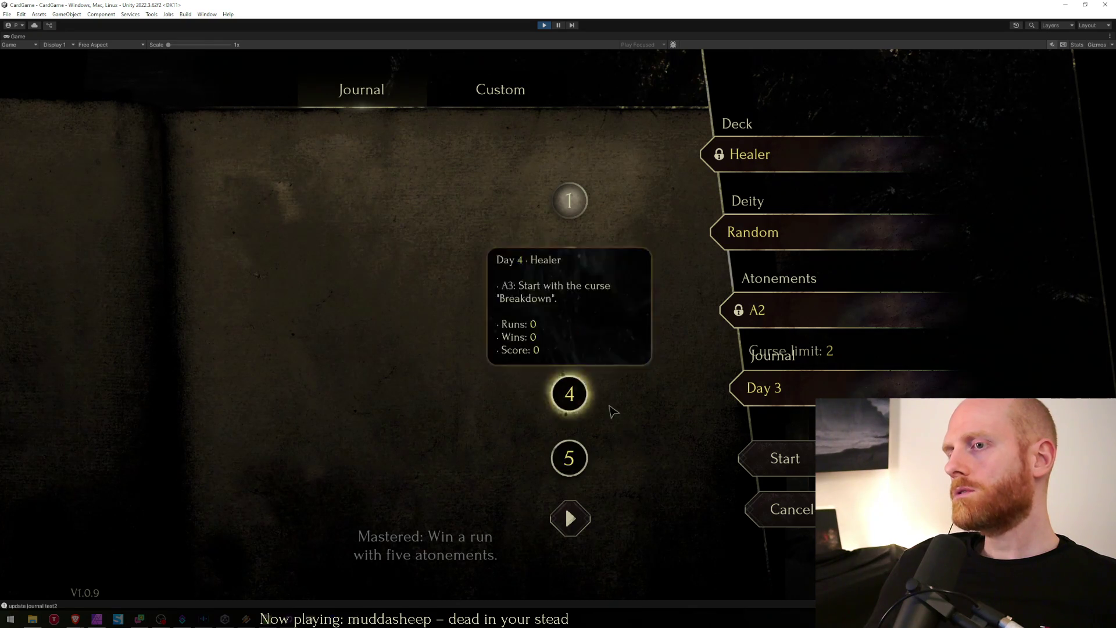
click(589, 408)
click(581, 460)
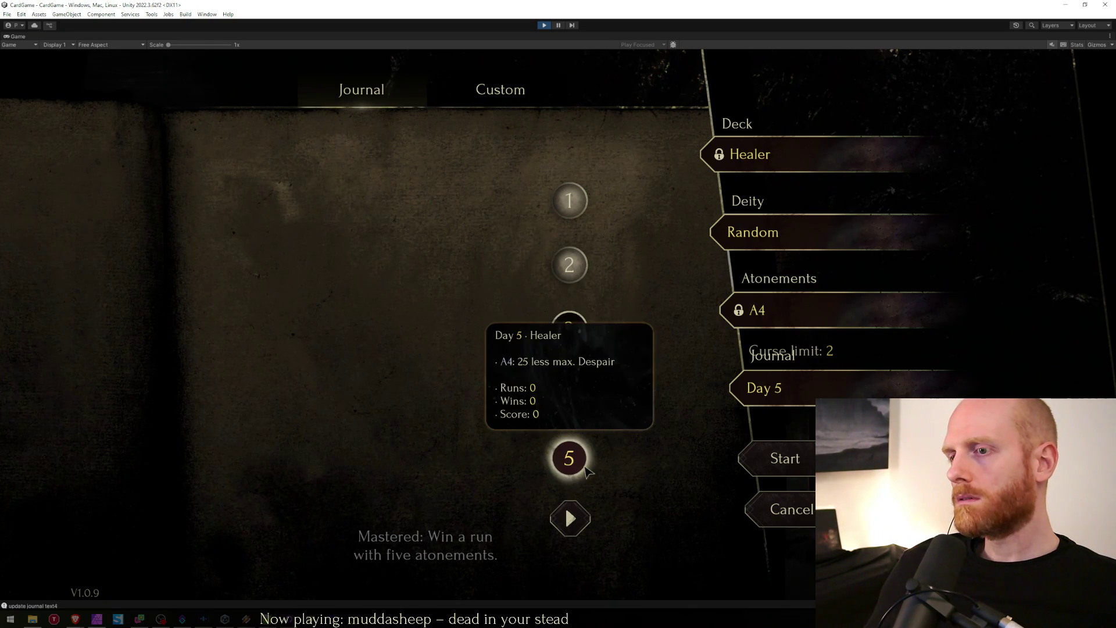
key(alt+Tab)
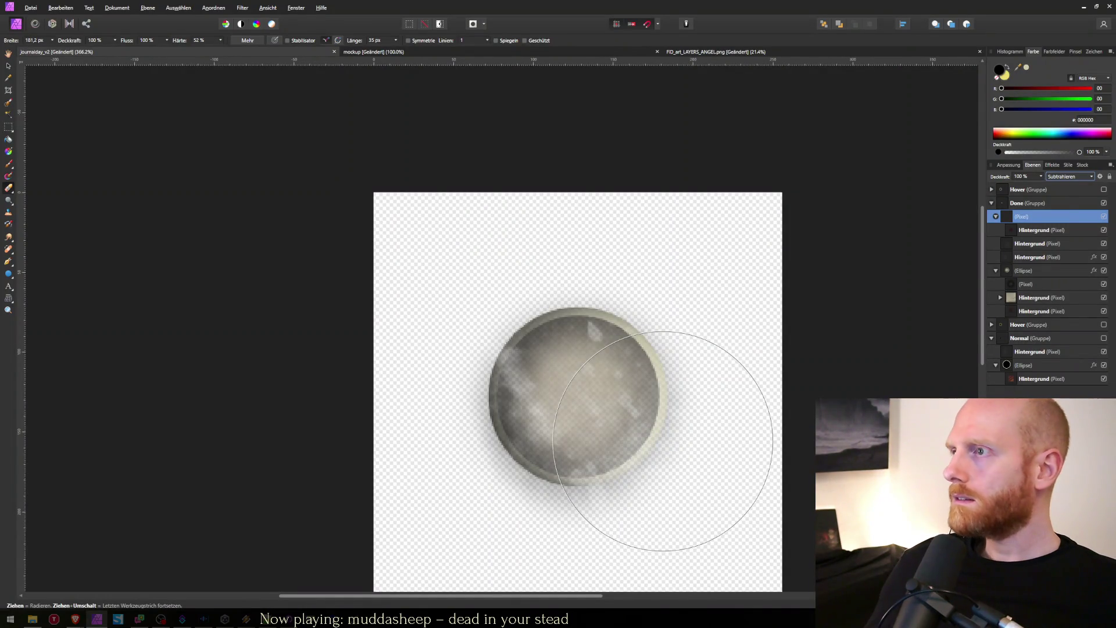
Step: Collapse and hide the Done group, then rename the top Hover group to 'Active'
click(992, 204)
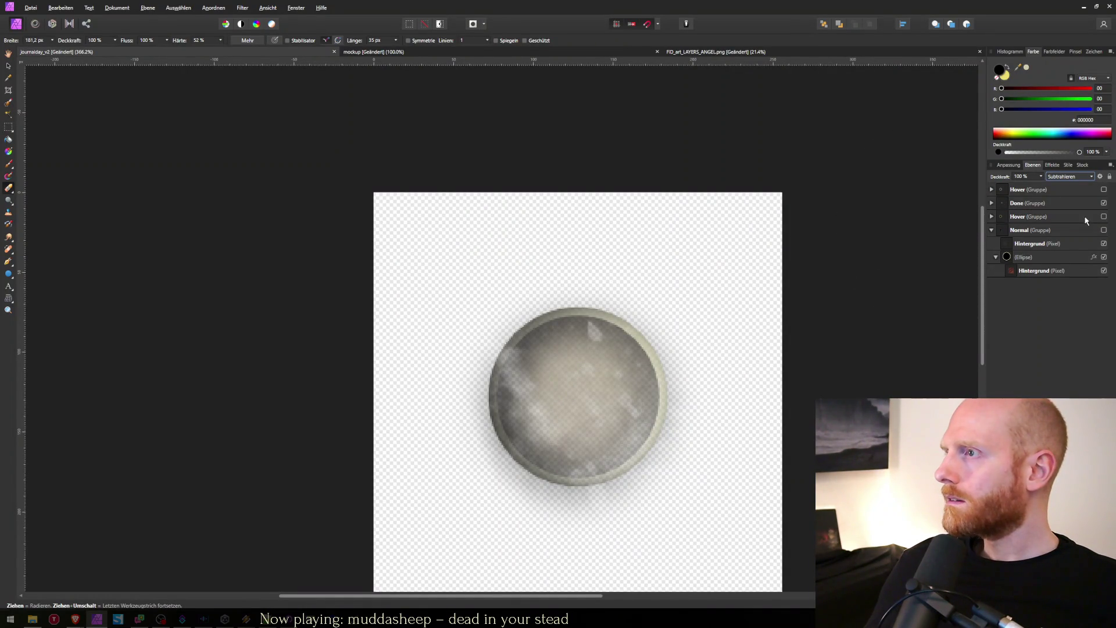
click(1104, 203)
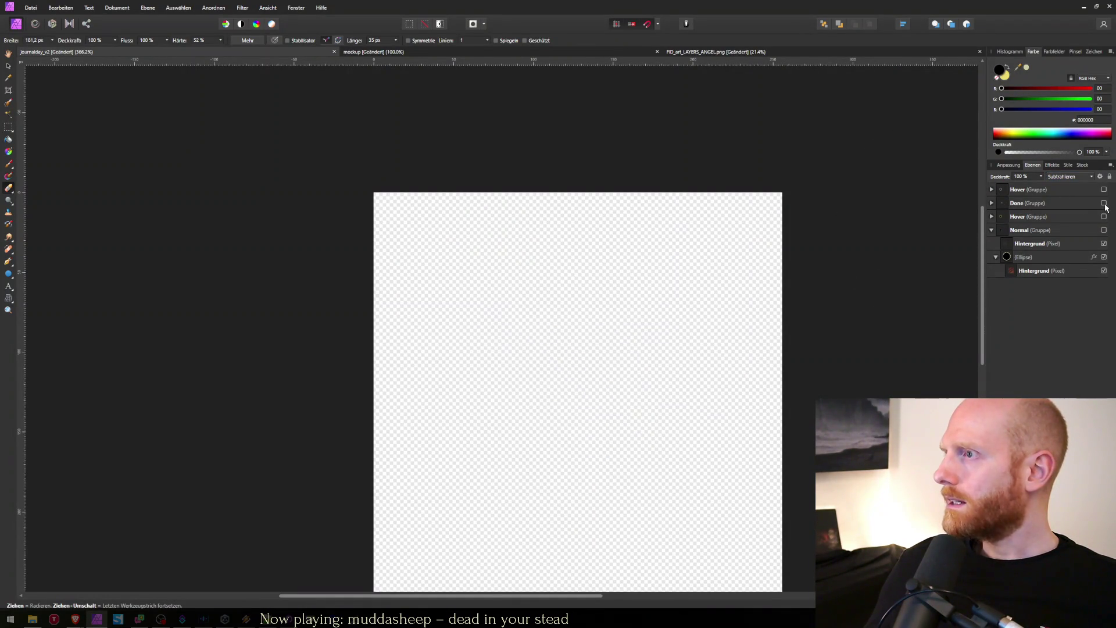
click(1034, 218)
click(1029, 205)
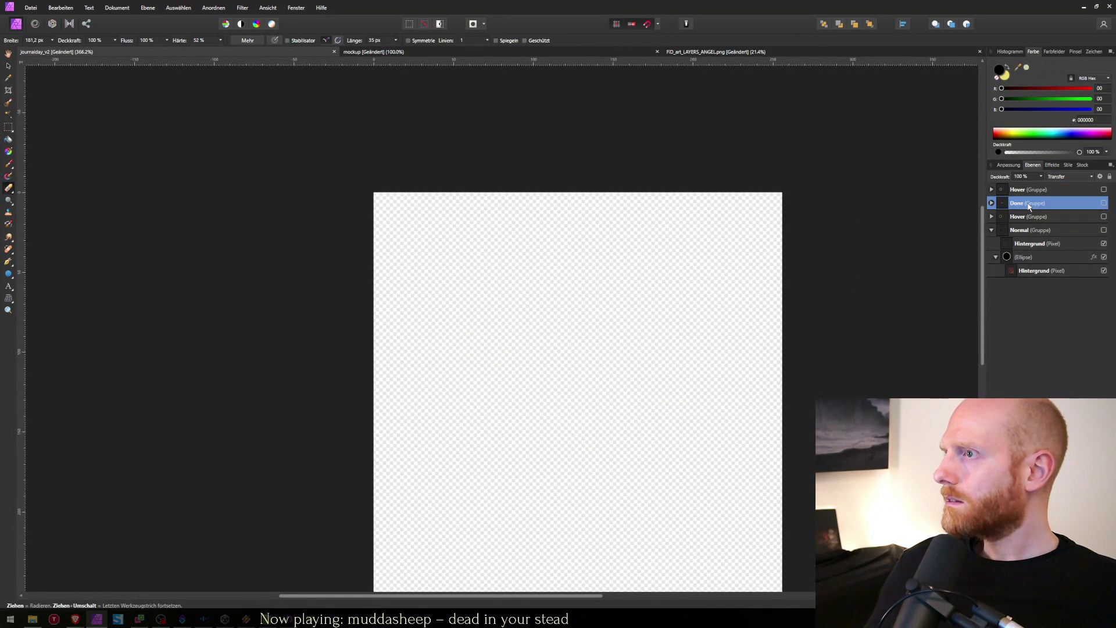
click(1026, 192)
click(992, 190)
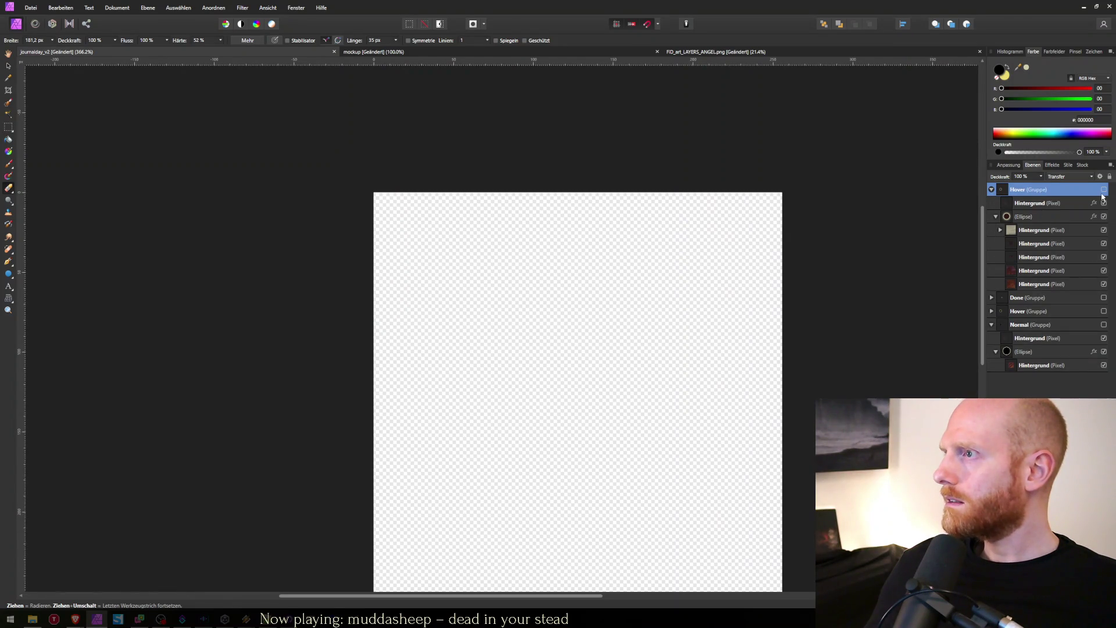
double_click(1017, 192)
text(Active)
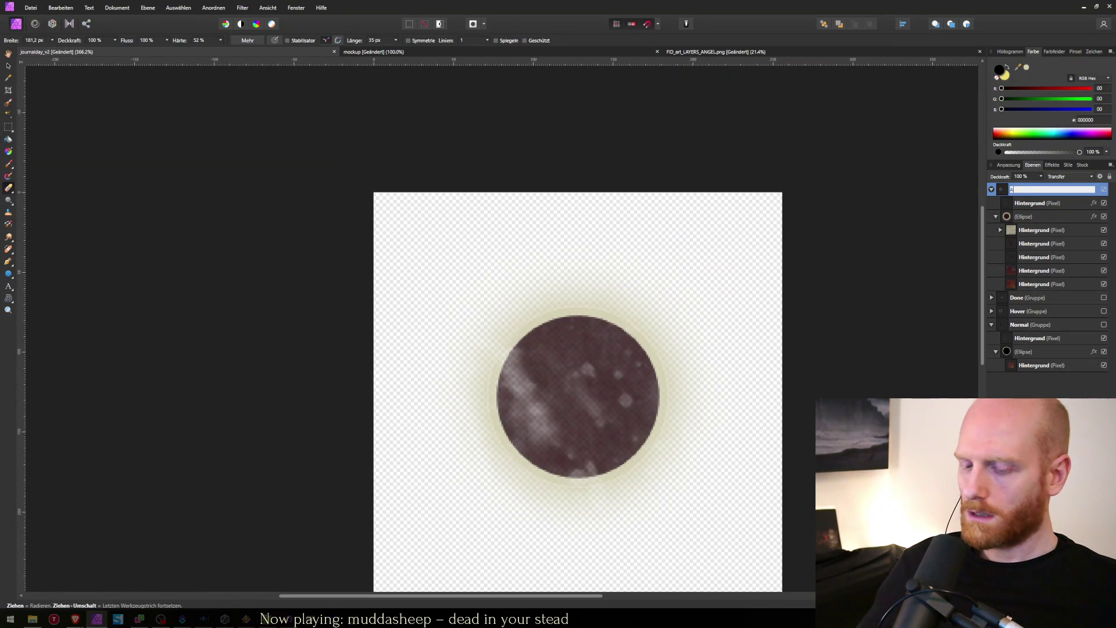
key(Return)
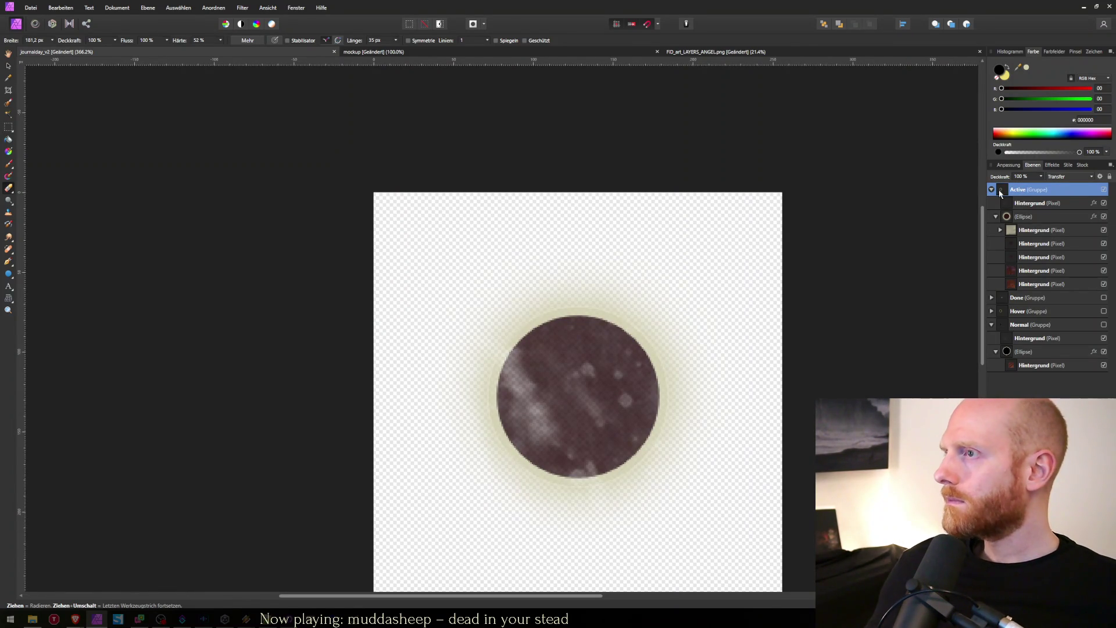
Step: Compare the Active and Hover orbs by toggling visibility, leaving Active shown with its ellipse selected
click(992, 190)
click(1103, 190)
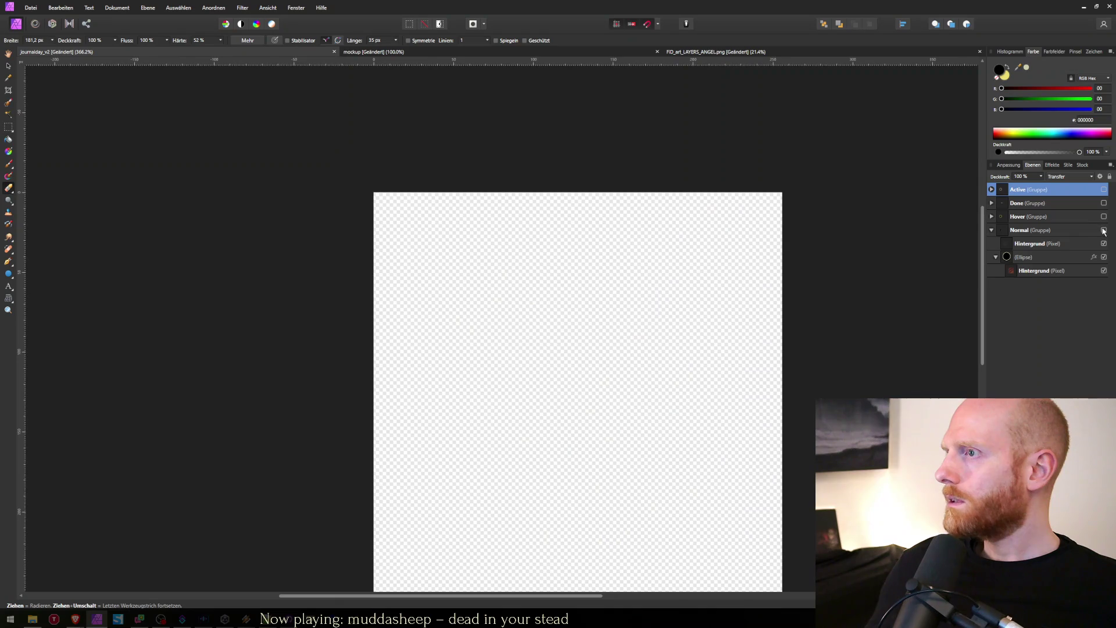
click(1104, 216)
click(1104, 216)
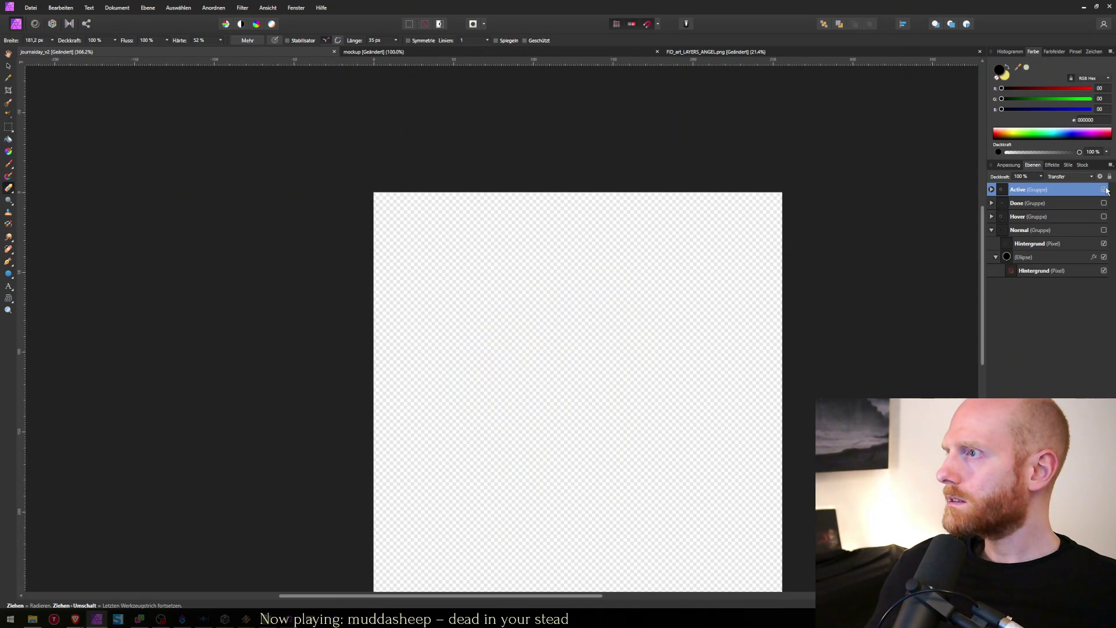
click(1104, 190)
click(992, 189)
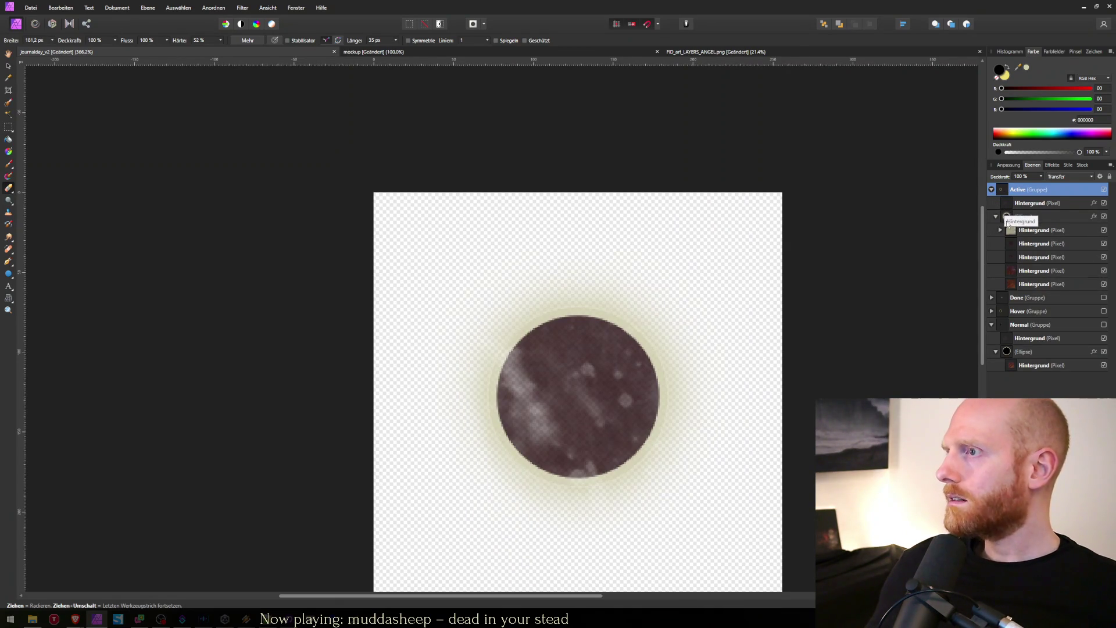
click(1023, 216)
click(715, 52)
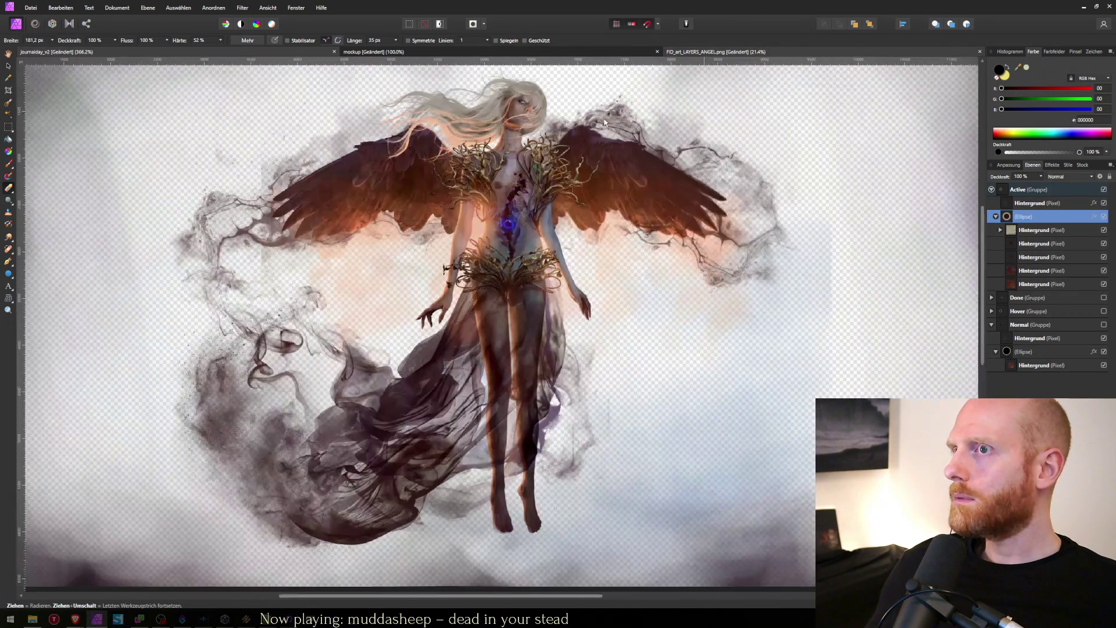
Step: Copy a patch of smoky branches from the angel artwork and paste it into the Active group
key(m)
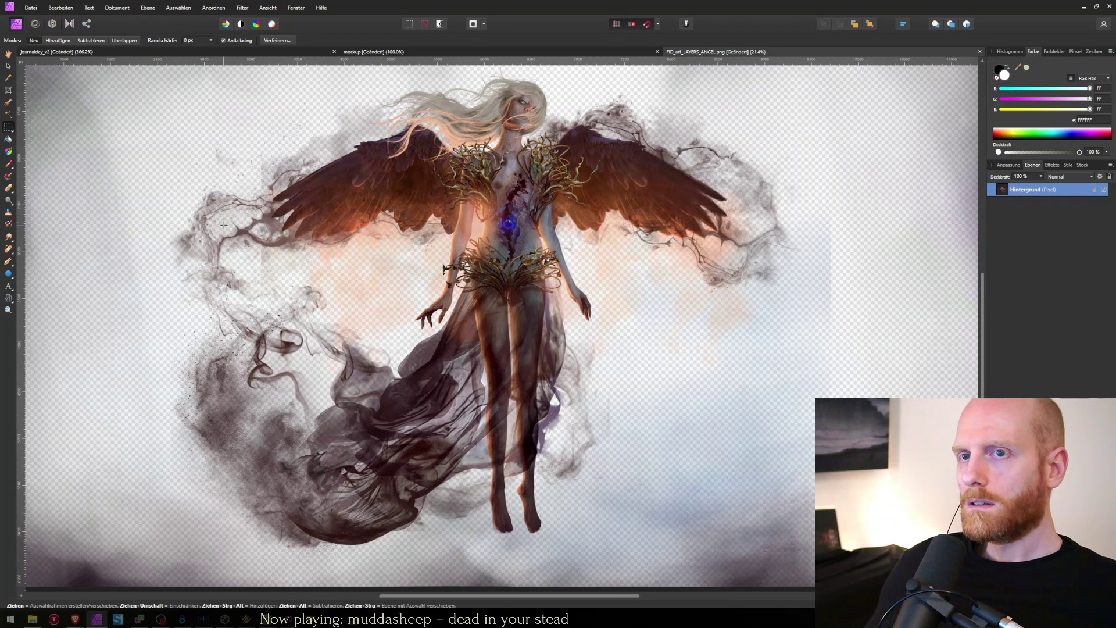
drag(218, 189, 256, 228)
key(ctrl+Tab)
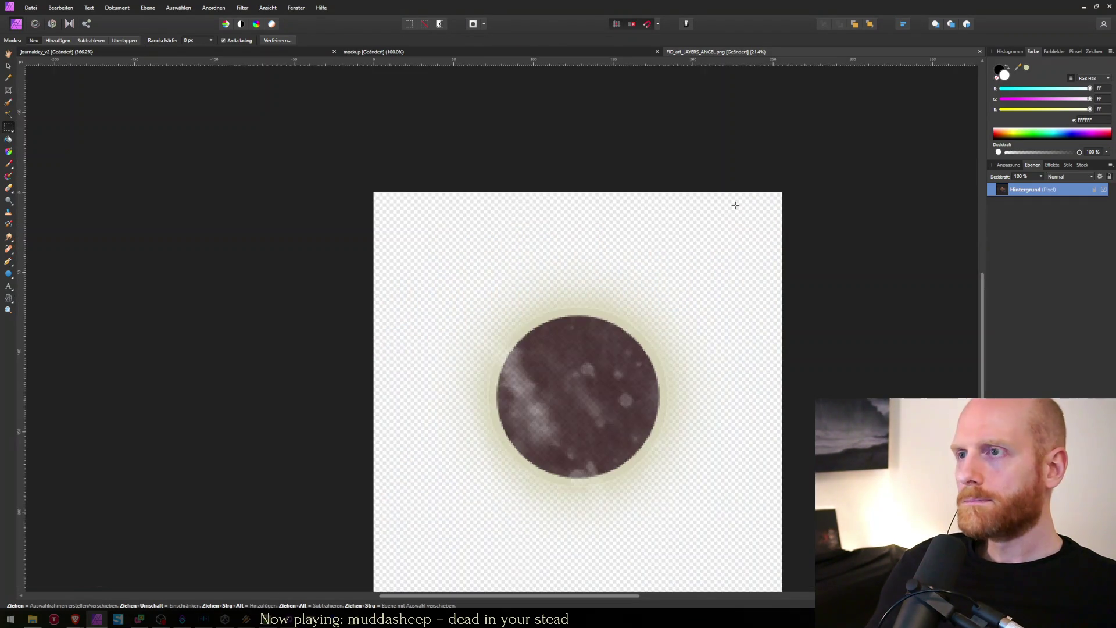
key(ctrl+v)
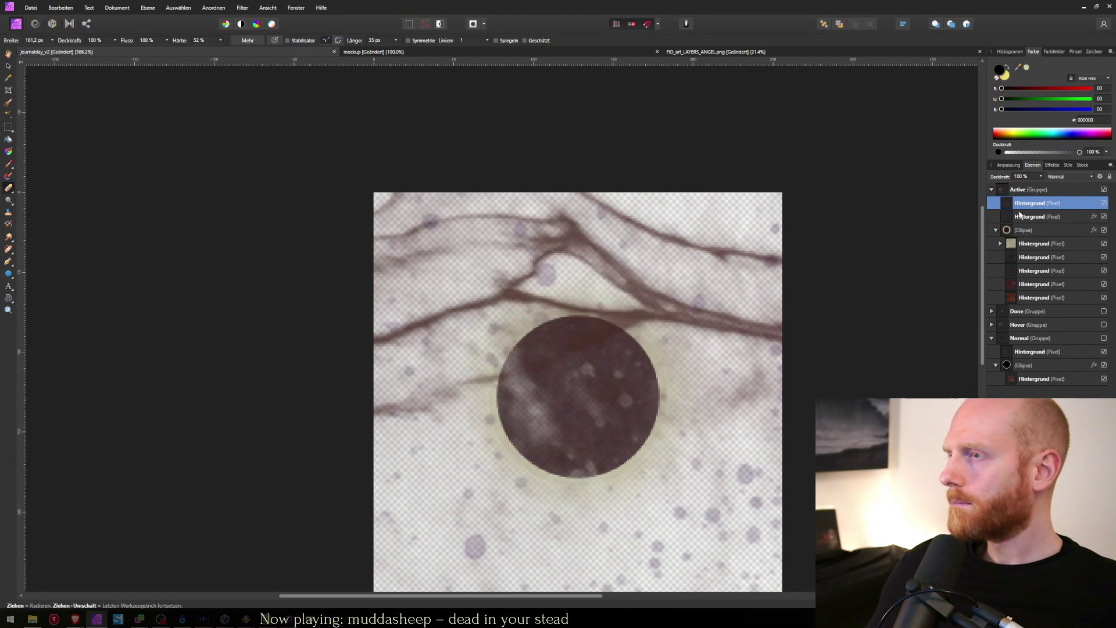
click(1018, 247)
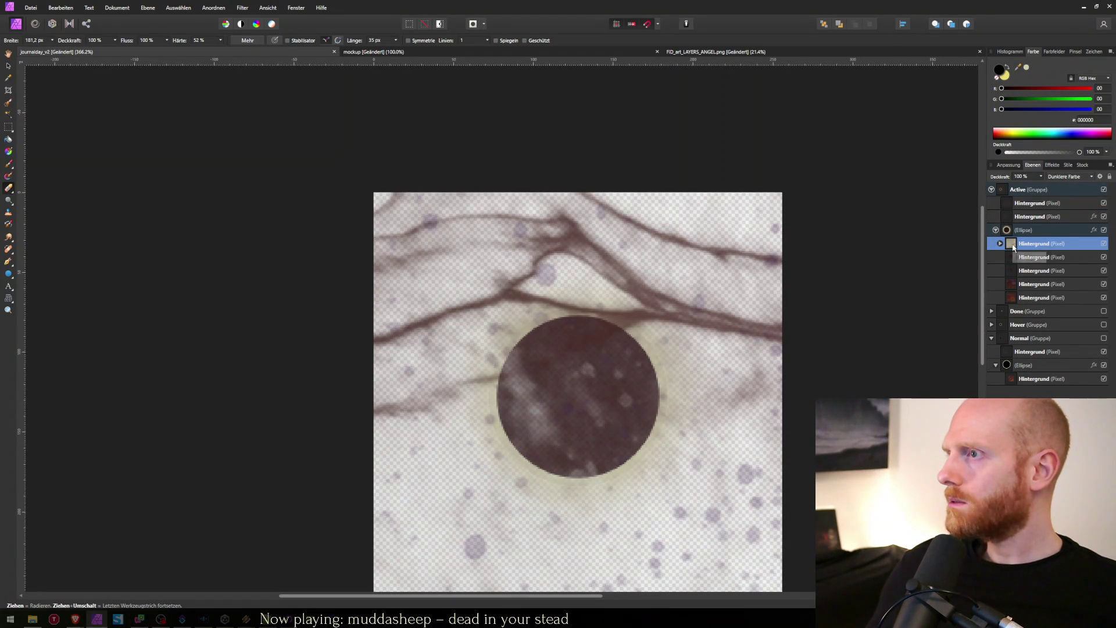
click(1021, 205)
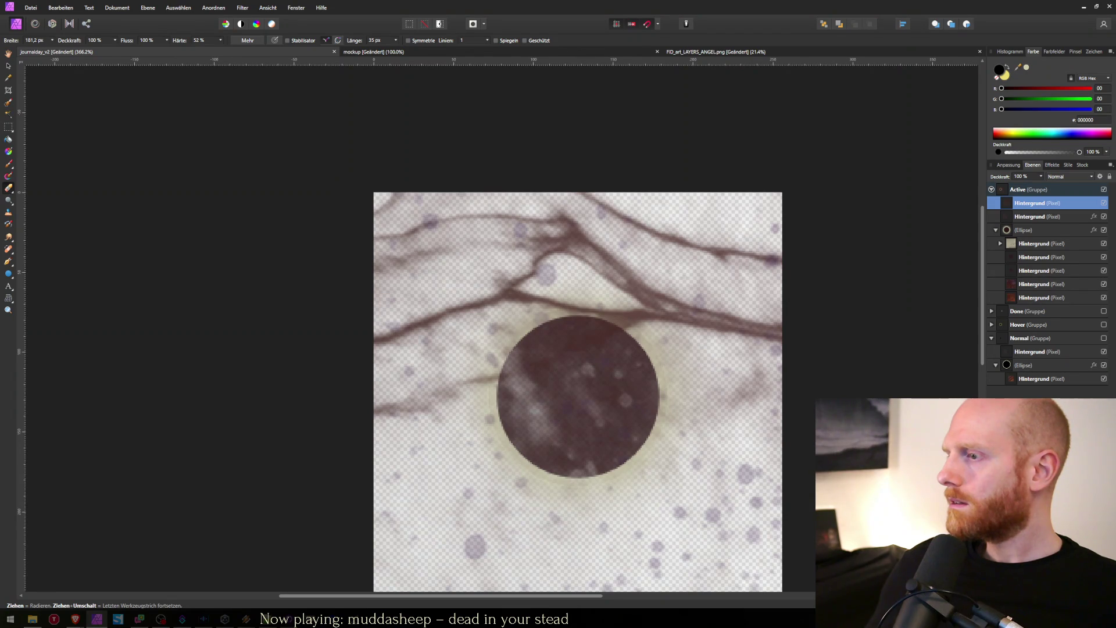
Step: Add a new pixel layer to Active and fill it with pale yellow ECDB6F
key(ctrl+shift+n)
key(x)
key(alt+BackSpace)
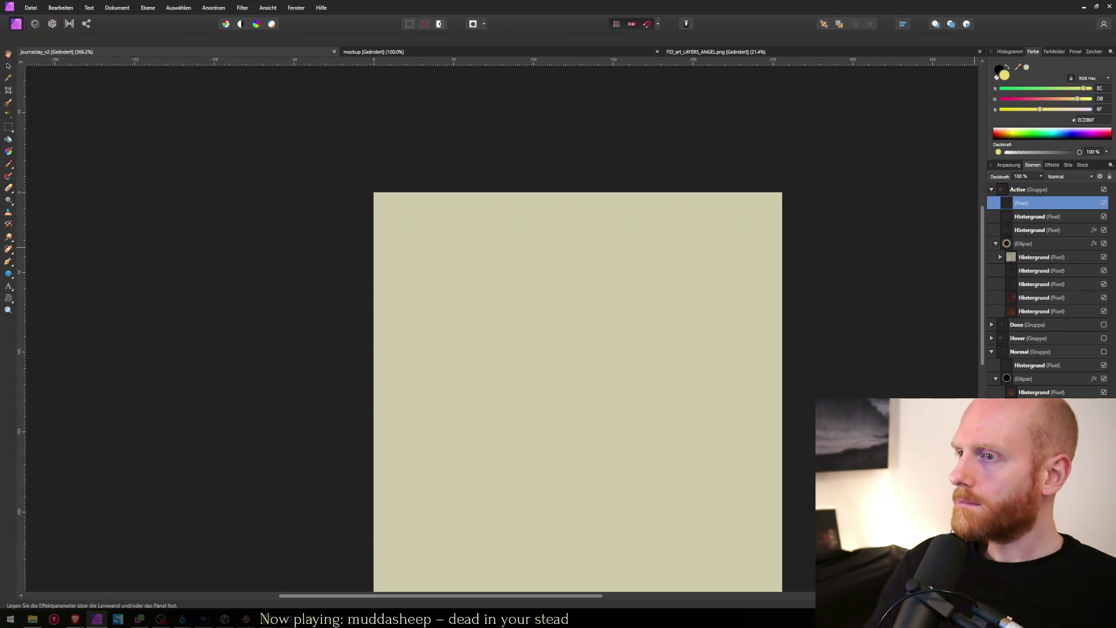
key(e)
key(x)
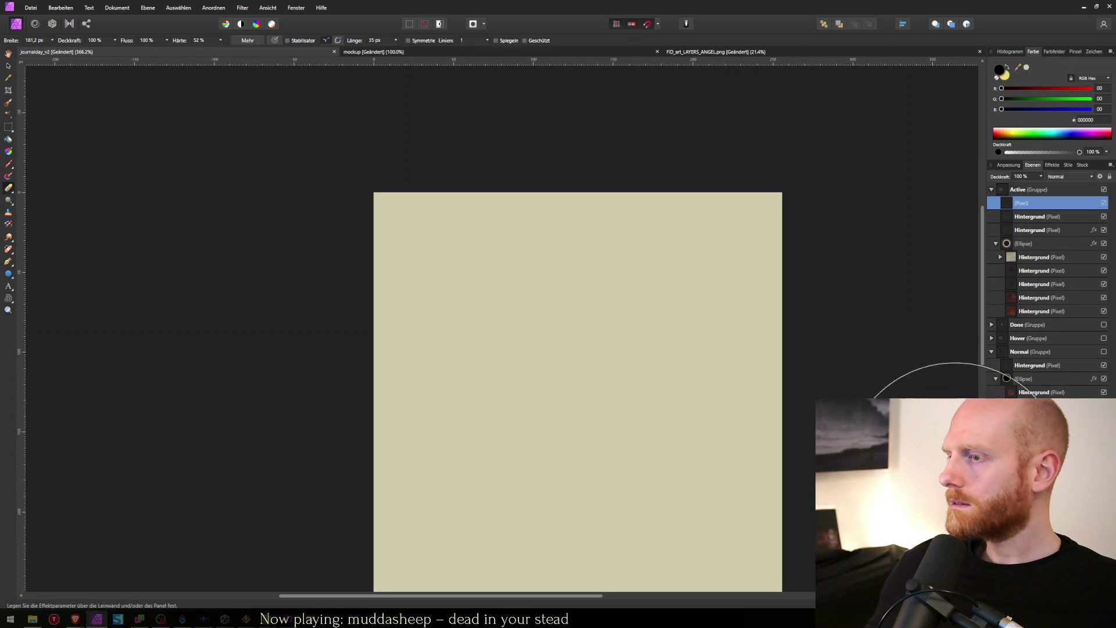
drag(1013, 220, 1019, 203)
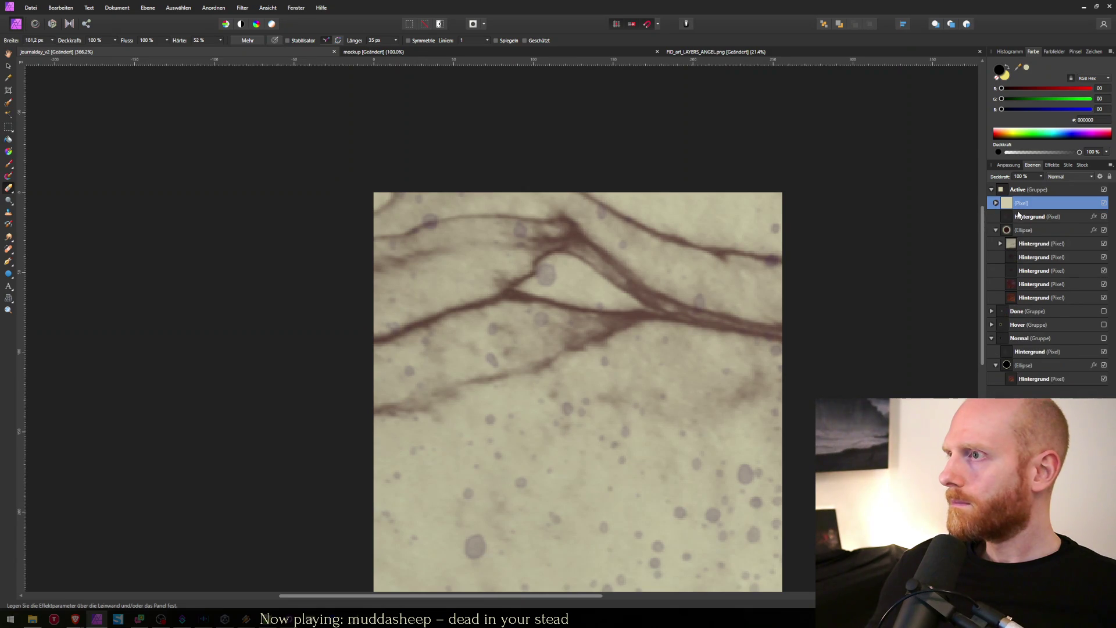
click(995, 202)
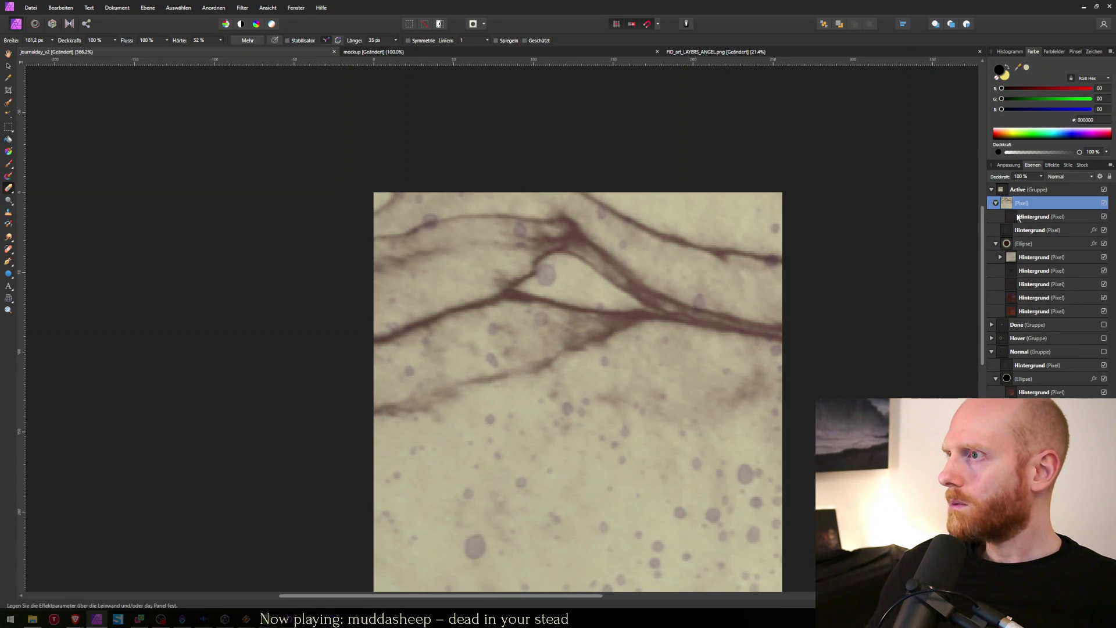
click(1012, 217)
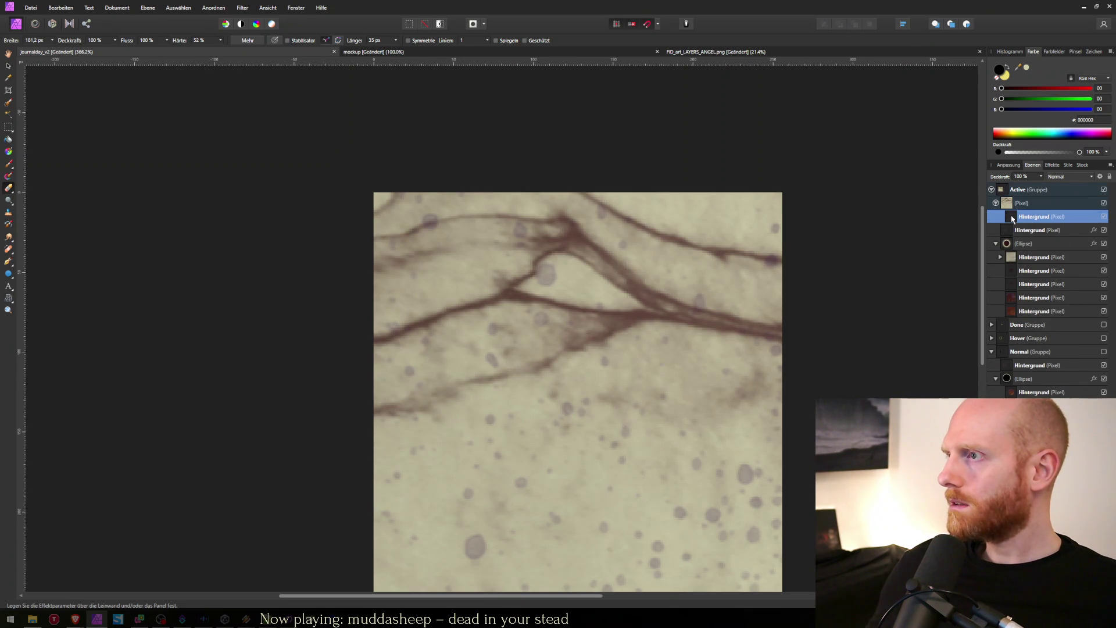
key(ctrl+minus)
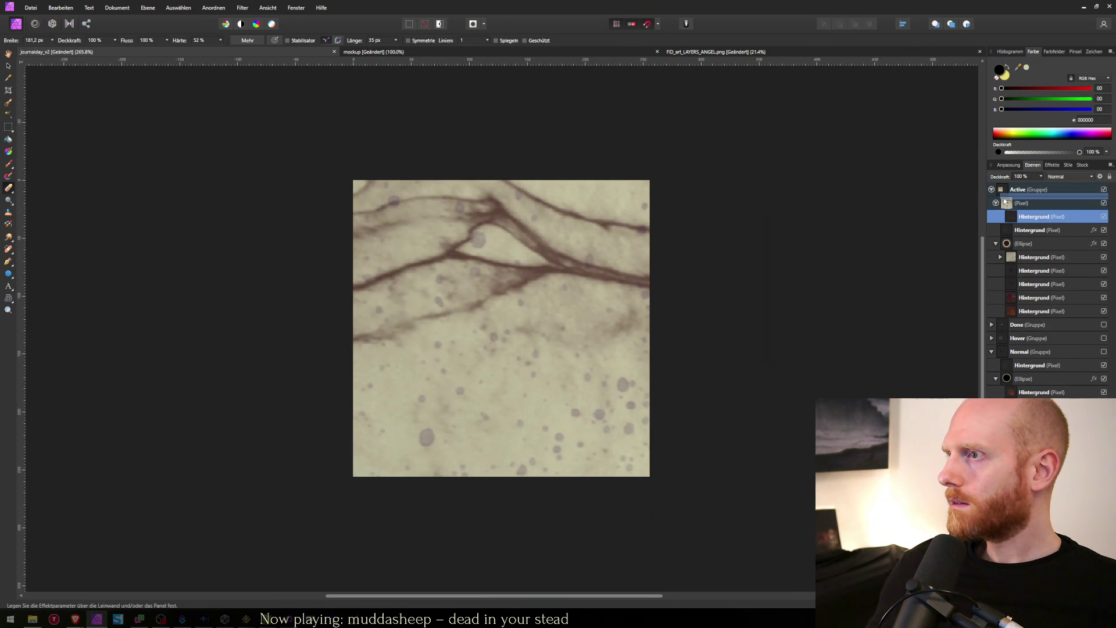
drag(1027, 213, 1026, 198)
right_click(1012, 219)
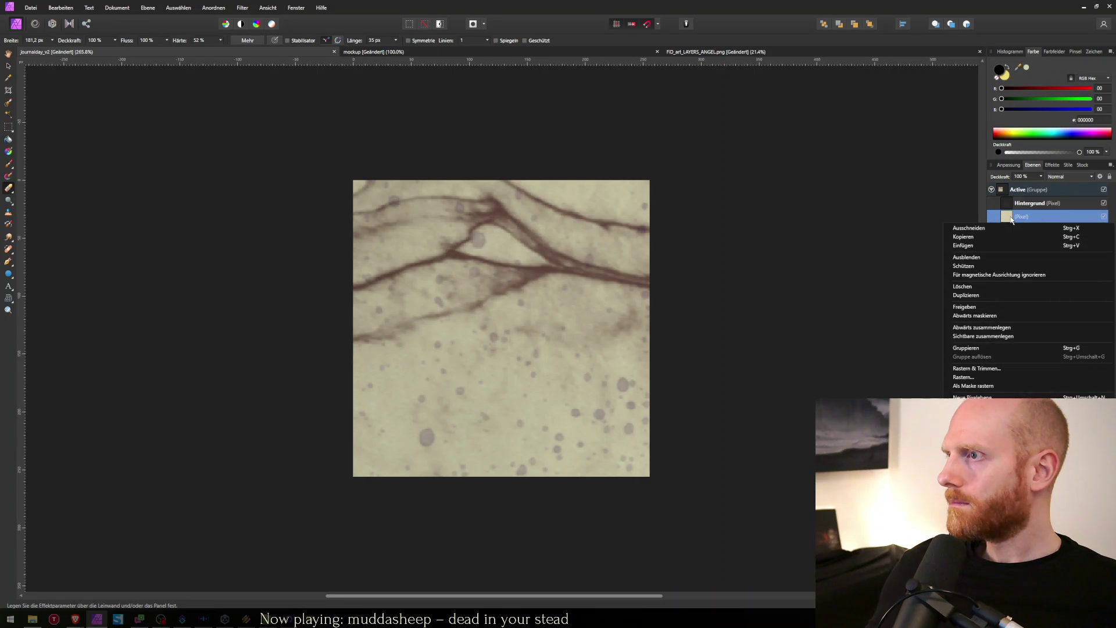
click(988, 378)
drag(1016, 204, 1016, 226)
click(1000, 203)
click(996, 203)
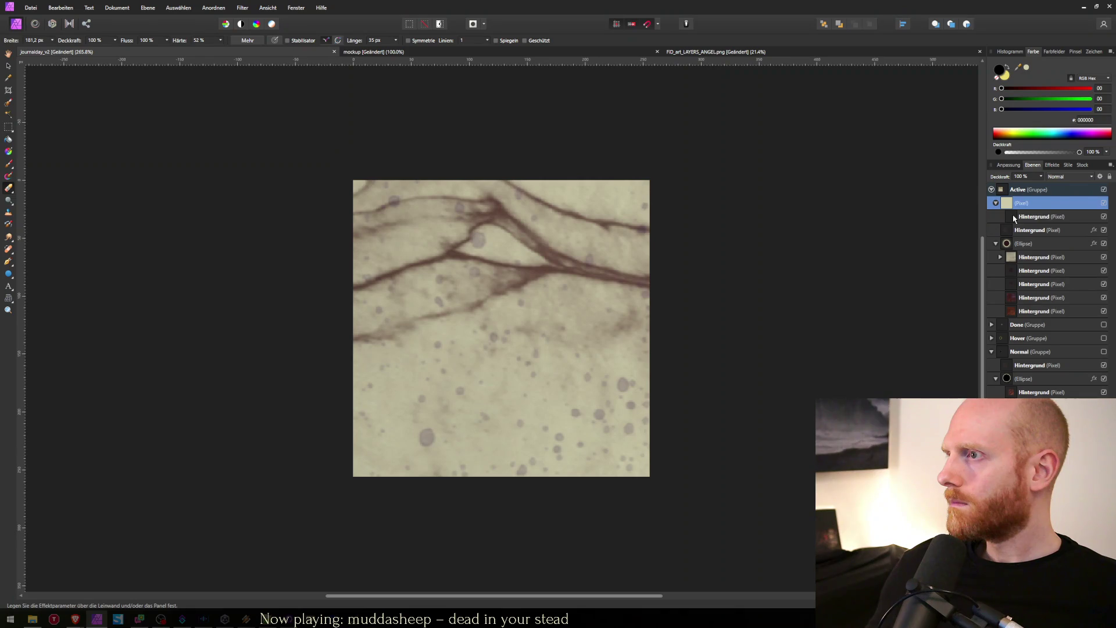
click(1014, 216)
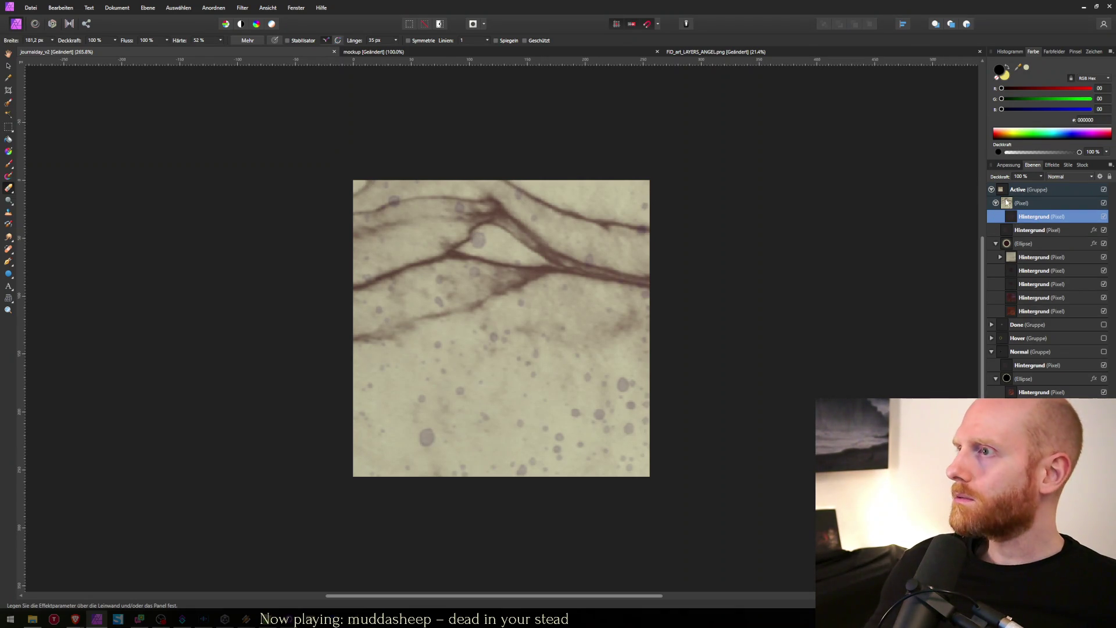
click(1005, 207)
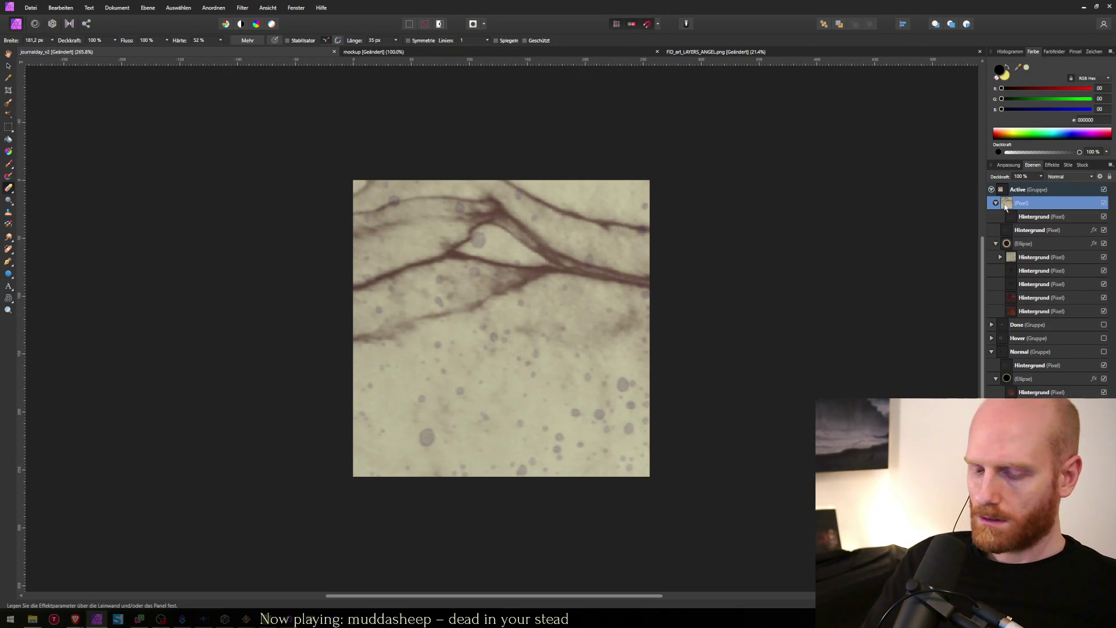
key(ctrl+alt+shift+n)
Step: In the untitled test document, move the nested vein texture out above the beige fill layer
click(991, 190)
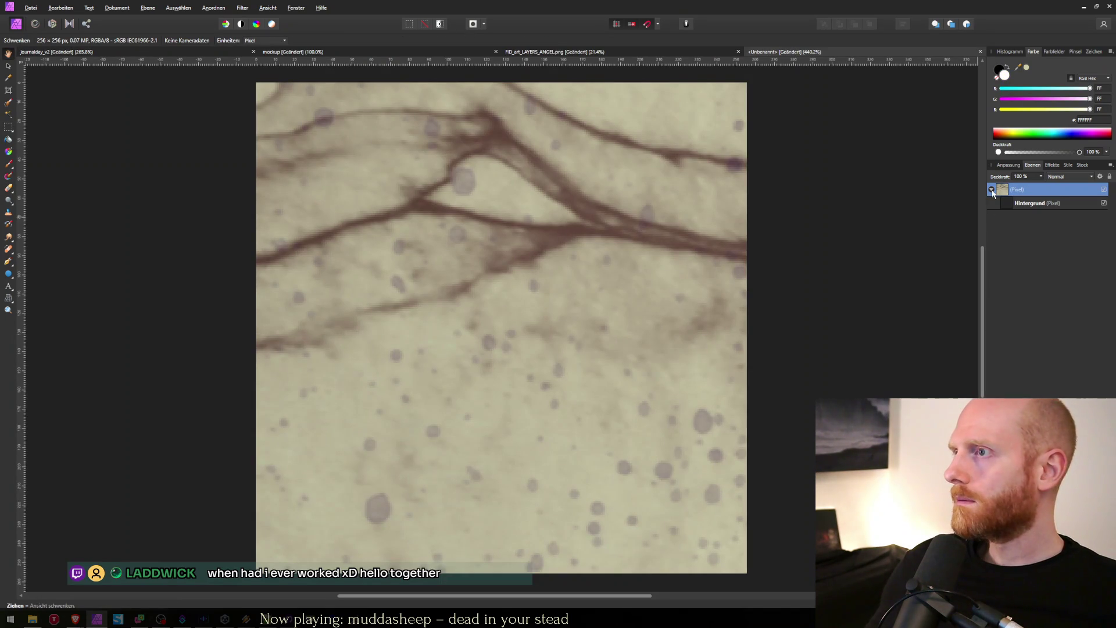
click(1004, 204)
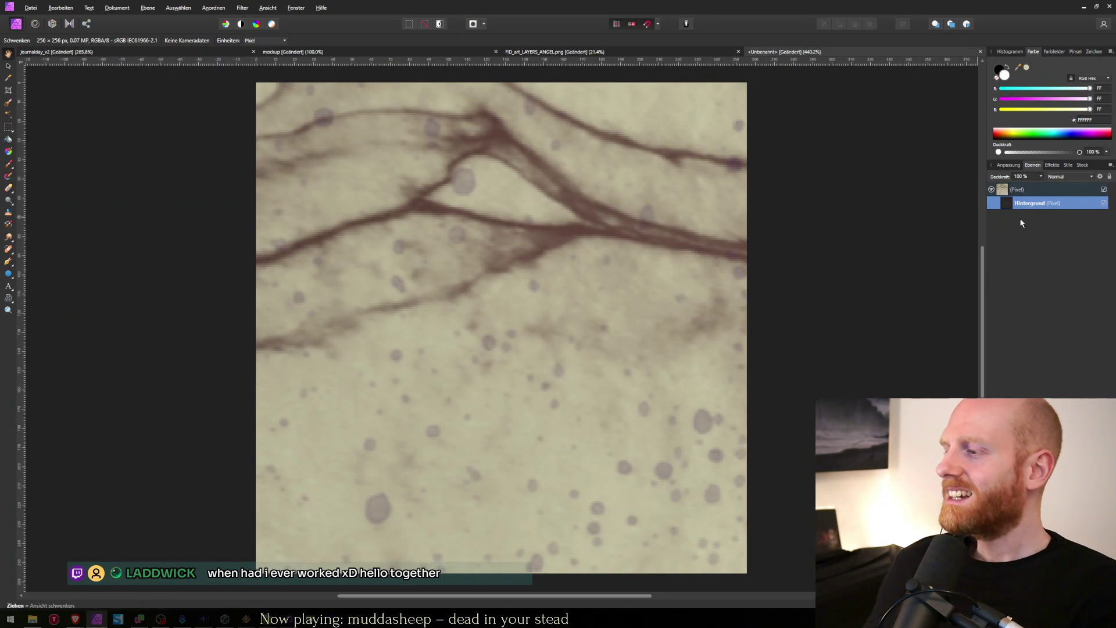
drag(1022, 211, 1037, 220)
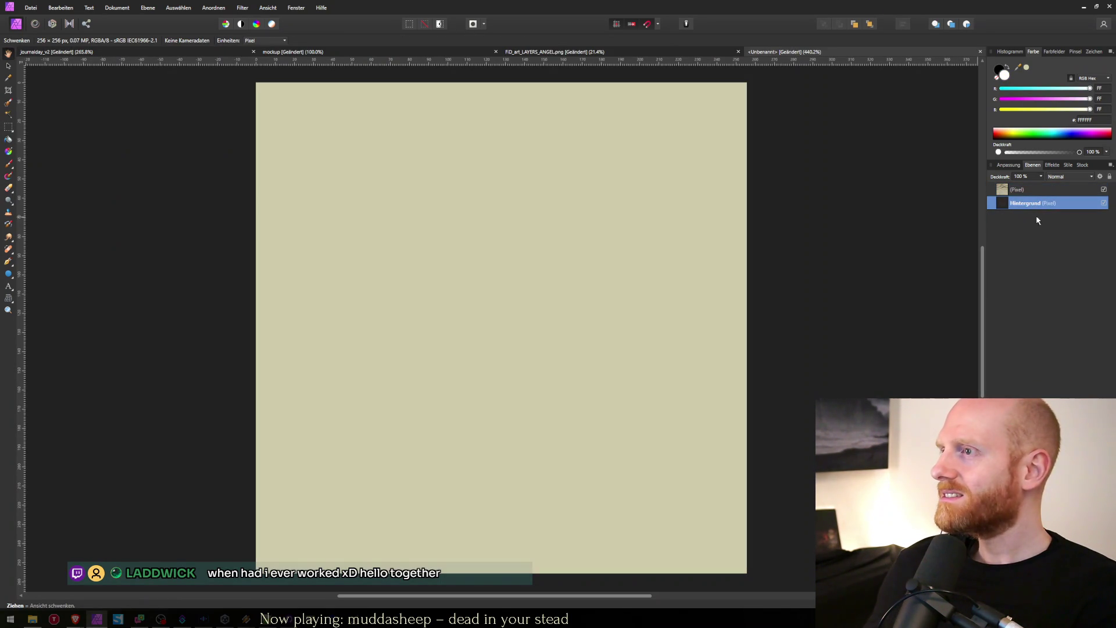
click(1011, 196)
click(1007, 206)
click(1007, 190)
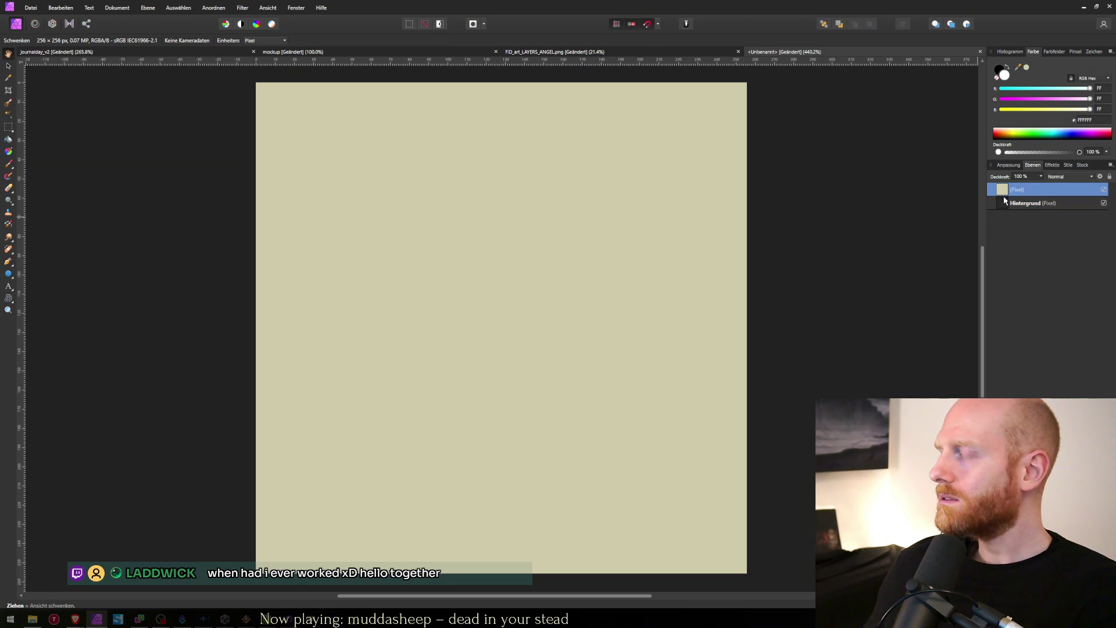
click(1010, 204)
click(1014, 191)
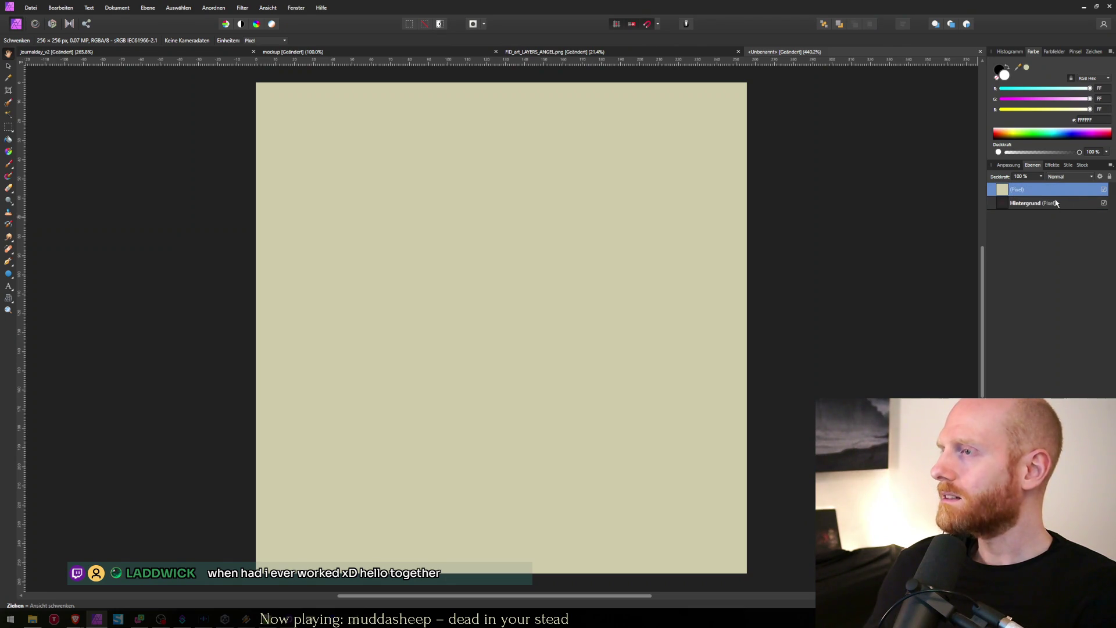
click(1014, 204)
mouse_move(1097, 202)
mouse_down()
mouse_move(1014, 186)
mouse_move(1014, 196)
mouse_up()
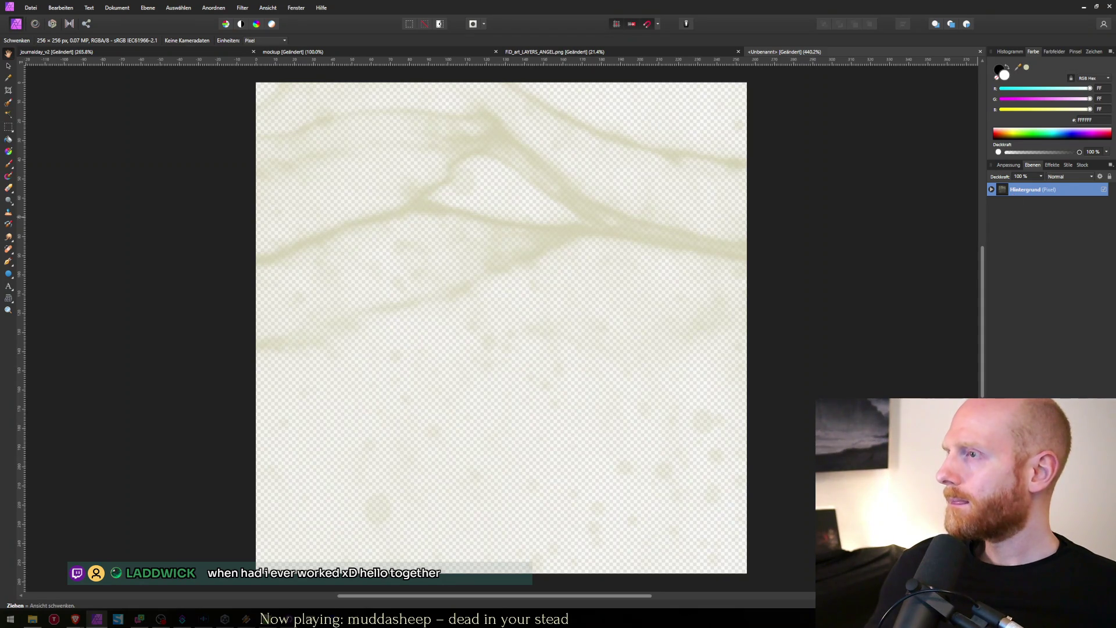
Step: Delete the remaining texture layer and close the untitled test document without saving
key(Delete)
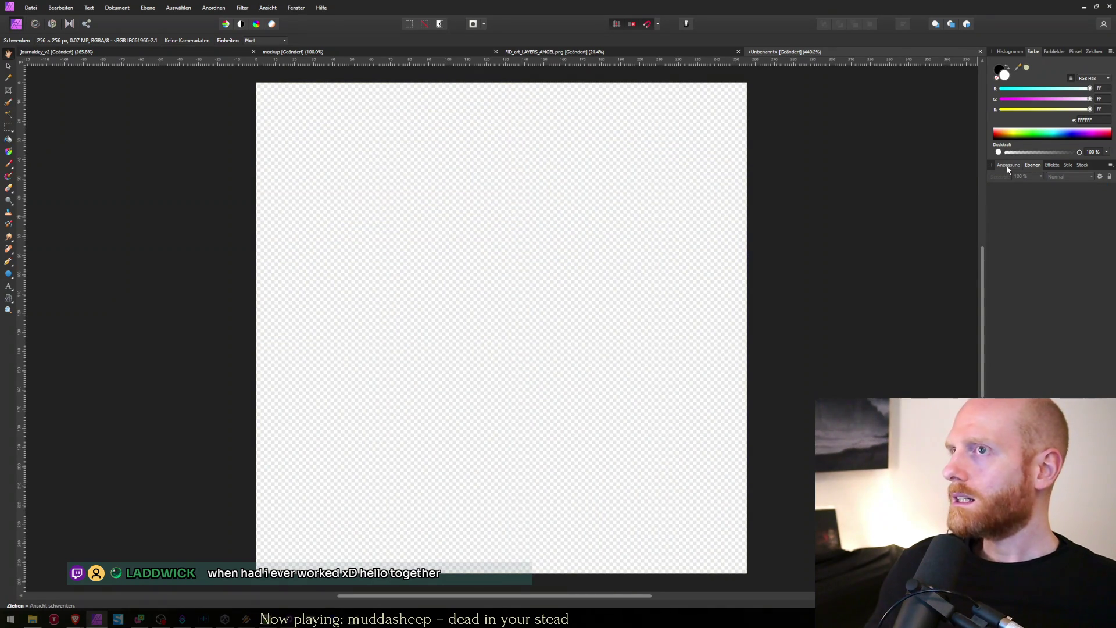
key(ctrl+z)
key(e)
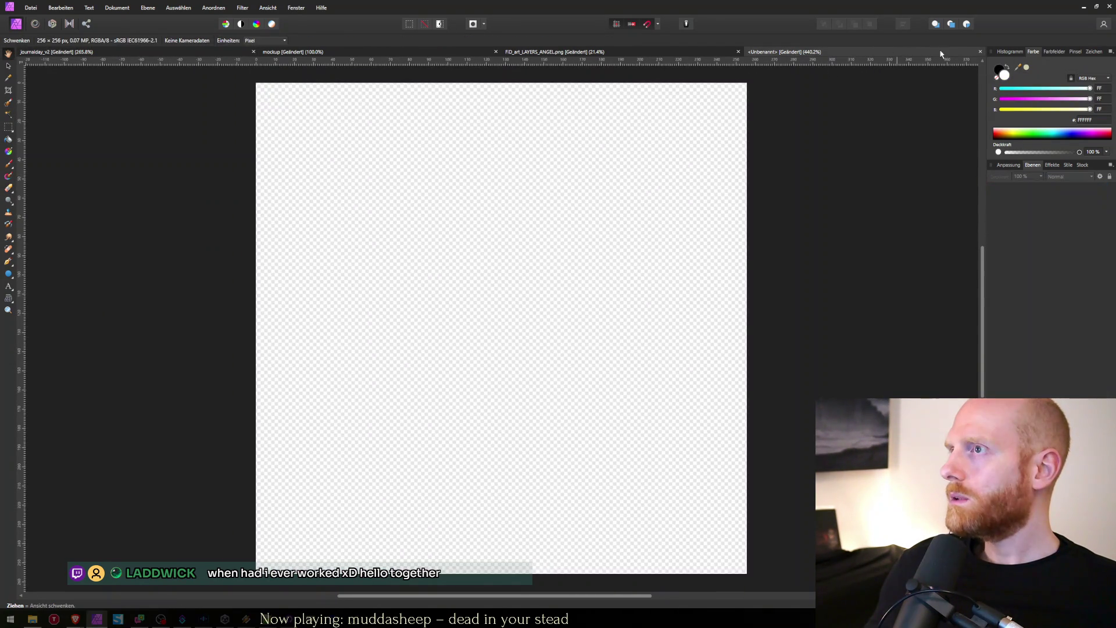
click(980, 52)
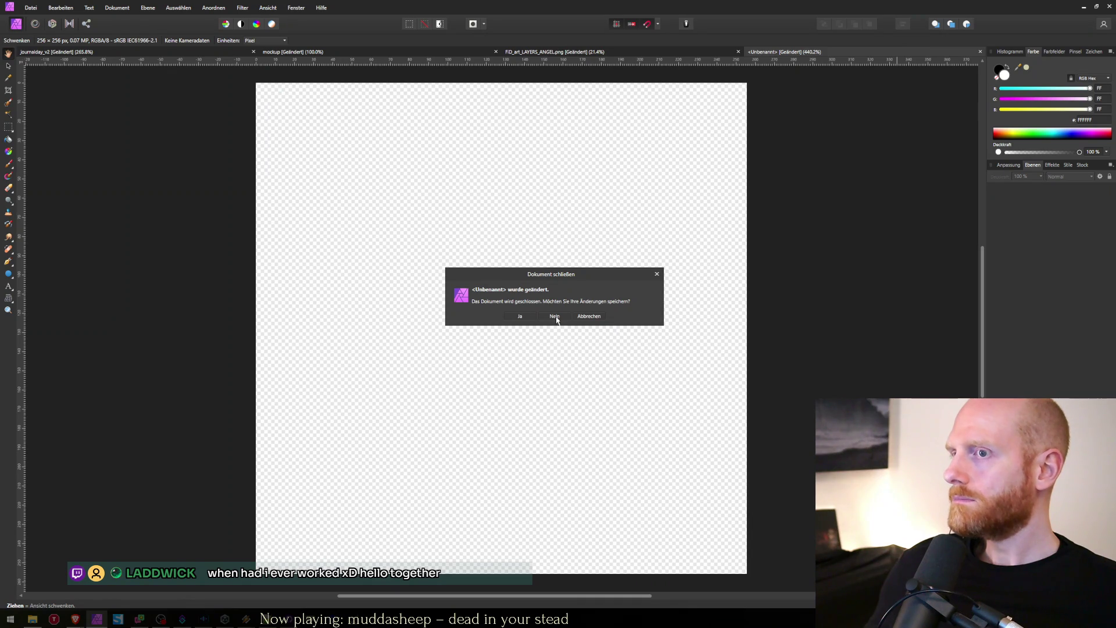
click(554, 316)
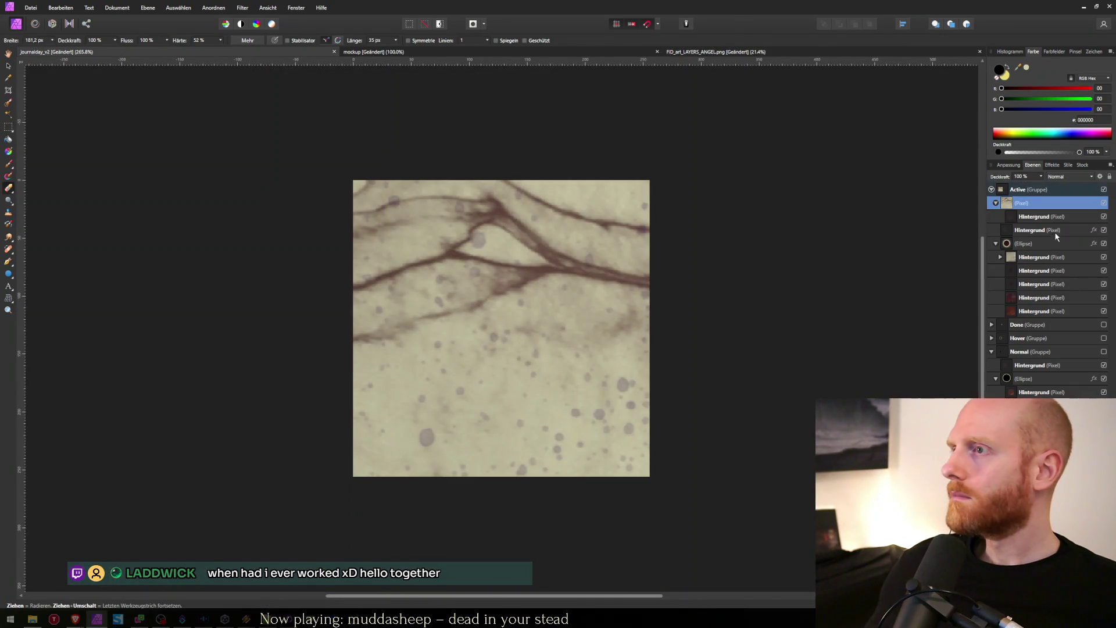
Step: Move the vein texture above the beige layer, shift it down ~133 px and scale it to 399×408 px
mouse_move(1019, 220)
mouse_down()
mouse_move(1021, 201)
mouse_move(1024, 221)
mouse_move(1005, 206)
mouse_up()
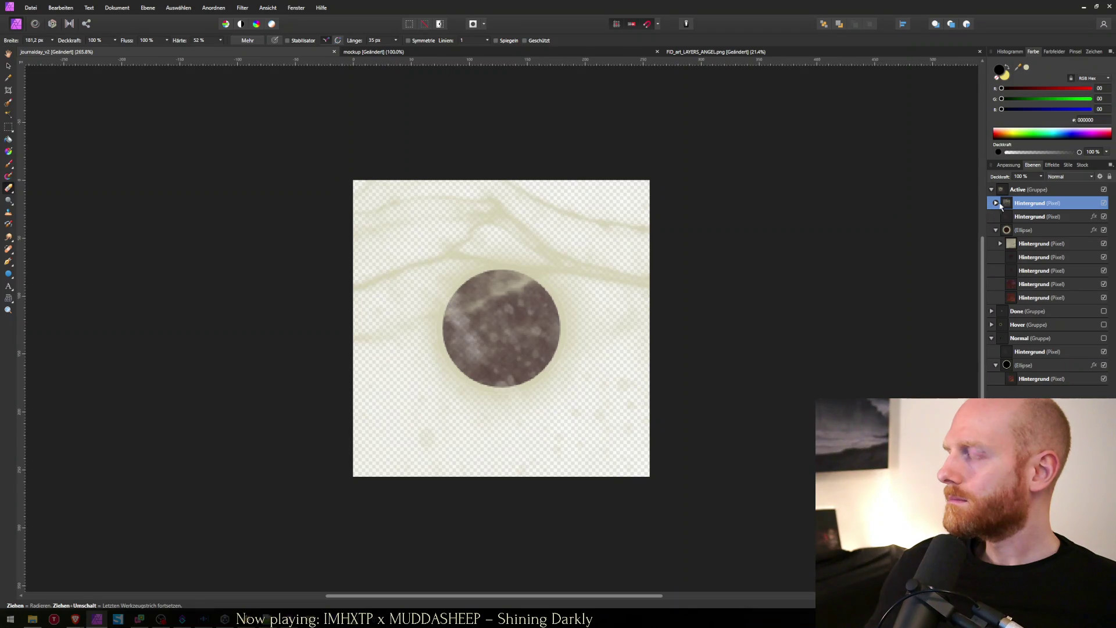
click(995, 204)
click(995, 203)
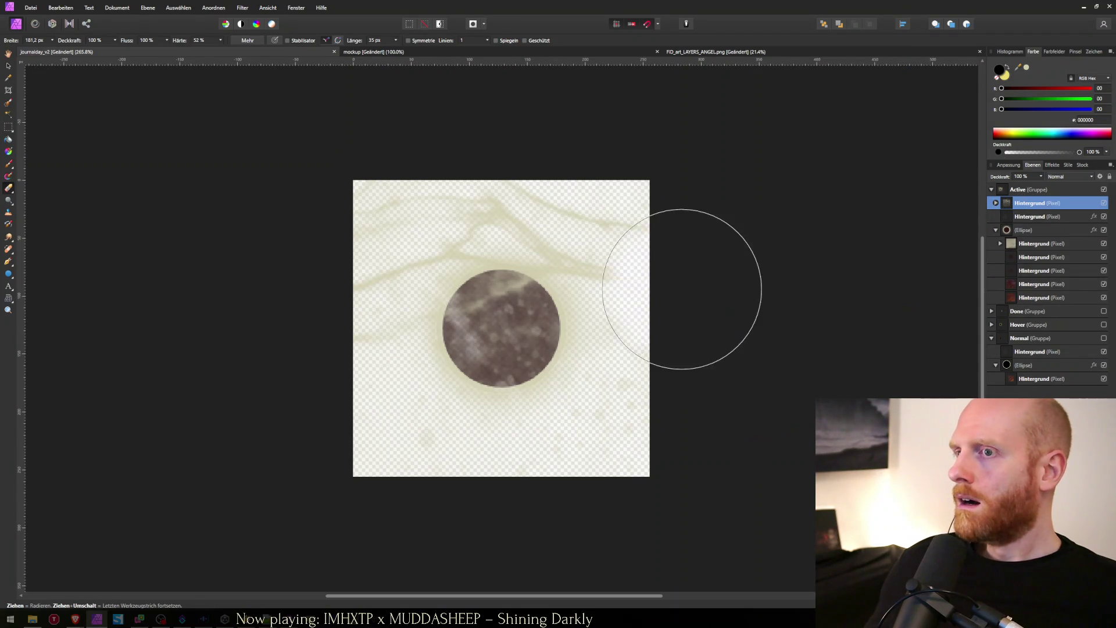
key(v)
drag(528, 308, 532, 379)
mouse_move(747, 160)
mouse_down()
mouse_move(719, 187)
mouse_move(748, 174)
mouse_move(742, 166)
mouse_up()
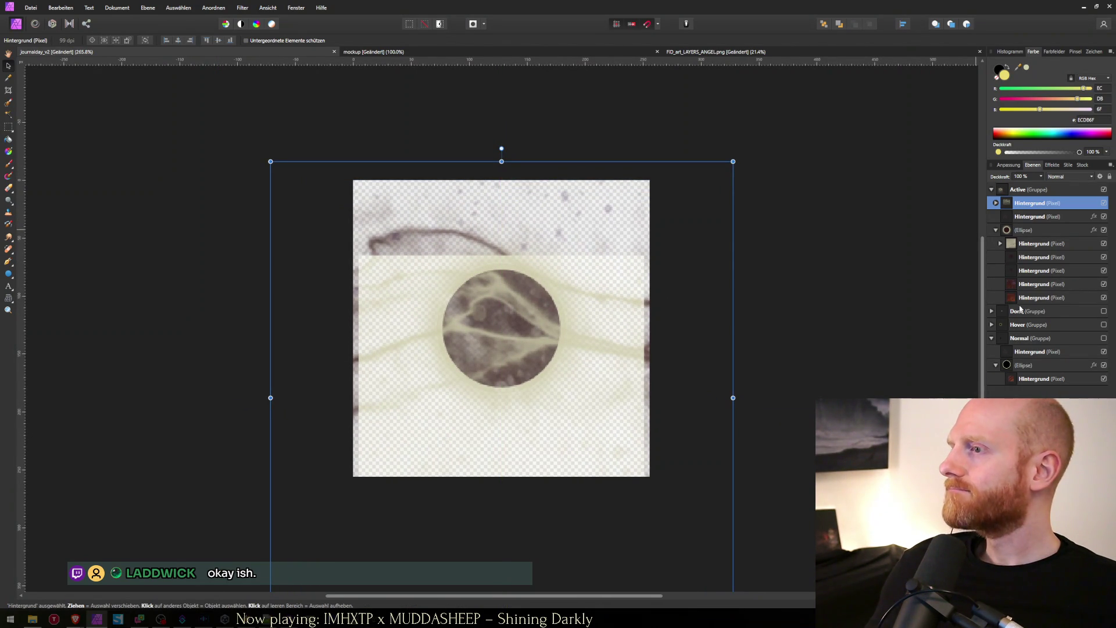
Step: Move the dark circle (Pixel) layer from the Hover group into the Active group
click(1014, 230)
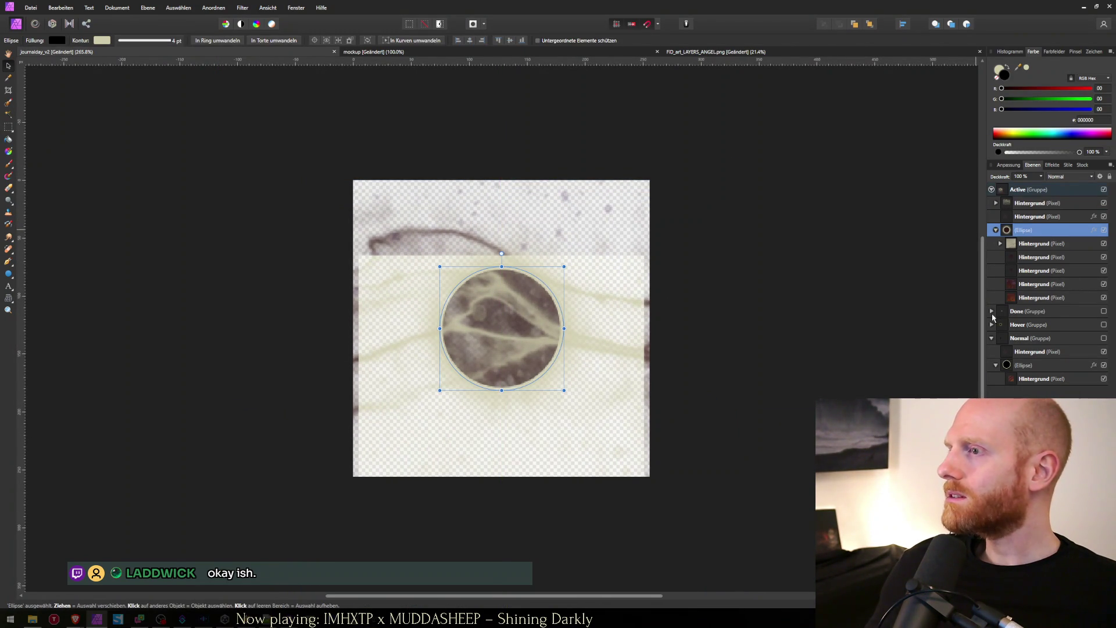
click(992, 312)
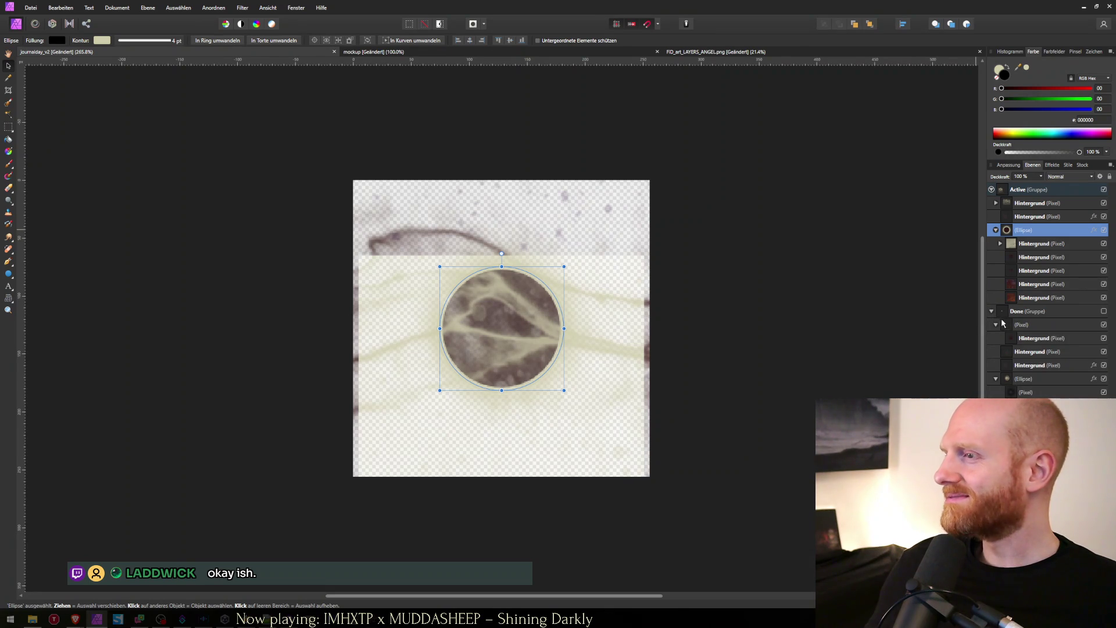
click(992, 312)
click(991, 325)
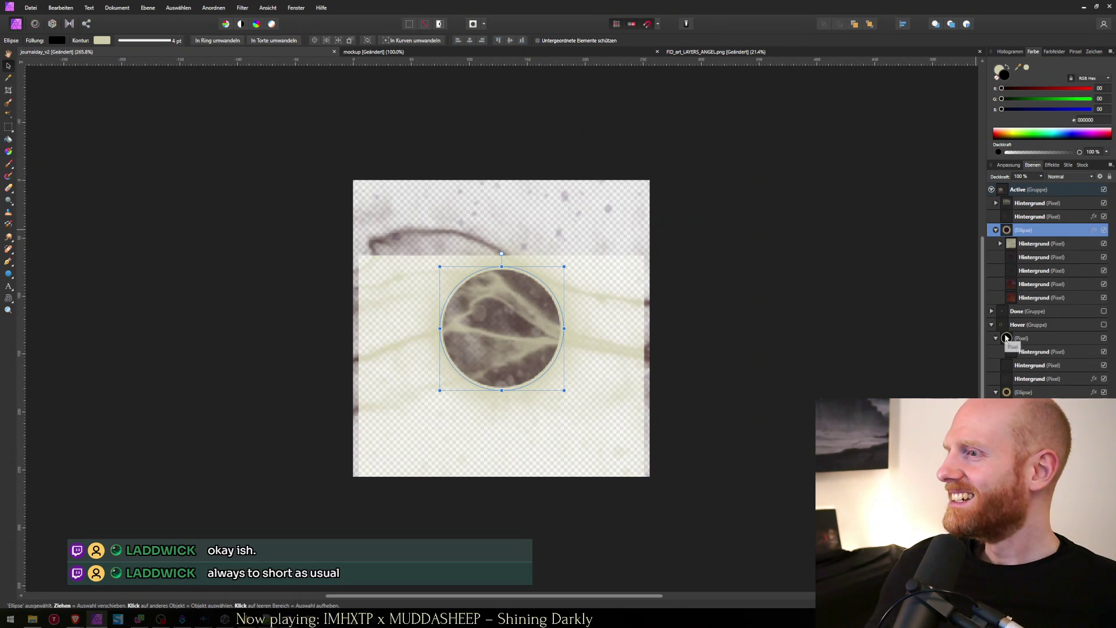
click(1006, 338)
mouse_move(991, 326)
mouse_down()
mouse_move(1025, 249)
mouse_move(1021, 201)
mouse_move(997, 220)
mouse_up()
Step: Nest the Hintergrund vein texture inside the dark circle and delete the Radieren Hintergrund layer
click(995, 203)
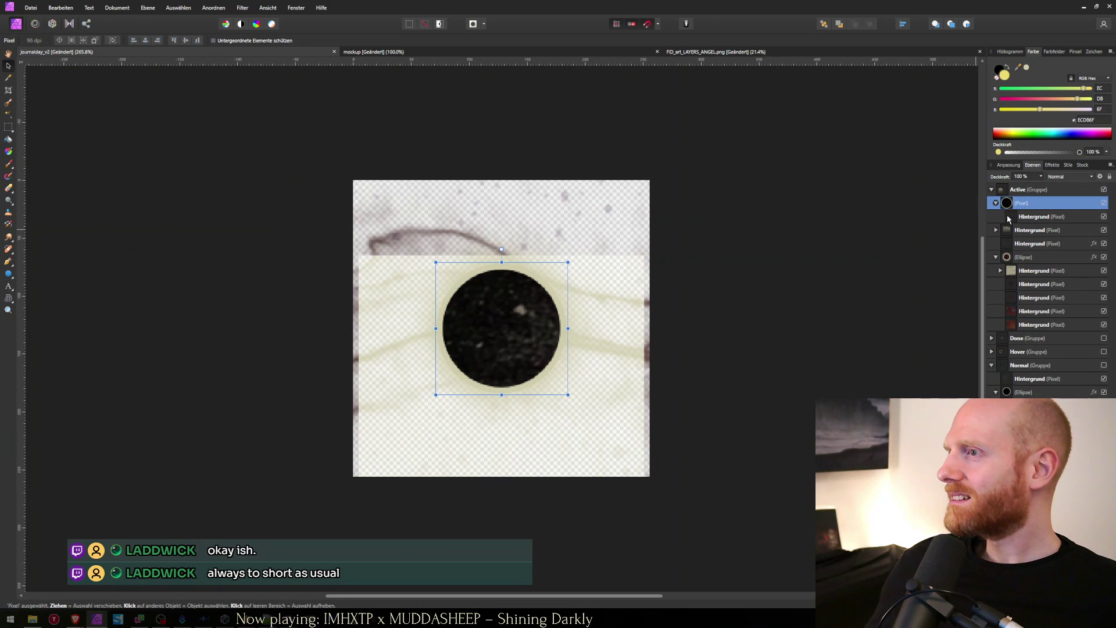
click(1012, 217)
click(1010, 231)
drag(1011, 227, 1016, 219)
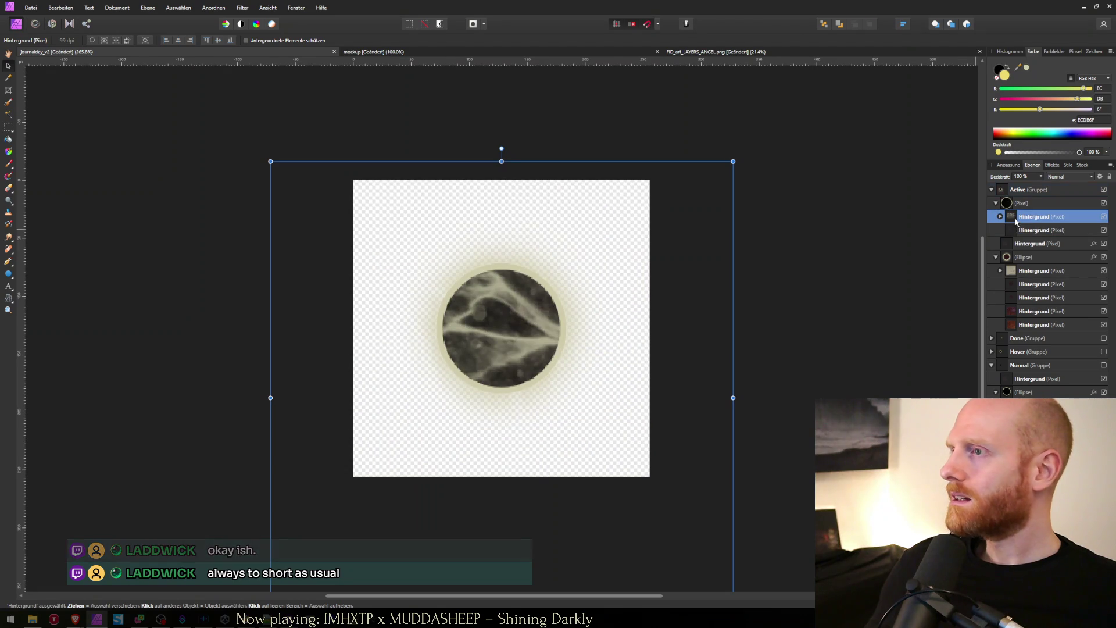
click(1016, 231)
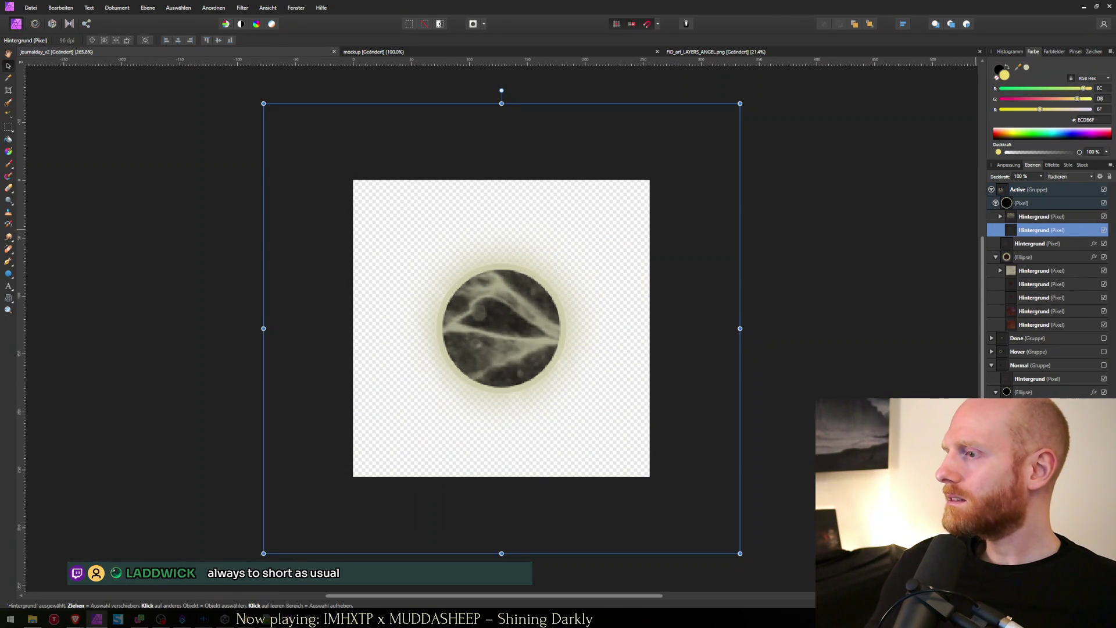
key(Delete)
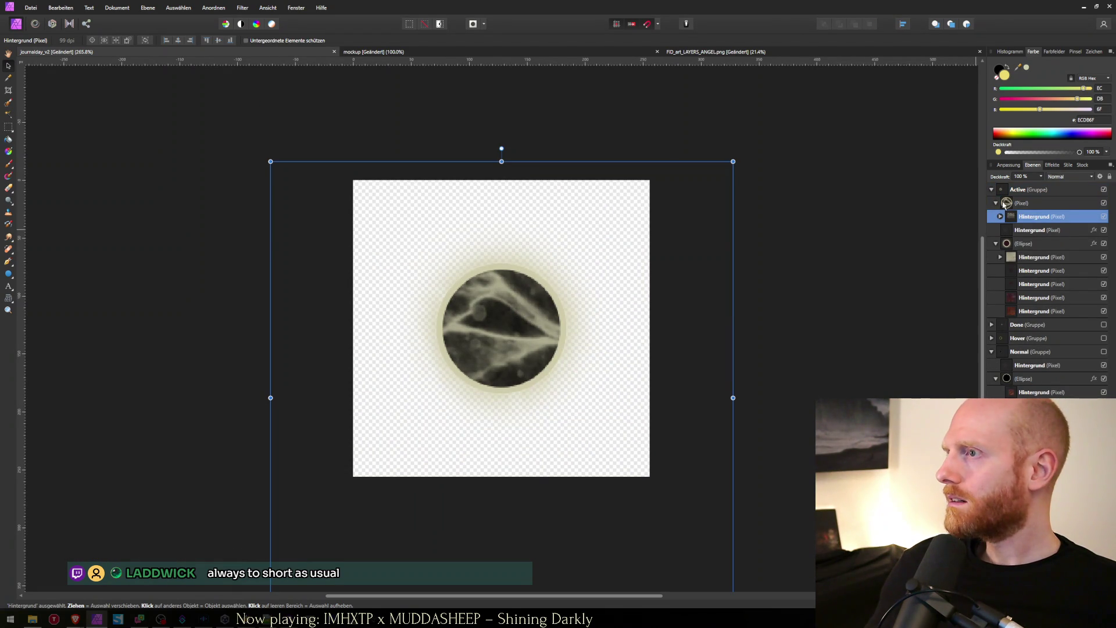
click(1000, 203)
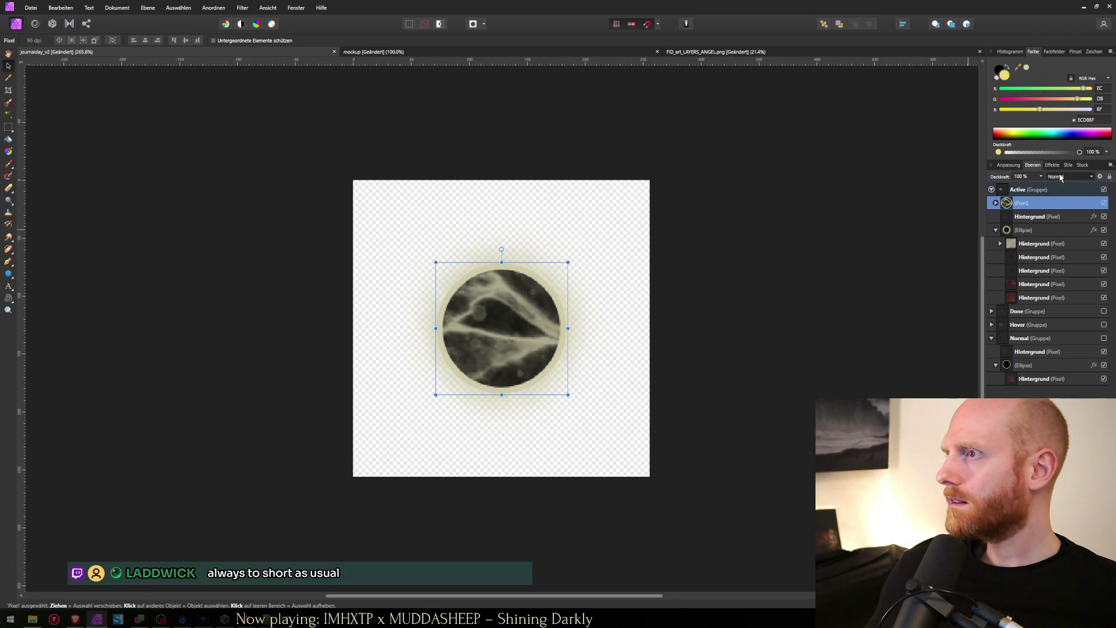
Step: Set the vein texture's blend mode to Lineares Licht, then select the Hintergrund texture image inside the circle
scroll(1060, 178, down, 3)
scroll(1061, 176, down, 2)
scroll(1062, 176, down, 3)
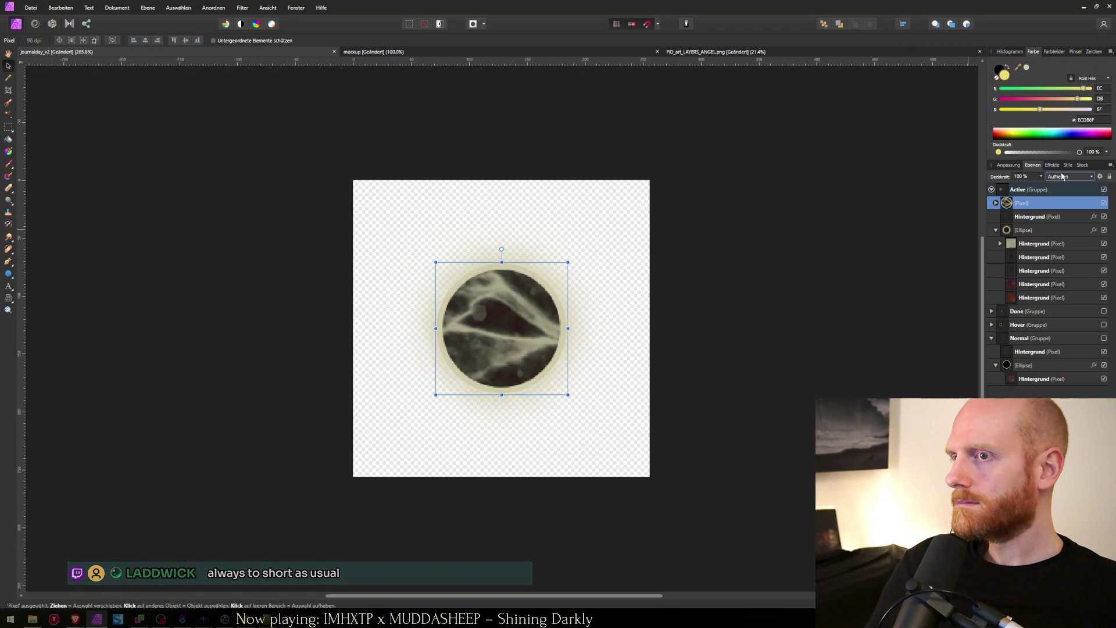
scroll(1062, 176, down, 2)
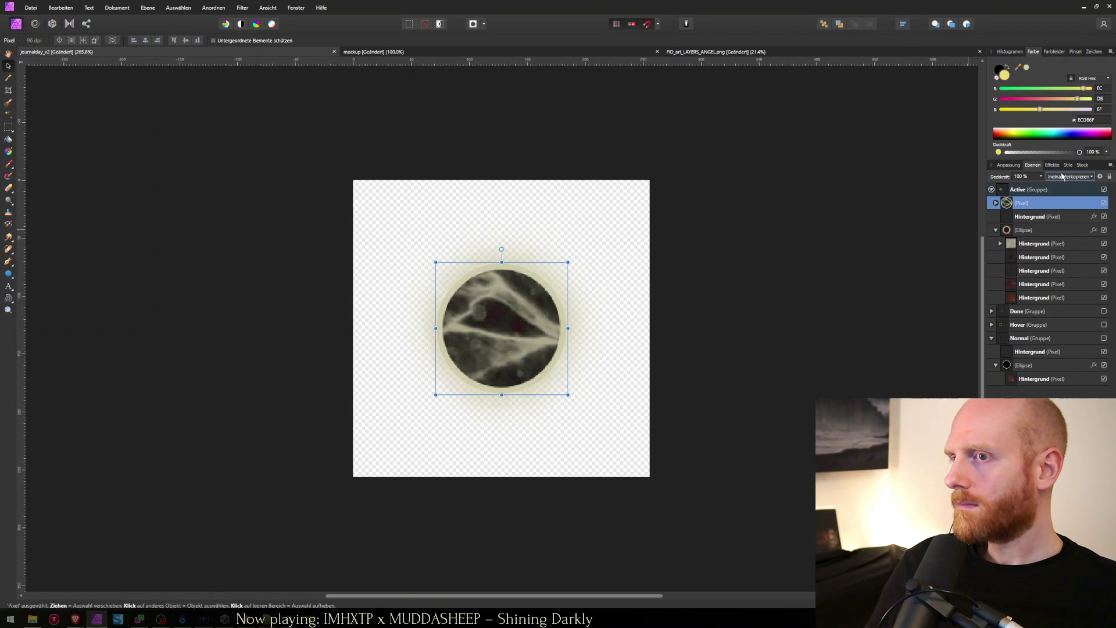
scroll(1062, 176, down, 1)
scroll(1062, 176, down, 2)
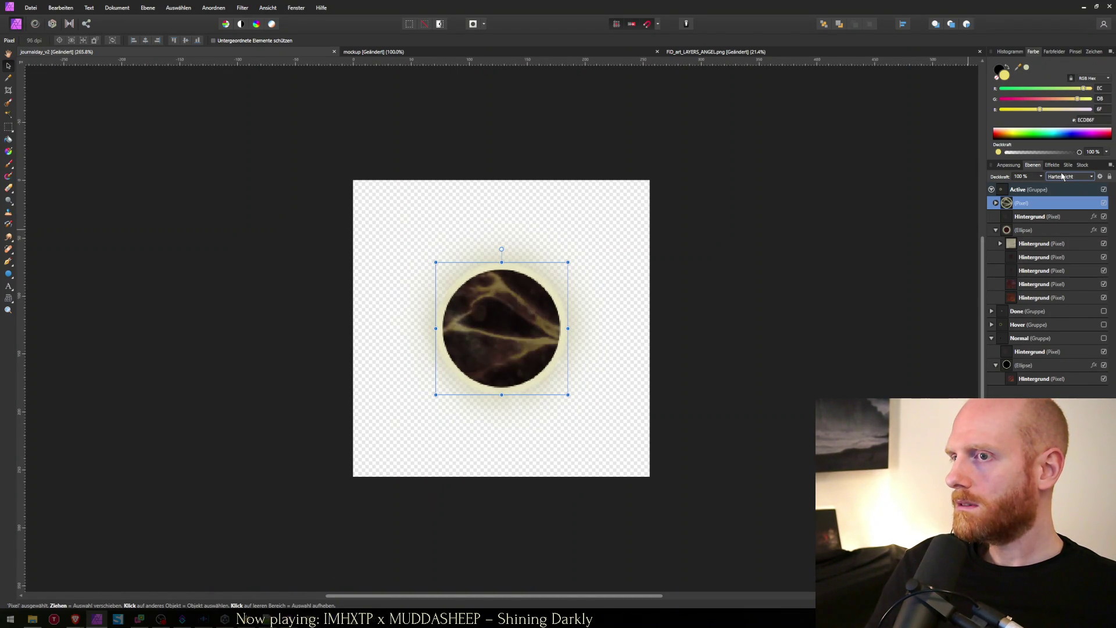
scroll(1062, 176, down, 3)
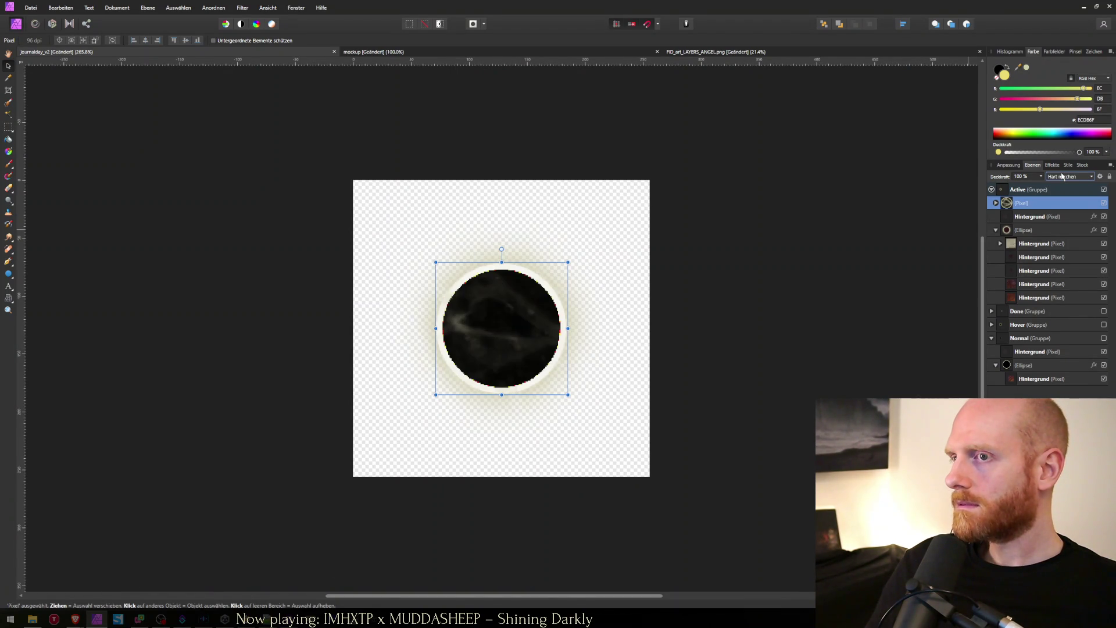
scroll(1063, 176, down, 4)
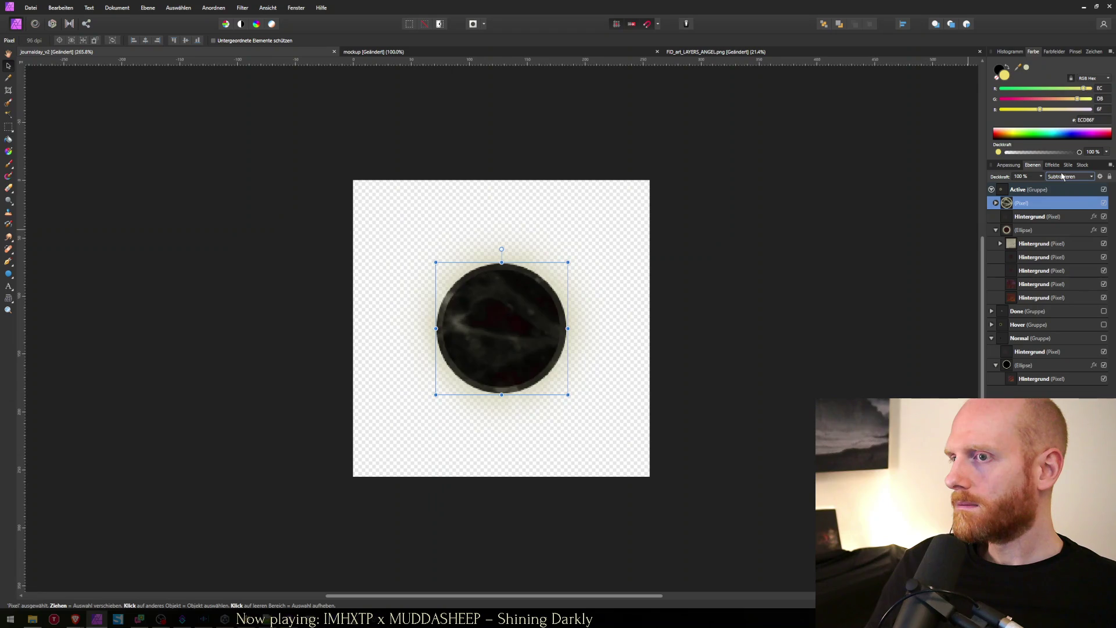
scroll(1062, 176, up, 2)
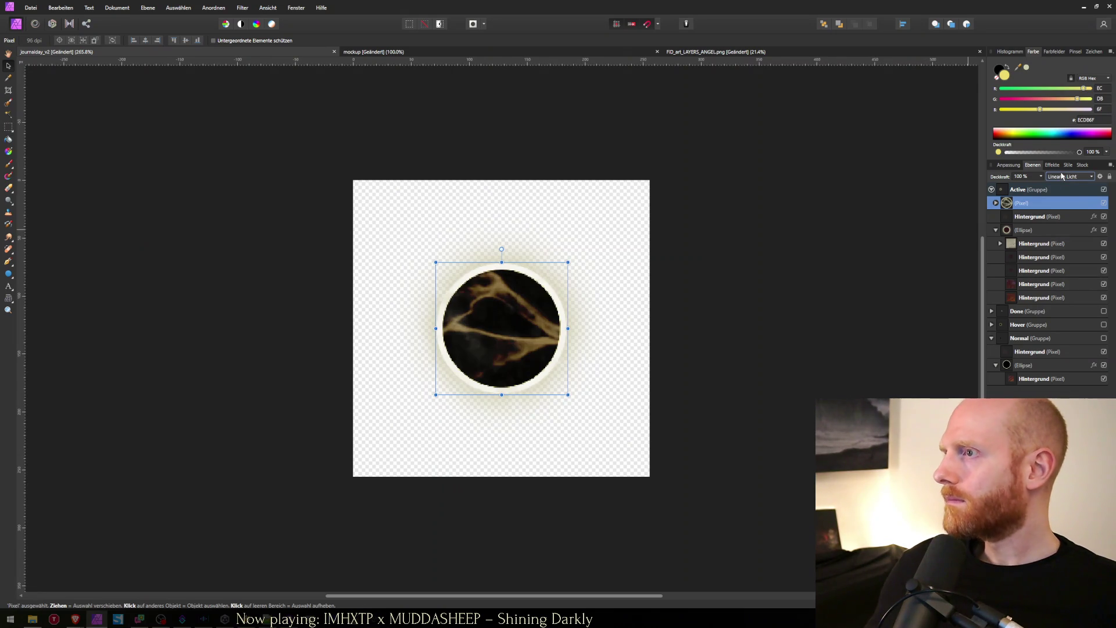
click(996, 202)
click(1032, 216)
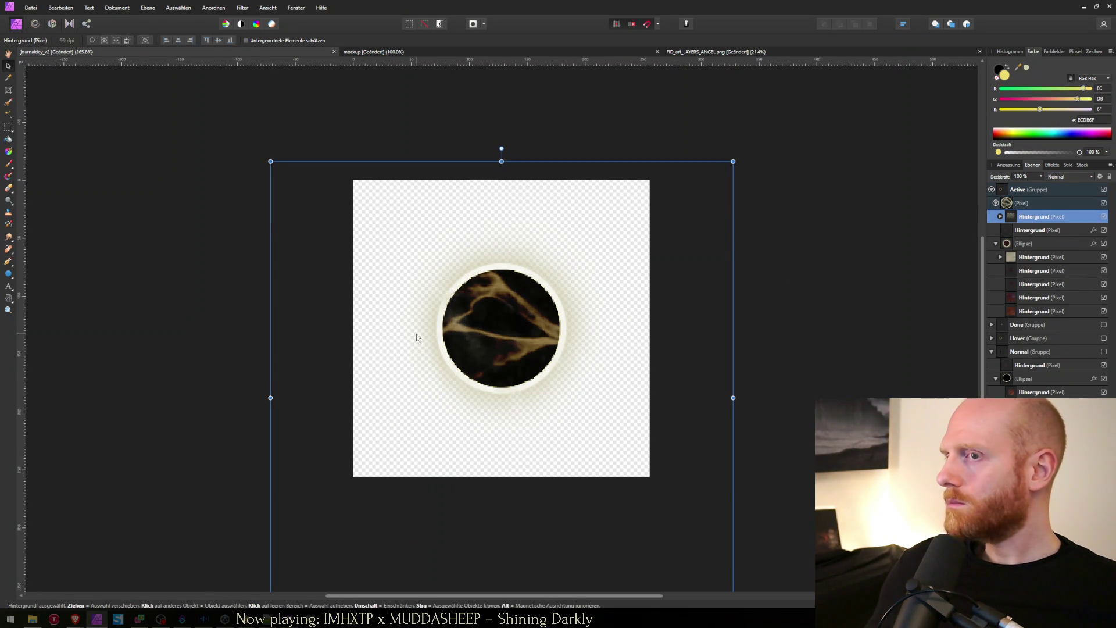
Step: Reposition the swirl texture inside the dark circle
mouse_move(547, 502)
mouse_down()
mouse_move(577, 432)
mouse_move(602, 581)
mouse_move(570, 404)
mouse_move(483, 282)
mouse_move(474, 348)
mouse_move(441, 345)
mouse_move(524, 359)
mouse_move(540, 351)
mouse_up()
scroll(540, 351, down, 5)
click(1000, 216)
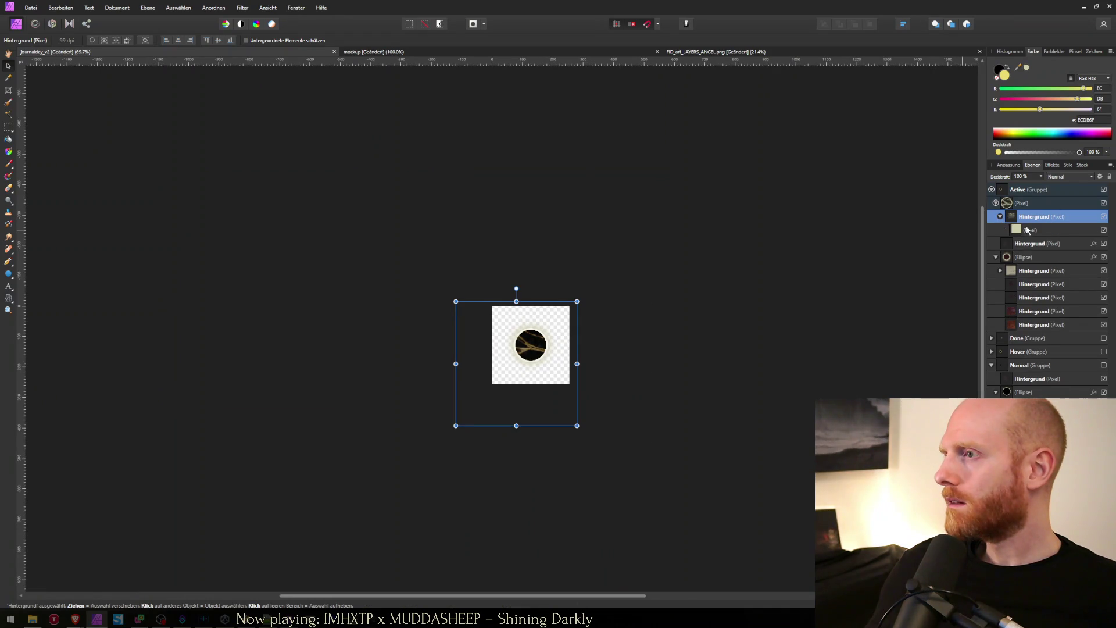
click(1022, 233)
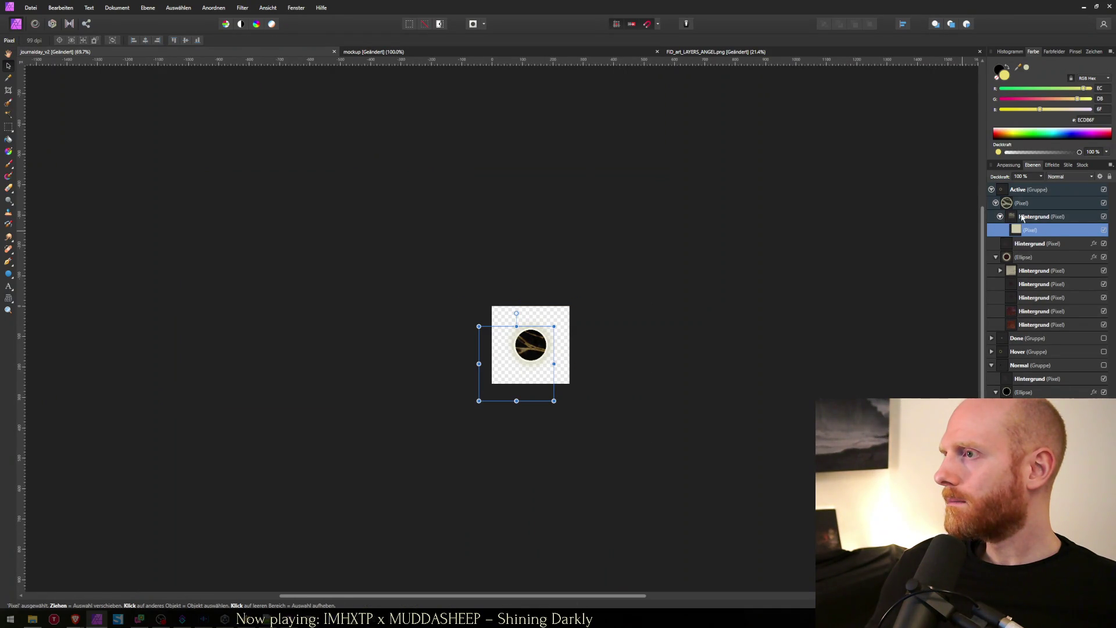
click(1023, 216)
mouse_move(557, 393)
mouse_down()
mouse_move(583, 366)
mouse_move(586, 399)
mouse_move(571, 413)
mouse_move(560, 387)
mouse_up()
Step: At 100% zoom, paint a soft black brush stroke near the top of the orb
key(ctrl+0)
key(ctrl+1)
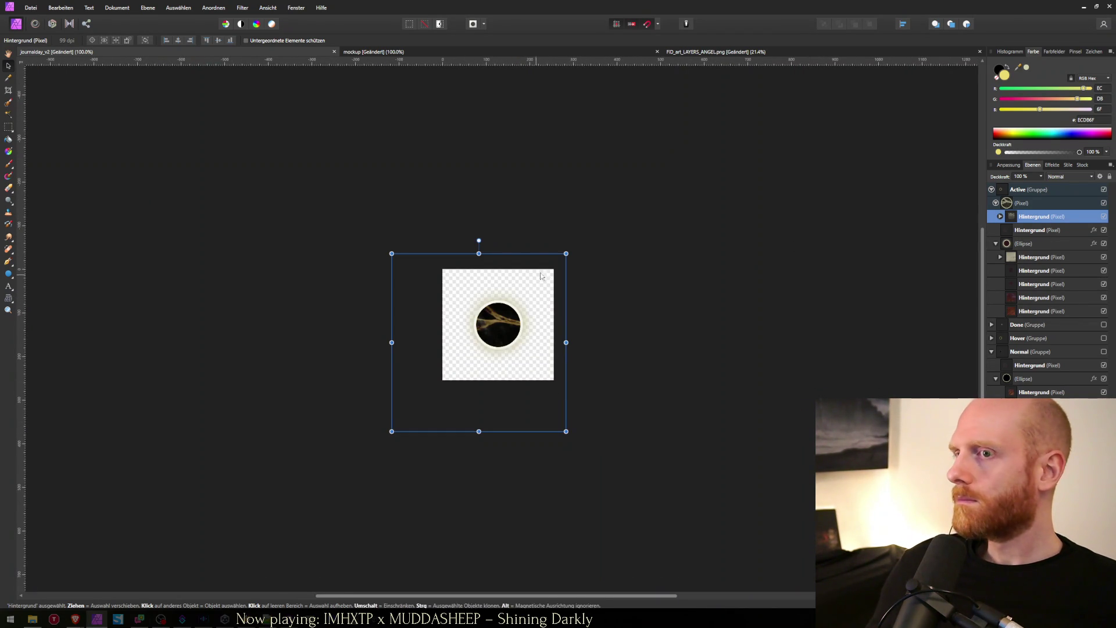
click(1040, 204)
key(b)
mouse_move(511, 273)
mouse_down()
mouse_move(519, 287)
mouse_move(494, 282)
mouse_up()
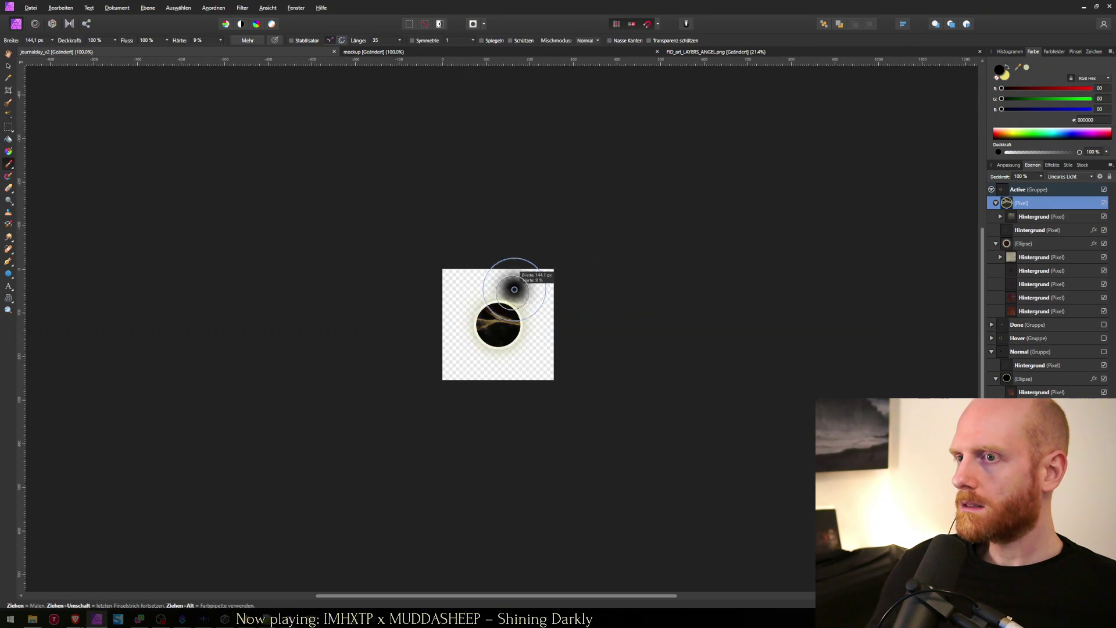
Step: Paint dark strokes around the circle's edges and set the texture layer's blending to Normal
click(538, 320)
mouse_move(539, 320)
mouse_down()
mouse_move(517, 354)
mouse_move(477, 363)
mouse_move(459, 311)
mouse_move(494, 291)
mouse_up()
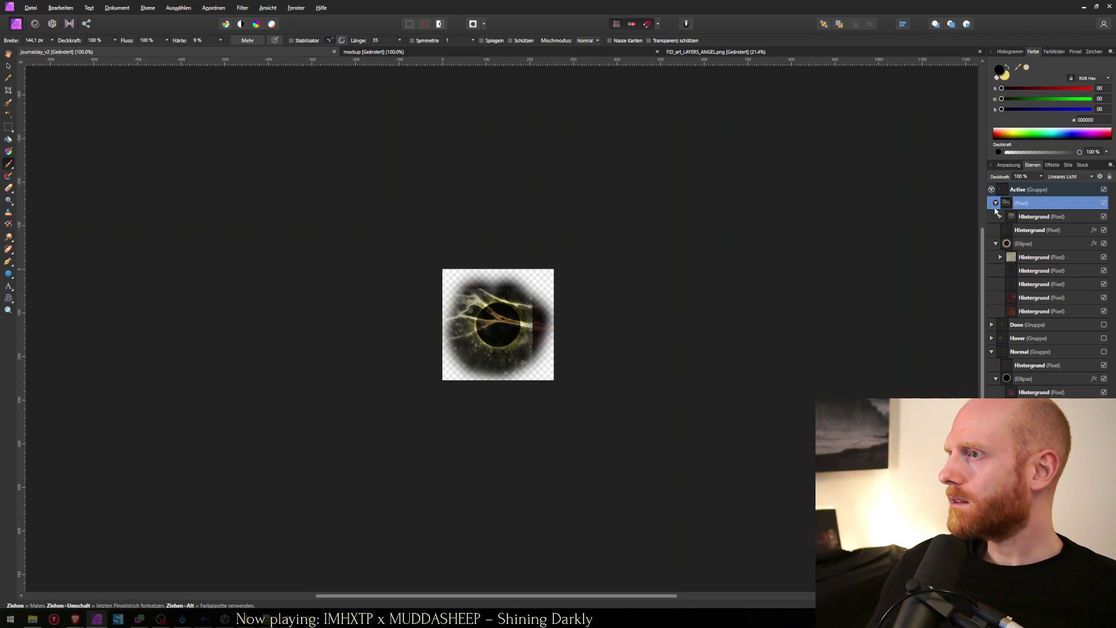
click(996, 203)
click(1075, 176)
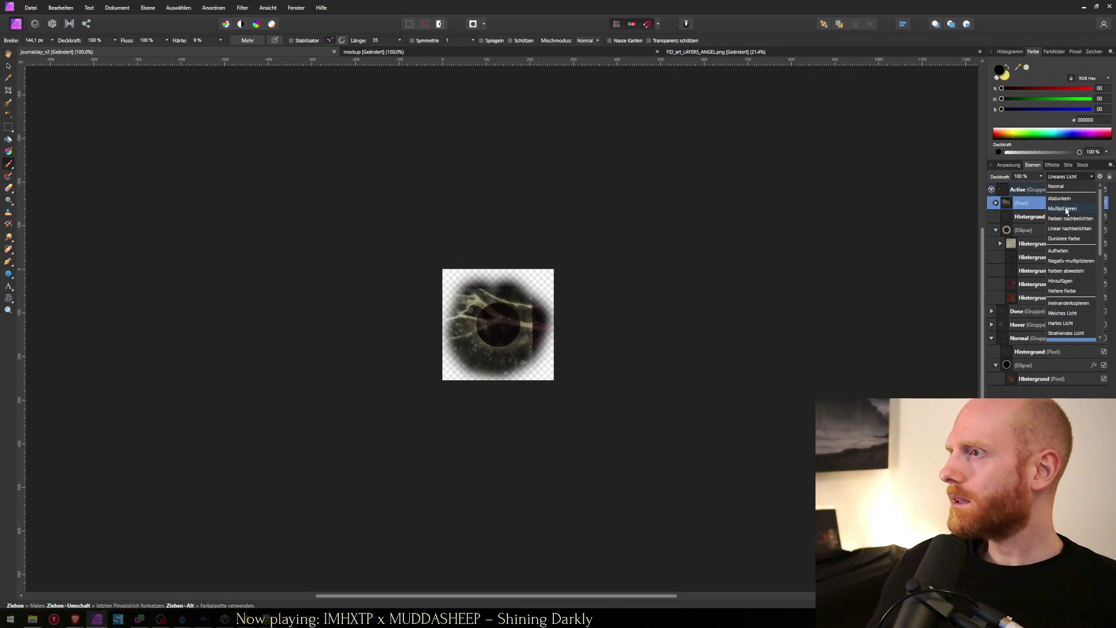
click(1065, 187)
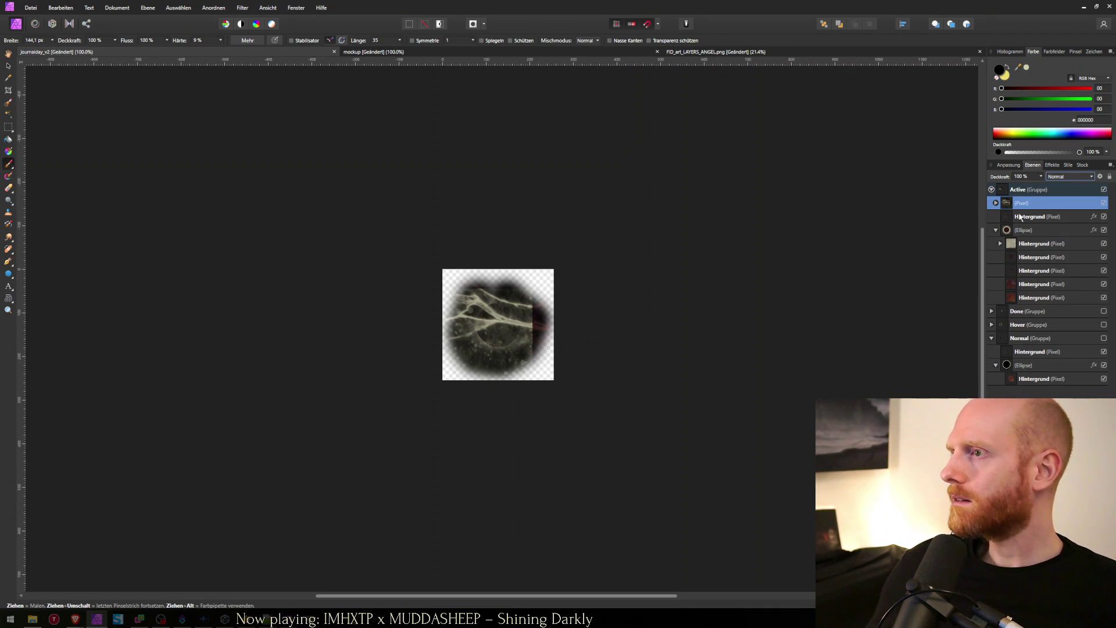
Step: Hide the (Pixel) texture layer, leaving a plain dark disc
click(995, 203)
click(1002, 218)
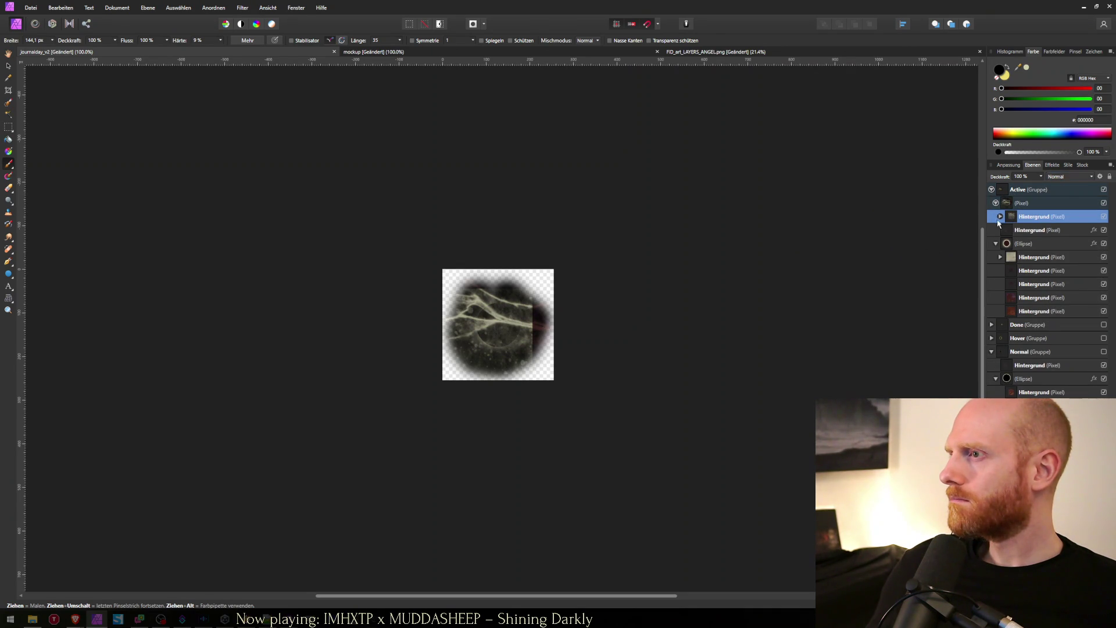
click(1008, 207)
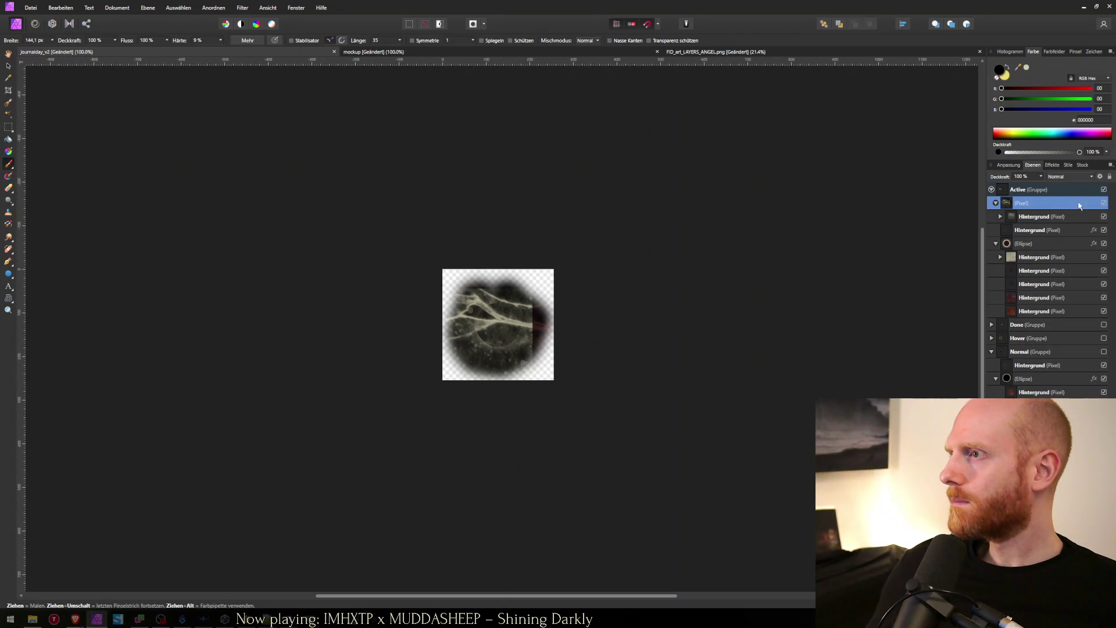
click(1104, 204)
click(1104, 204)
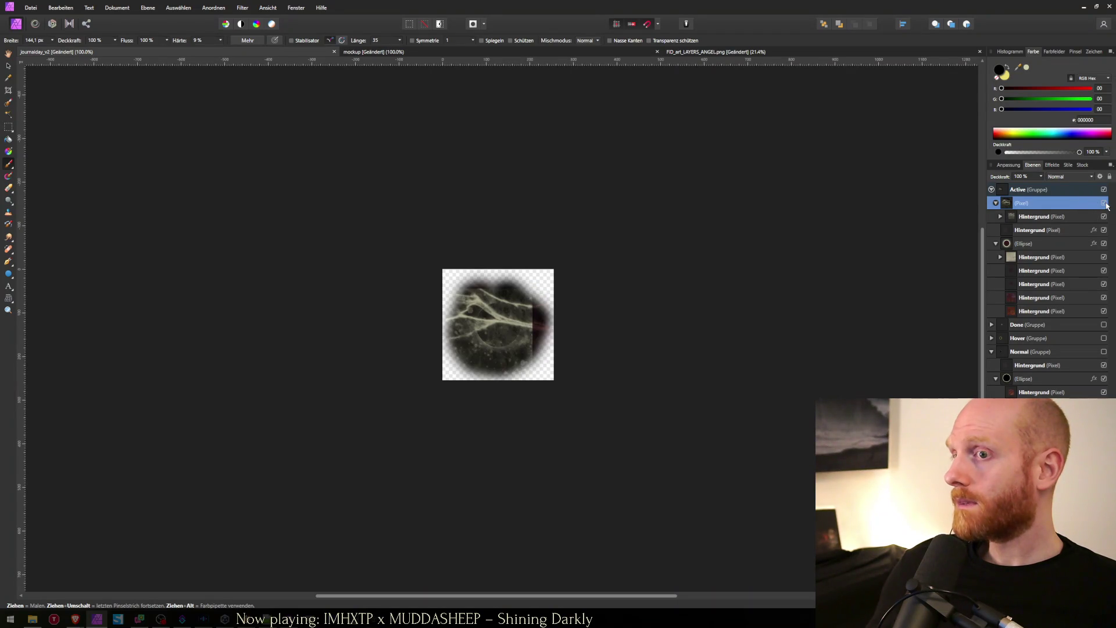
click(1104, 204)
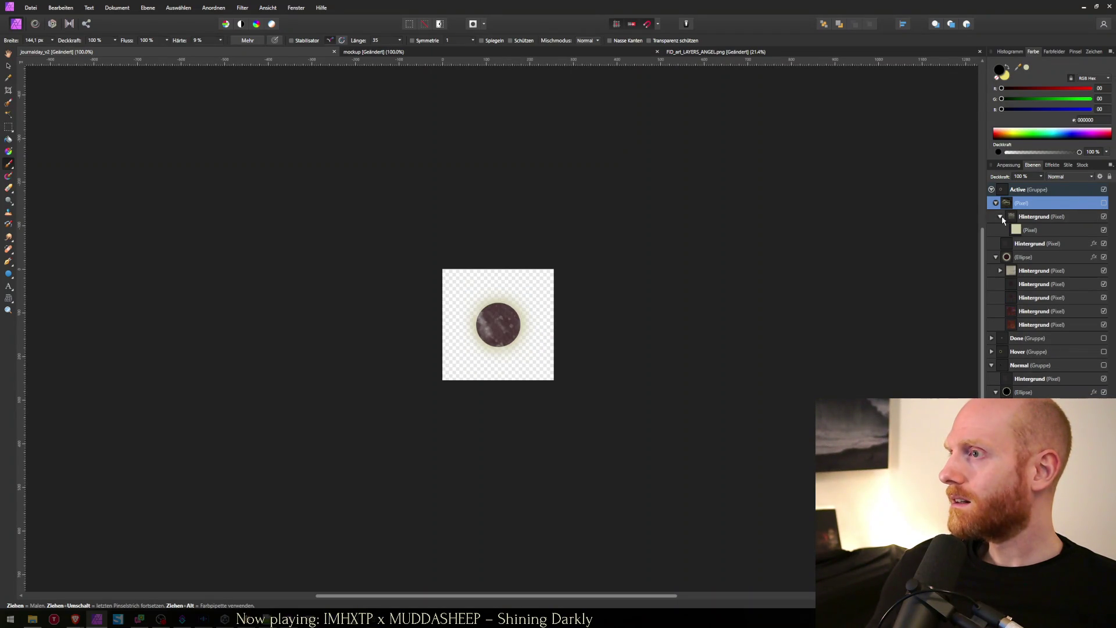
Step: Re-show the texture layer, erase streaks through it and paint faint white streaks across the disc
key(e)
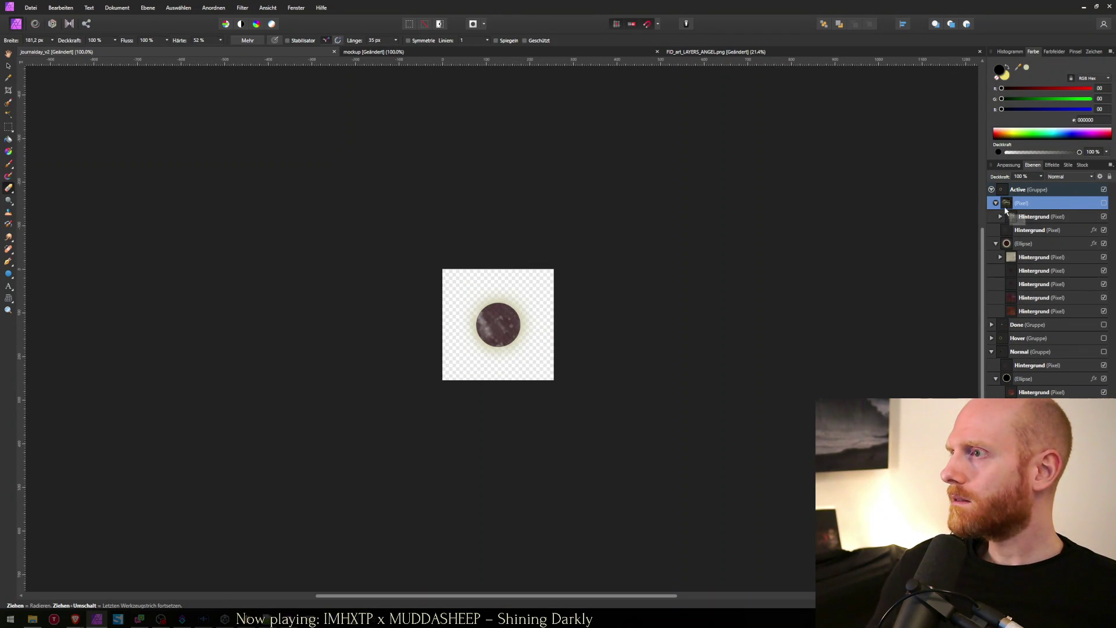
click(1104, 205)
mouse_move(532, 319)
mouse_down()
mouse_move(516, 316)
mouse_move(531, 293)
mouse_move(522, 284)
mouse_move(517, 298)
mouse_move(526, 291)
mouse_move(541, 314)
mouse_move(530, 358)
mouse_move(468, 369)
mouse_move(454, 344)
mouse_move(479, 287)
mouse_move(494, 290)
mouse_move(468, 316)
mouse_move(472, 361)
mouse_move(493, 361)
mouse_up()
key(ctrl+z)
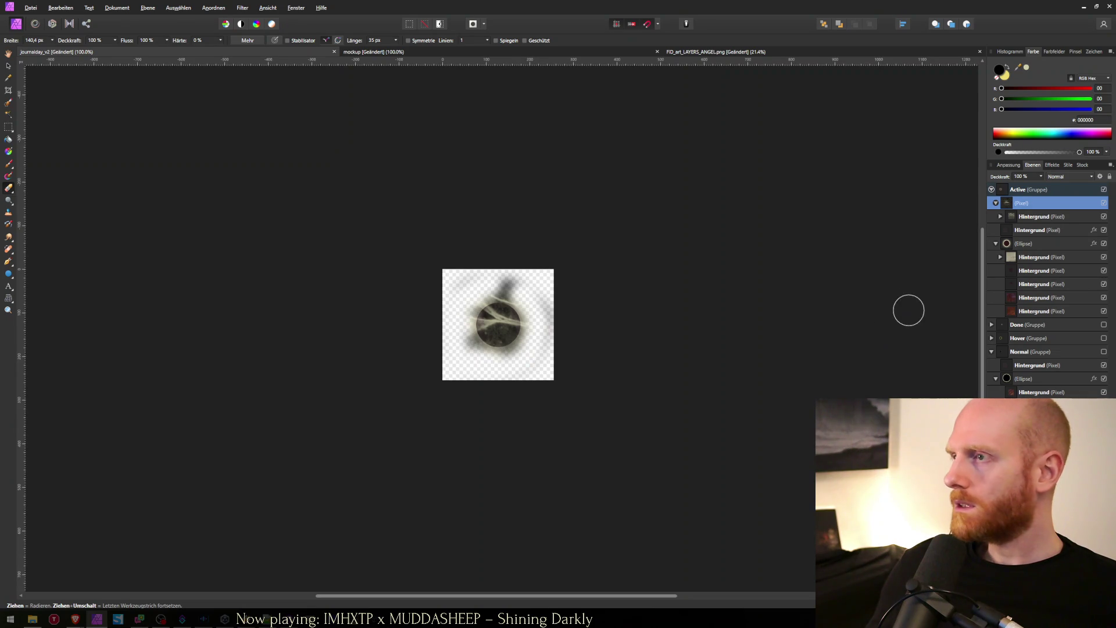
mouse_move(474, 337)
mouse_down()
mouse_move(488, 319)
mouse_move(496, 329)
mouse_move(461, 252)
mouse_move(441, 279)
mouse_move(523, 337)
mouse_move(492, 425)
mouse_up()
key(b)
drag(482, 314, 499, 324)
key(ctrl+z)
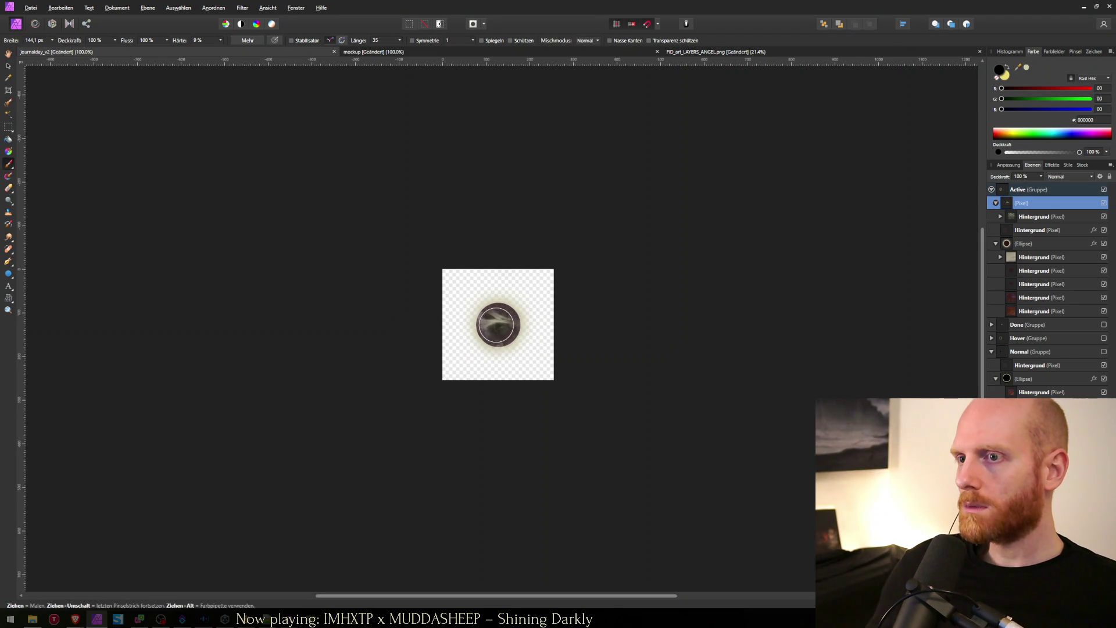
drag(498, 325, 499, 320)
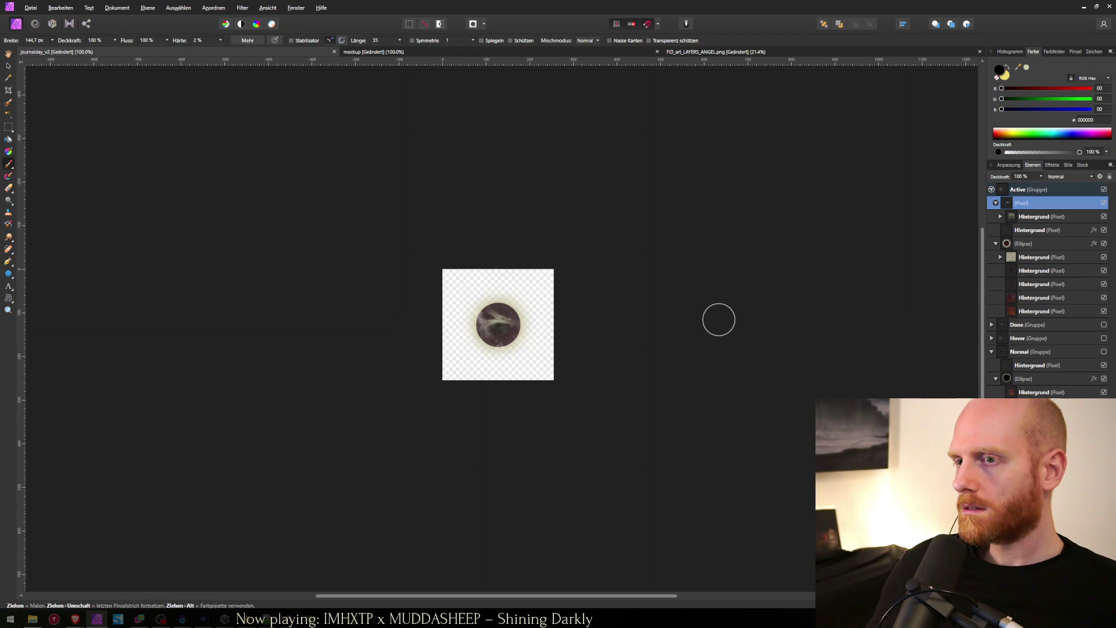
Step: Save the sprite over journalday_active.png, confirming the overwrite, and switch to Unity
key(ctrl+shift+s)
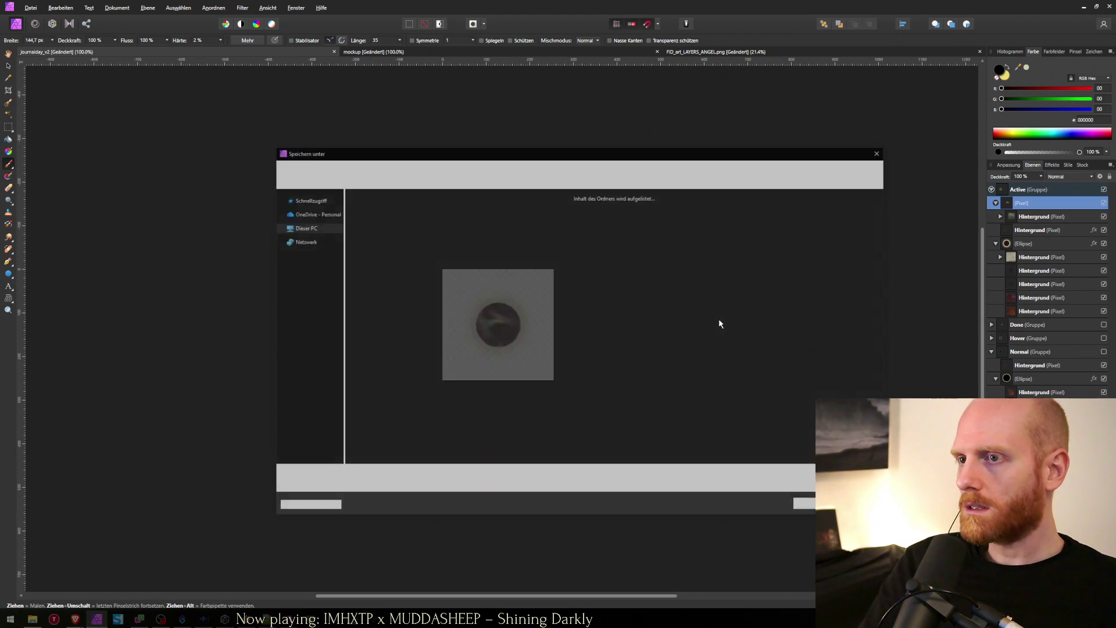
text(jou)
key(Down)
key(Down)
key(Down)
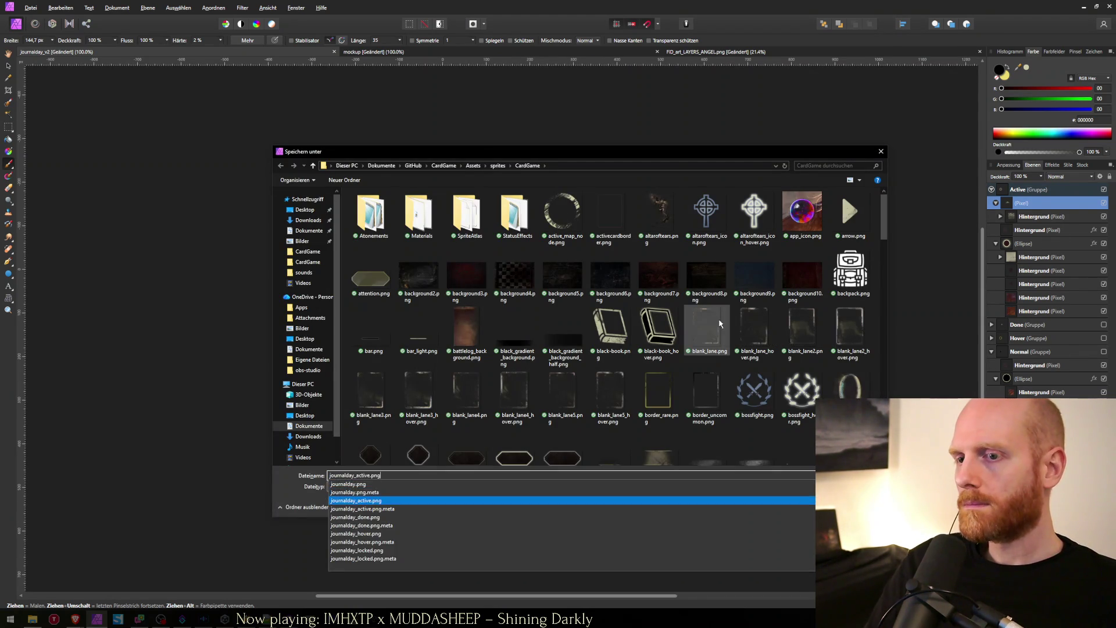
key(Return)
key(Return)
key(alt+Tab)
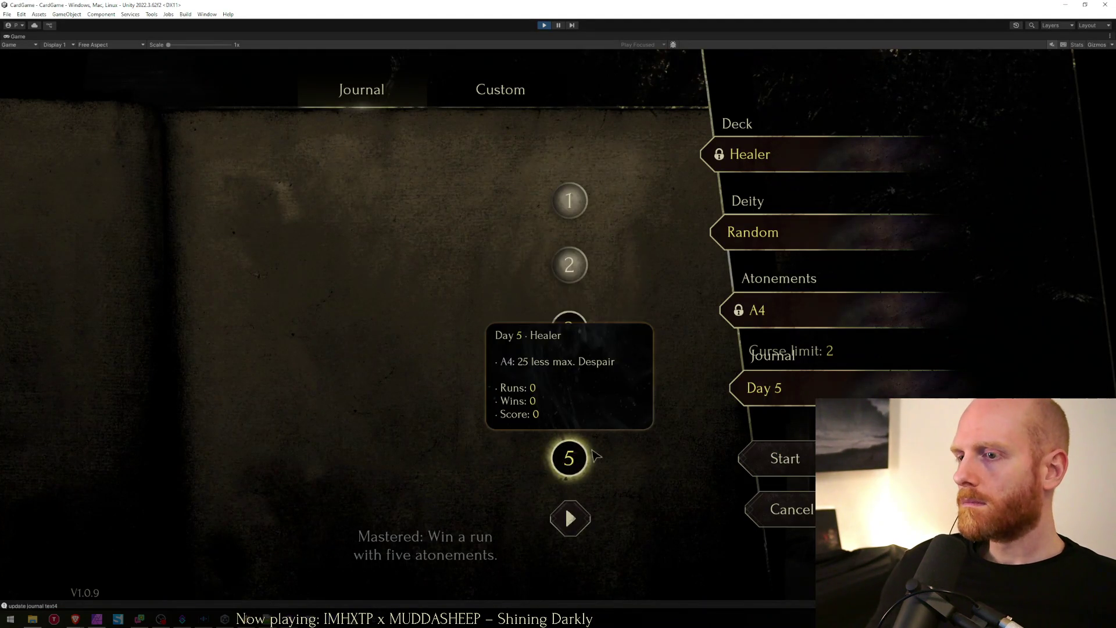
Step: Inspect the journal day buttons in Unity's Game view, then return to Affinity Photo
mouse_move(592, 472)
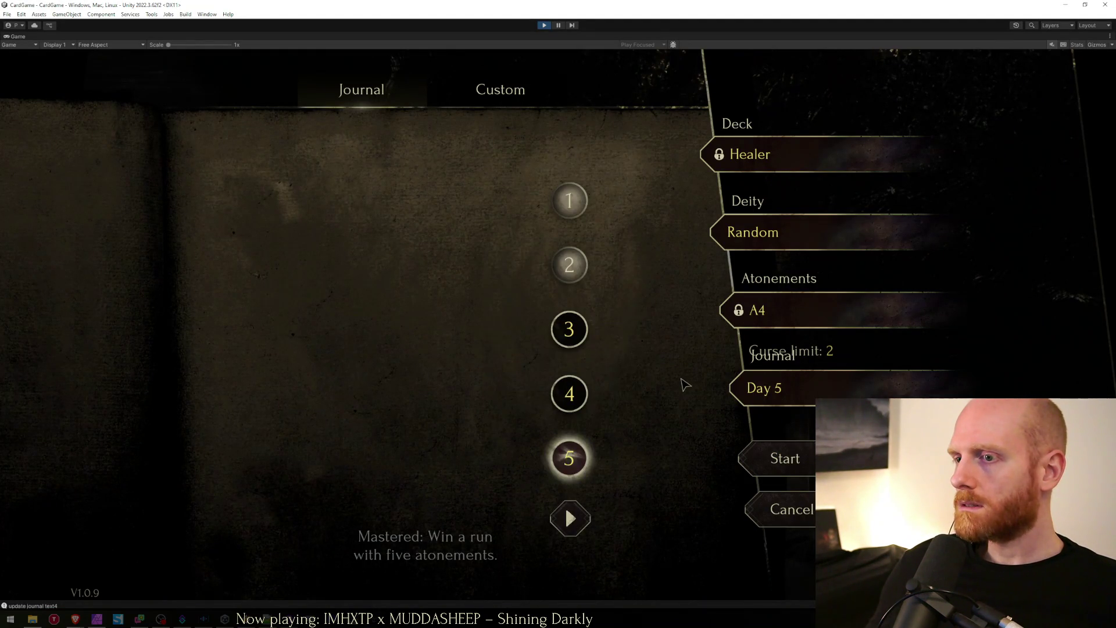
key(alt+Tab)
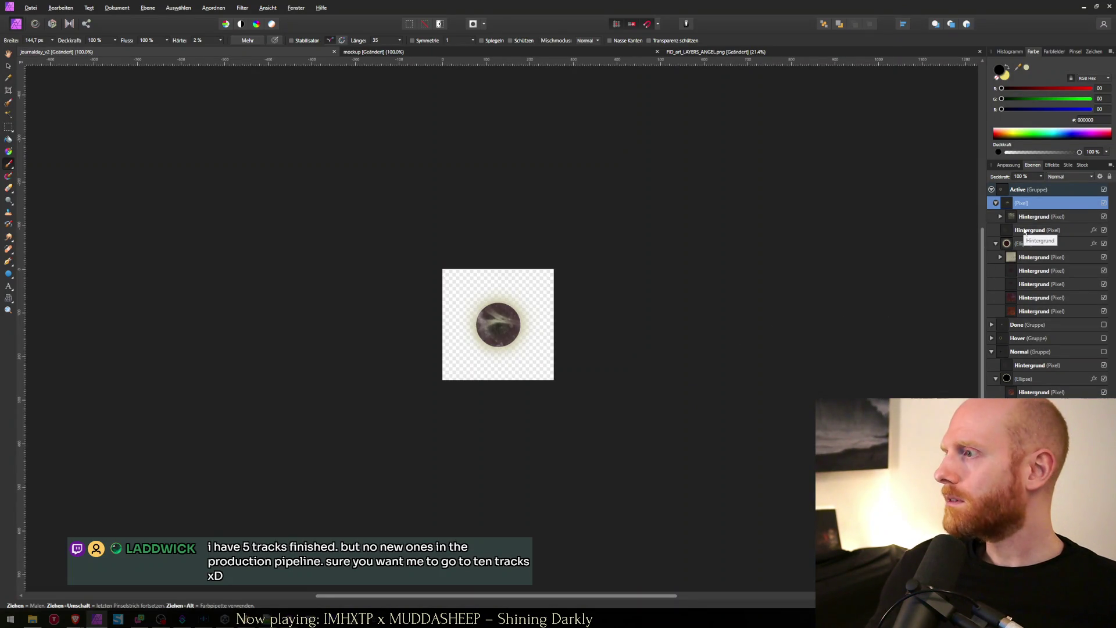
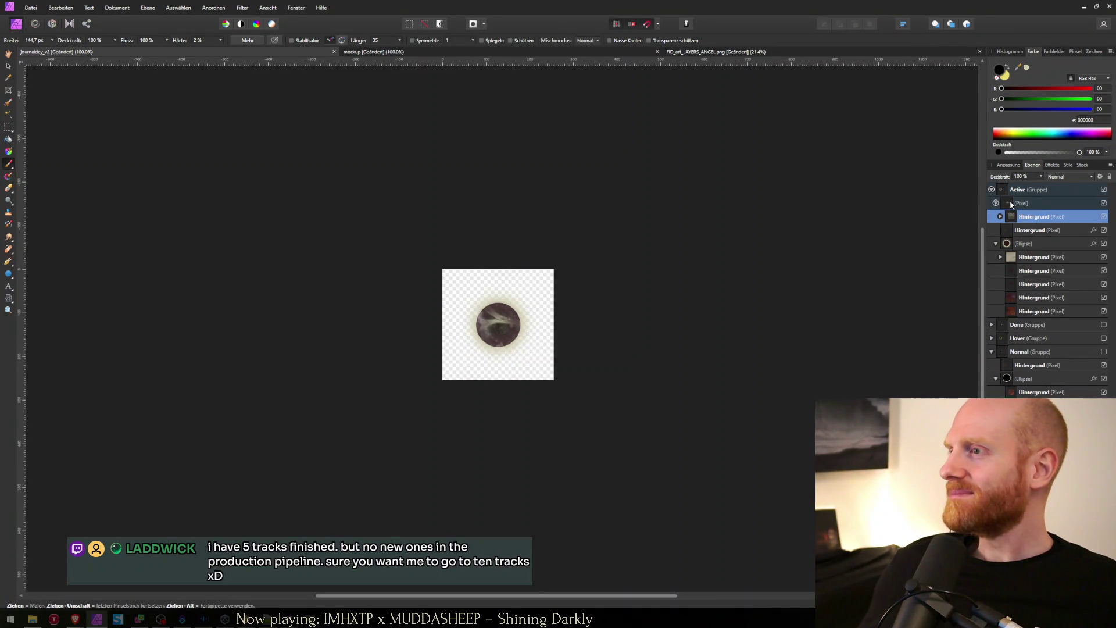
Step: Expand the Hintergrund layer to show its child layer
click(1001, 217)
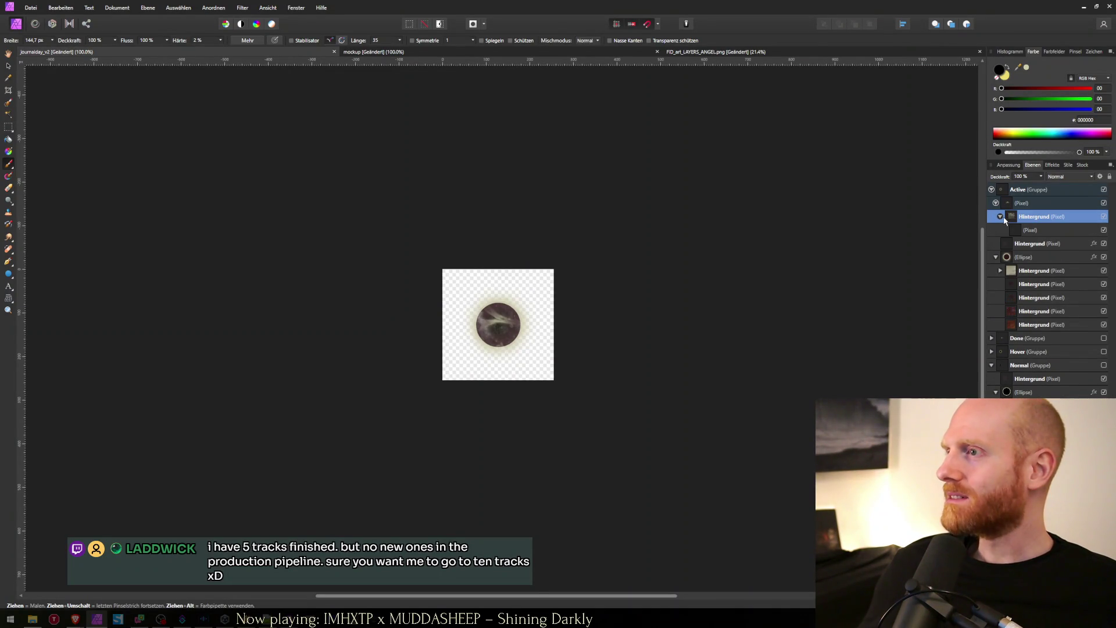
click(1021, 207)
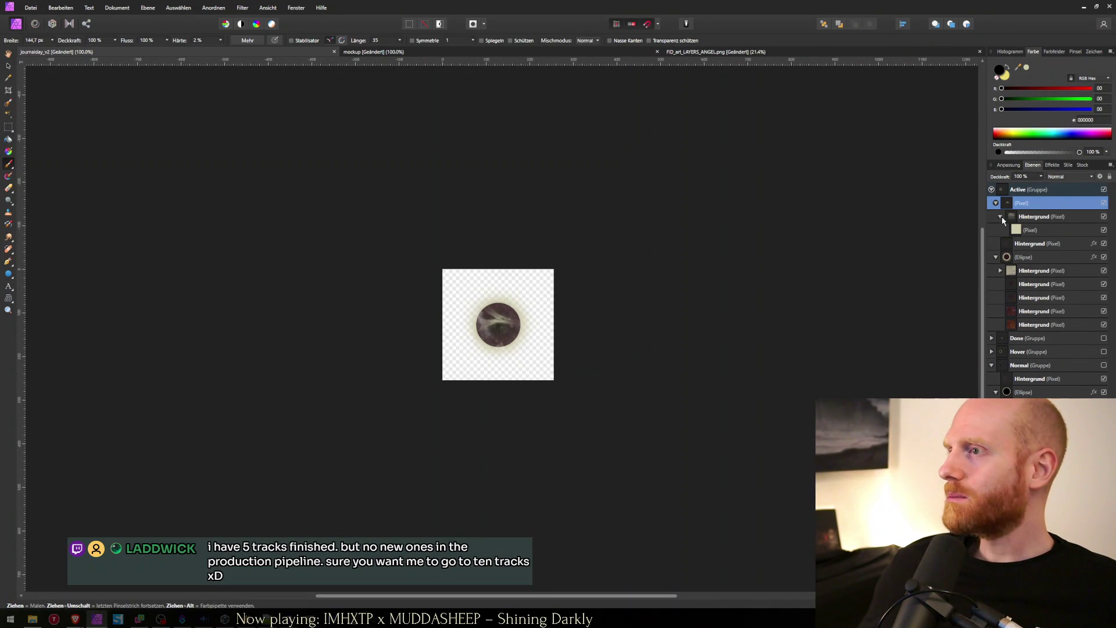
click(1001, 217)
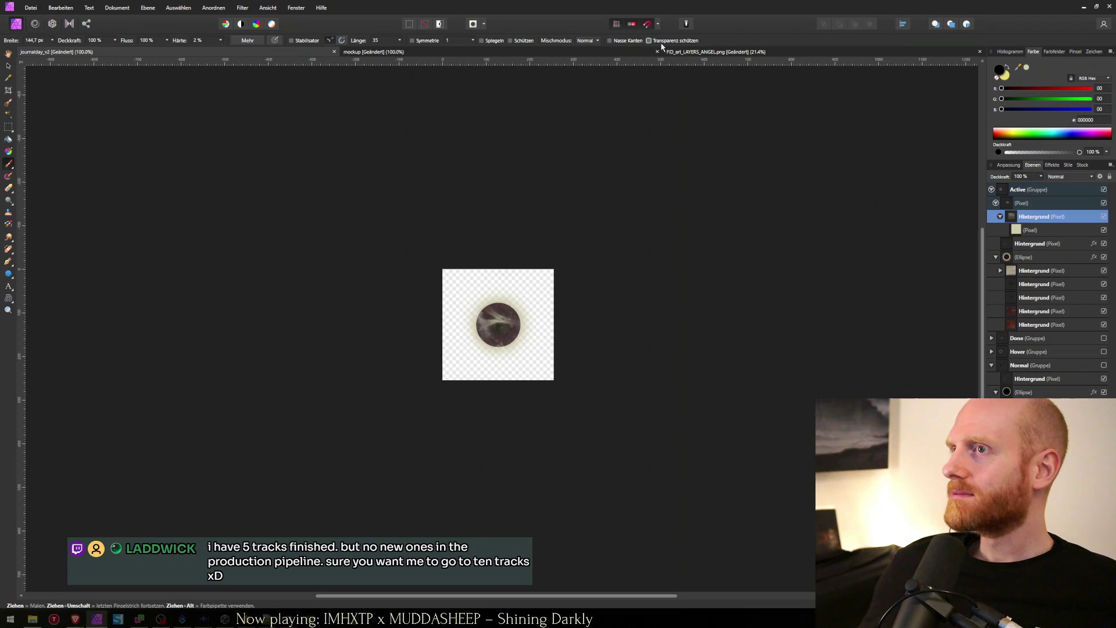
Step: Copy a square around the blue orb in the angel artwork and return to journalday
click(680, 52)
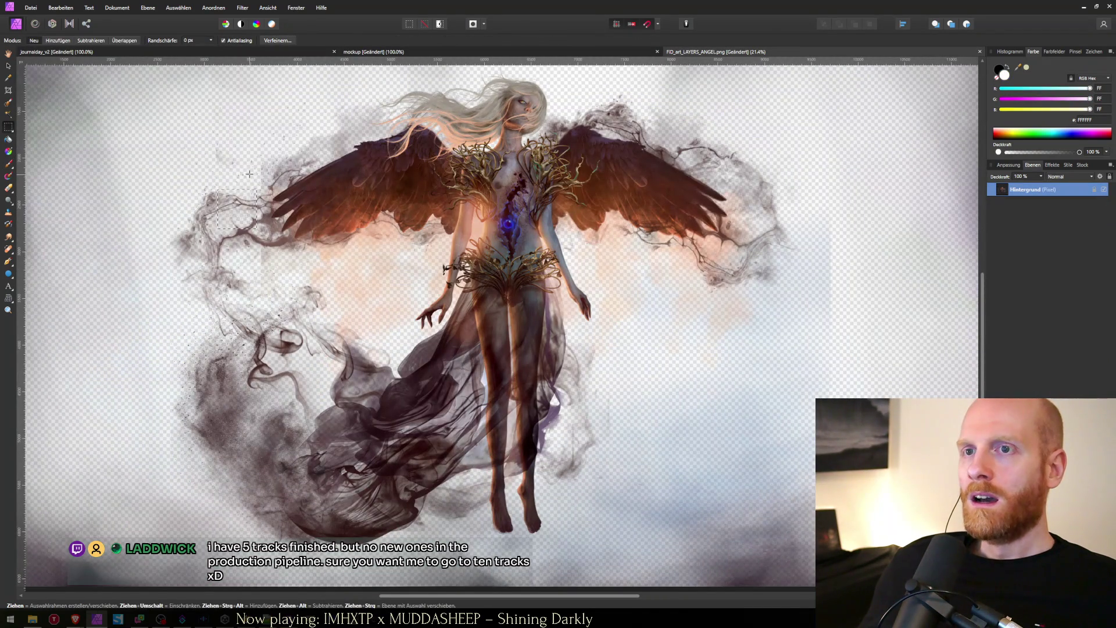
scroll(347, 369, up, 3)
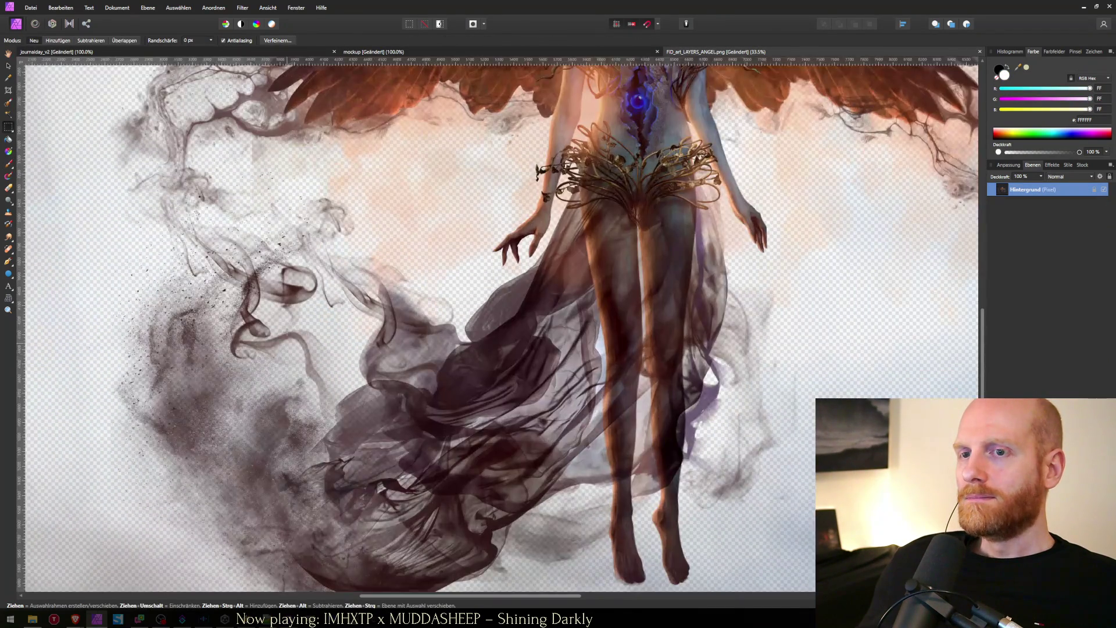
scroll(348, 369, down, 4)
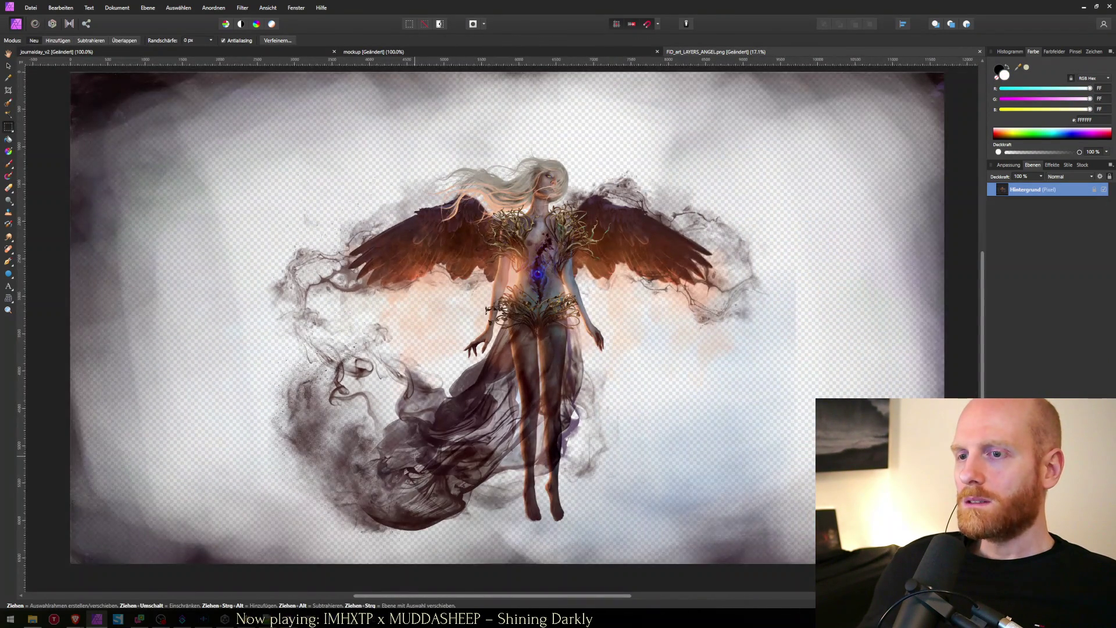
scroll(415, 457, up, 4)
scroll(407, 407, down, 2)
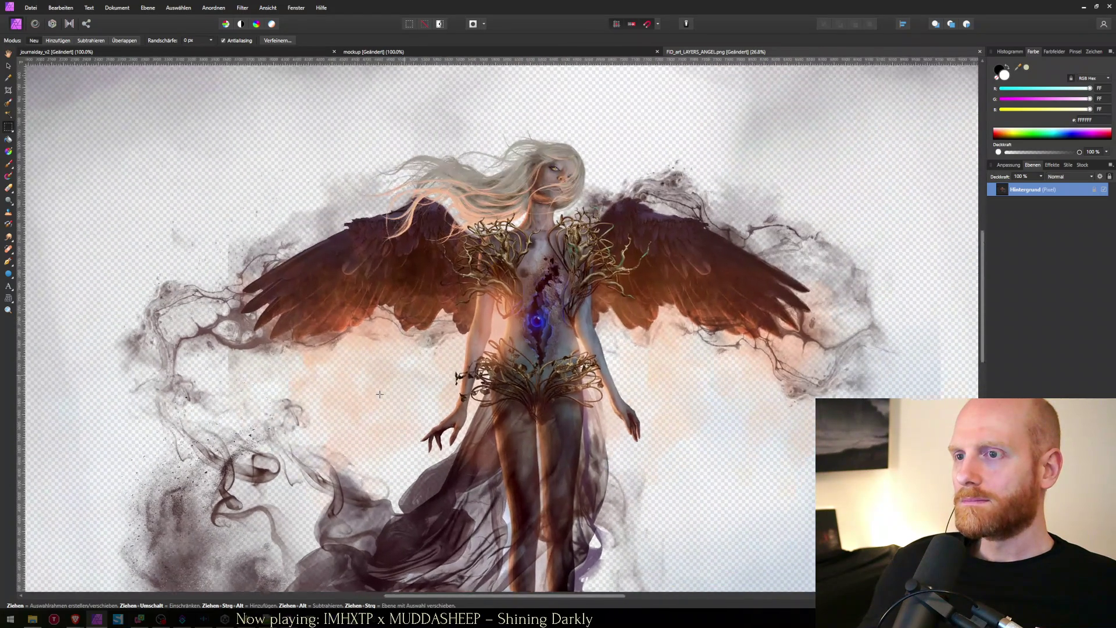
scroll(516, 339, up, 5)
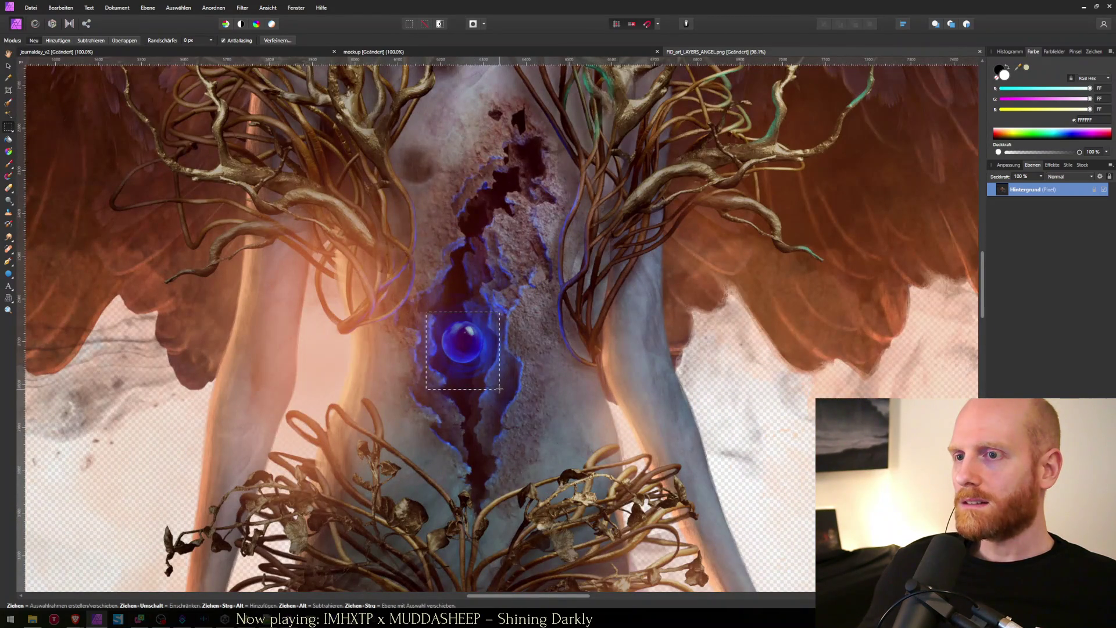
key(ctrl+Tab)
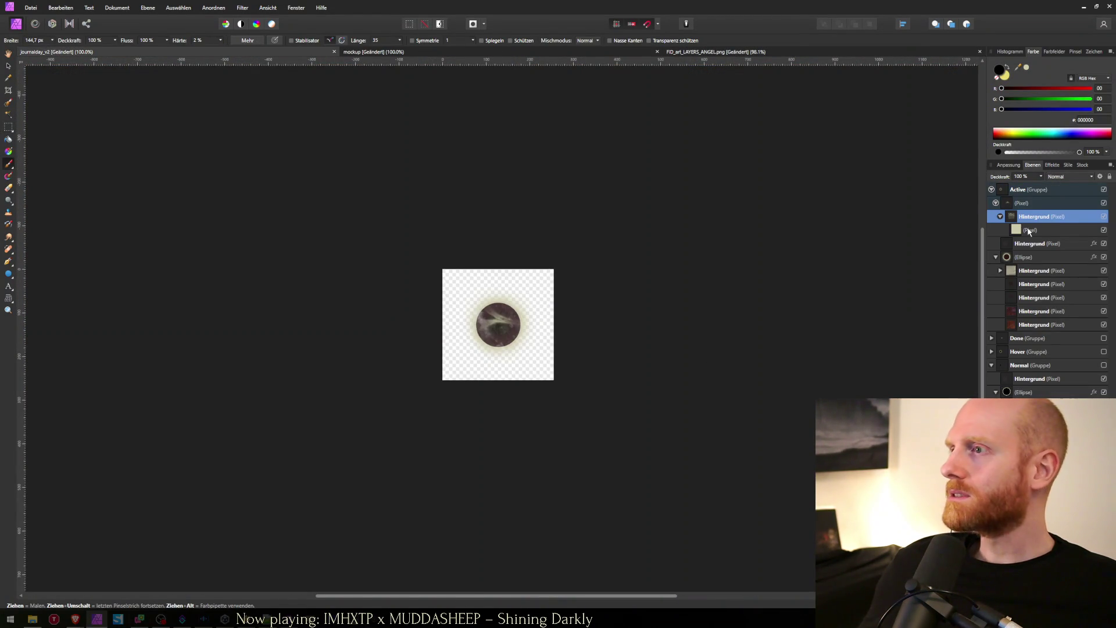
Step: Paste the blue orb, nest it in Hintergrund, and enlarge and position it over the button's orb
key(ctrl+j)
key(v)
drag(1016, 228, 1016, 236)
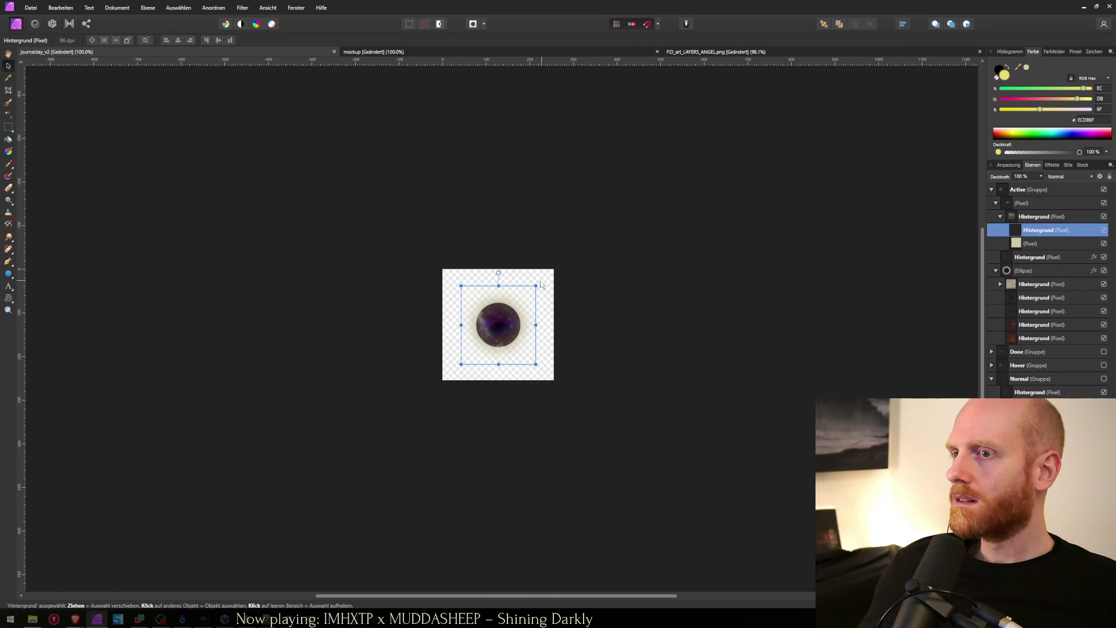
mouse_move(535, 286)
mouse_down()
mouse_move(581, 252)
mouse_move(536, 286)
mouse_up()
drag(500, 326, 520, 326)
key(ctrl+shift+s)
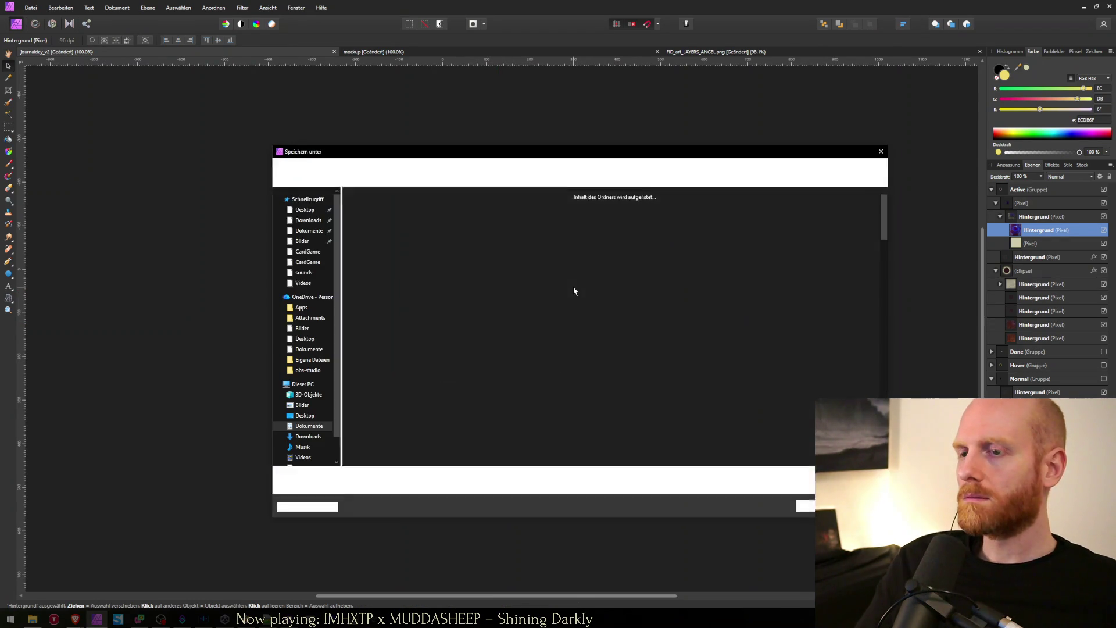
Step: Save the purple orb sprite over journalday_active.png and switch to Unity
text(jou)
key(Down)
key(Down)
key(Down)
key(Up)
key(Up)
key(Return)
key(Return)
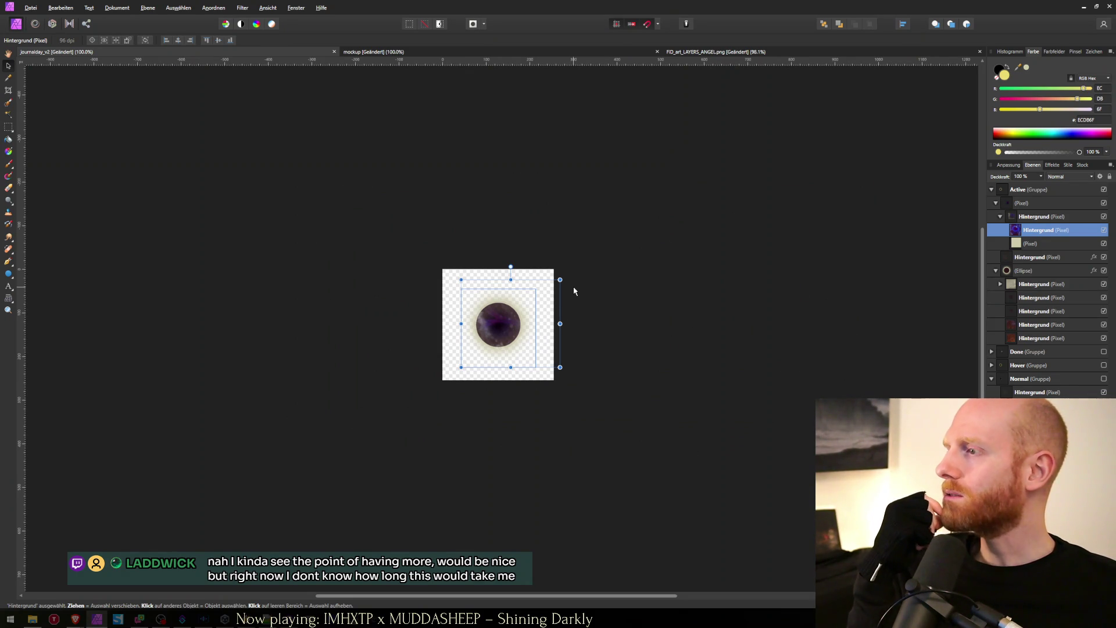
key(alt+Tab)
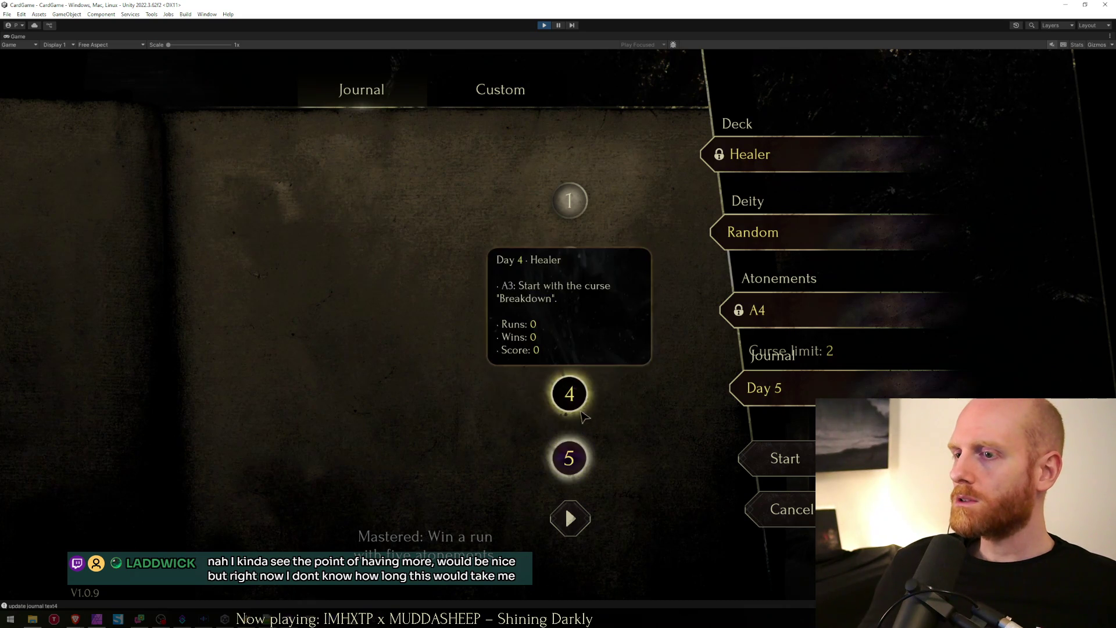
Step: Check the active sprite on journal days 1–5 and pages 6–15, then return to Affinity Photo
click(569, 329)
click(569, 396)
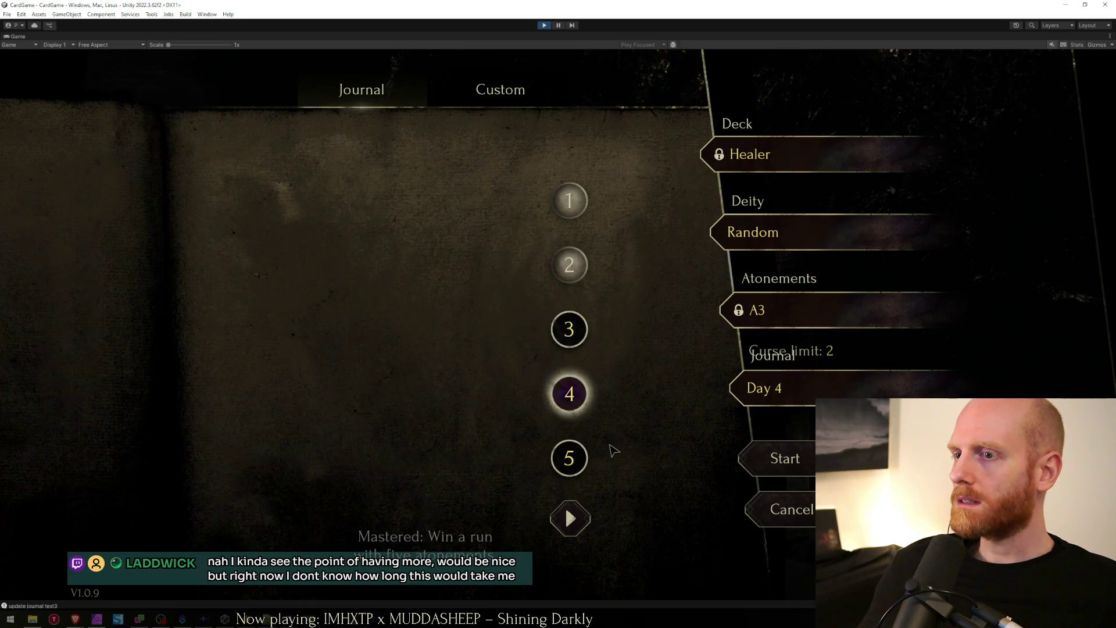
click(569, 458)
click(569, 518)
click(569, 517)
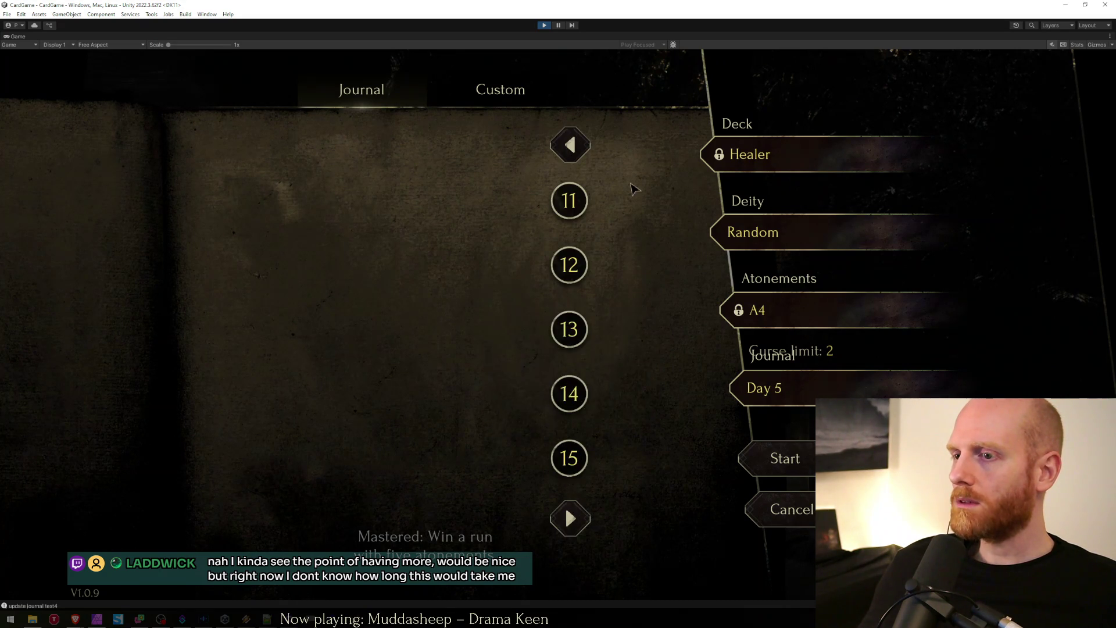
click(569, 143)
click(569, 142)
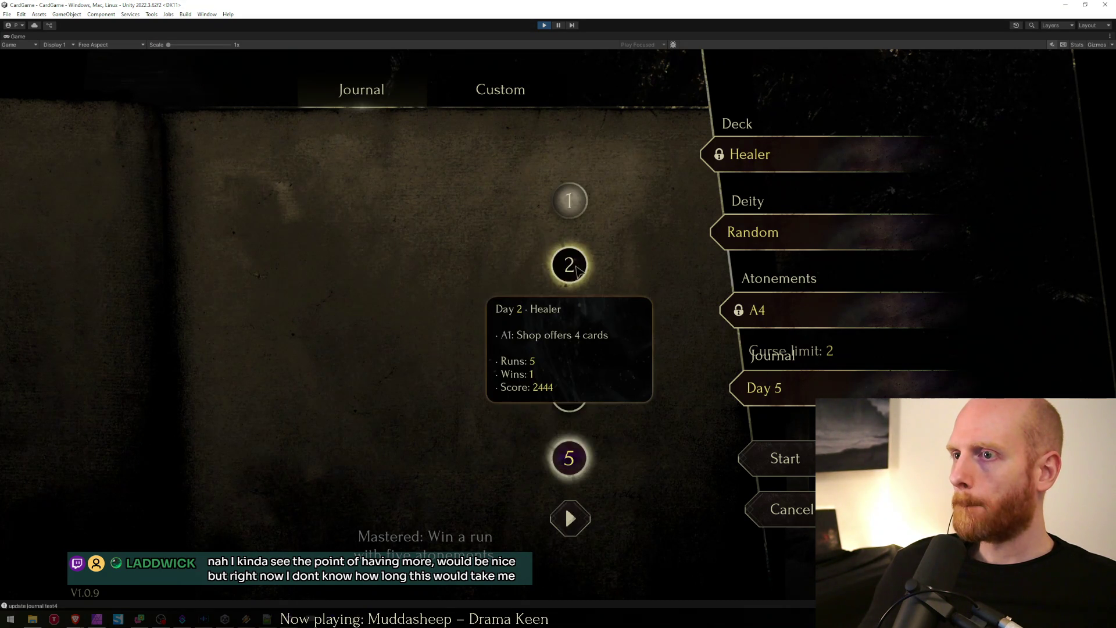
click(569, 265)
click(569, 201)
click(569, 265)
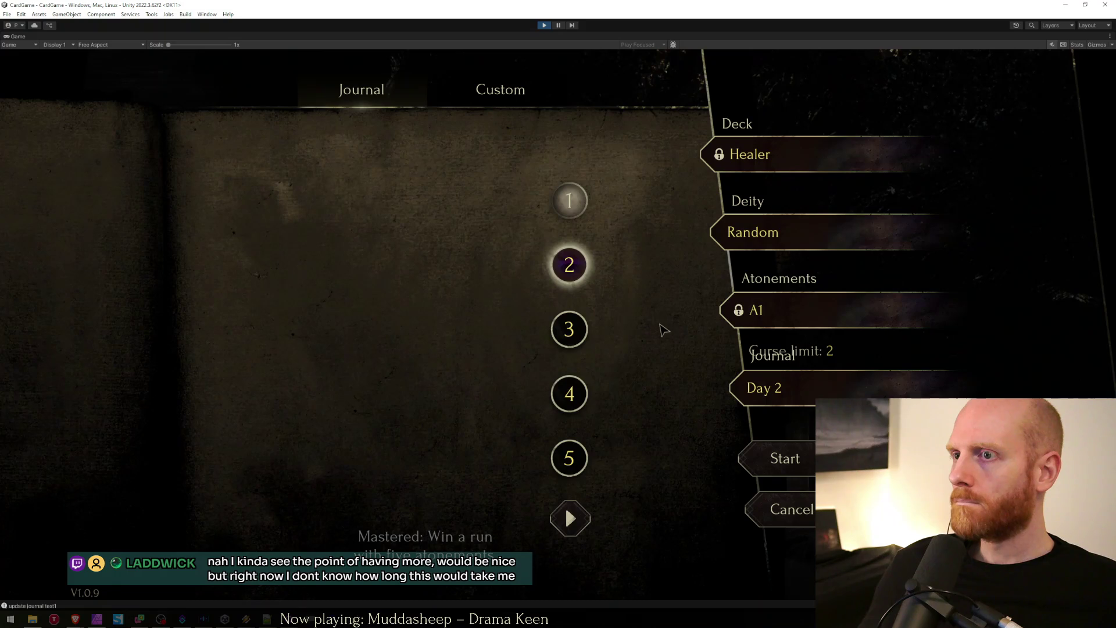
click(569, 329)
click(569, 393)
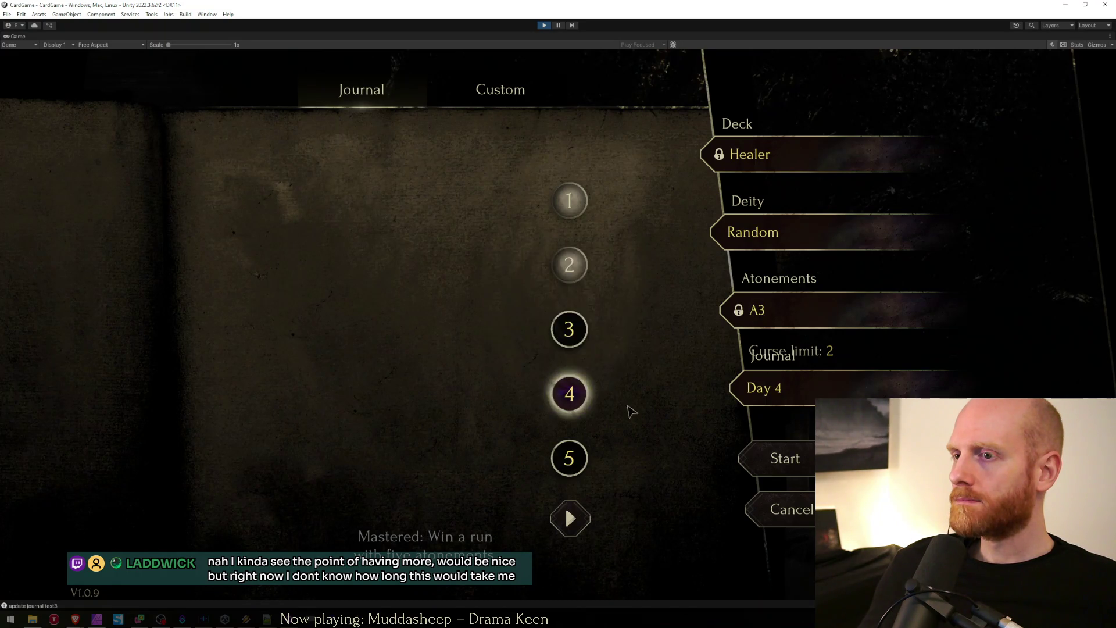
click(569, 329)
click(569, 264)
click(560, 196)
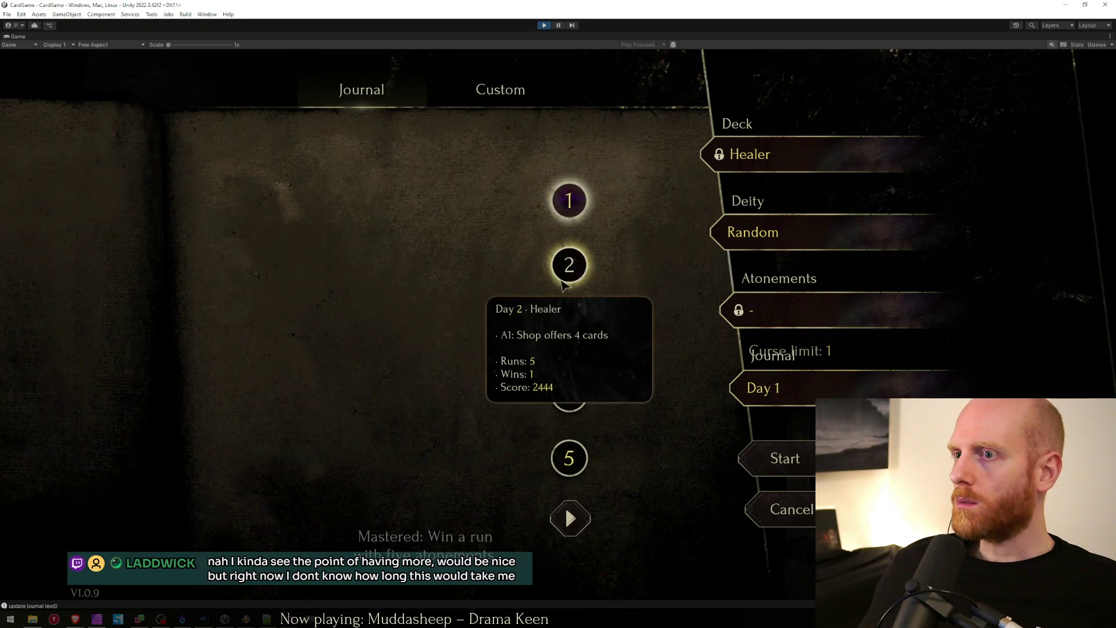
click(569, 264)
key(alt+Tab)
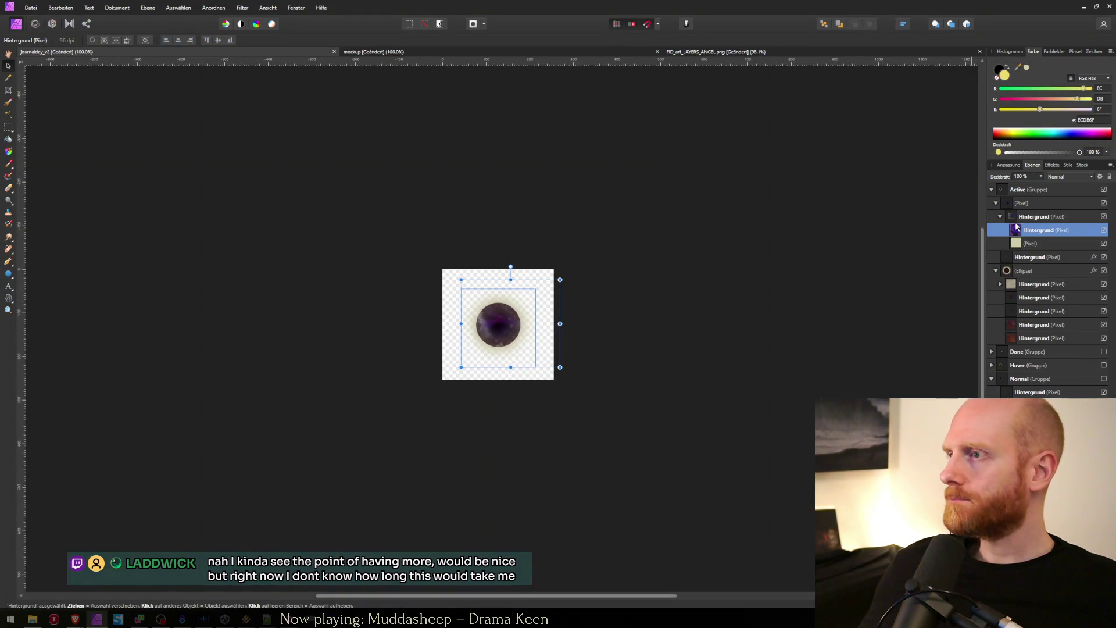
Step: Inspect the layers inside Hintergrund and select the Pixel layer
click(1016, 223)
click(1020, 231)
click(1024, 243)
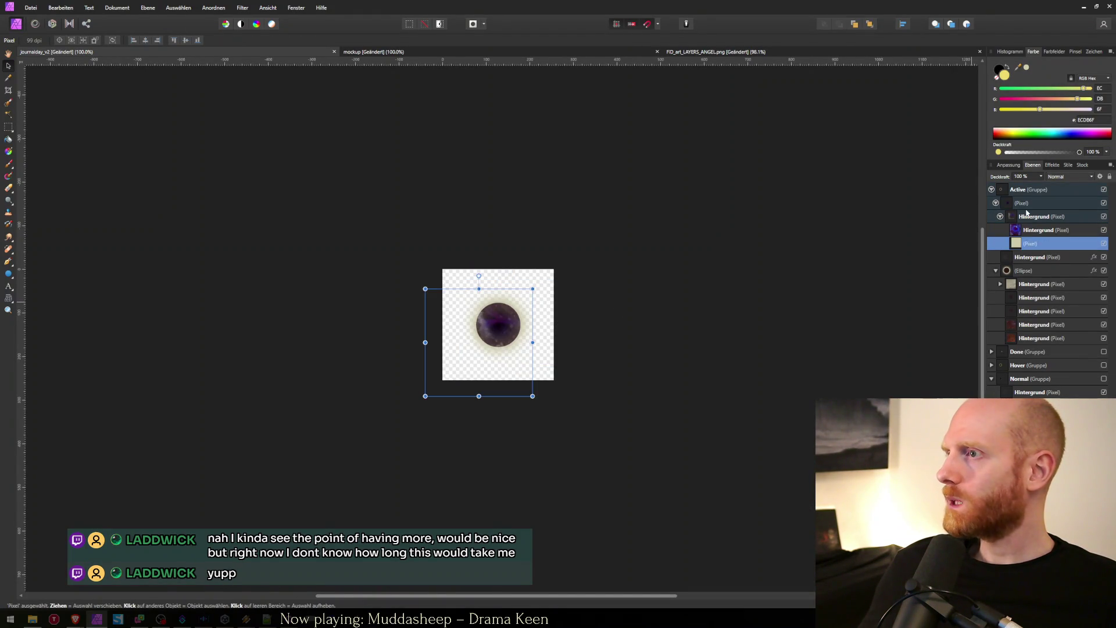
click(1020, 218)
click(1019, 205)
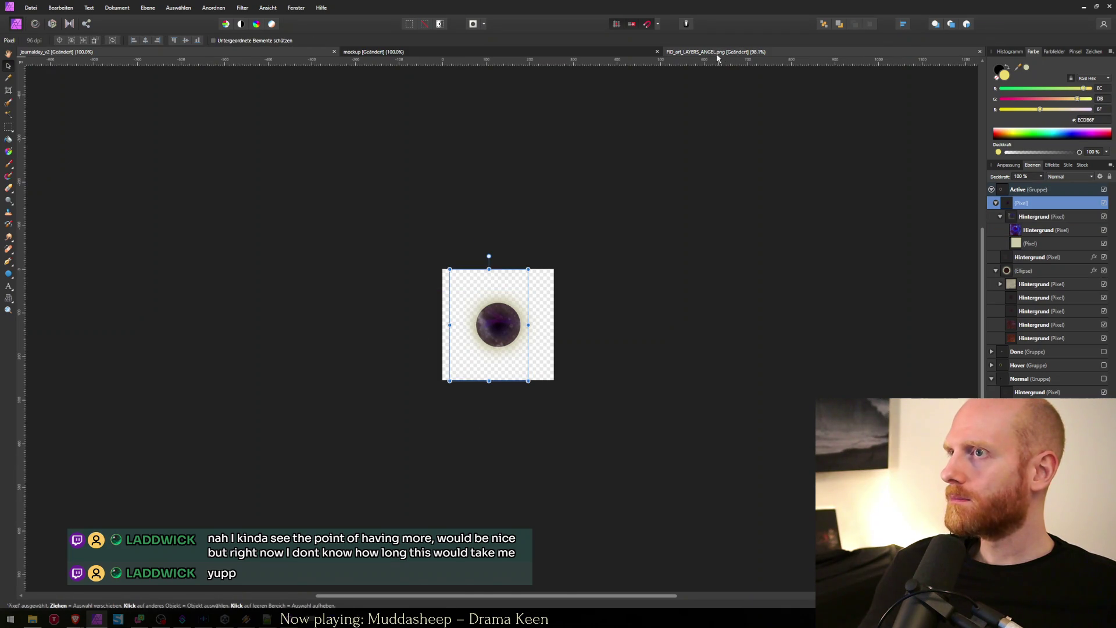
Step: Copy a smoke wisp from the angel artwork and return to the orb document
click(719, 51)
key(m)
key(ctrl+0)
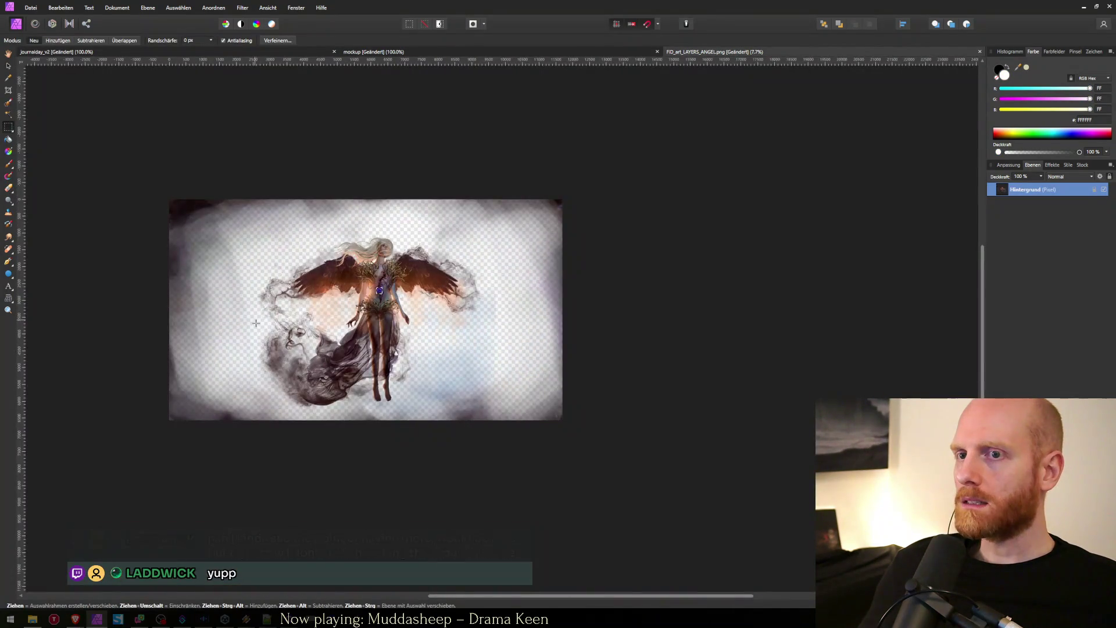
scroll(316, 363, up, 4)
scroll(332, 314, up, 2)
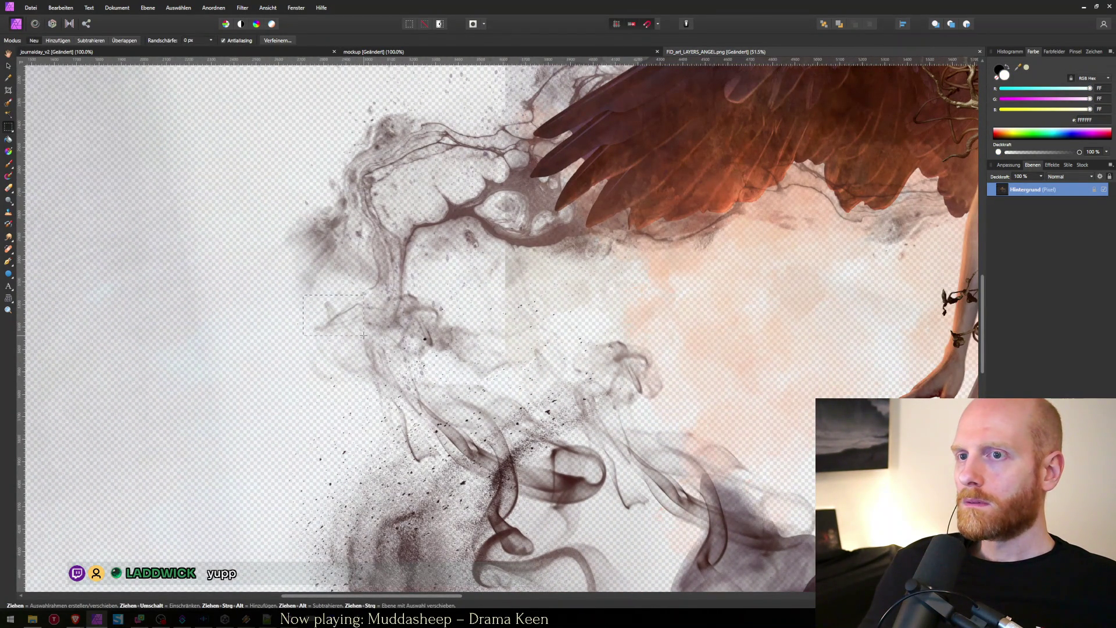
key(ctrl+c)
key(ctrl+Tab)
Step: Paste the smoke wisp left of the orb, scaled to 225 × 150.8 px
key(ctrl+v)
key(ctrl+v)
mouse_move(529, 336)
mouse_down()
mouse_move(466, 332)
mouse_move(473, 352)
mouse_up()
mouse_move(417, 312)
mouse_down()
mouse_move(477, 347)
mouse_move(488, 318)
mouse_up()
Step: Set the eraser to 72 px and nest the beige Pixel layer inside Hintergrund
key(e)
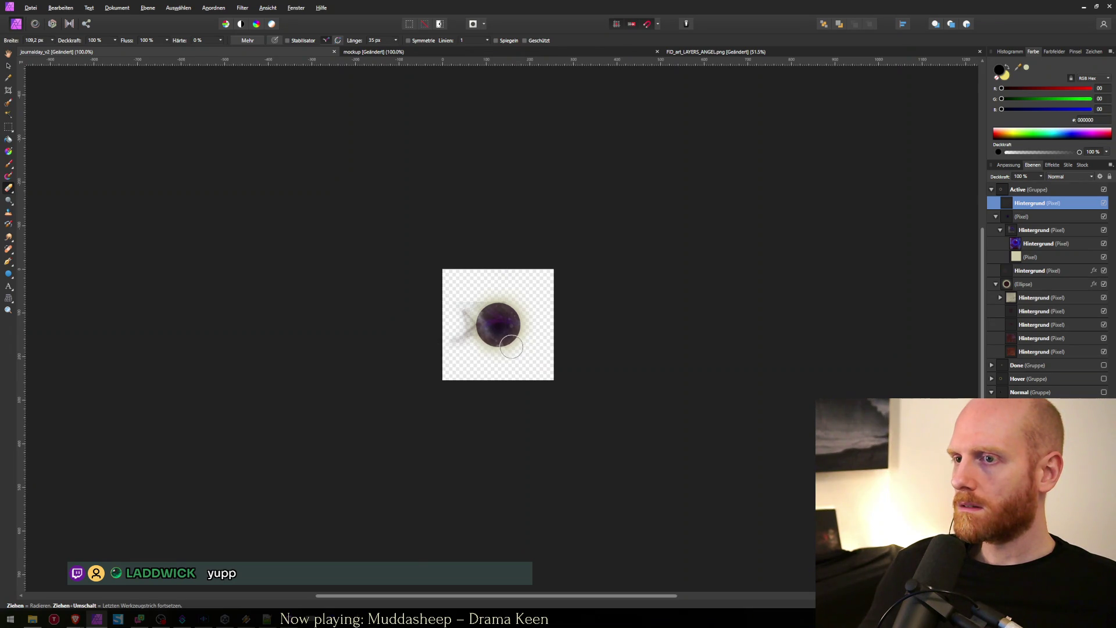
drag(506, 311, 486, 298)
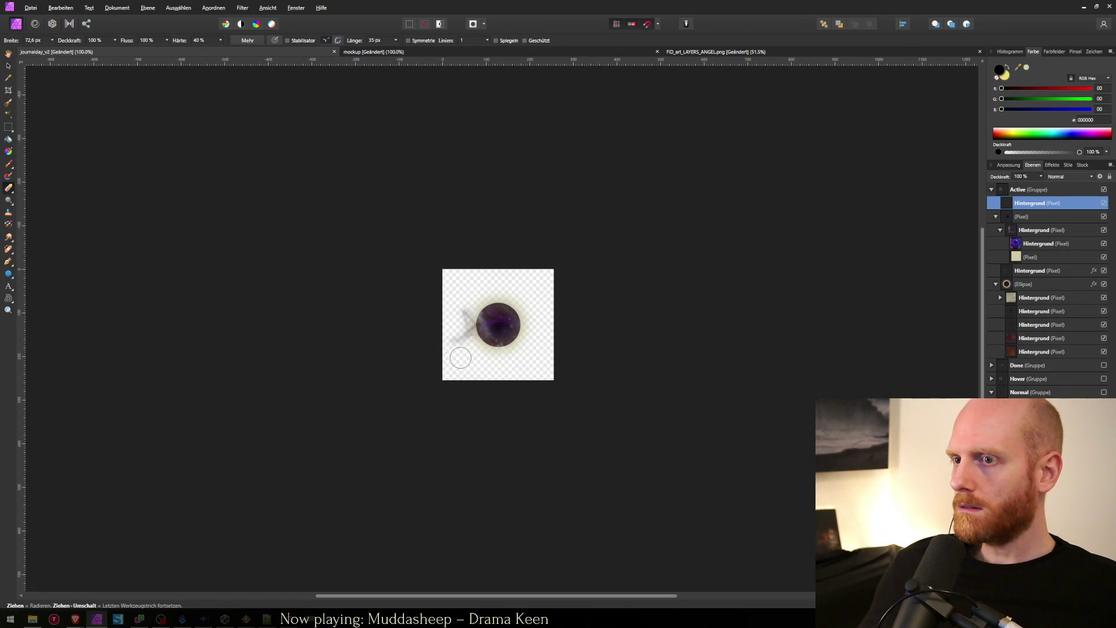
click(1025, 260)
drag(1014, 201, 1013, 205)
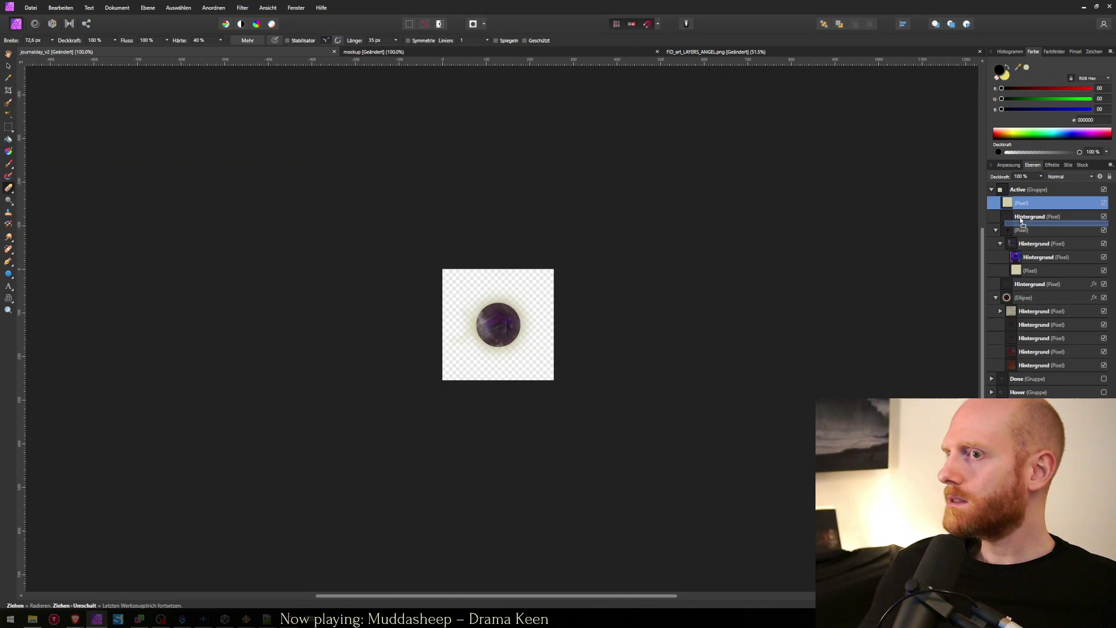
drag(1044, 221, 1021, 213)
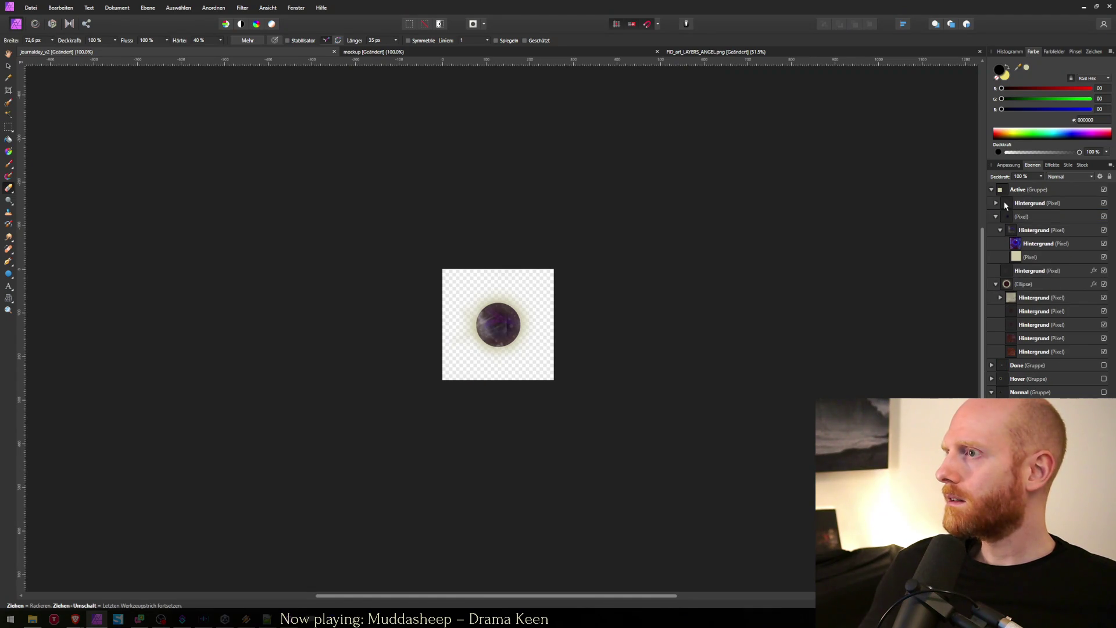
Step: Duplicate the smoke glow layer and rotate the copy 180° into place
click(996, 204)
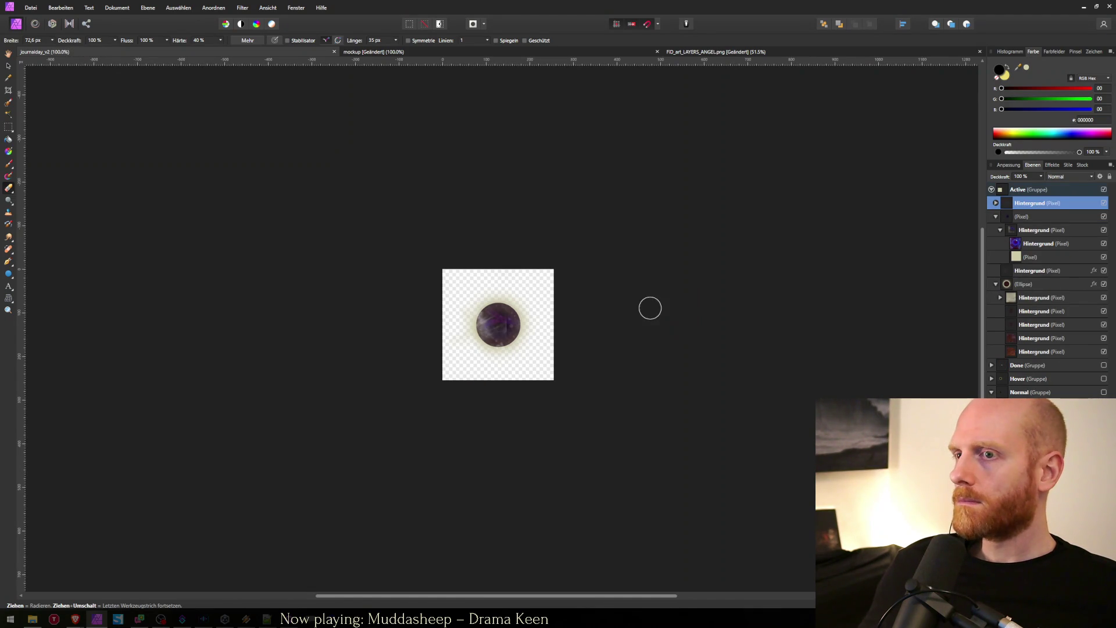
key(v)
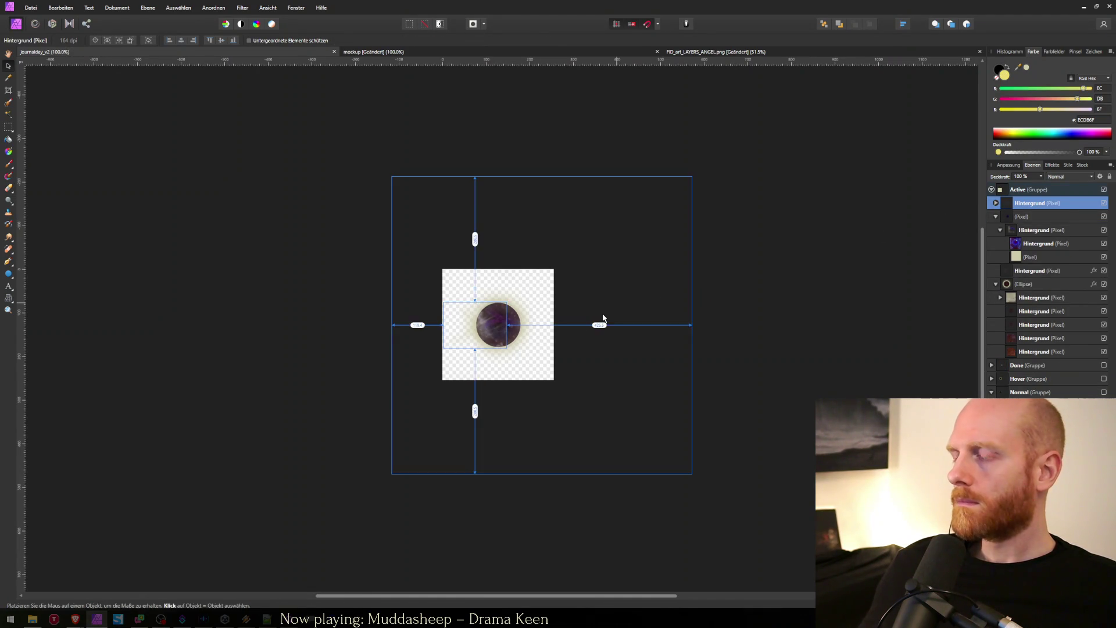
key(ctrl+j)
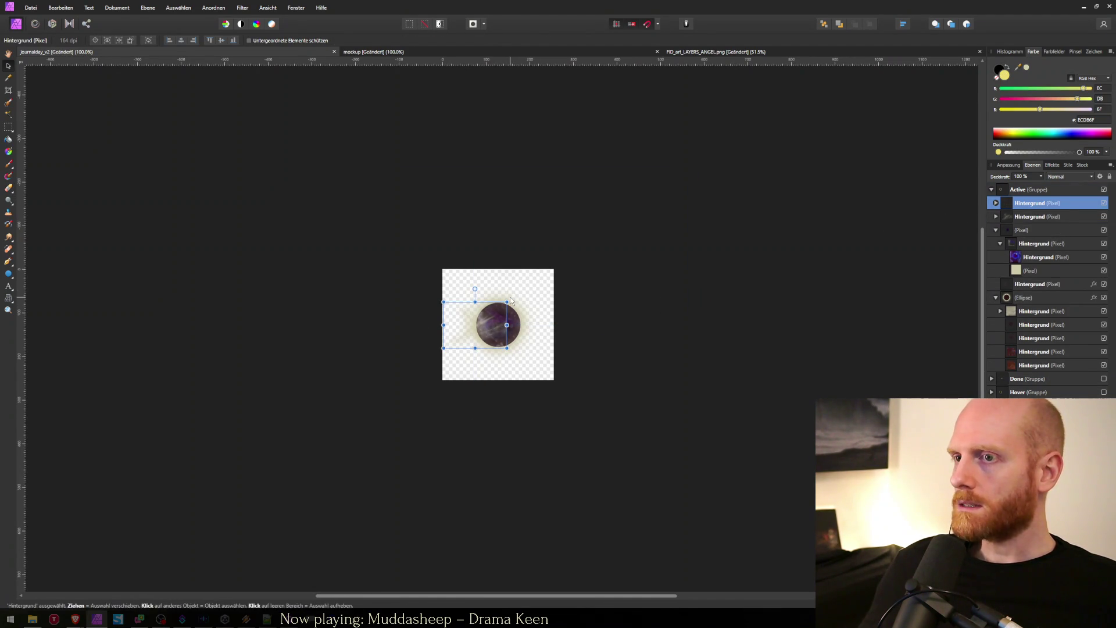
mouse_move(510, 304)
mouse_down()
mouse_move(433, 320)
mouse_move(423, 354)
mouse_move(550, 332)
mouse_move(518, 332)
mouse_up()
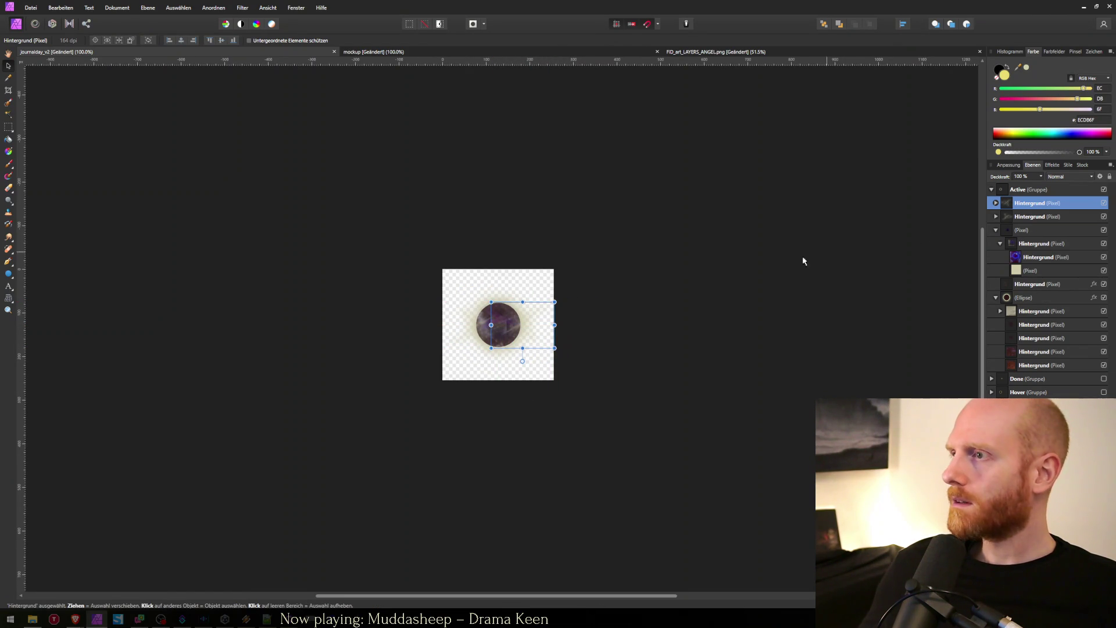
Step: Erase the lighter streaks from the orb's centre on both glow layers, then export as PNG
key(e)
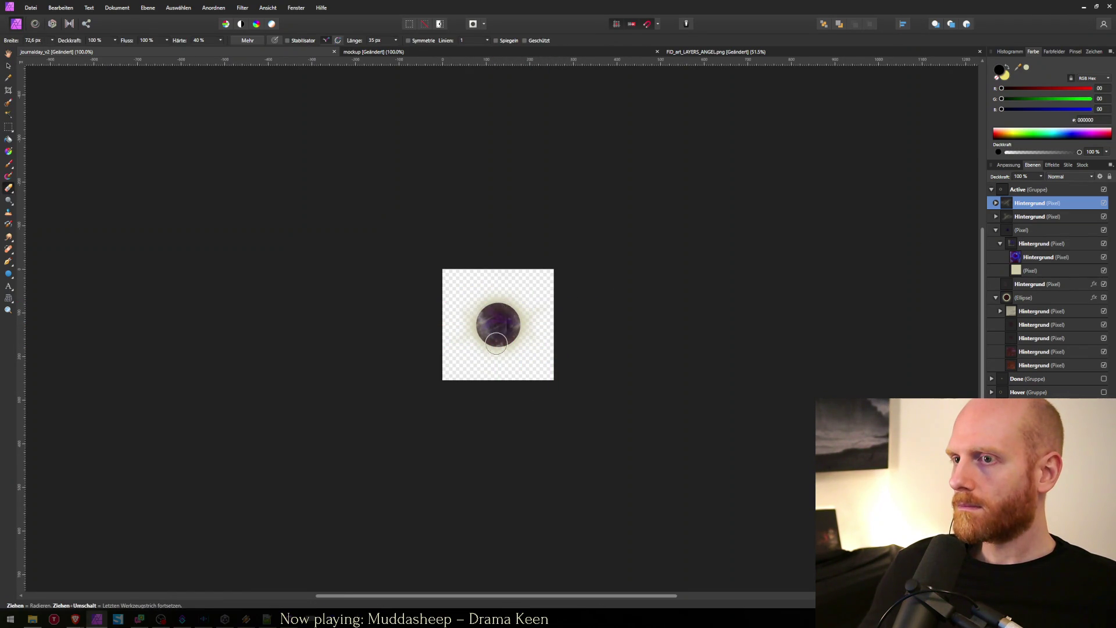
shift+click(1014, 220)
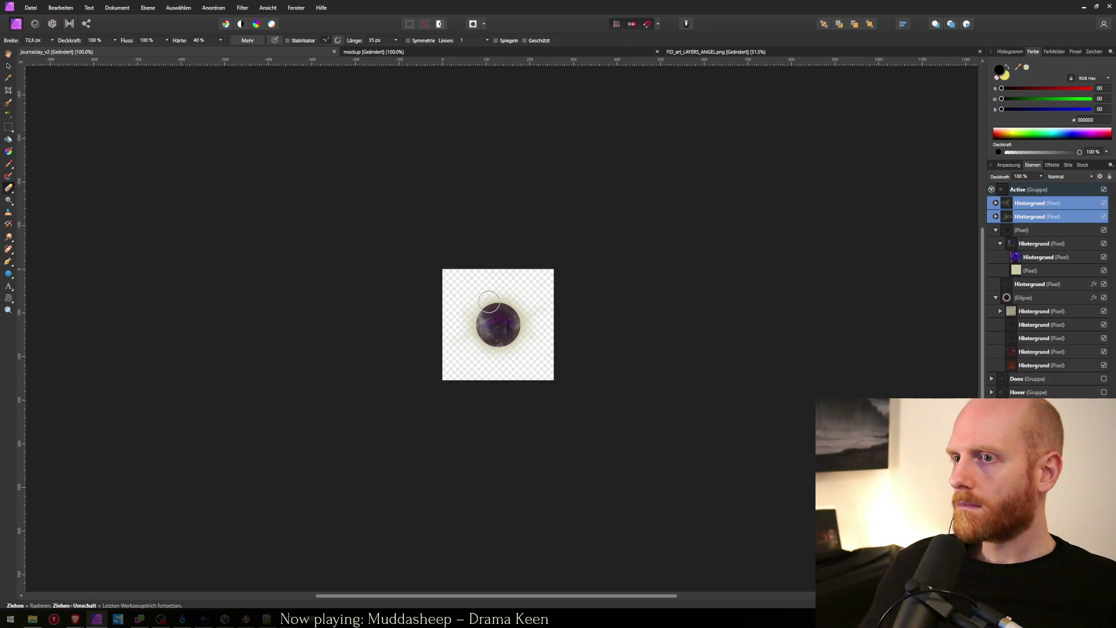
mouse_move(486, 341)
mouse_down()
mouse_move(506, 296)
mouse_move(503, 354)
mouse_up()
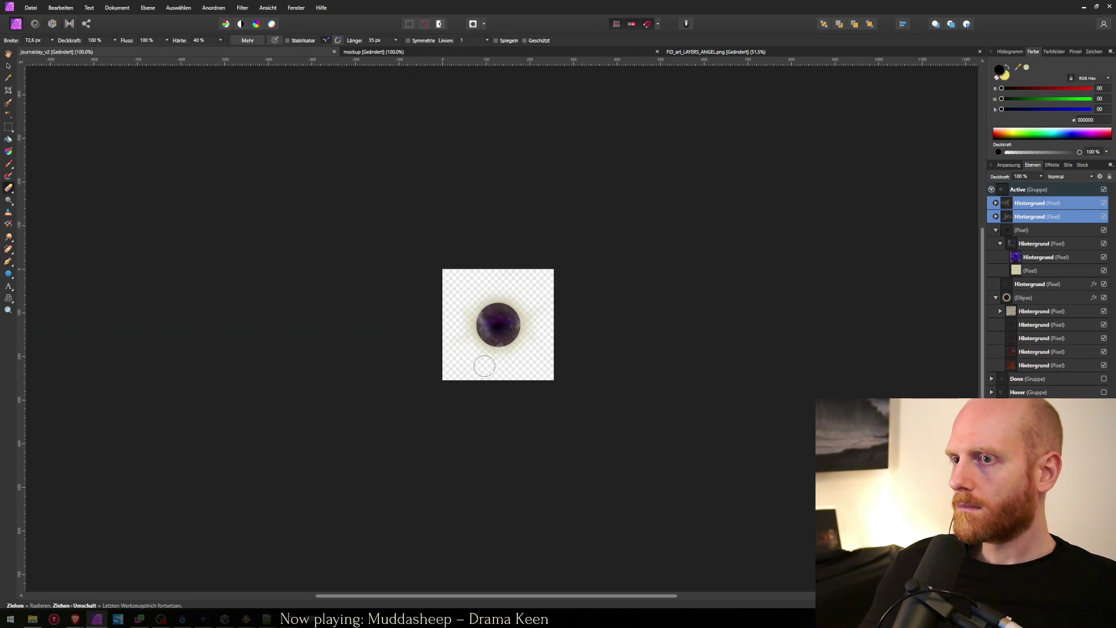
key(ctrl+alt+shift+s)
key(Return)
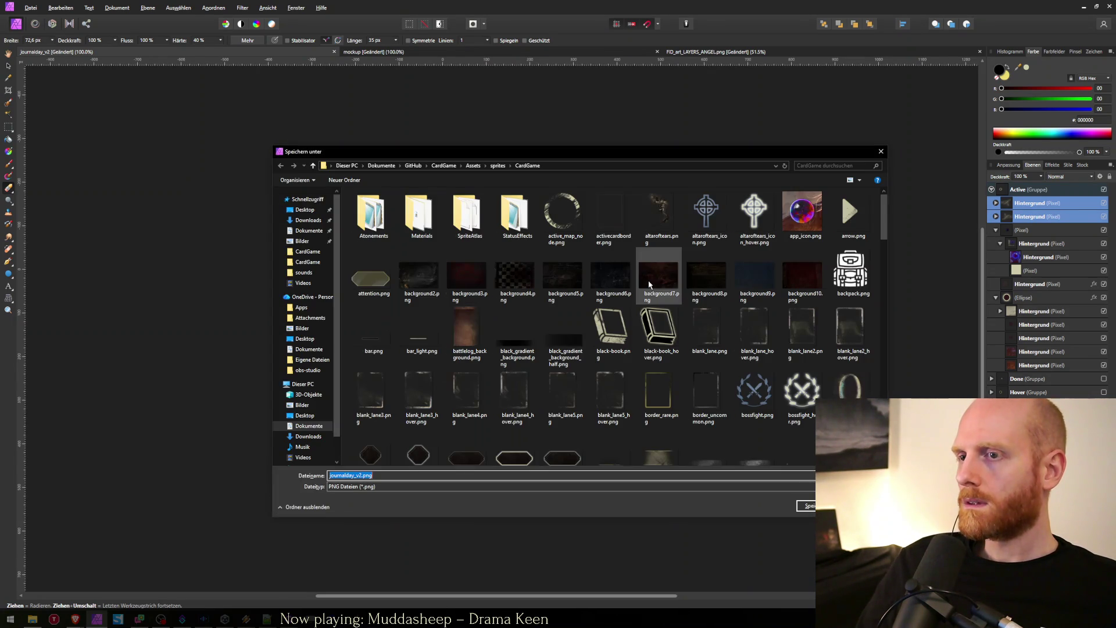
Step: Export the orb over journalday_active.png and switch to Unity
text(jour)
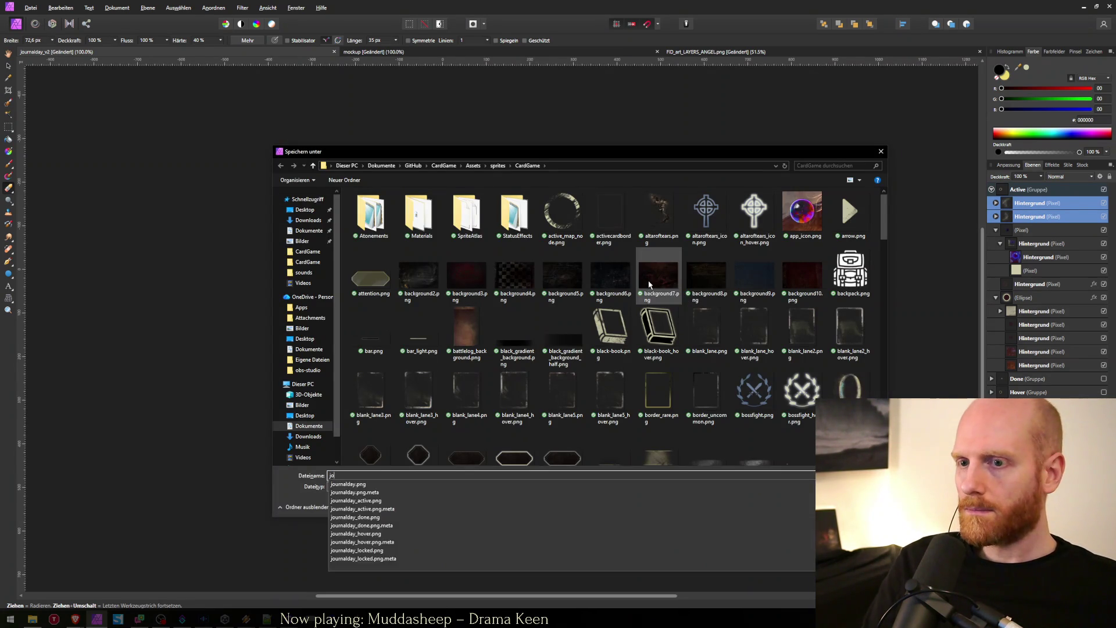
key(BackSpace)
key(Down)
key(Down)
key(Down)
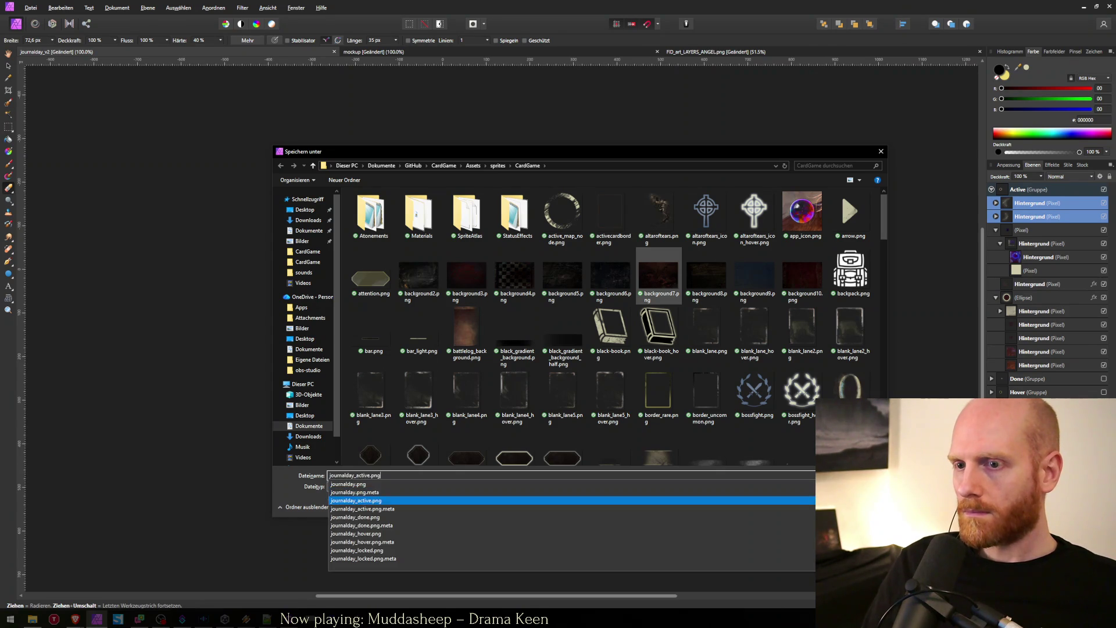
key(Return)
key(Return)
key(alt+Tab)
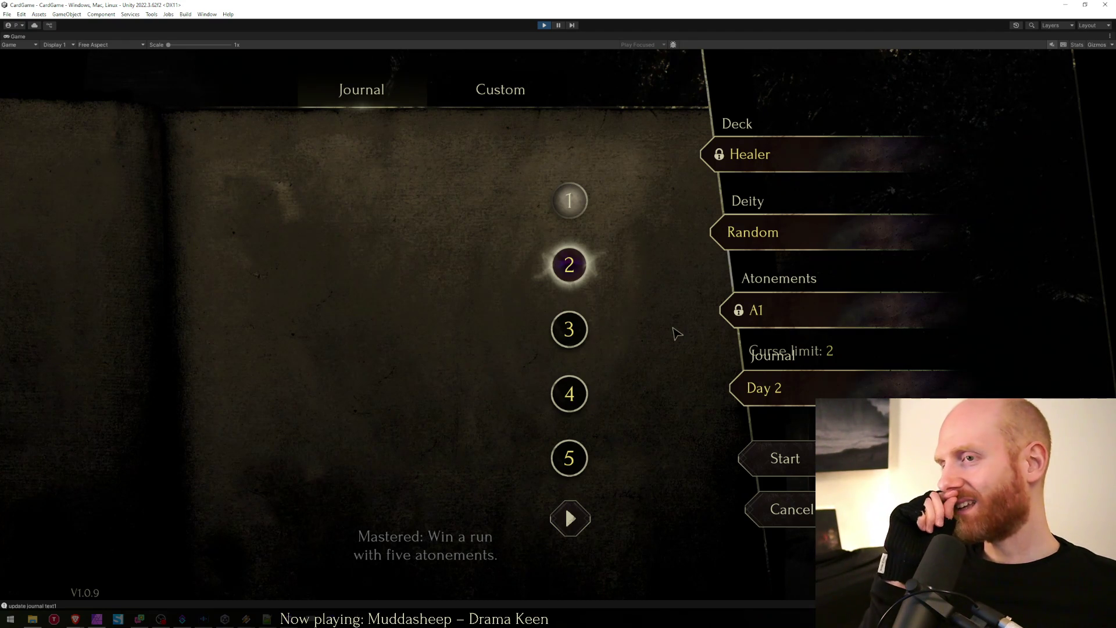
Step: Check the new glow on journal days 3, 2 and 1, then return to Affinity Photo
click(569, 329)
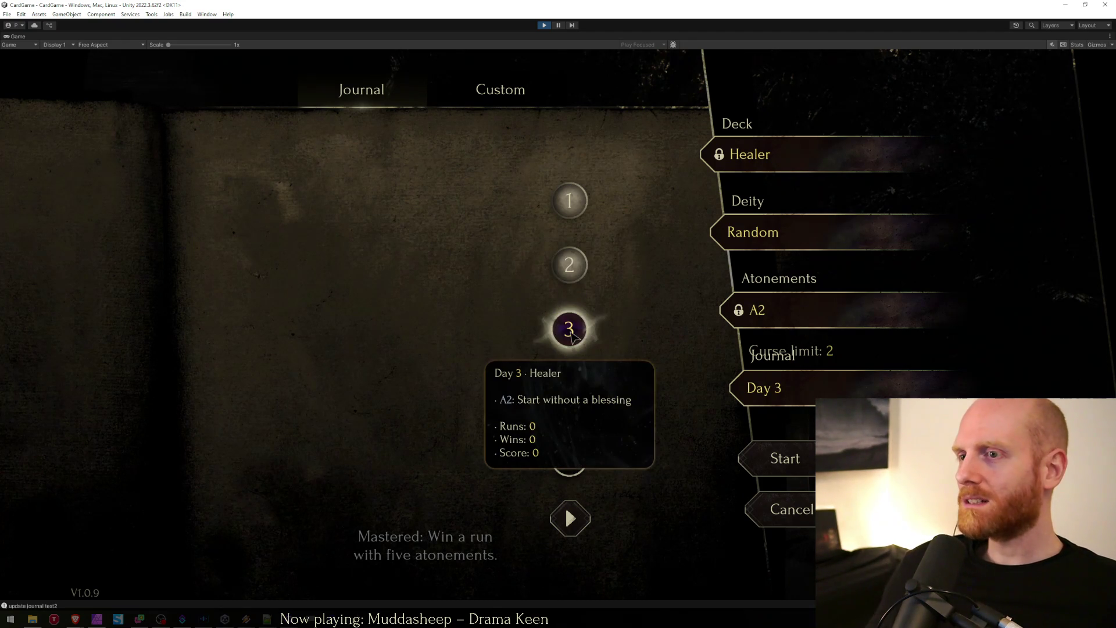
click(575, 257)
click(569, 201)
key(alt+Tab)
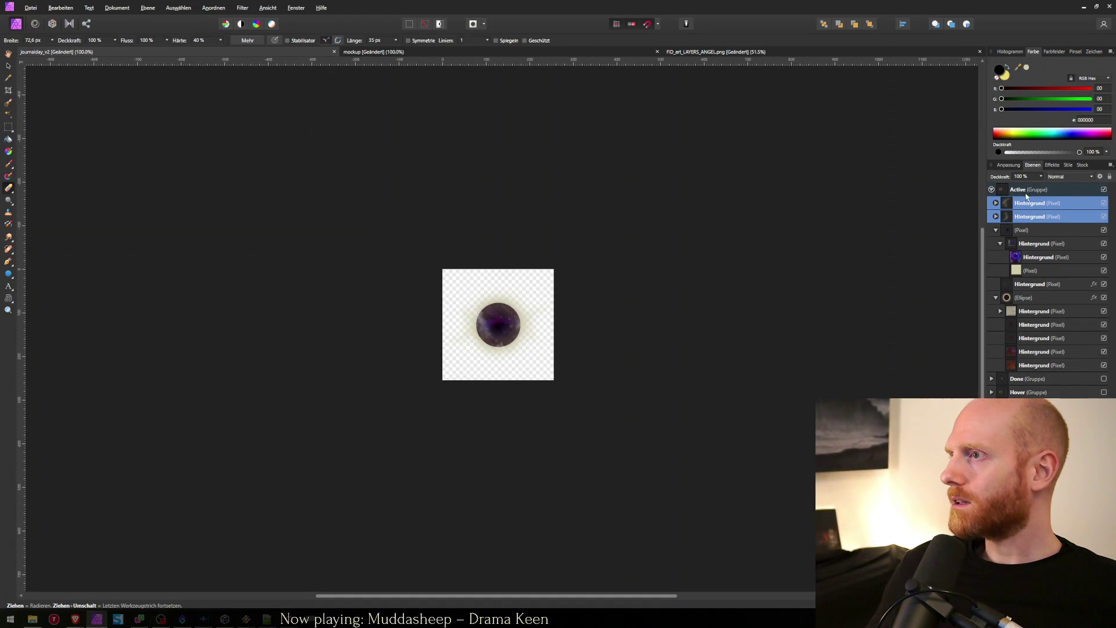
Step: Copy smoke branches from FID_art_LAYERS_ANGEL.png and paste them over the orb in journalday_v2
click(674, 52)
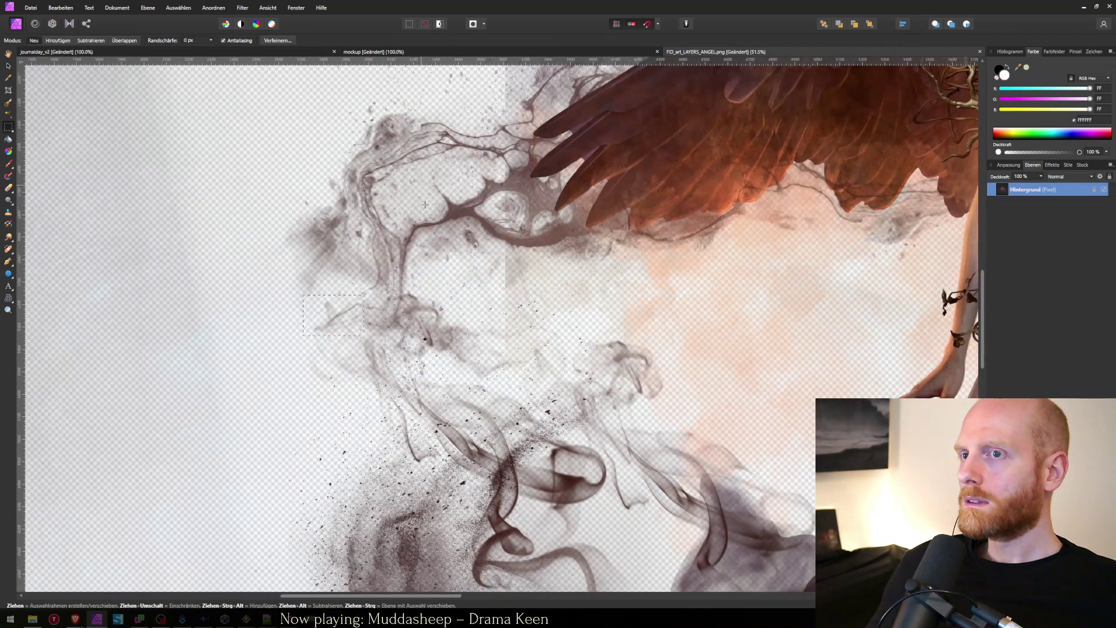
scroll(423, 192, up, 2)
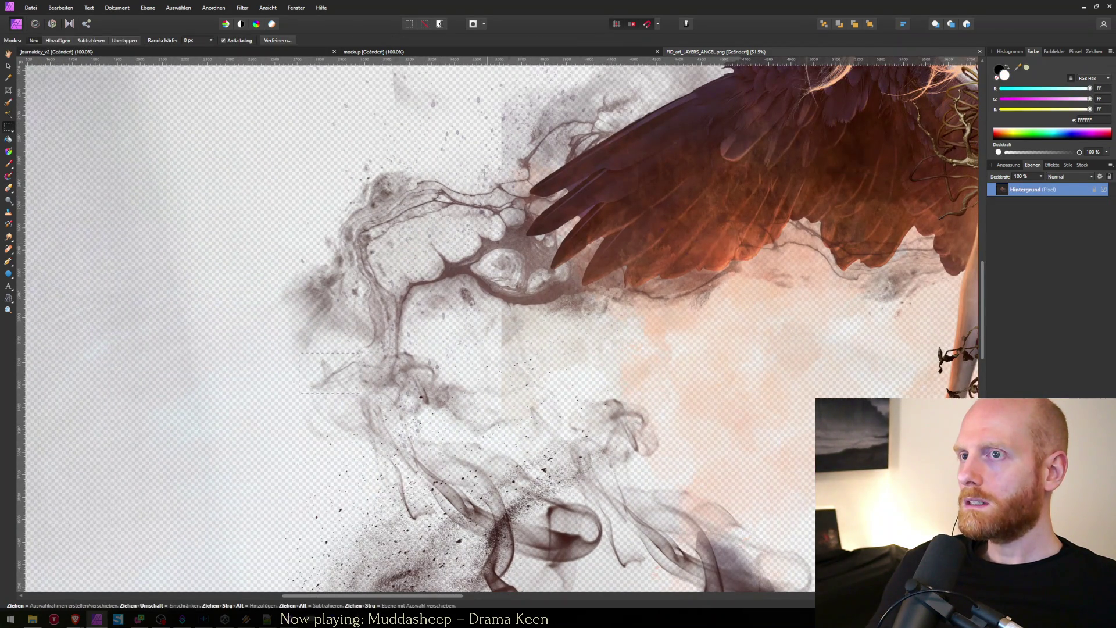
key(ctrl+Tab)
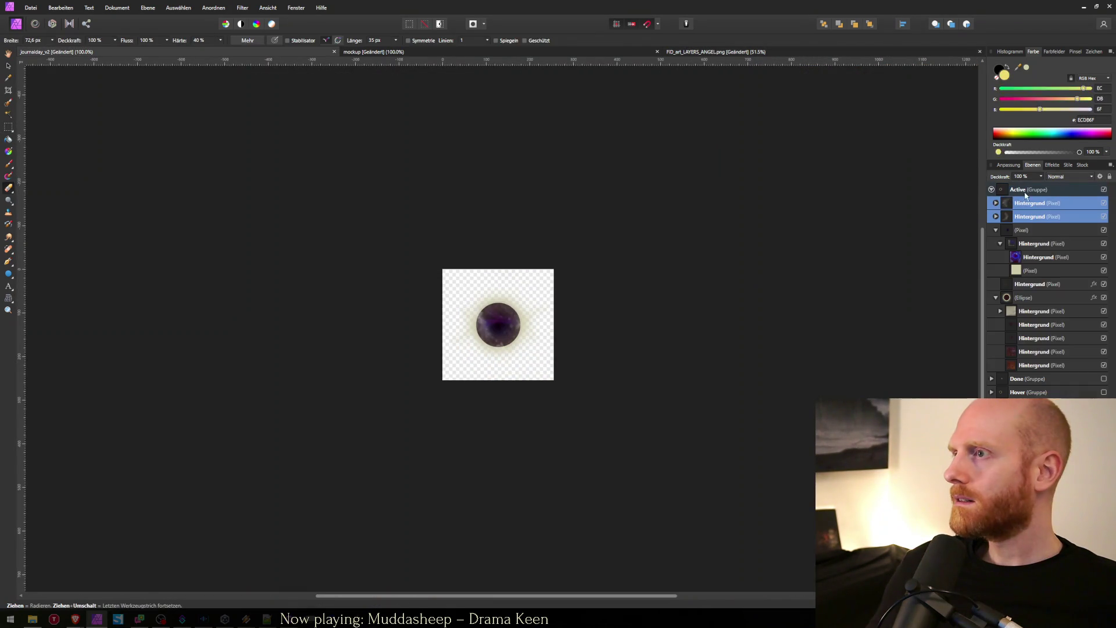
click(1016, 207)
key(ctrl+v)
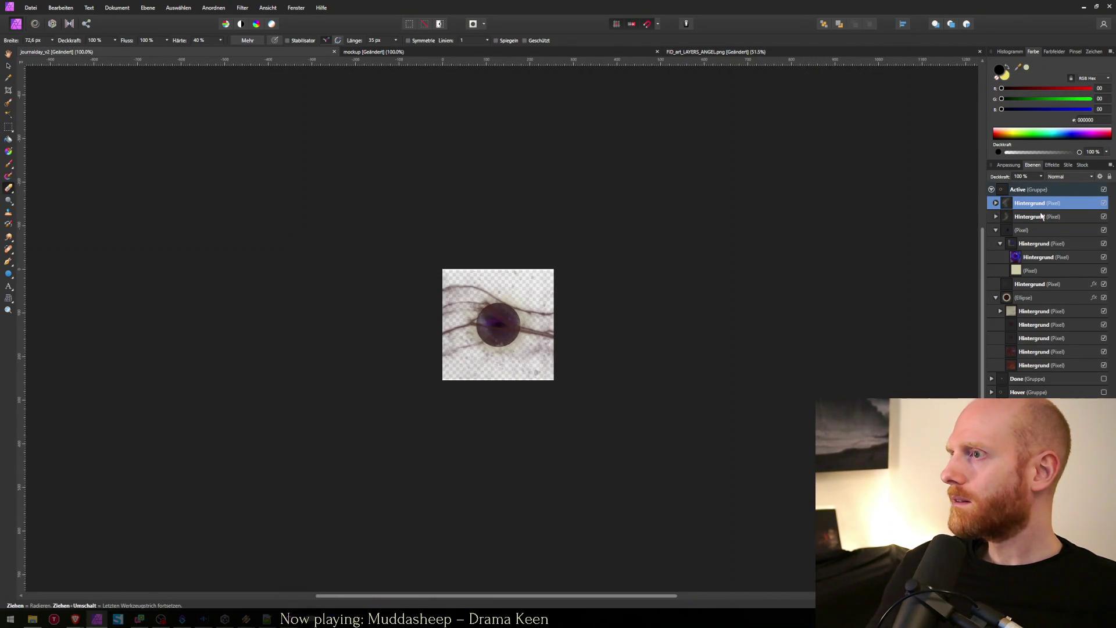
key(v)
drag(545, 338, 549, 338)
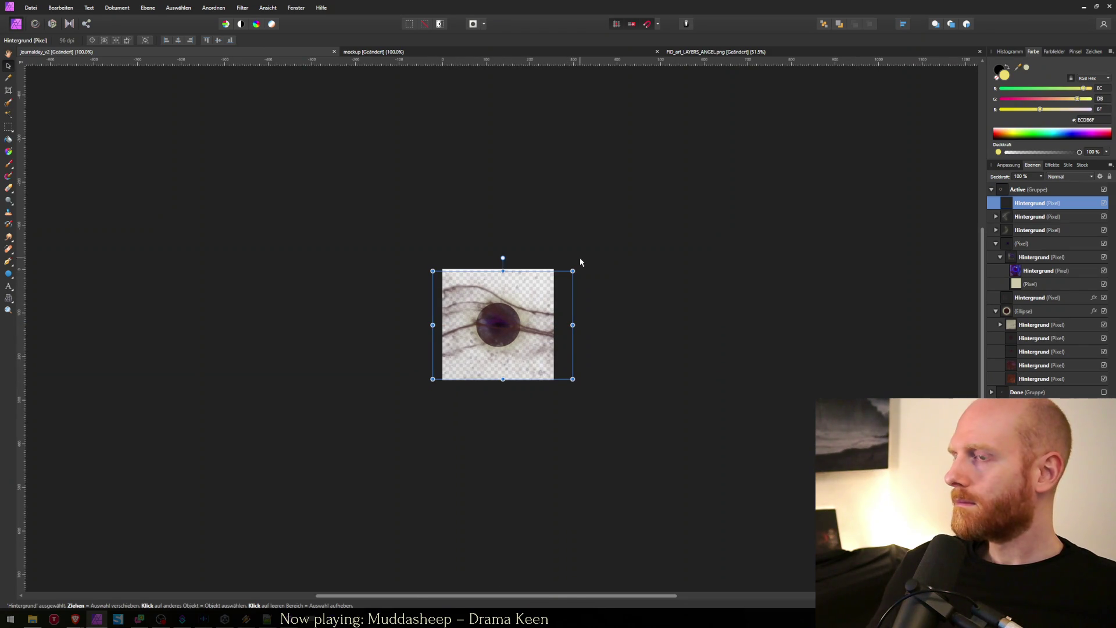
Step: Move the branches down across the orb and erase their left ends and top-right haze
key(e)
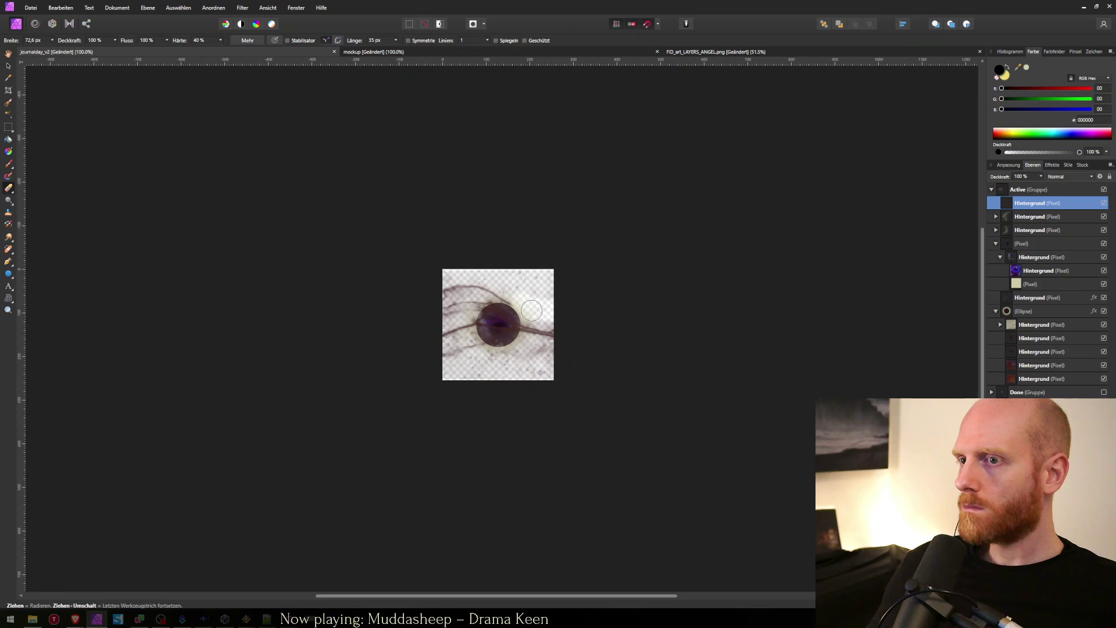
key(v)
mouse_move(521, 346)
mouse_down()
mouse_move(507, 368)
mouse_move(568, 356)
mouse_move(536, 373)
mouse_move(528, 358)
mouse_move(442, 349)
mouse_move(482, 345)
mouse_move(465, 343)
mouse_move(466, 367)
mouse_move(447, 383)
mouse_up()
key(e)
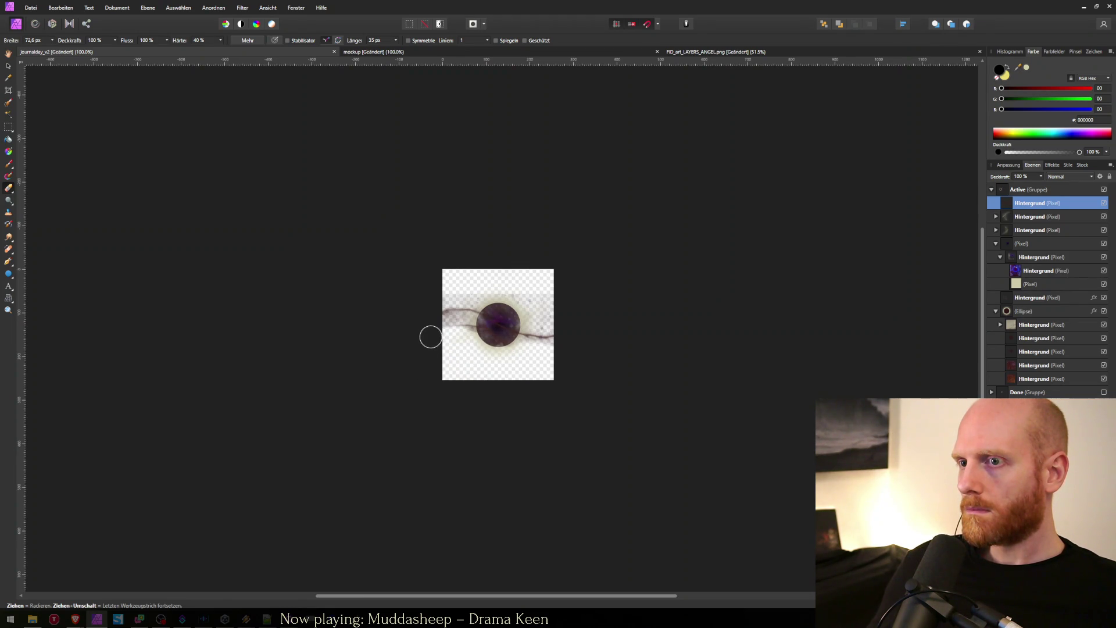
mouse_move(438, 302)
mouse_down()
mouse_move(430, 319)
mouse_move(460, 318)
mouse_up()
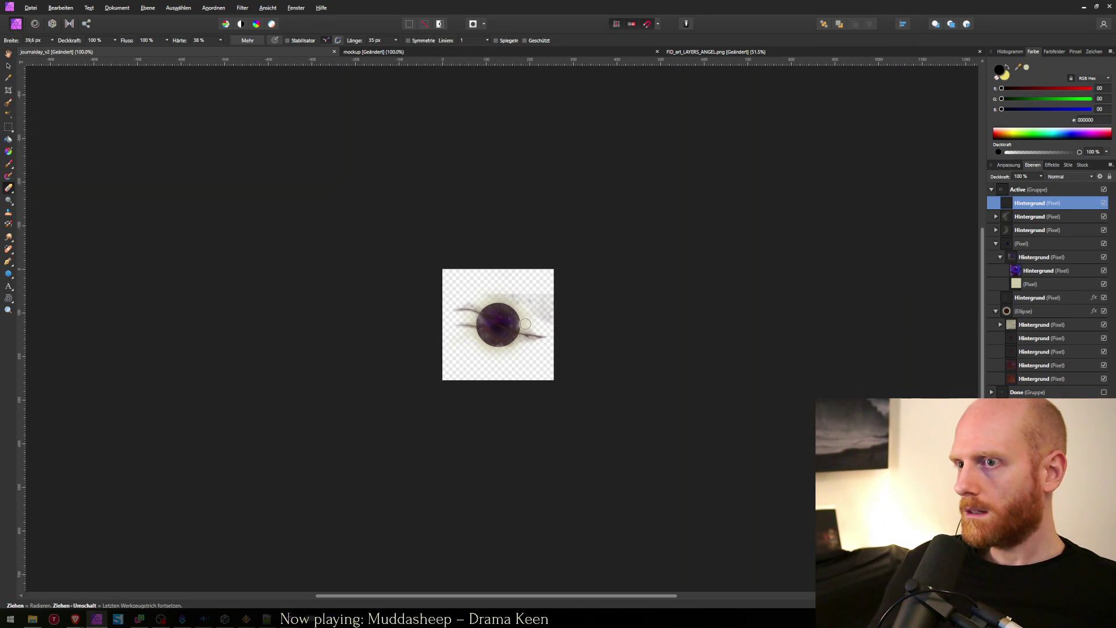
drag(511, 300, 510, 359)
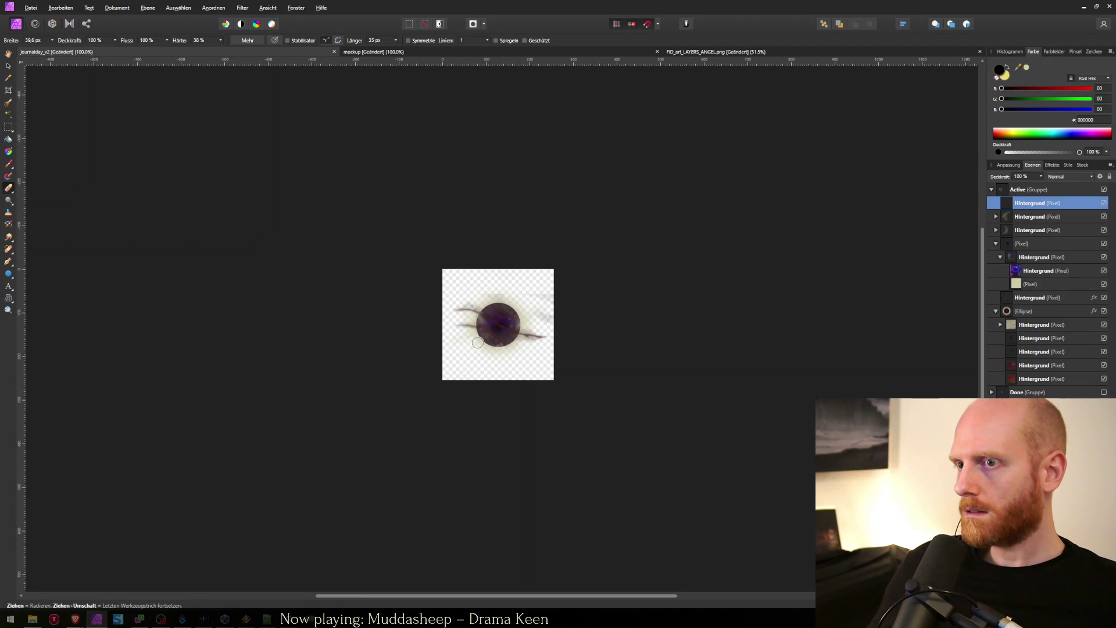
click(9, 66)
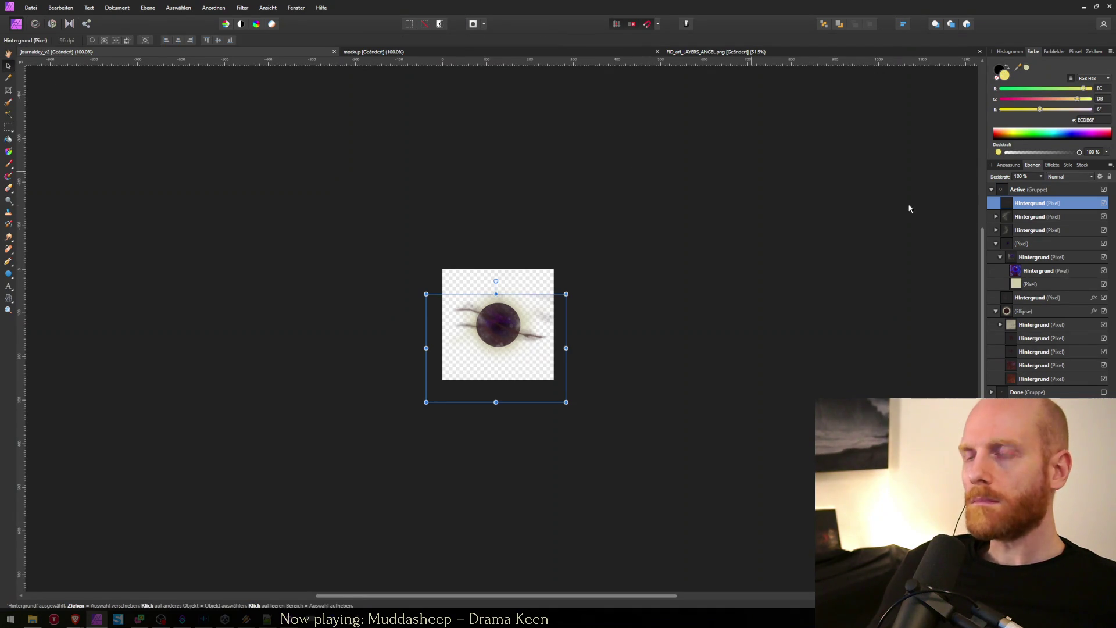
Step: Place the beige pixel layer above the second glow layer
click(996, 216)
click(1023, 230)
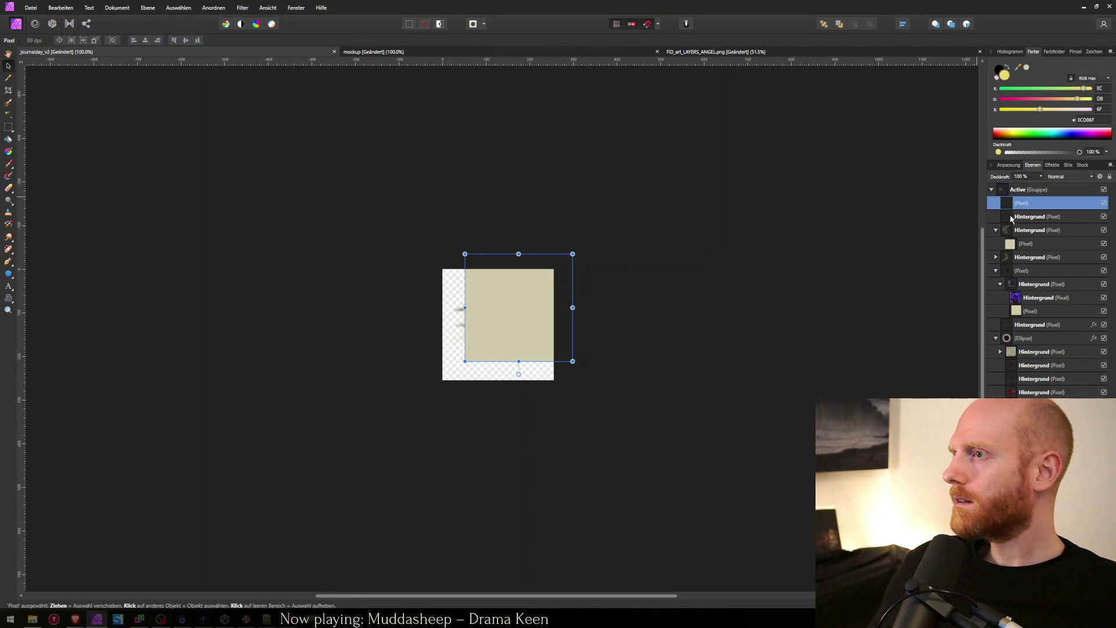
mouse_move(1017, 216)
mouse_down()
mouse_move(1009, 206)
mouse_move(1018, 222)
mouse_up()
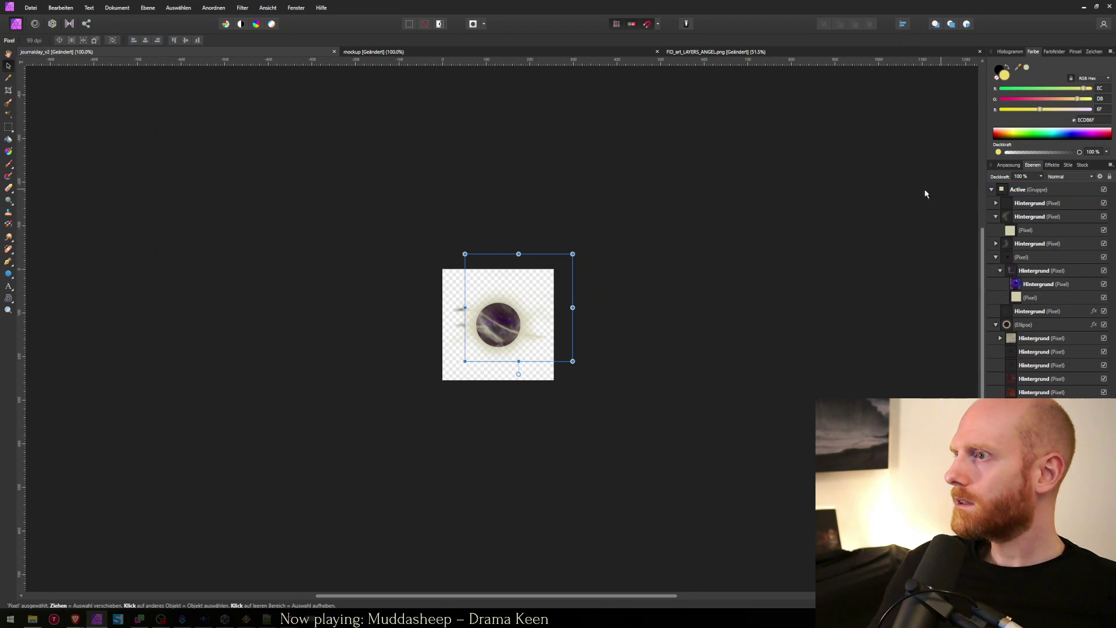
click(319, 335)
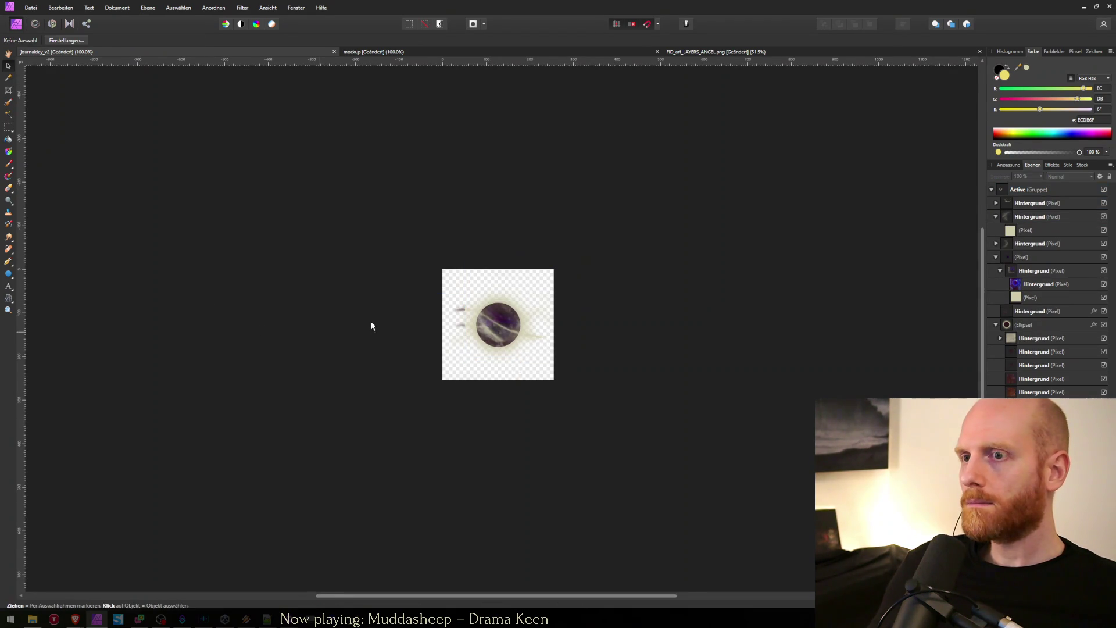
Step: Align and enlarge the pixel child inside the top glow layer, then save the document
click(996, 203)
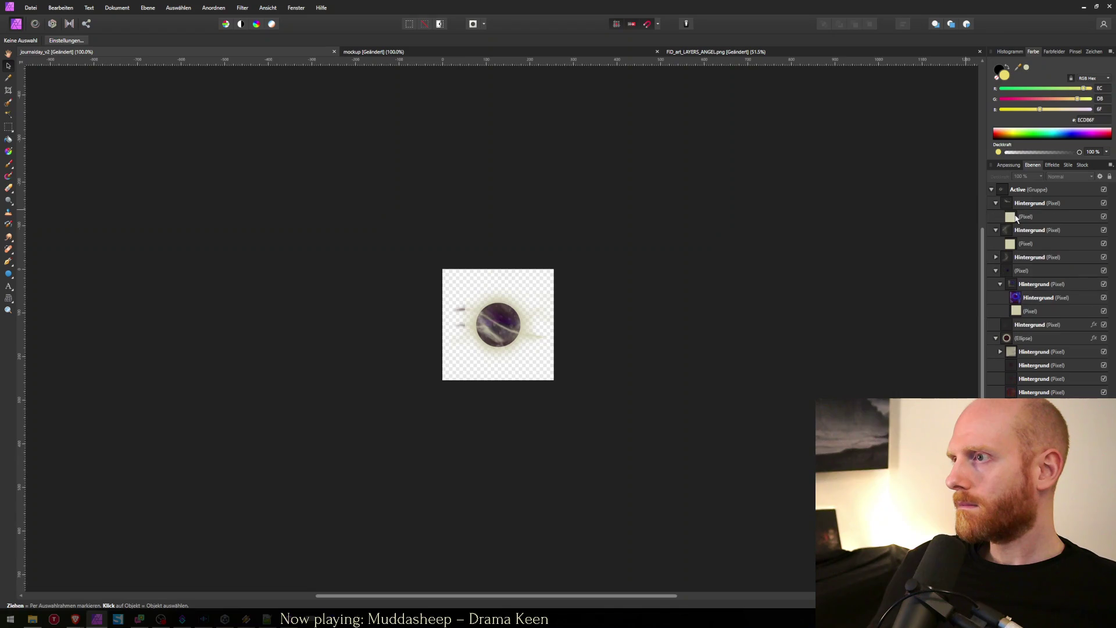
click(1023, 216)
drag(492, 328, 493, 328)
mouse_move(553, 378)
mouse_down()
mouse_move(574, 400)
mouse_move(566, 390)
mouse_up()
key(ctrl+s)
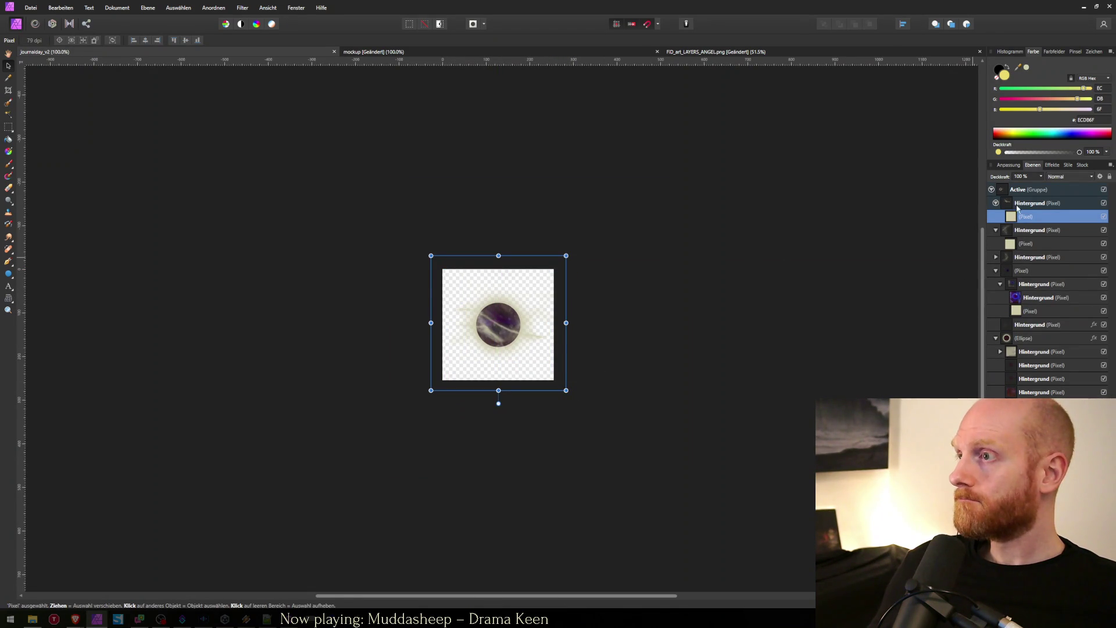
Step: Make the eraser larger and softer on the top glow layer, undo the strokes, and start exporting
click(1017, 204)
key(e)
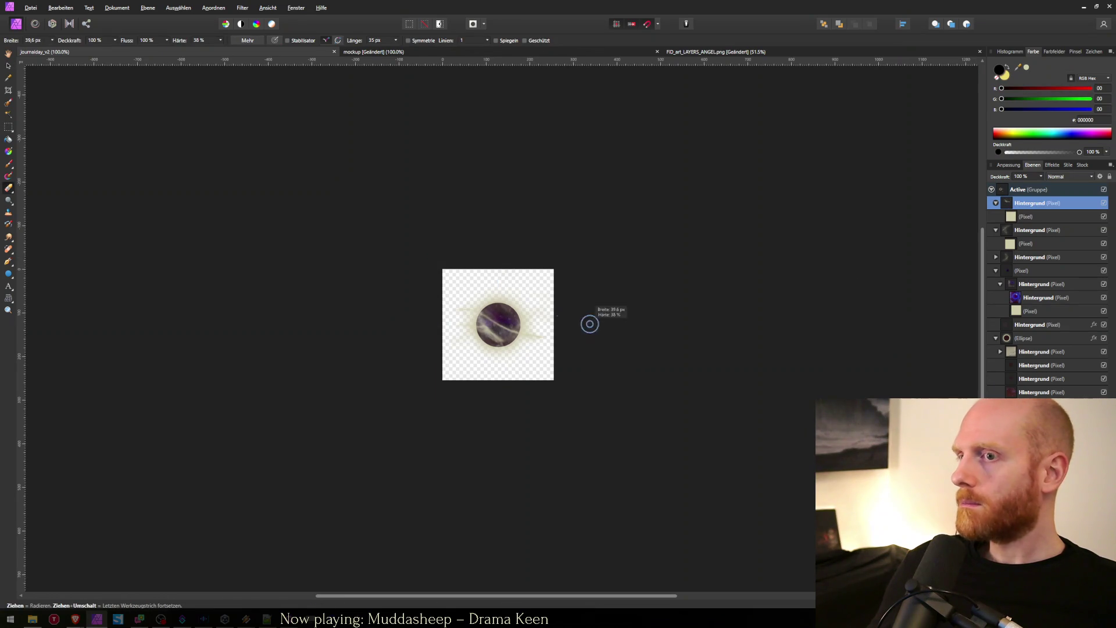
drag(514, 326, 498, 324)
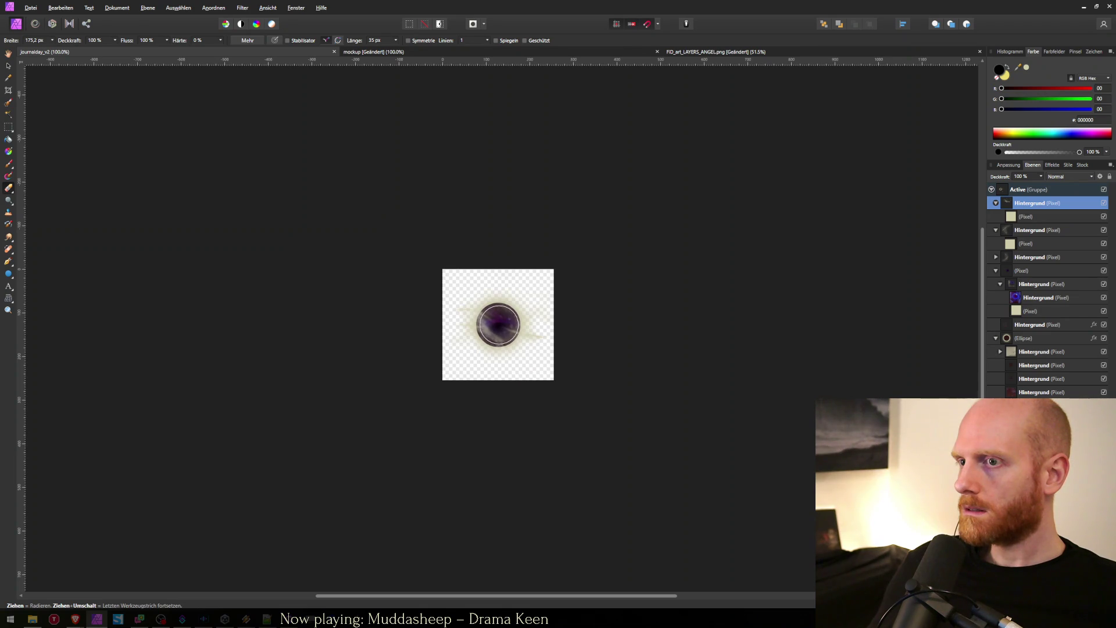
key(ctrl+z)
key(ctrl+alt+shift+w)
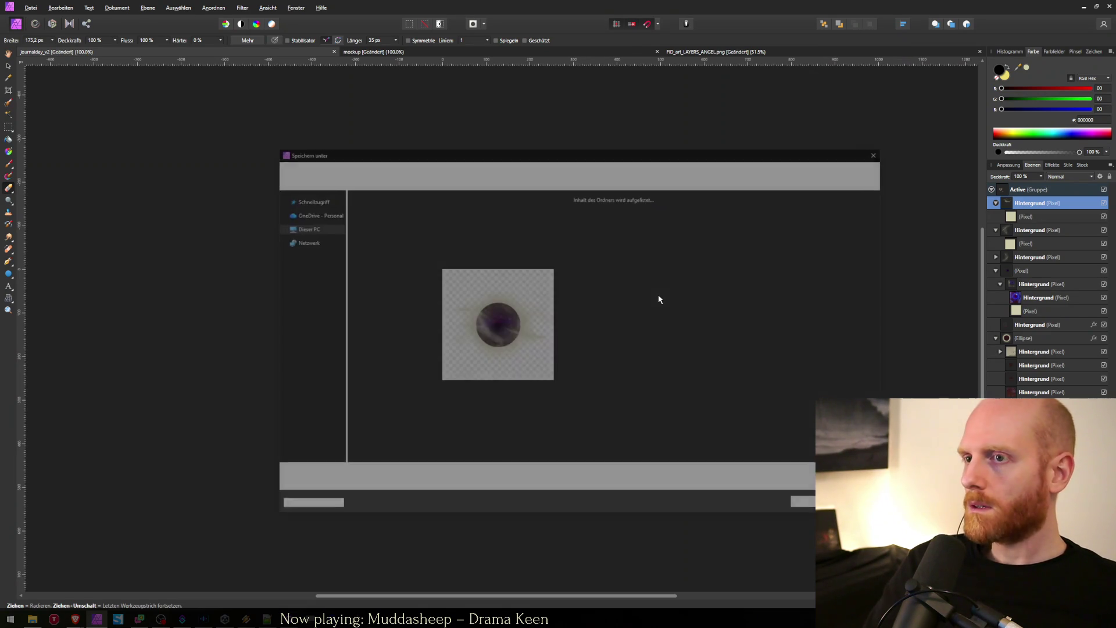
Step: Re-export over journalday_active.png, confirm the overwrite, and switch to Unity
key(Return)
text(journ)
key(Down)
key(Down)
key(Down)
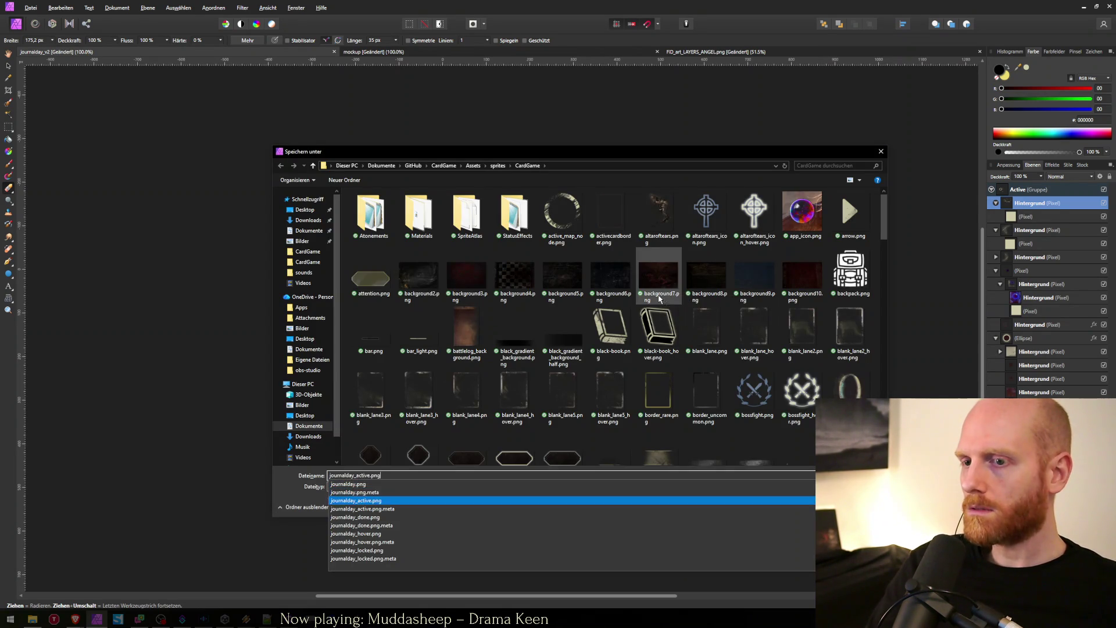
key(Return)
key(alt+j)
key(alt+Tab)
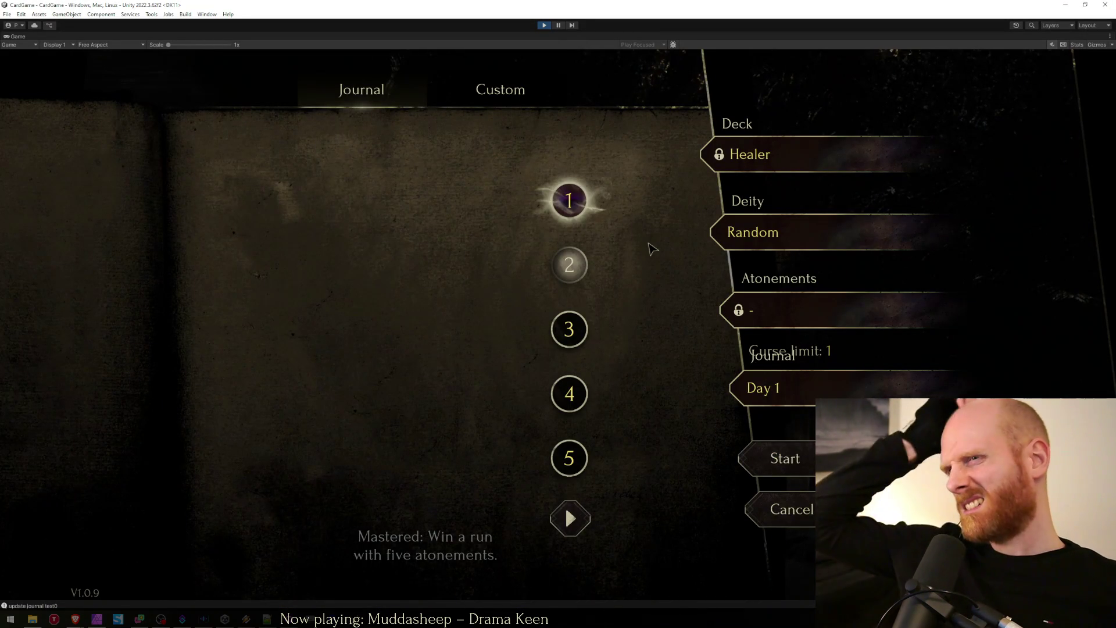
Step: Return from Unity's Journal preview to Affinity Photo's orb sprite document
key(alt+Tab)
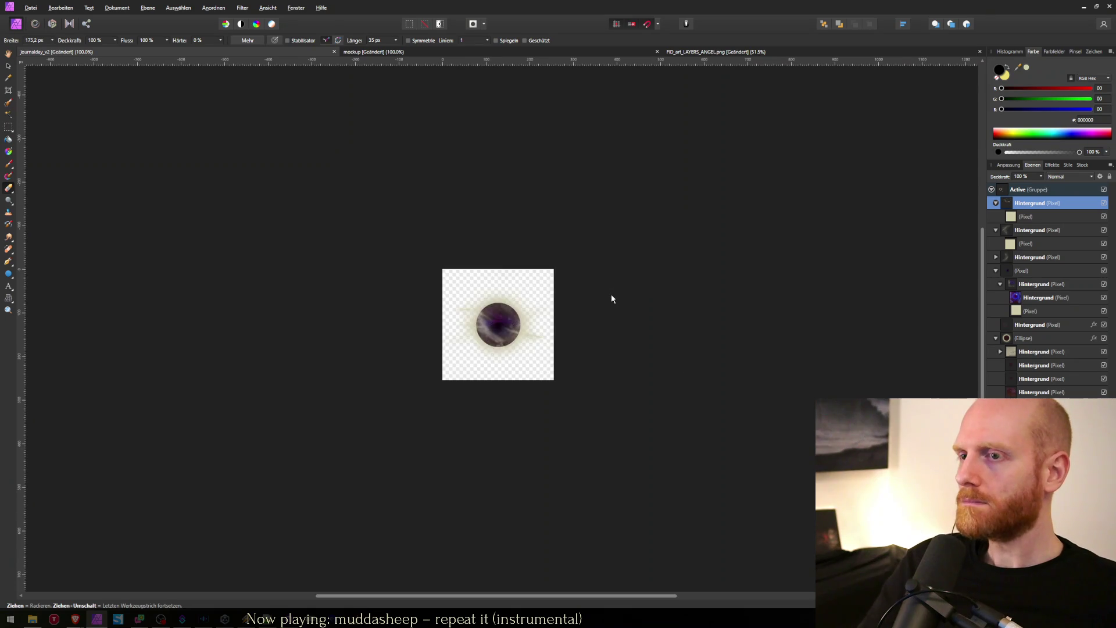
Step: Export the glowing eye image over journalday_active.png in the CardGame sprites folder
key(ctrl+shift+s)
text(journ)
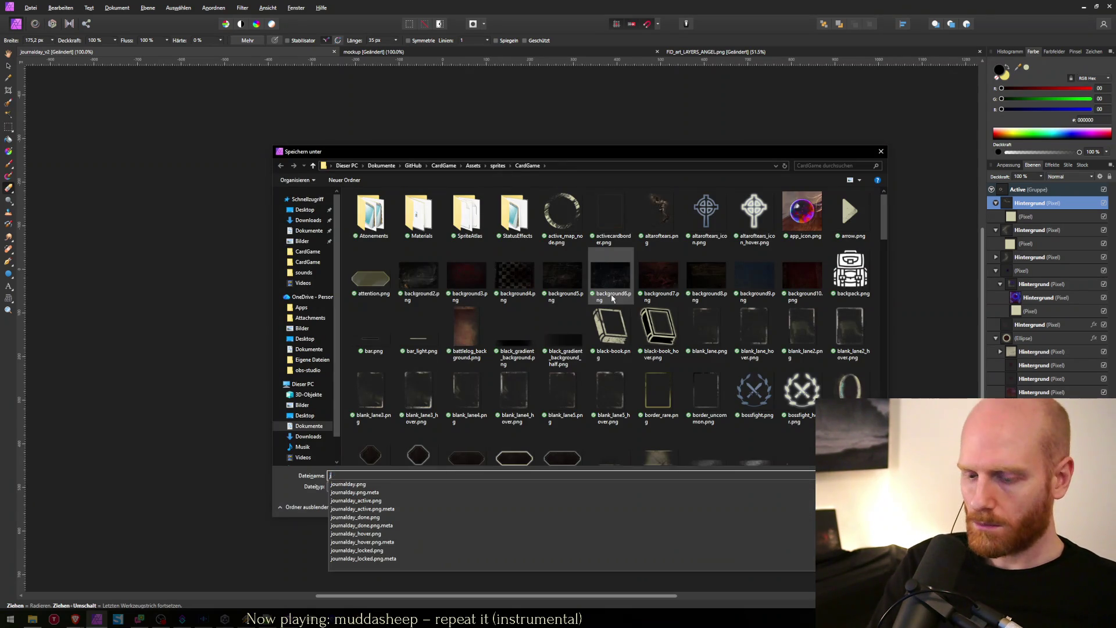
key(Down)
key(Down)
key(Down)
key(Return)
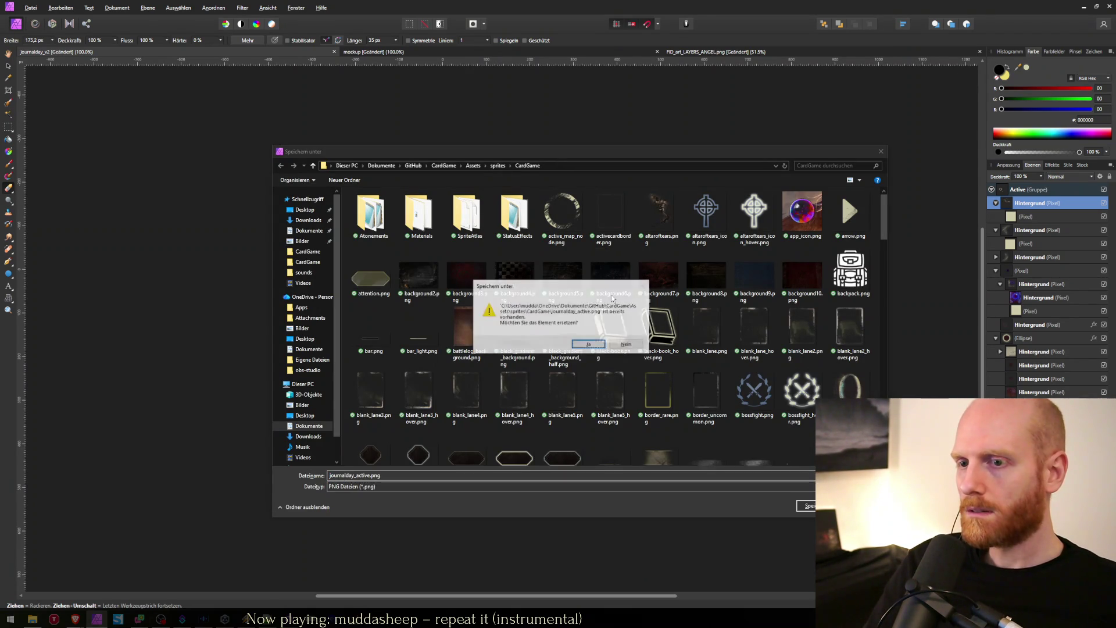
key(Return)
Step: Check the new sprite on Unity's Day 1 orb, then collapse a layer row in Affinity Photo
key(alt+Tab)
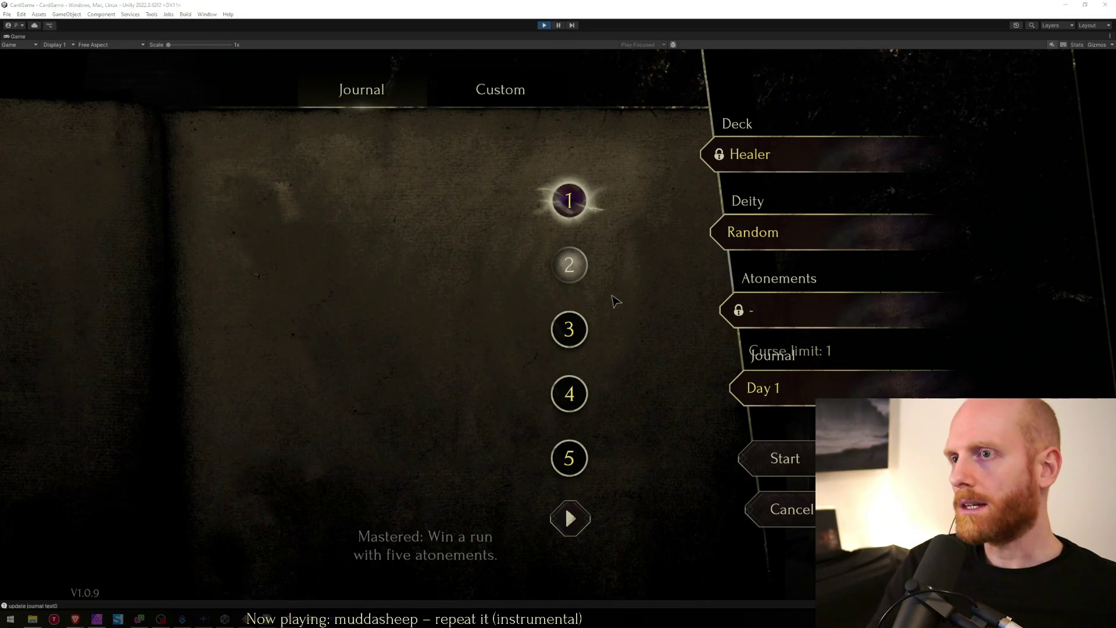
key(alt+Tab)
click(995, 229)
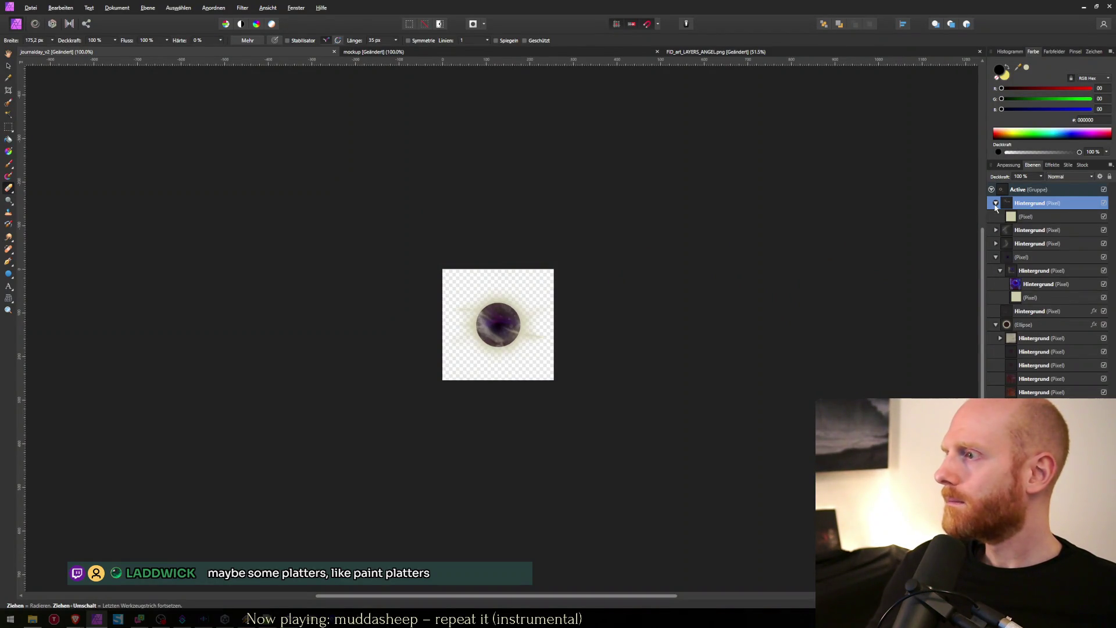
Step: Collapse the layer rows and briefly view the angel artwork before returning to the eye document
click(996, 202)
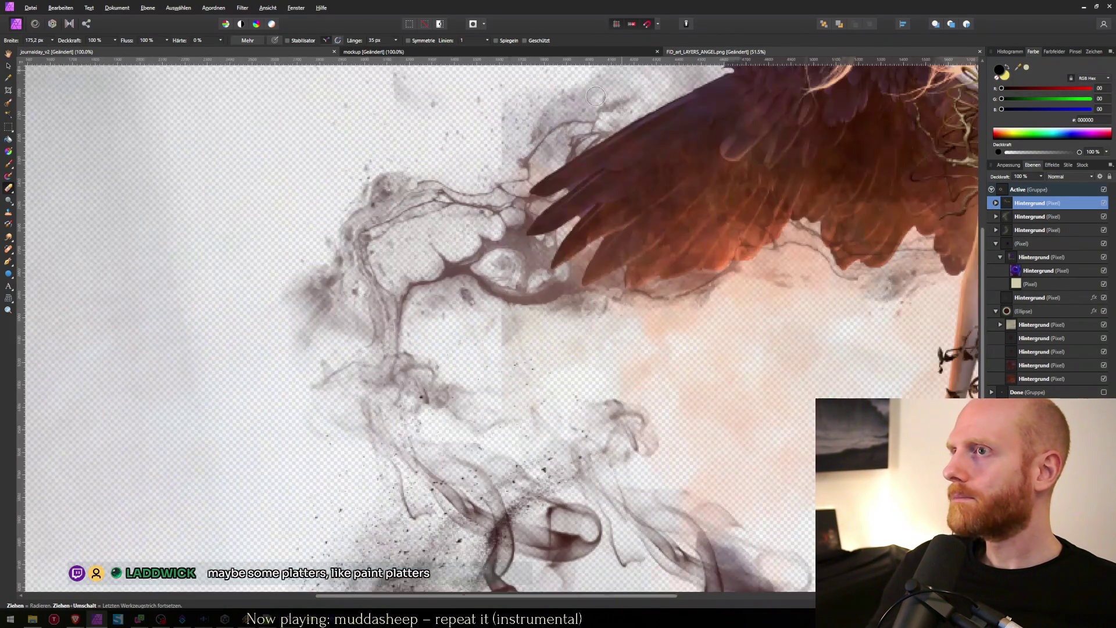
click(715, 51)
key(m)
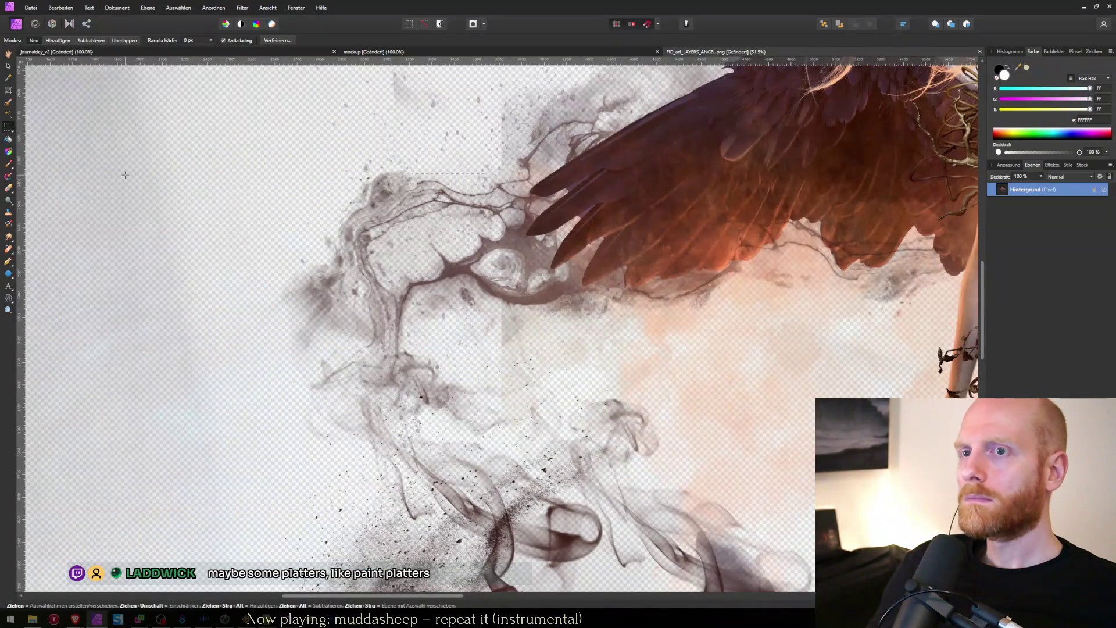
scroll(399, 172, up, 4)
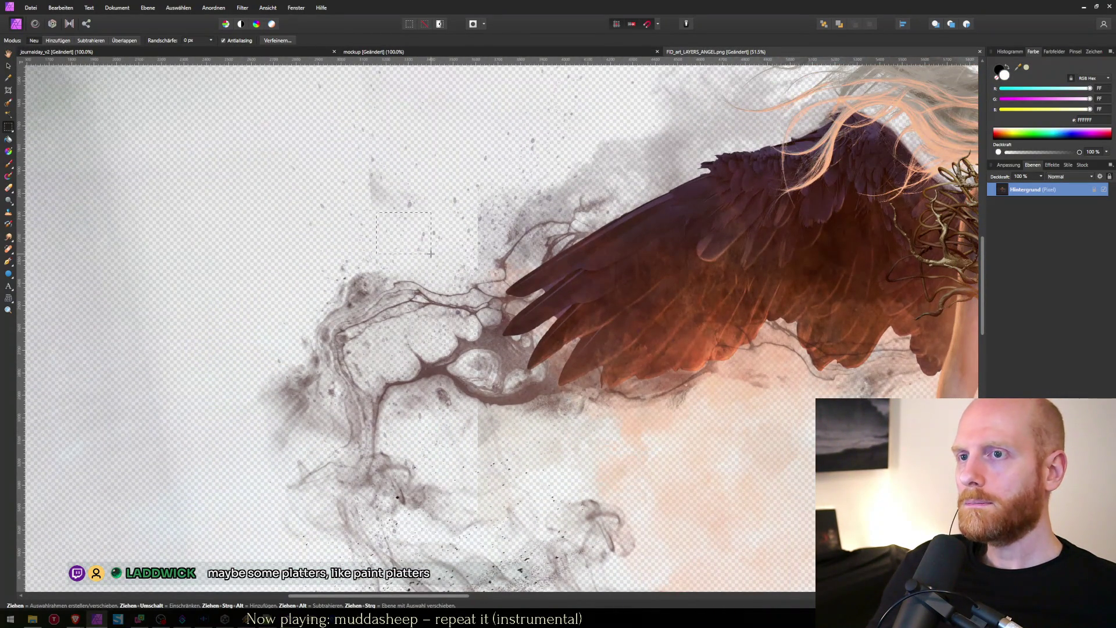
key(ctrl+Tab)
key(e)
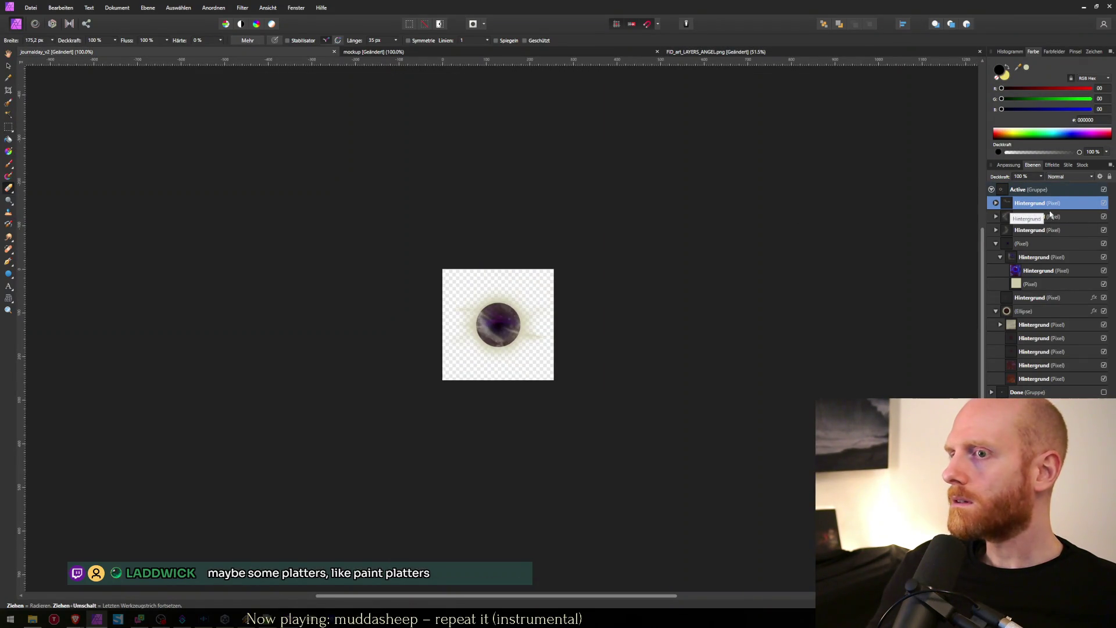
Step: Add a blank top layer, undo the beige layer move, and nudge the top layer up-left
key(ctrl+j)
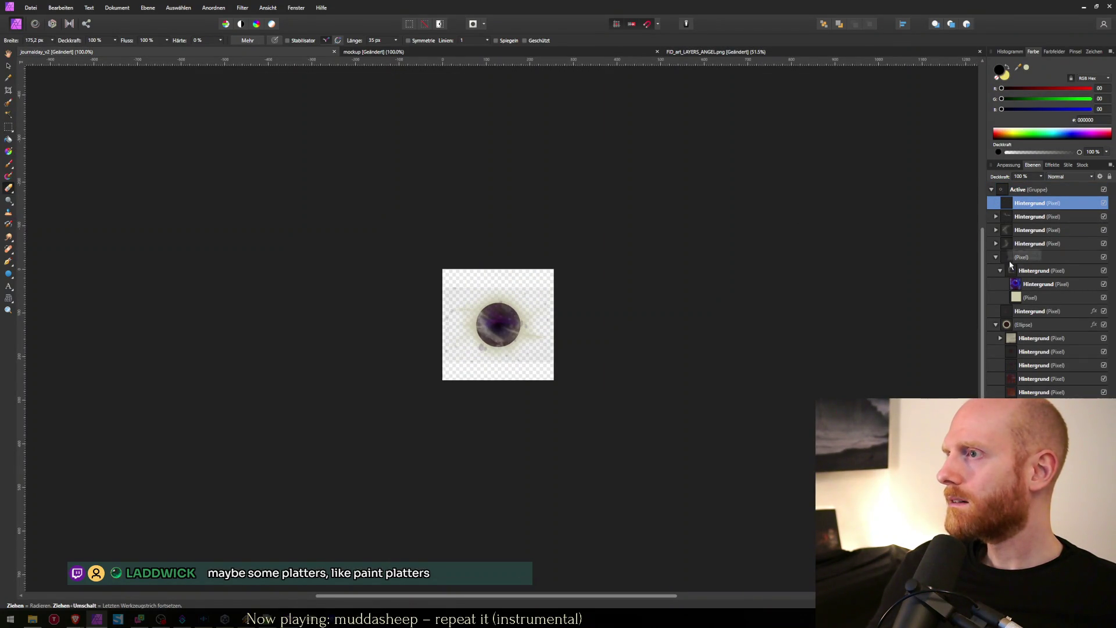
drag(1018, 301, 1022, 209)
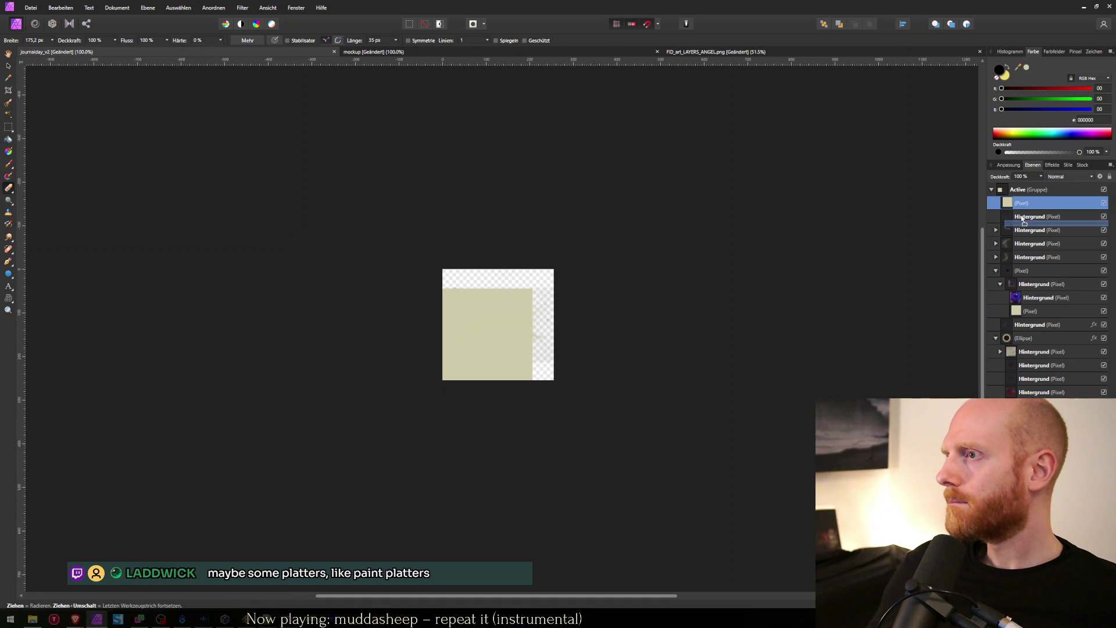
key(ctrl+z)
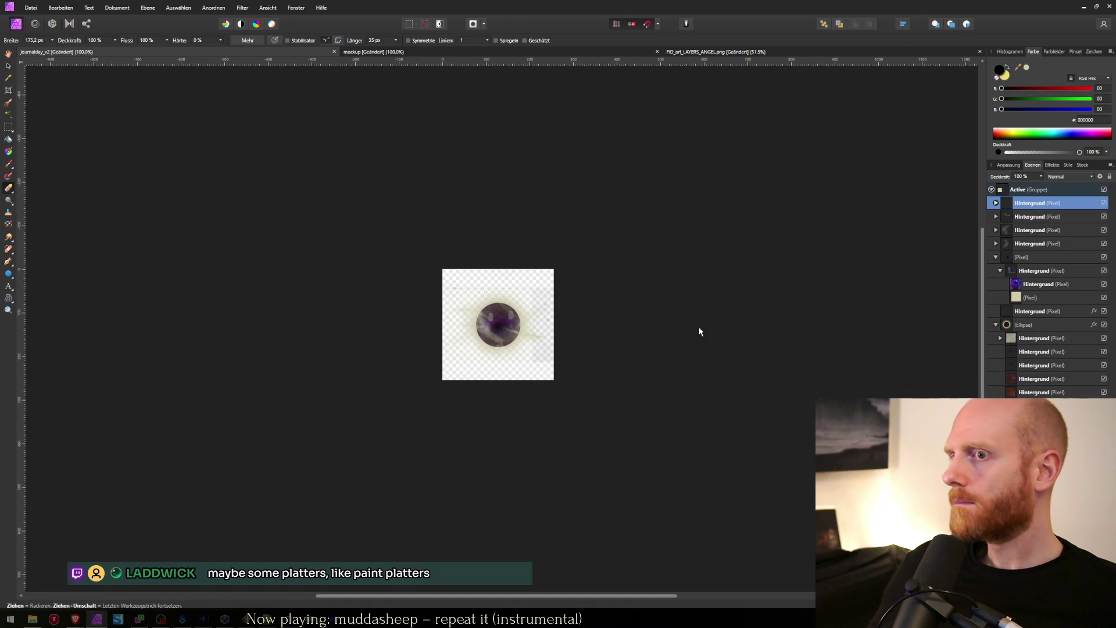
key(v)
drag(517, 330, 514, 318)
Step: Set the Erase Brush size to about 37.7 px
key(e)
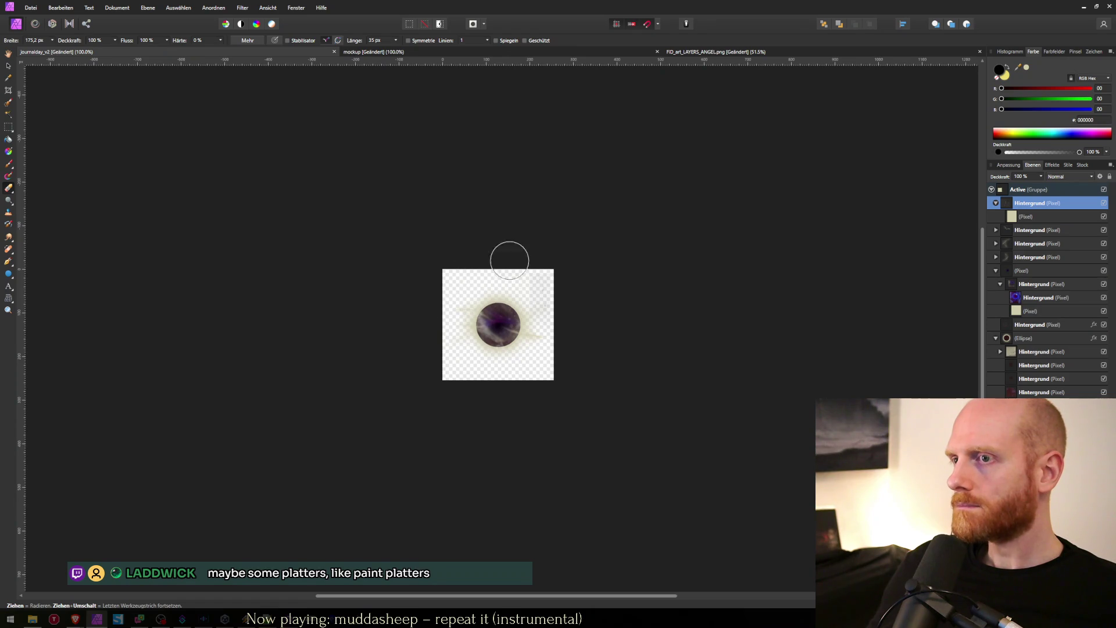
key(v)
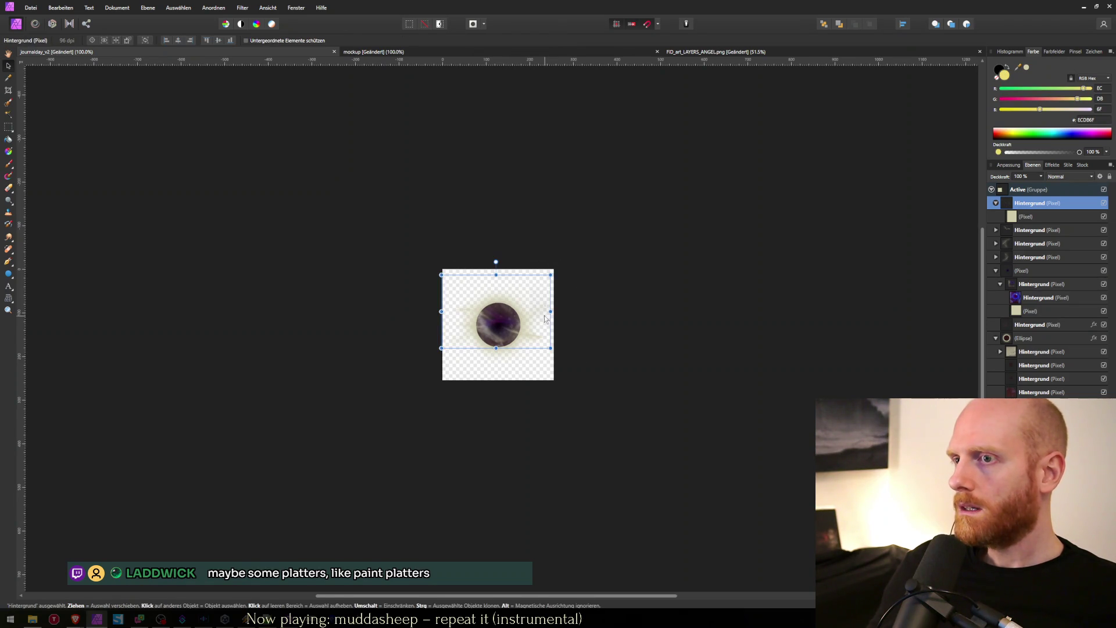
scroll(528, 309, up, 4)
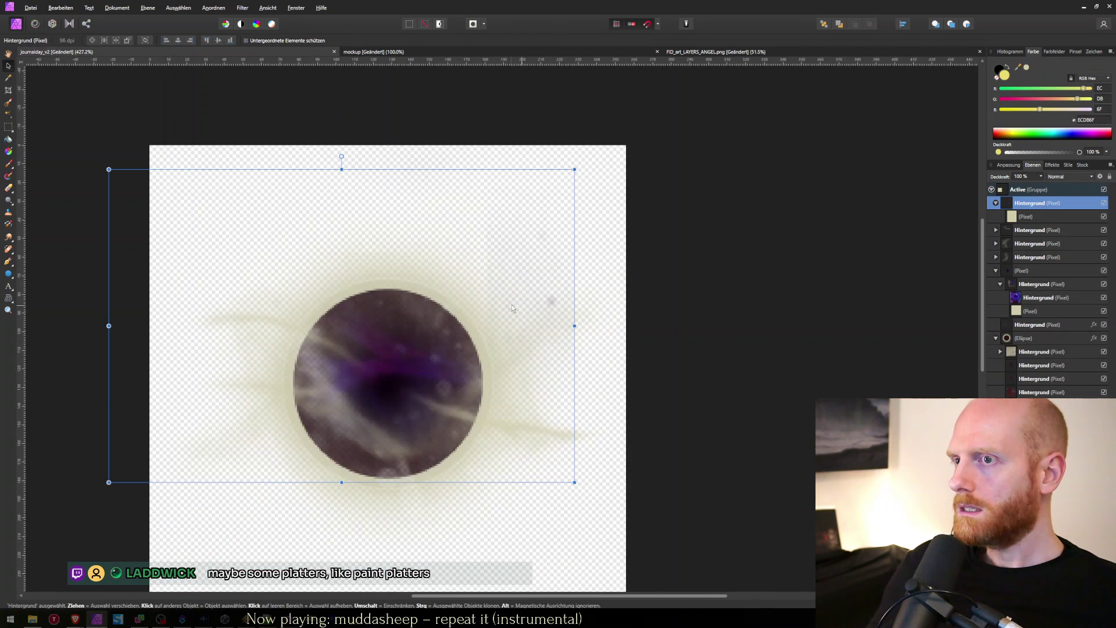
key(e)
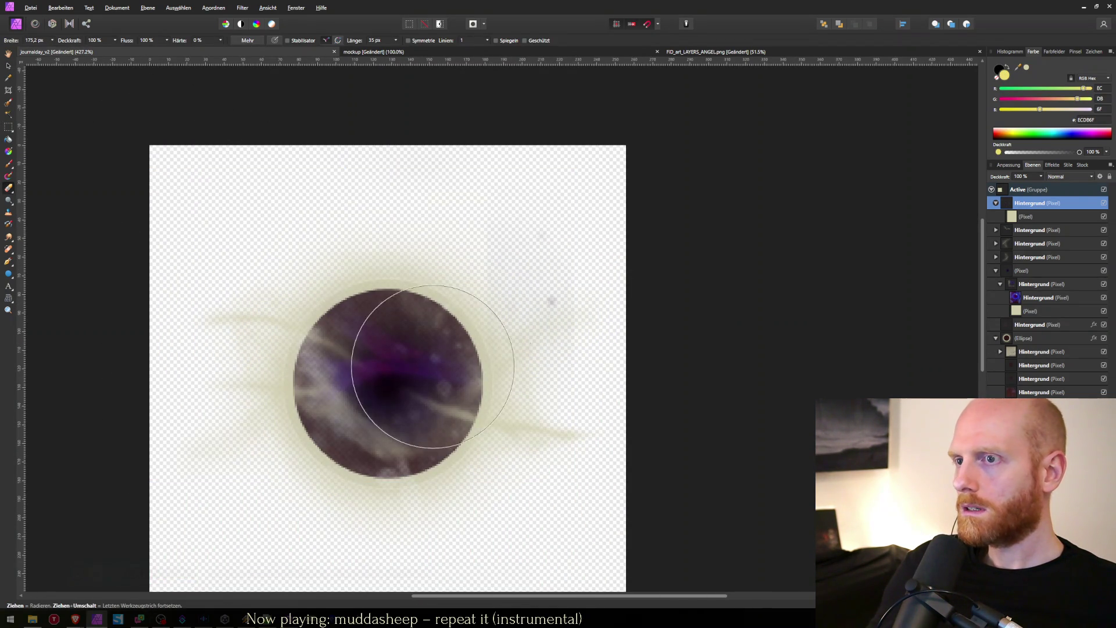
mouse_move(560, 386)
mouse_down()
mouse_move(588, 383)
mouse_move(542, 358)
mouse_up()
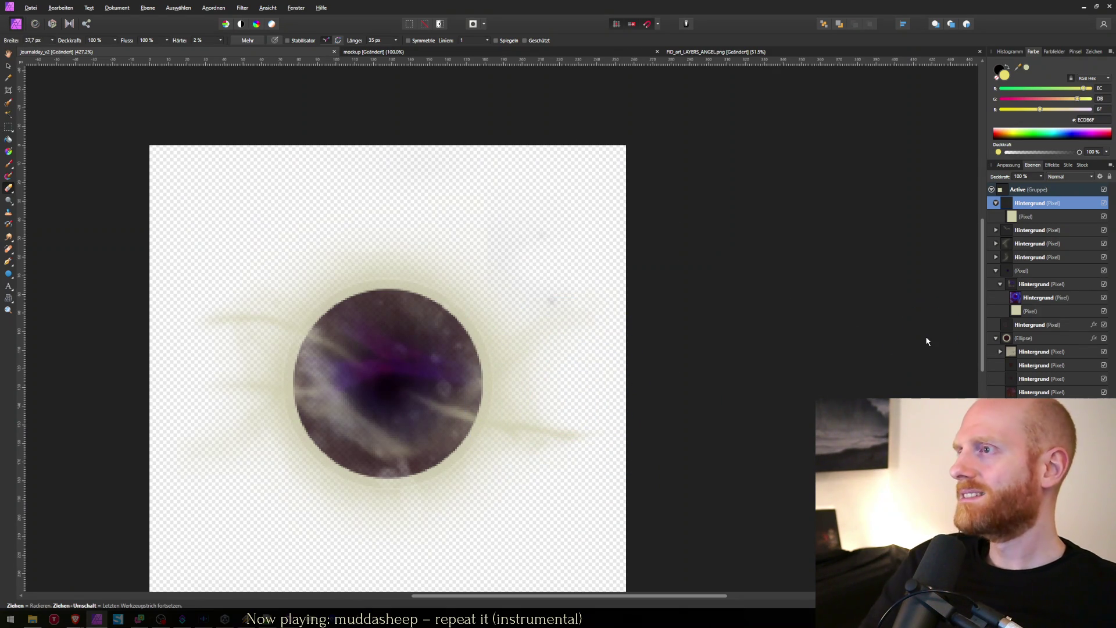
Step: Re-export the eye image over journalday_active.png and switch to Unity to preview it
key(ctrl+shift+s)
text(jou)
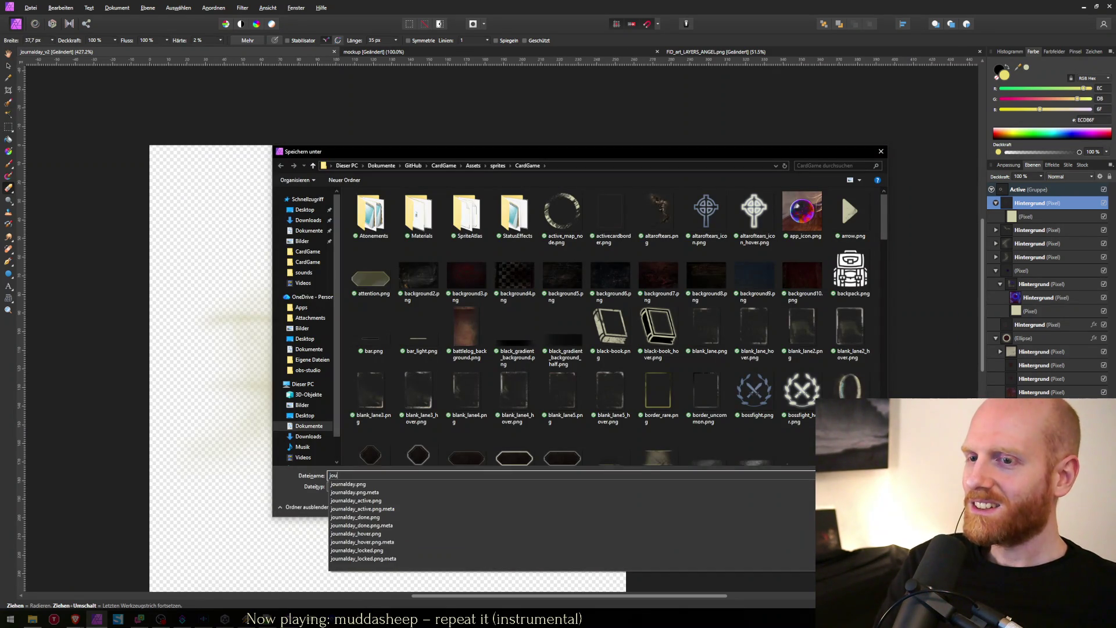
key(Down)
key(Down)
key(Down)
key(Up)
key(Up)
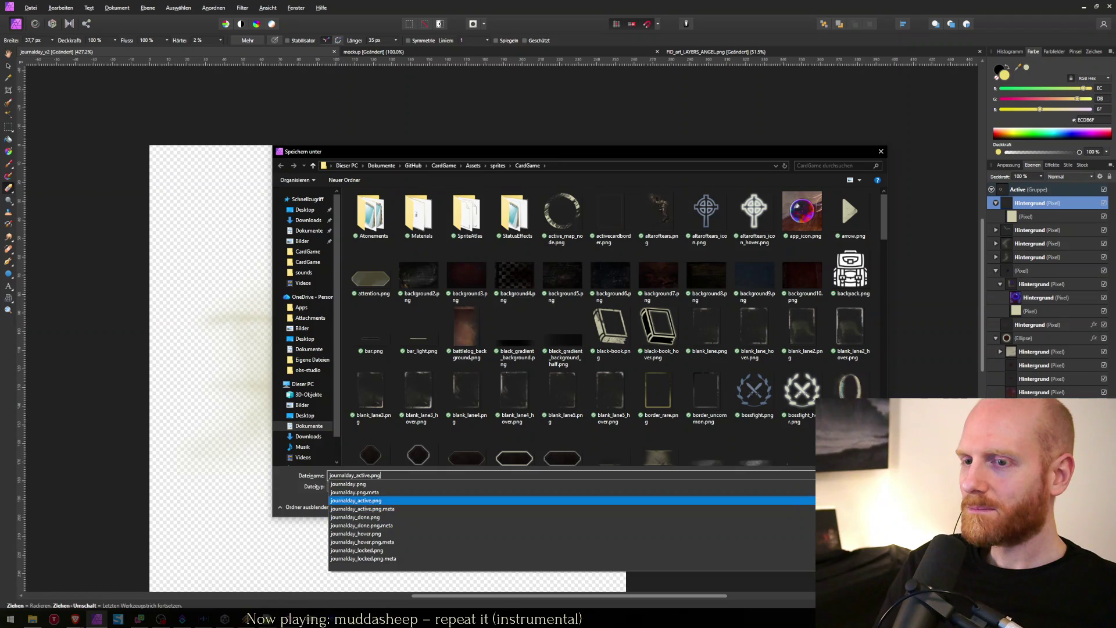
key(Return)
key(Return)
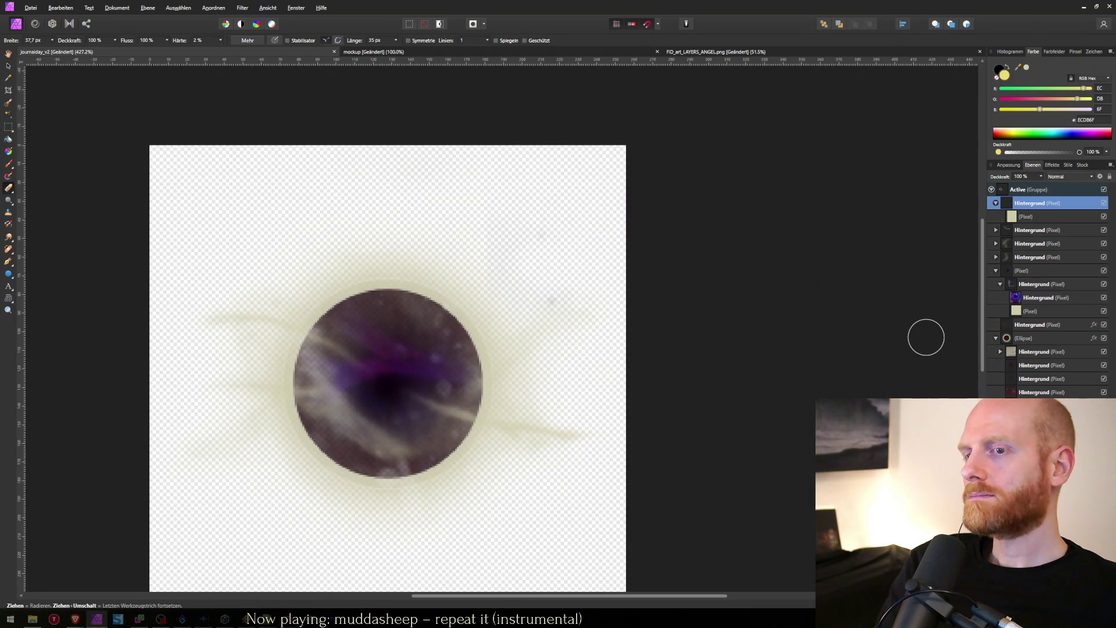
key(alt+Tab)
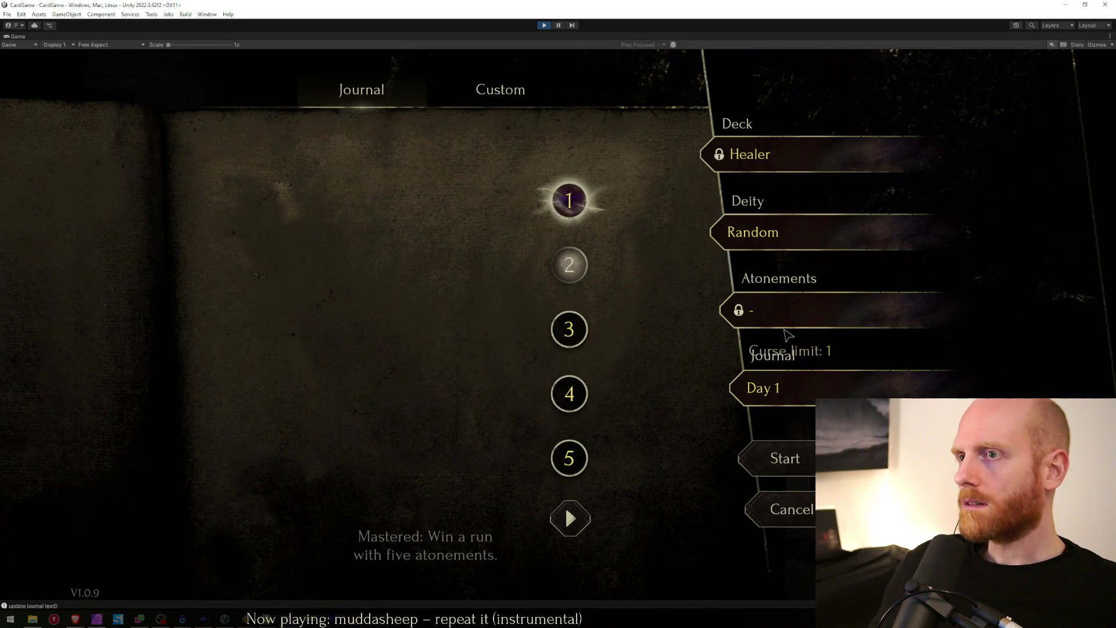
Step: Lower the opacity of the first four Hintergrund layers to 42%
key(alt+Tab)
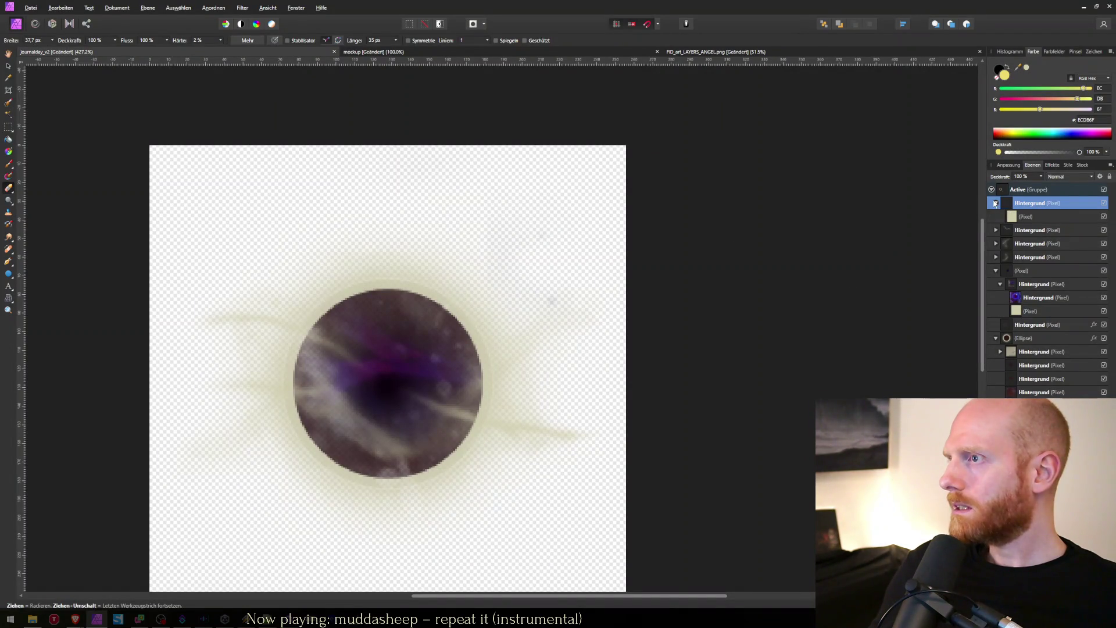
click(995, 202)
shift+click(1033, 238)
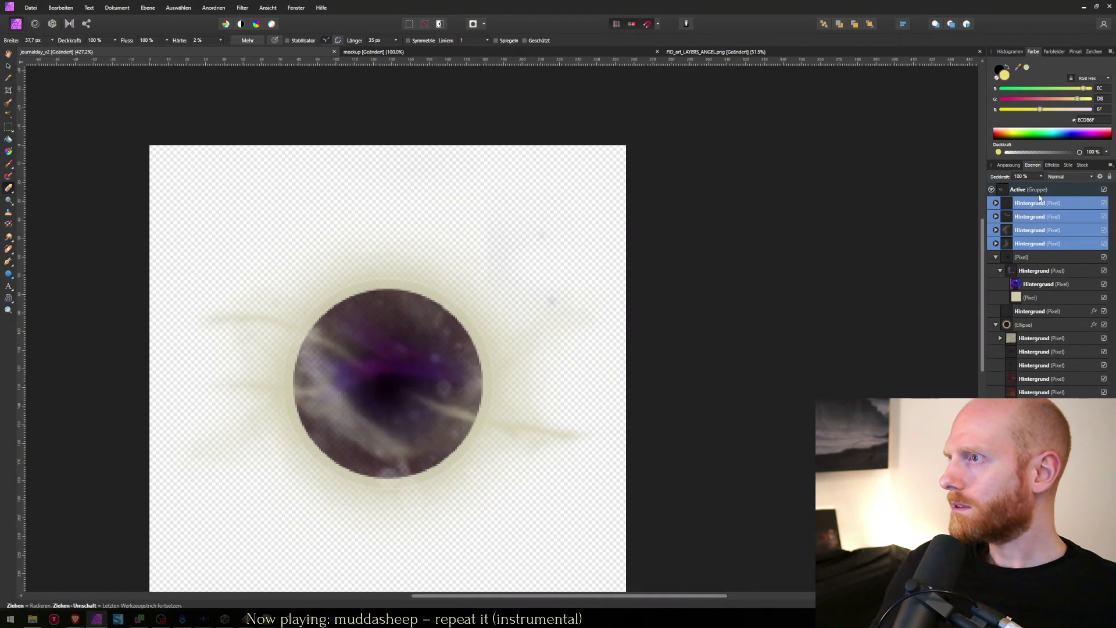
drag(1025, 183, 1007, 186)
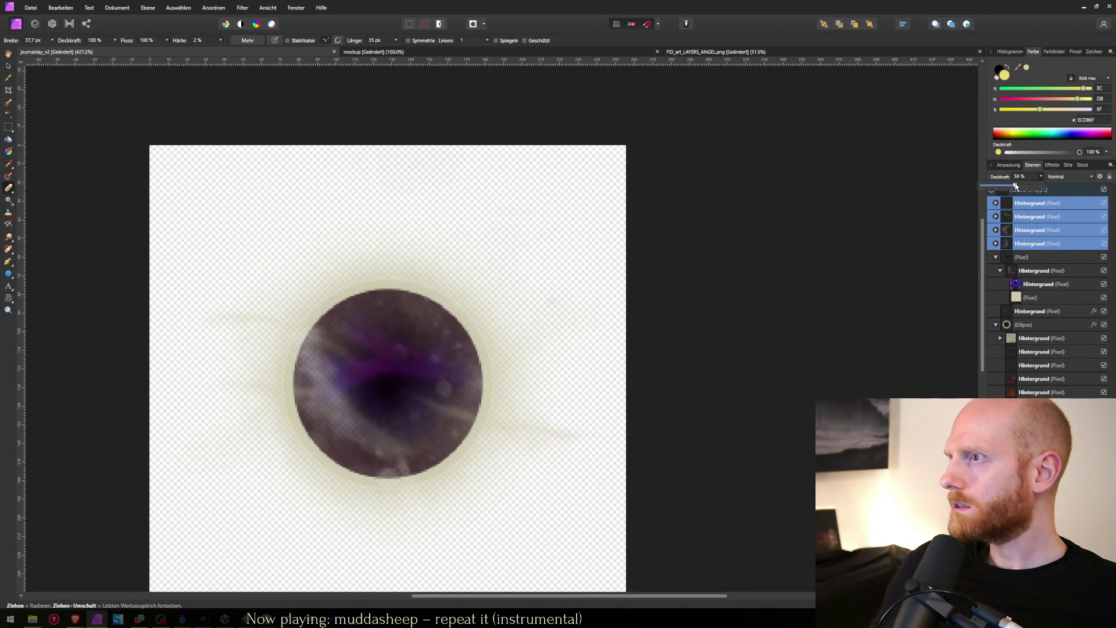
Step: Export the image over journalday_active.png twice, checking it in Unity between saves
key(ctrl+shift+s)
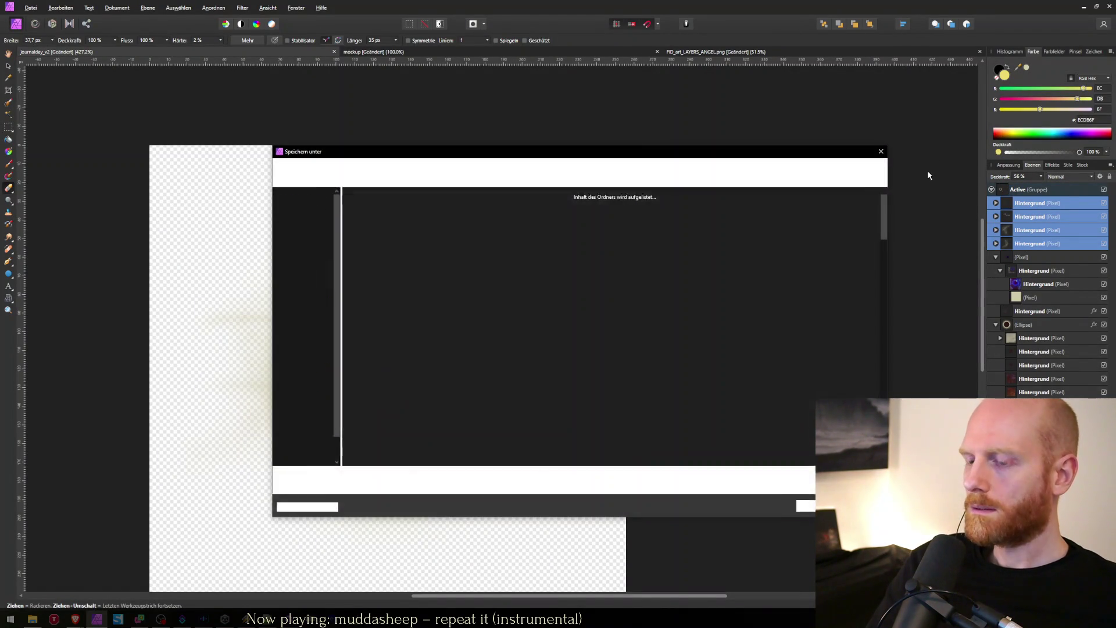
text(jour)
key(Down)
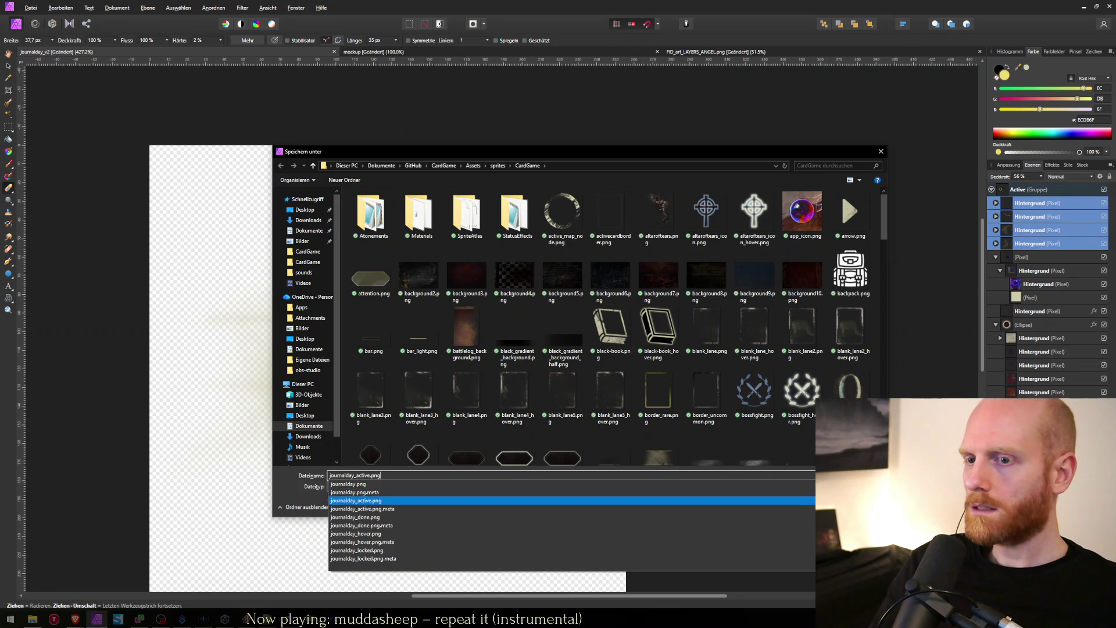
key(Return)
key(j)
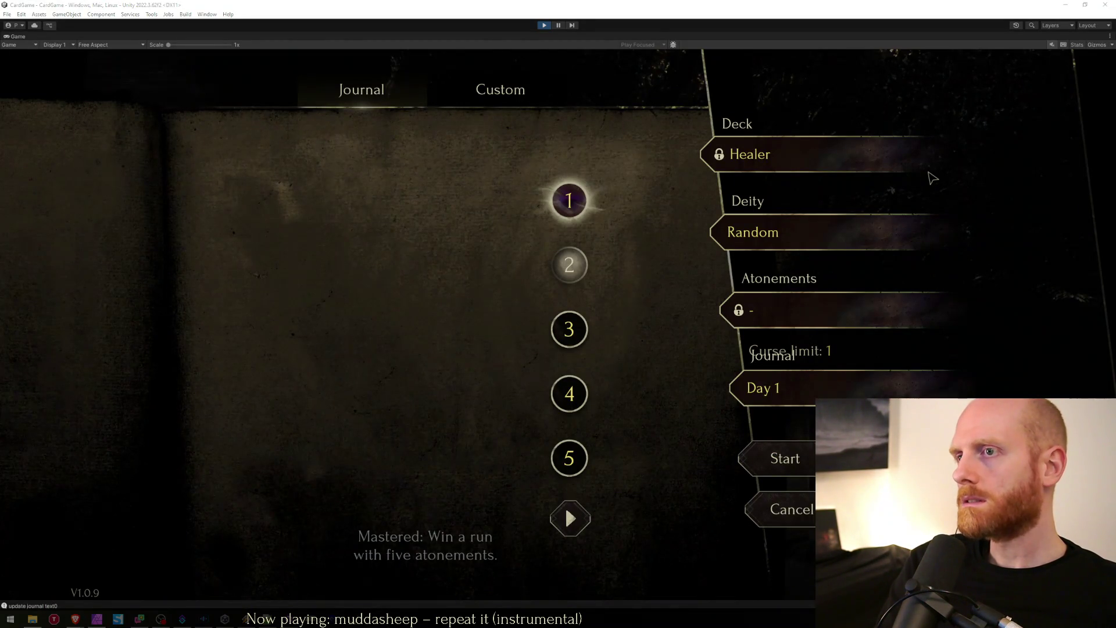
key(alt+Tab)
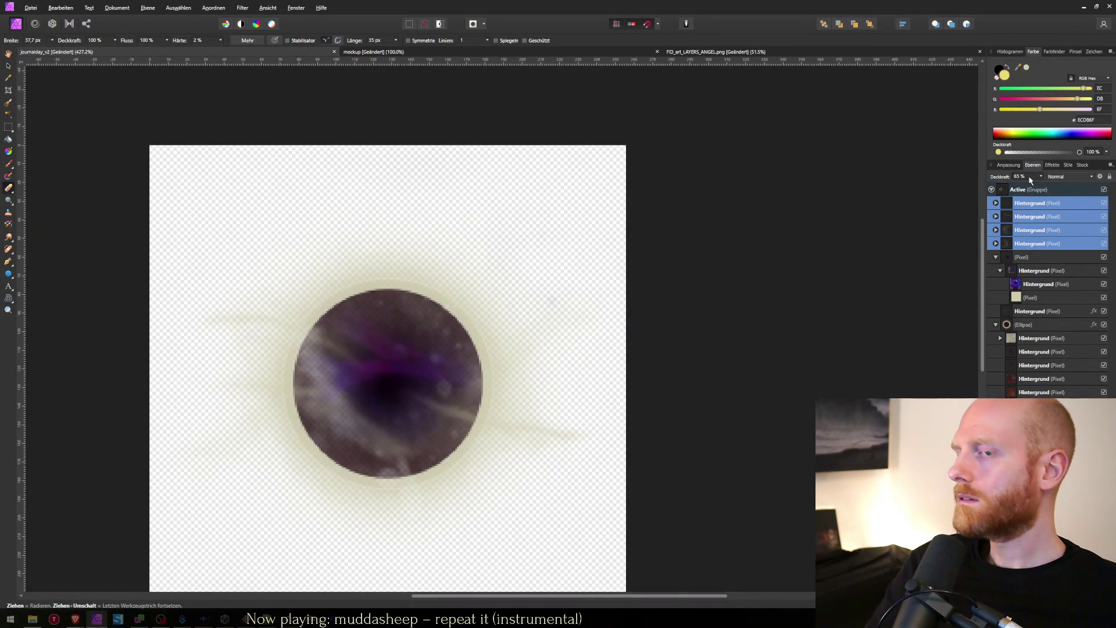
key(ctrl+shift+s)
text(journ)
key(Down)
key(Return)
key(Return)
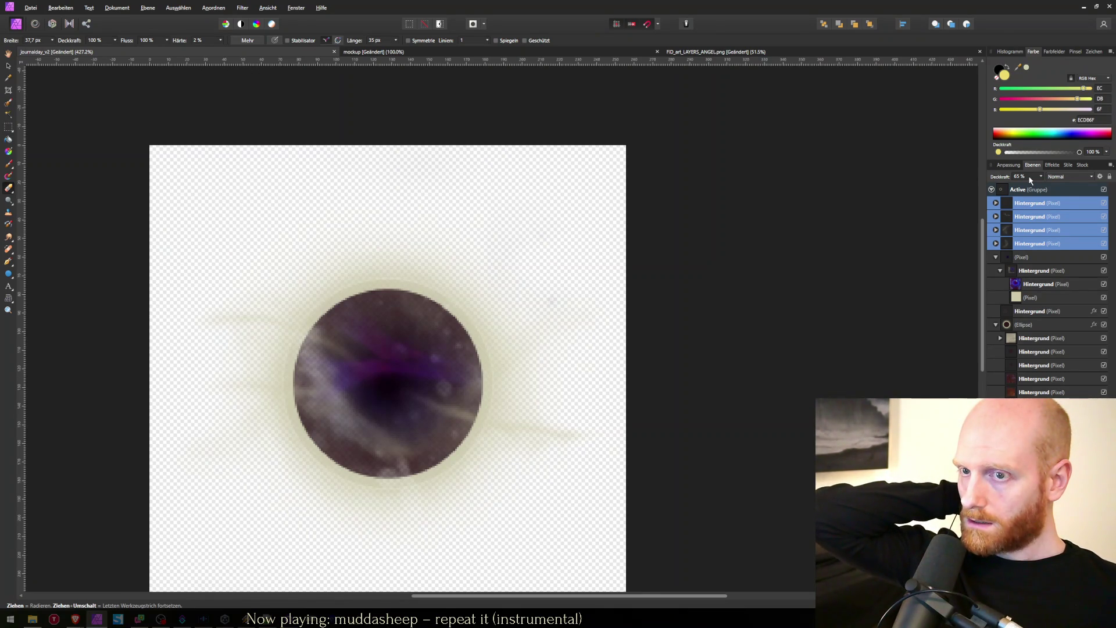
key(alt+Tab)
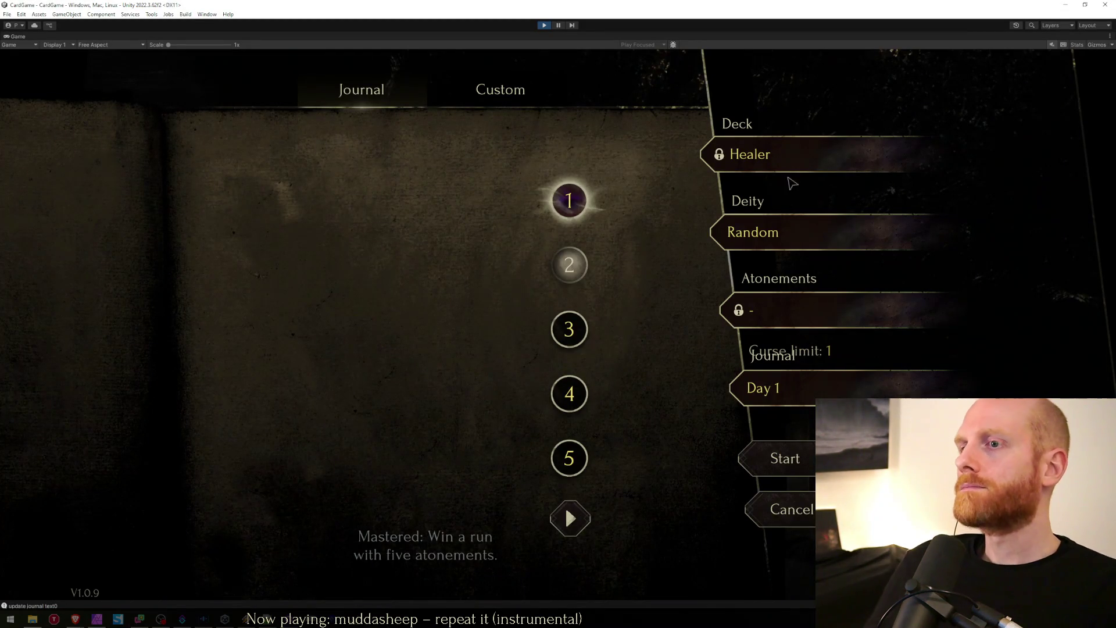
Step: Preview the sprite on Unity journal days 2 through 5, then days 3 and 1
click(566, 265)
click(567, 327)
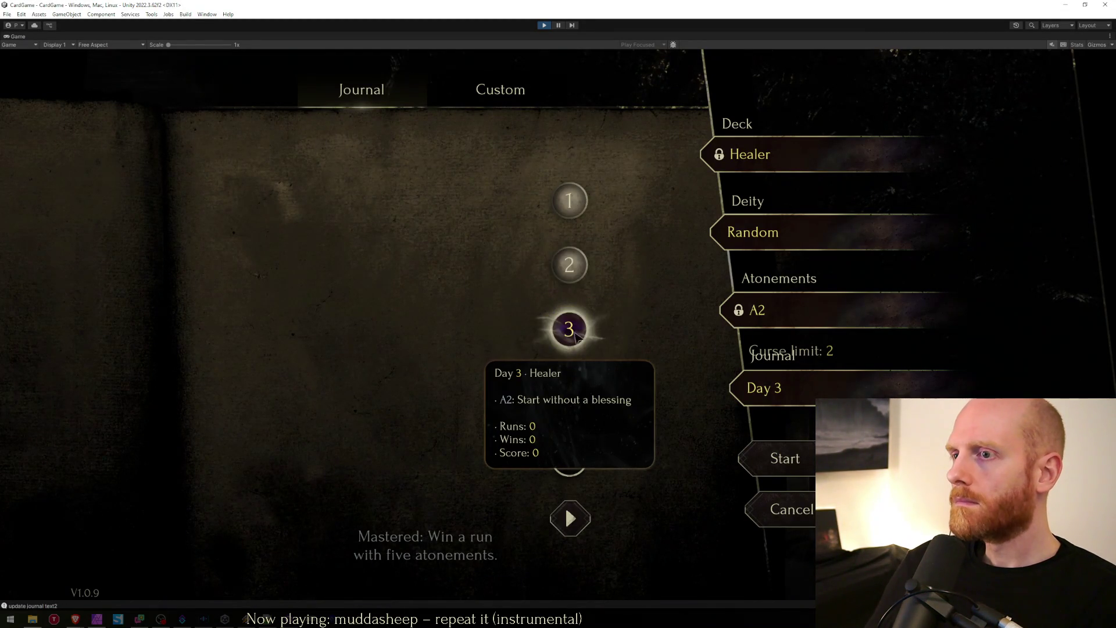
click(565, 389)
click(567, 457)
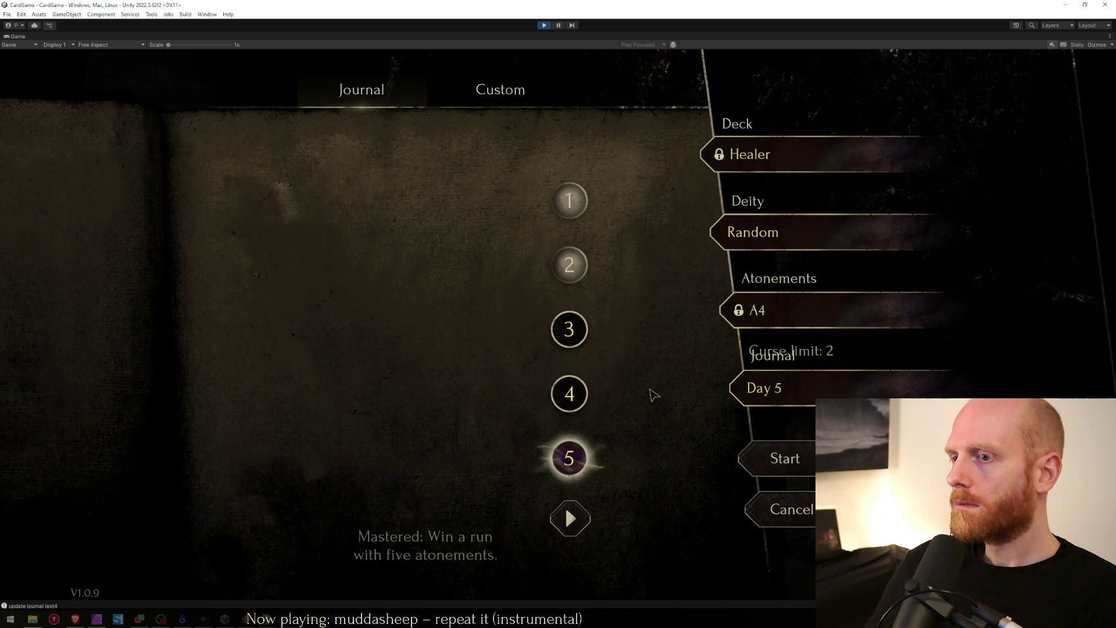
click(572, 343)
click(569, 200)
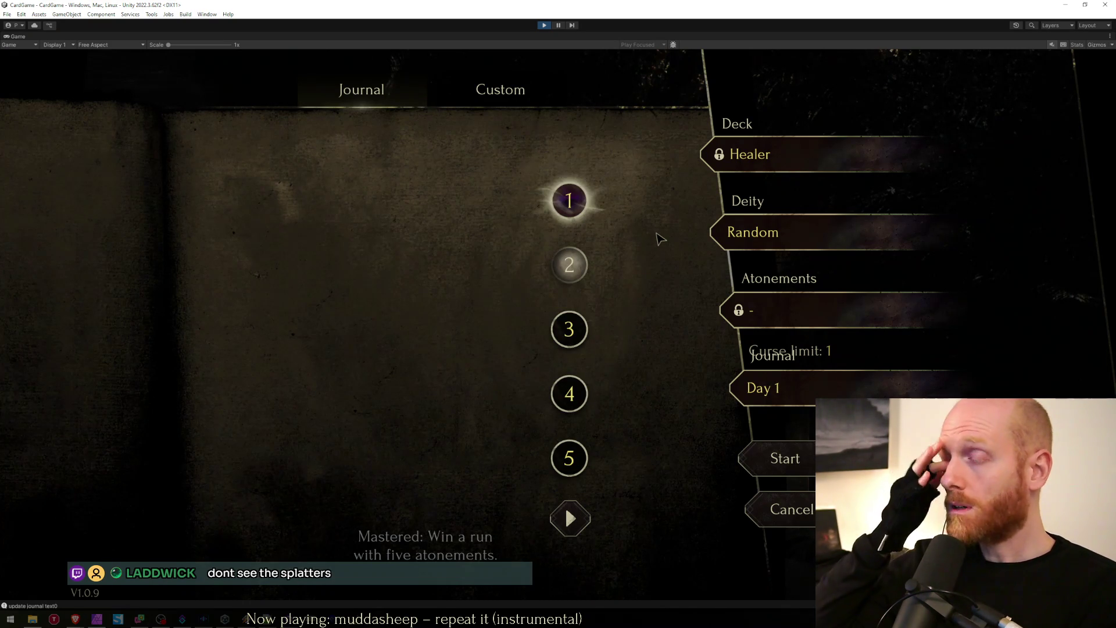
key(alt+Tab)
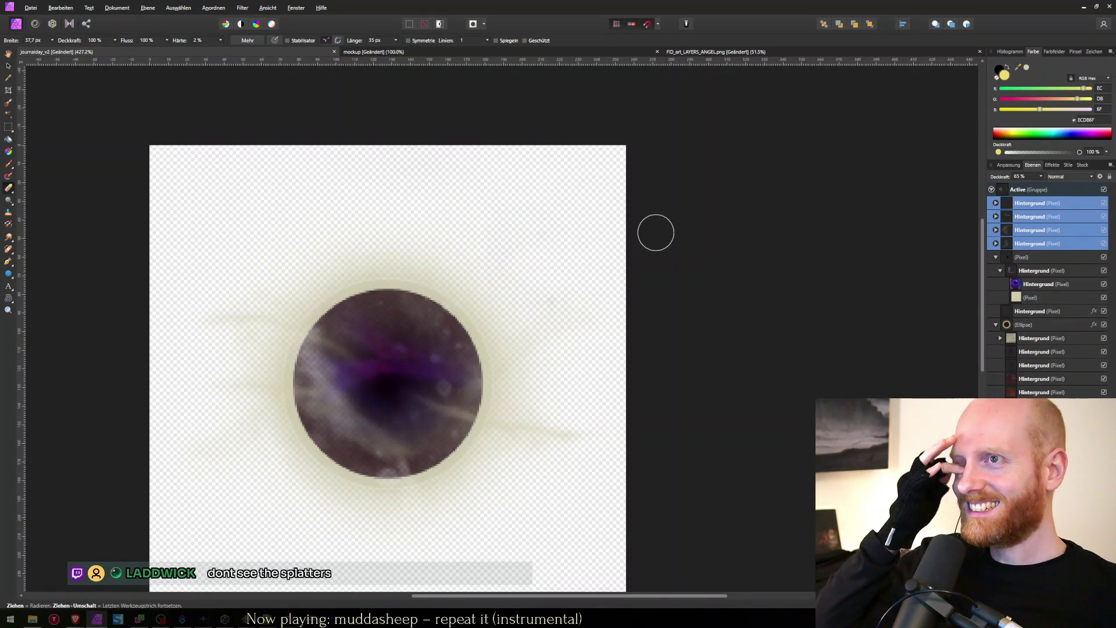
Step: Exit the isolated orb view and scroll through the angel-wing document before returning
key(Escape)
key(ctrl+Tab)
key(m)
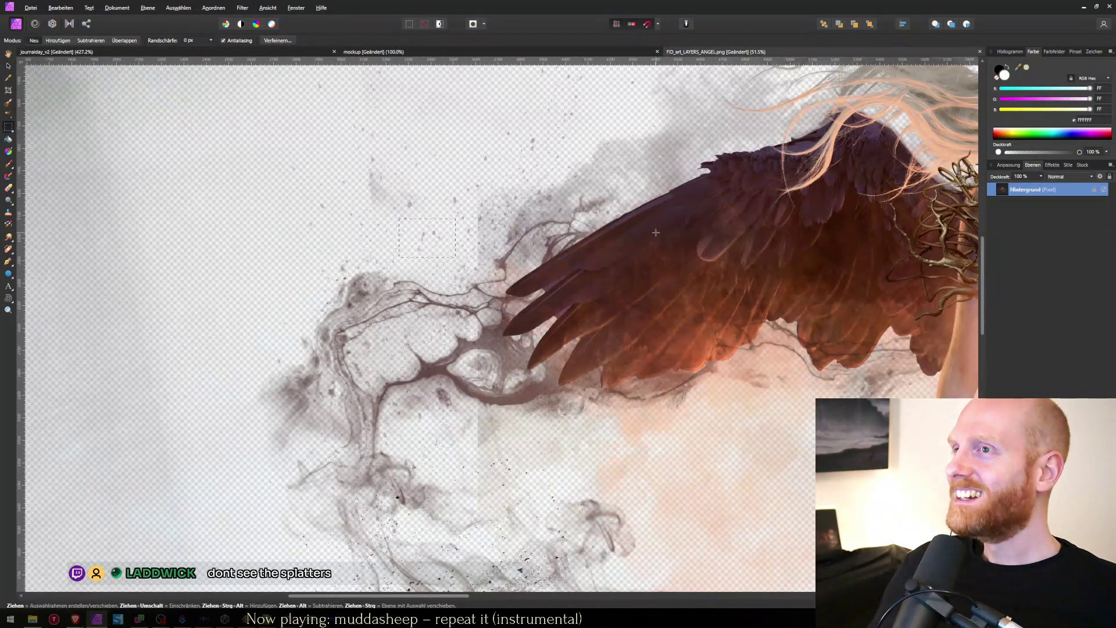
scroll(412, 278, down, 1)
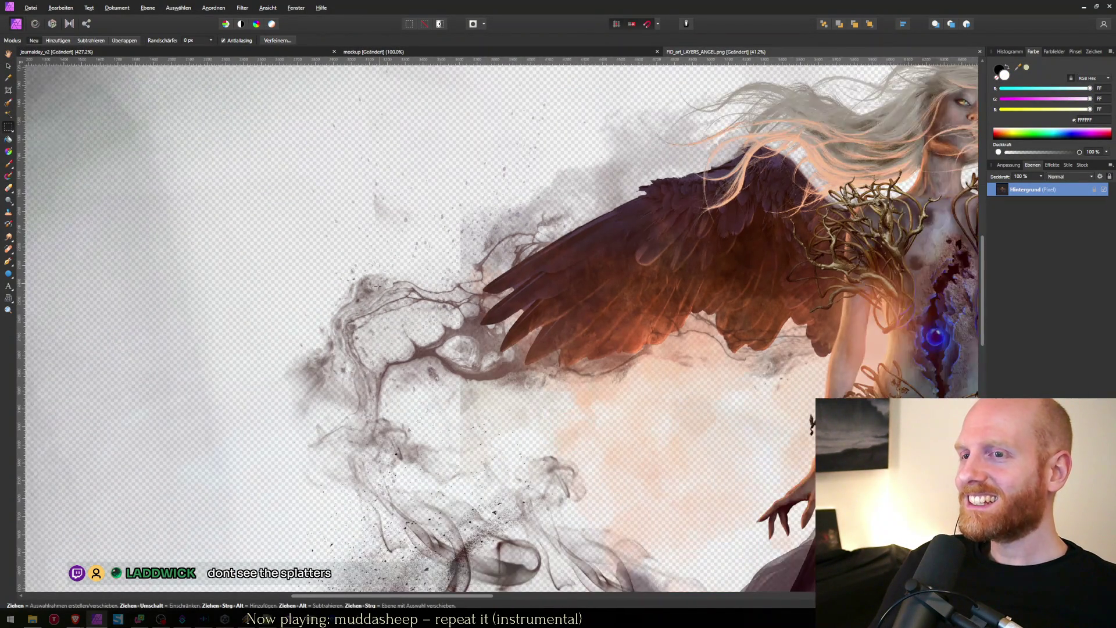
scroll(360, 286, down, 5)
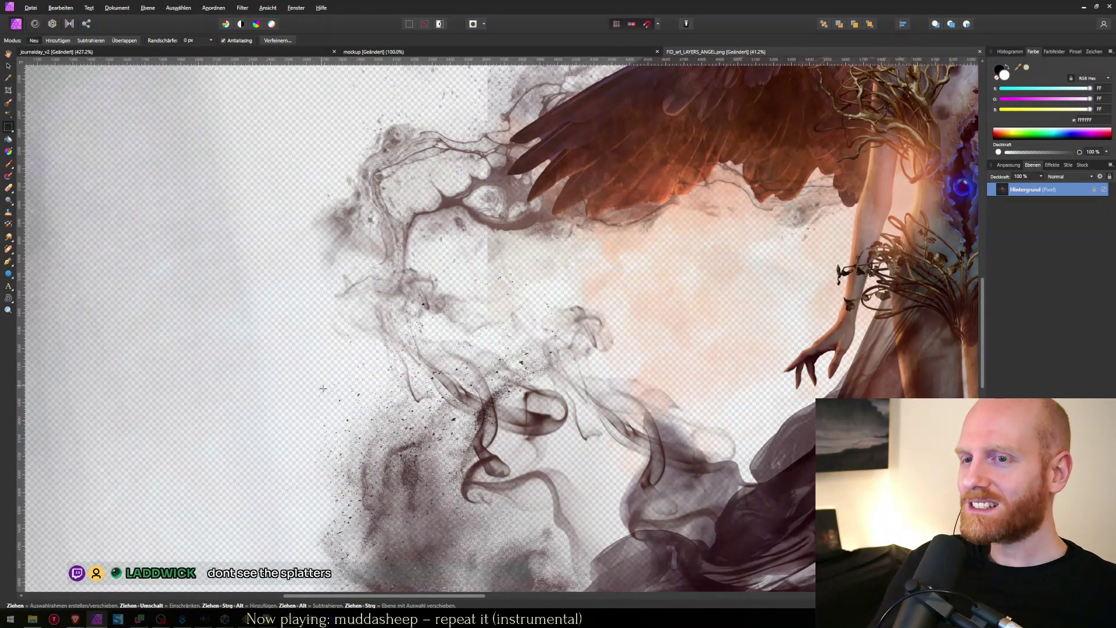
key(ctrl+Tab)
key(e)
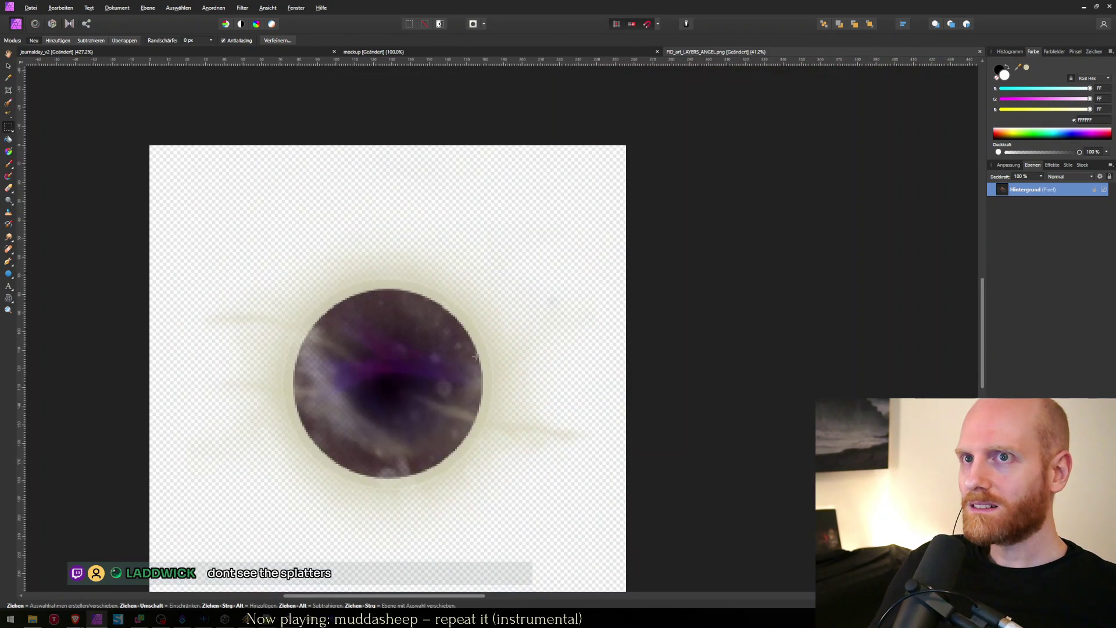
Step: Restore the splatter layer and clip it to an enlarged beige fill copy covering the canvas
key(ctrl+z)
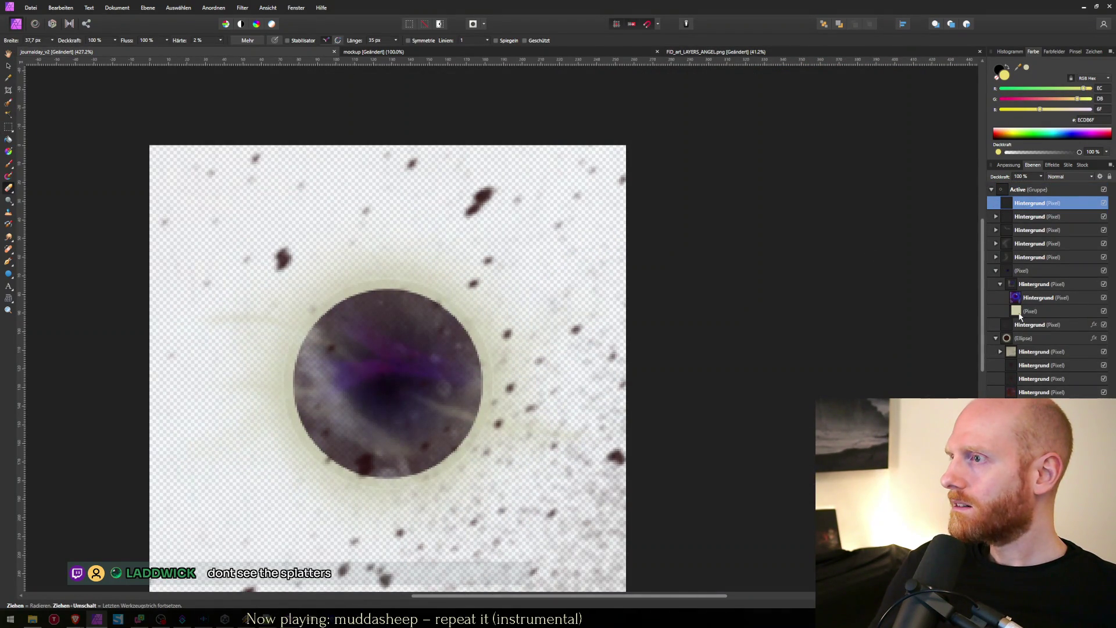
click(1019, 313)
click(1018, 207)
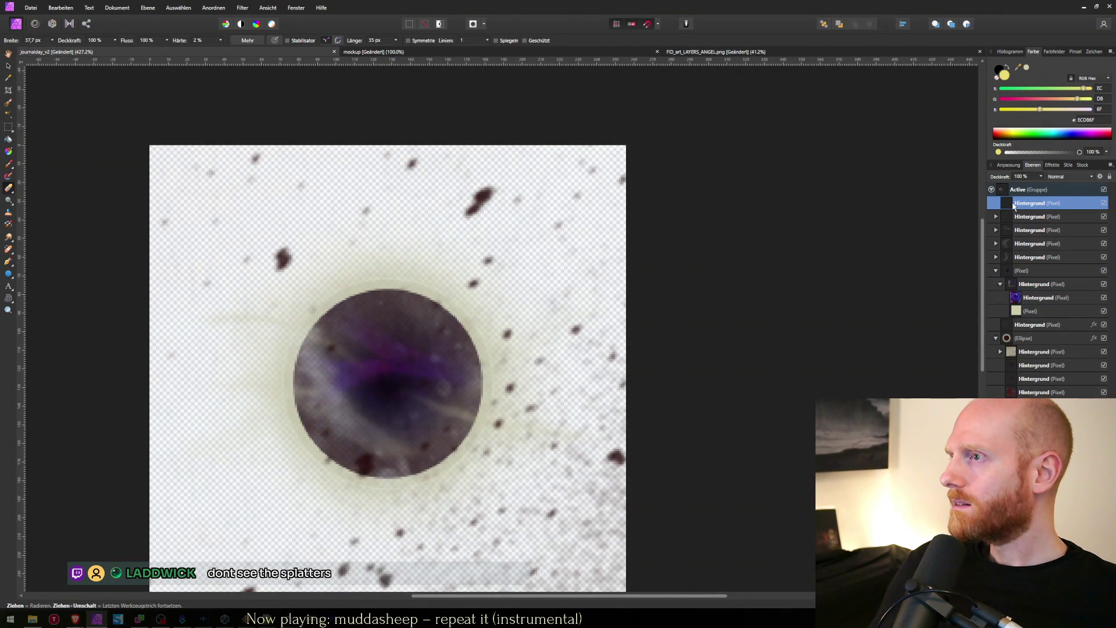
key(ctrl+shift+n)
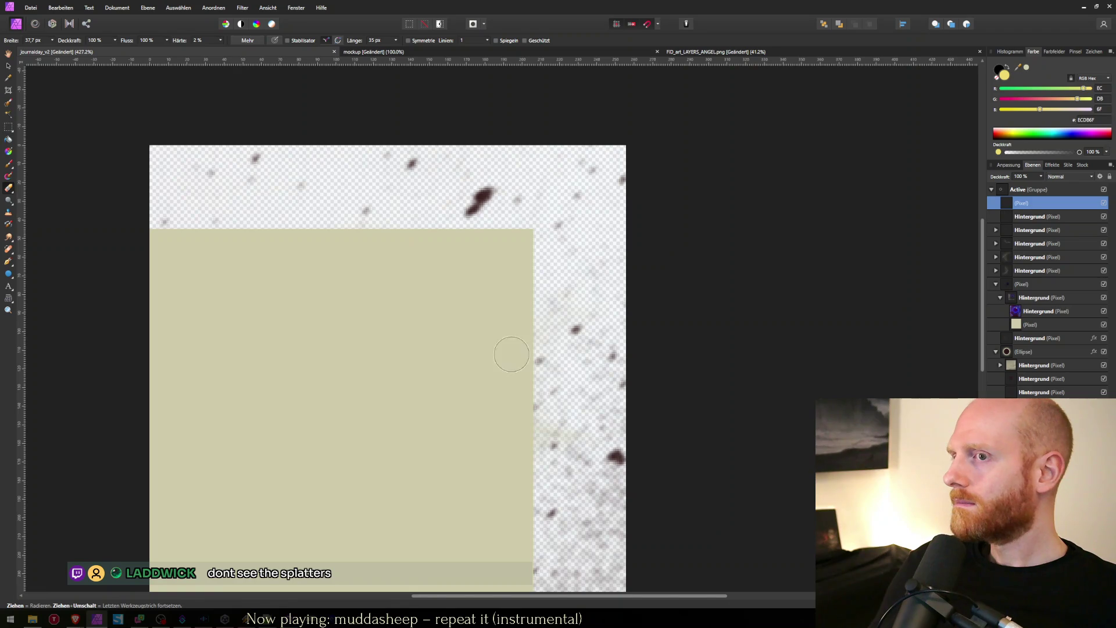
key(v)
drag(407, 383, 500, 295)
key(ctrl+minus)
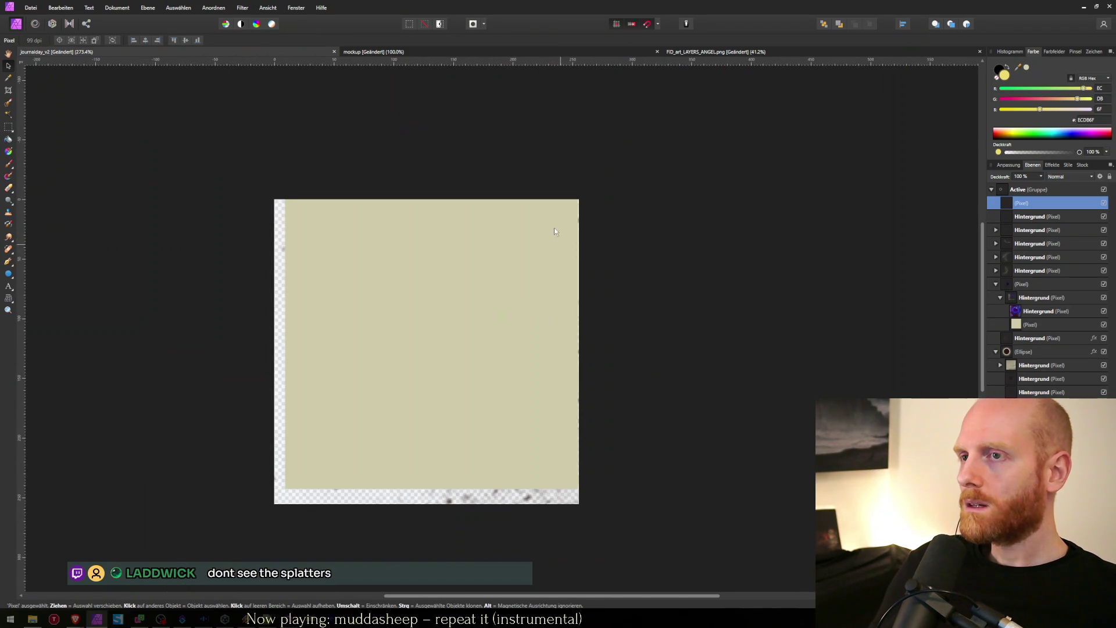
drag(579, 199, 613, 161)
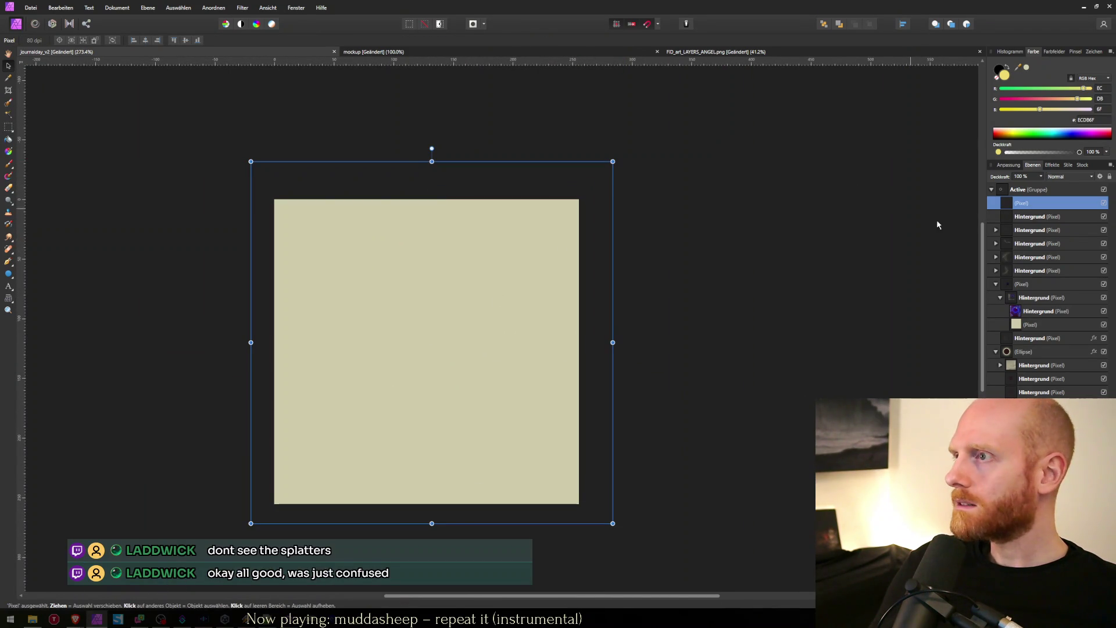
click(1022, 218)
drag(1014, 213, 1019, 222)
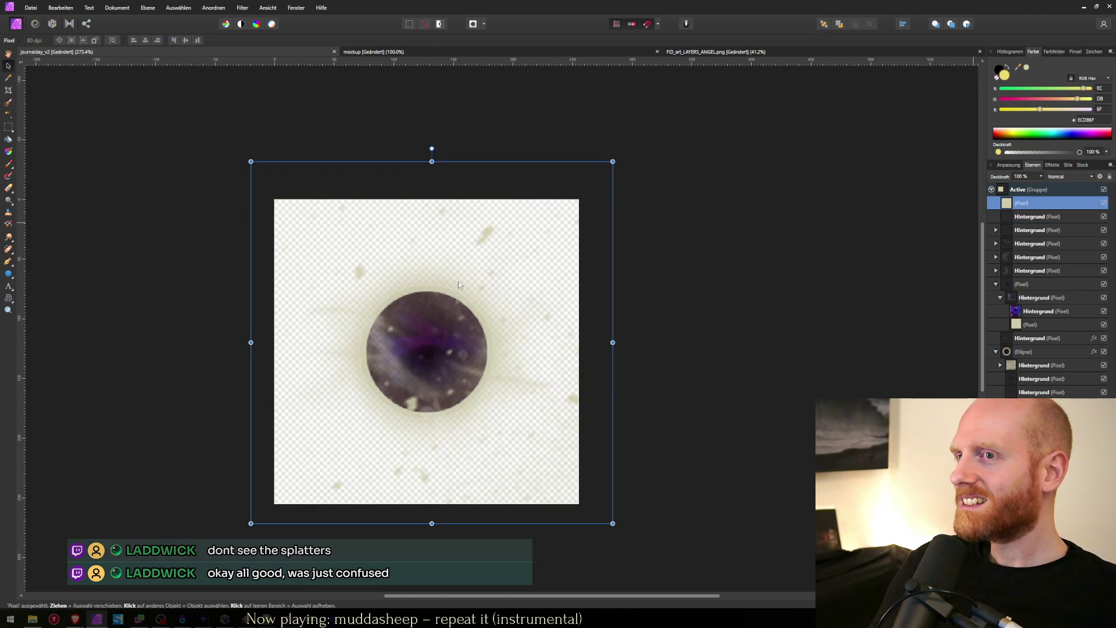
Step: Erase the stray bottom-edge specks on the top splatter layer with a large, fully soft eraser
key(e)
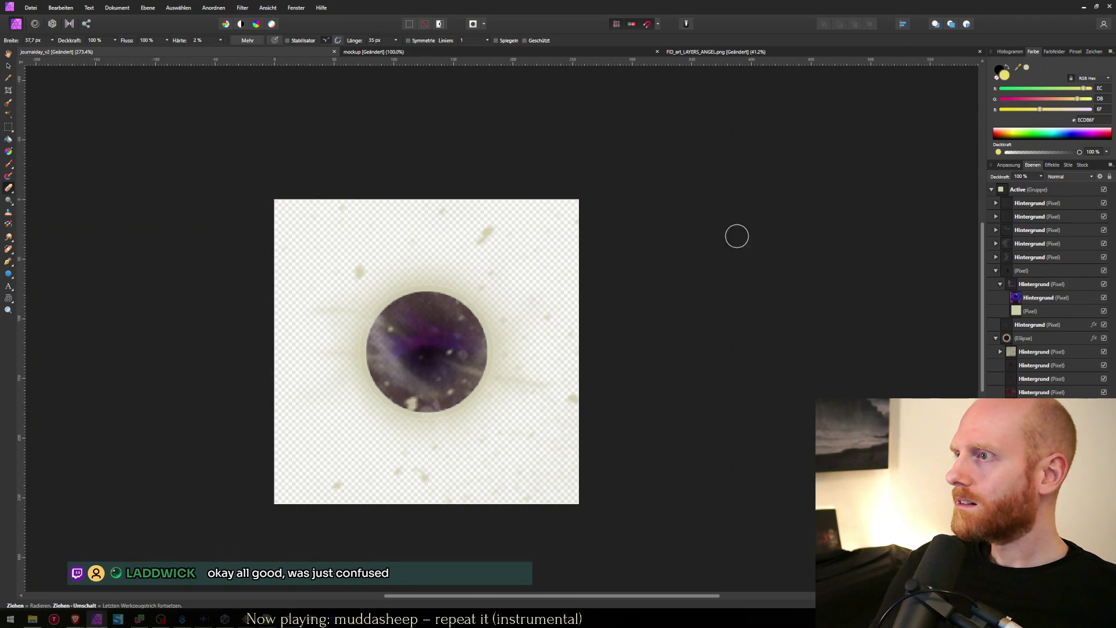
key(v)
click(1002, 207)
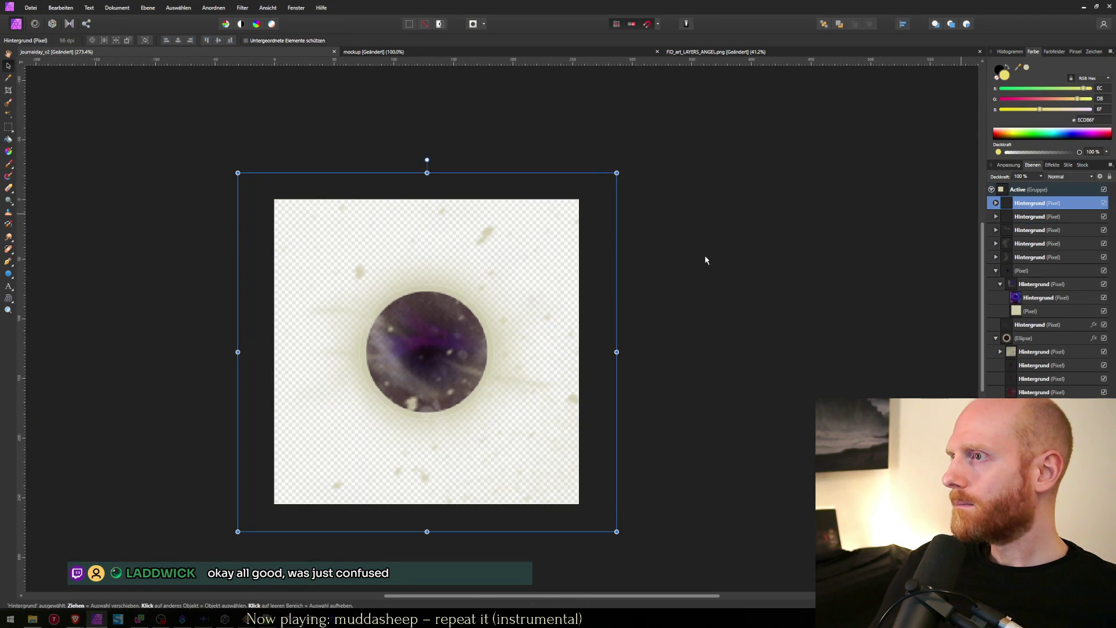
click(512, 313)
click(1006, 211)
click(1025, 205)
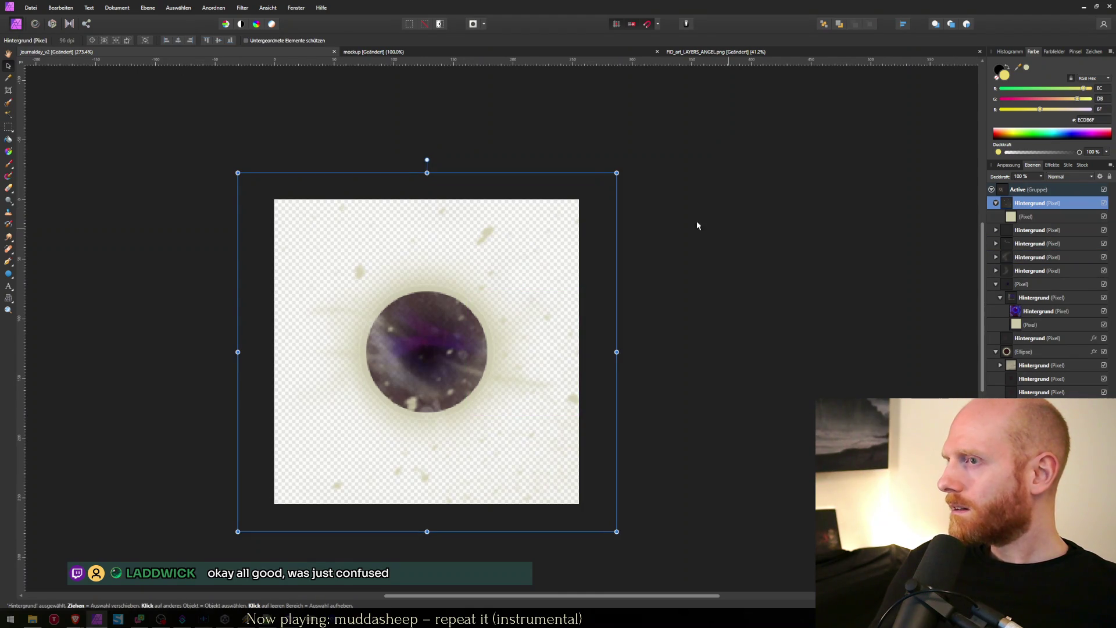
key(e)
mouse_move(490, 194)
mouse_down()
mouse_move(581, 192)
mouse_move(523, 195)
mouse_up()
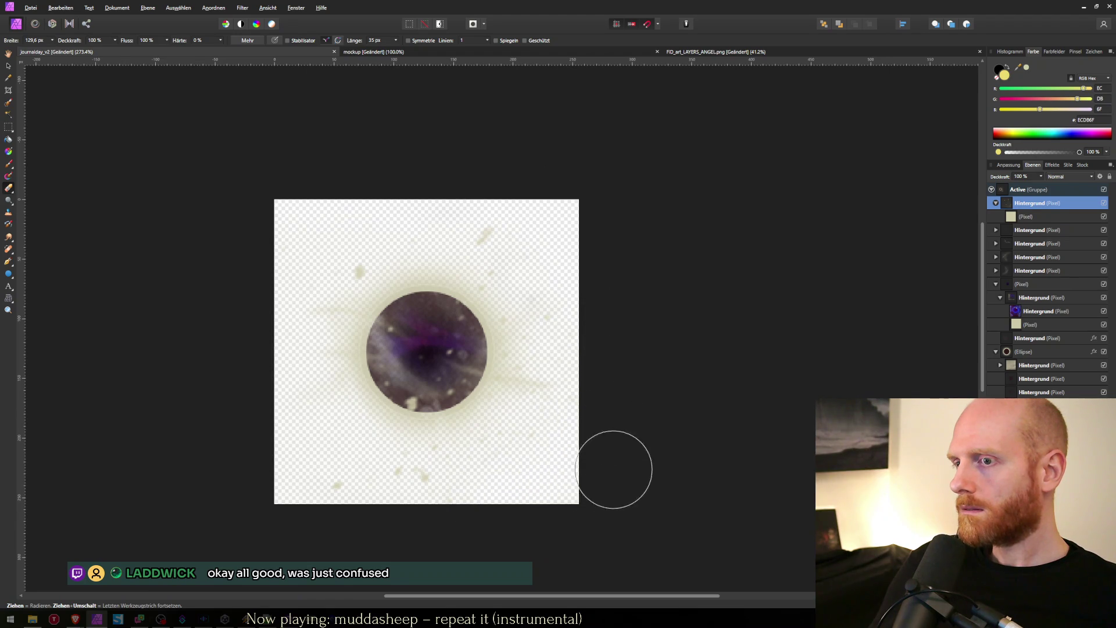
mouse_move(514, 507)
mouse_down()
mouse_move(411, 523)
mouse_move(286, 471)
mouse_up()
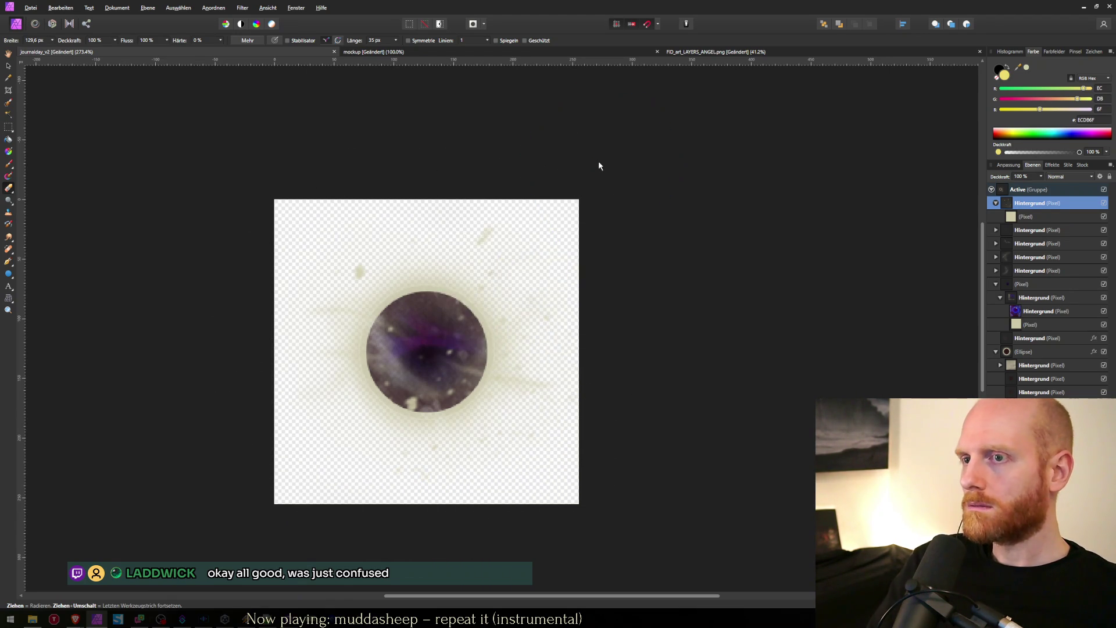
Step: Export the orb sprite over journalday_active.png
key(ctrl+shift+s)
text(jou)
key(Down)
key(Down)
key(Down)
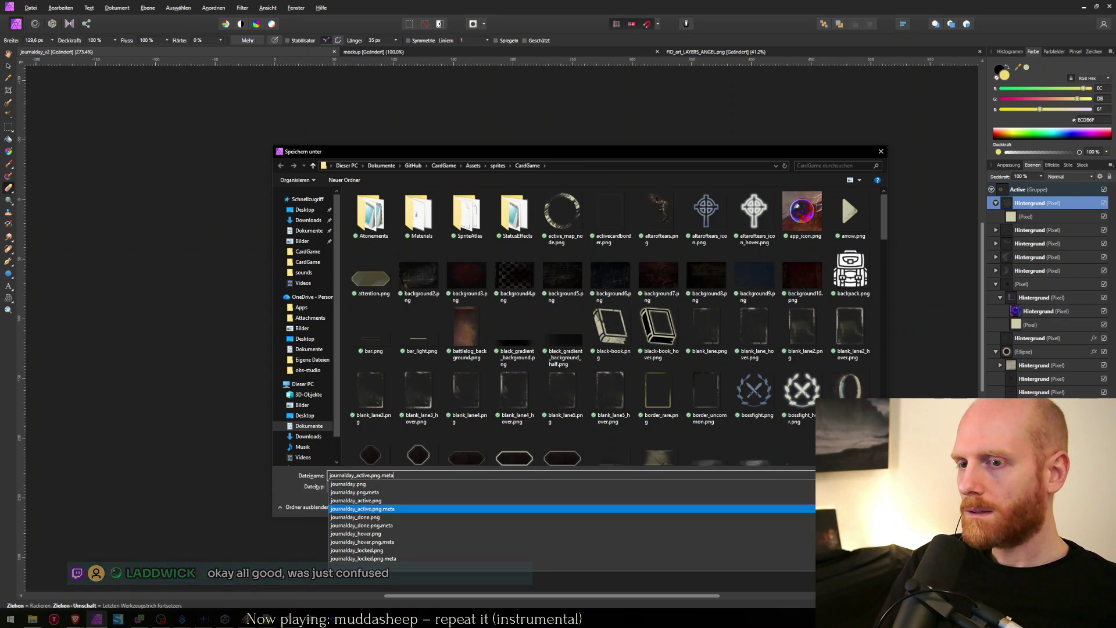
key(Up)
key(Up)
key(Up)
key(Up)
key(Return)
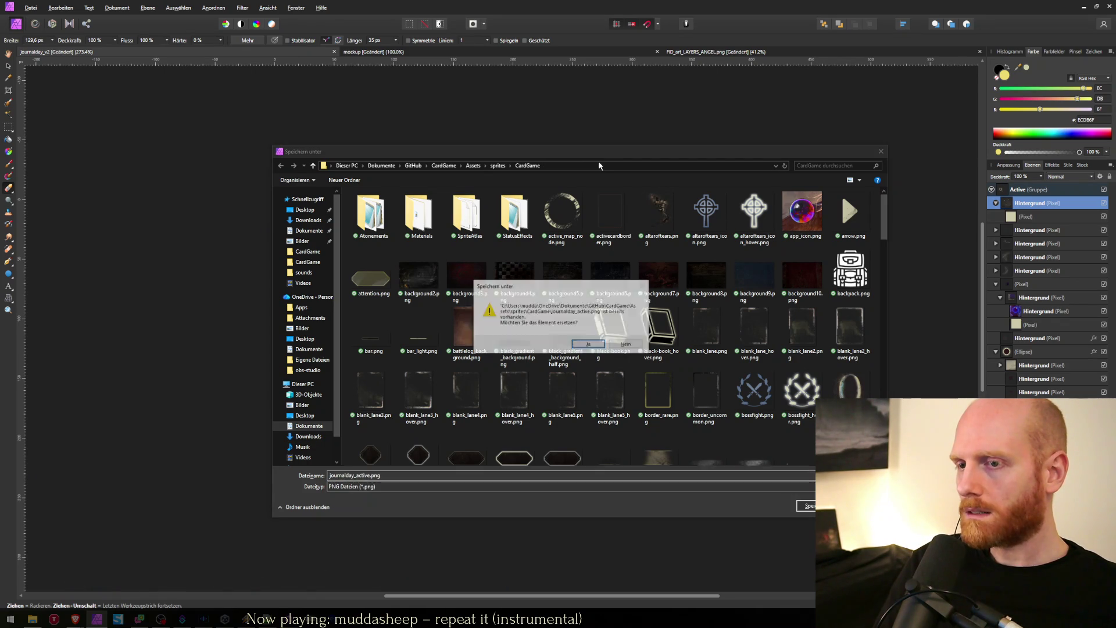
key(Return)
Step: Preview the new sprite on Unity's selected day 3 button
key(alt+Tab)
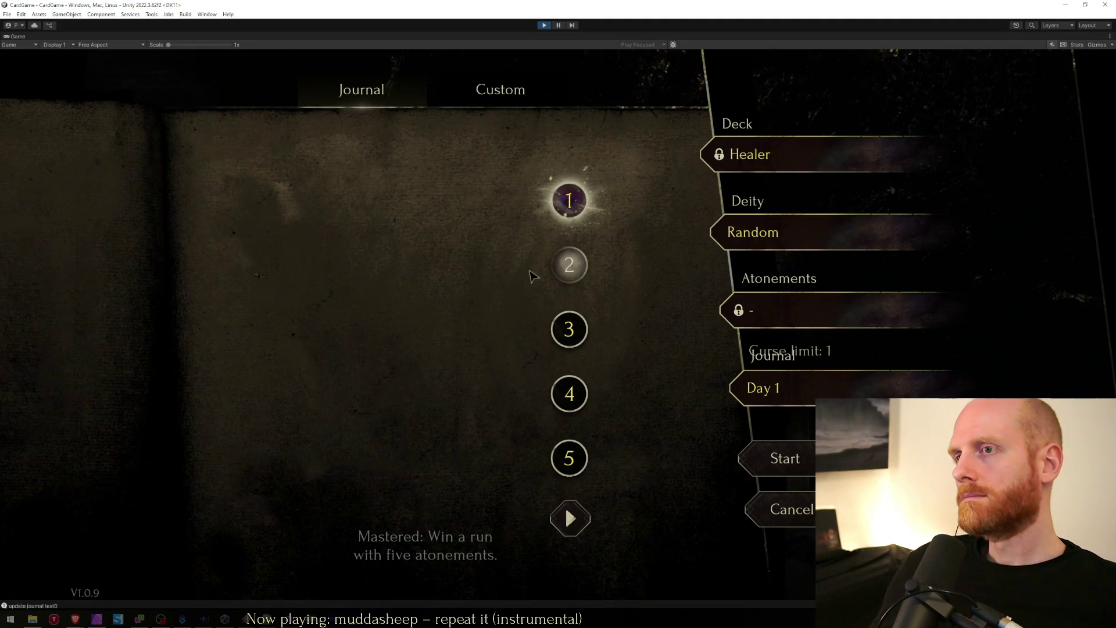
key(alt+Tab)
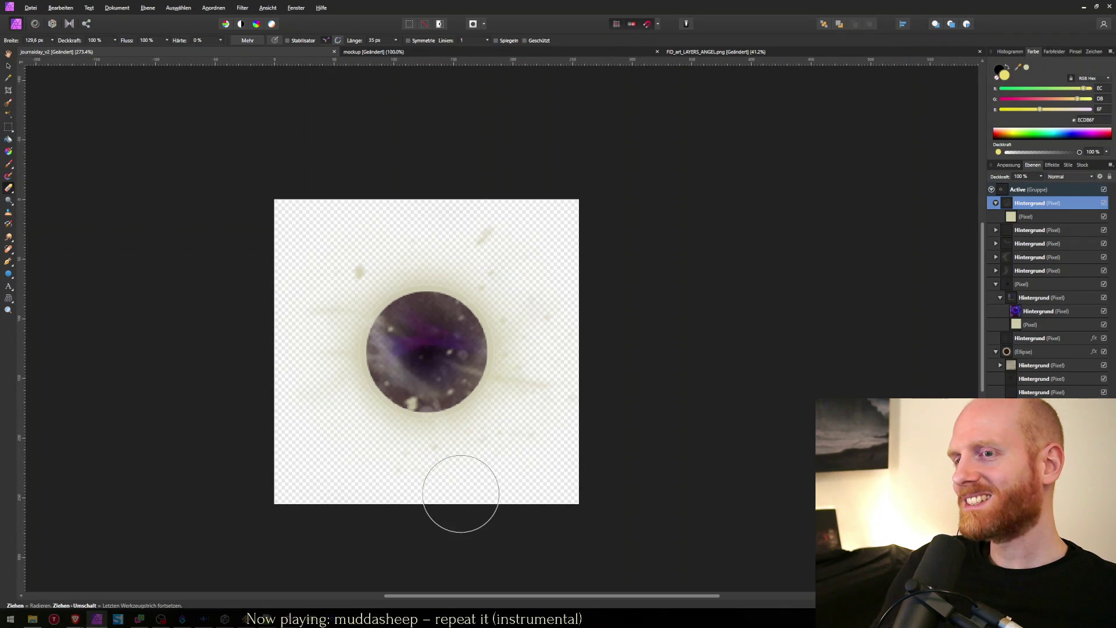
key(alt+Tab)
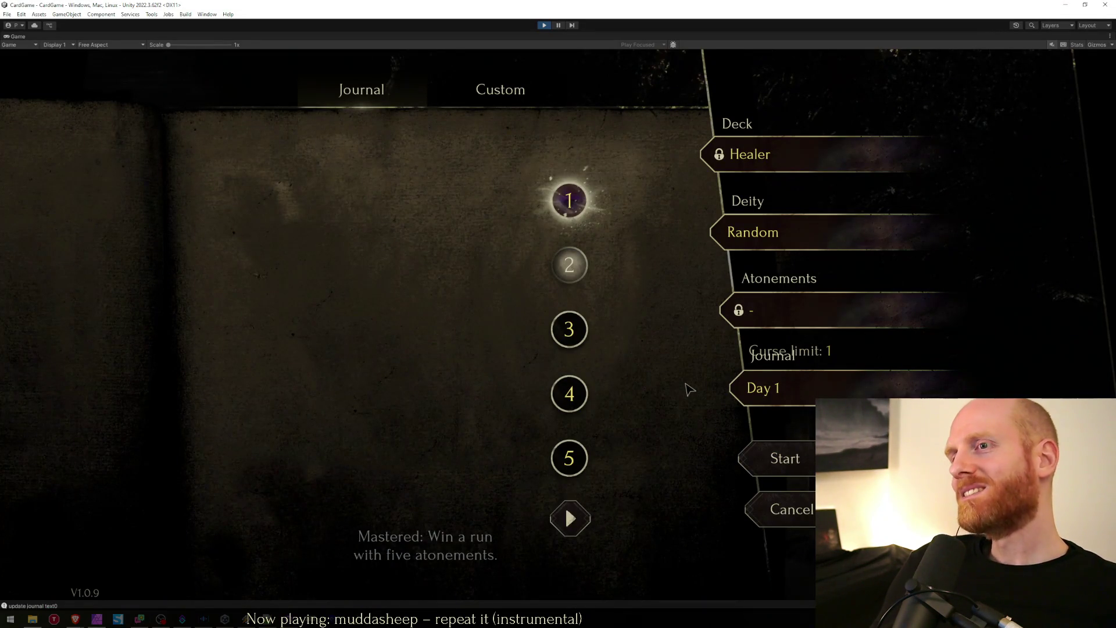
click(571, 336)
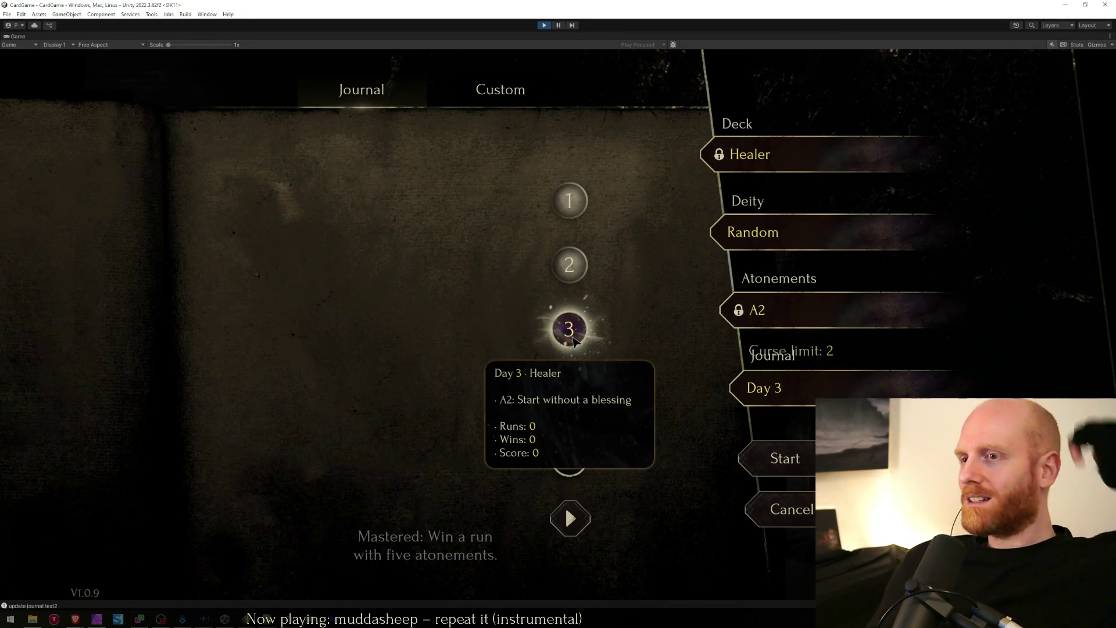
key(alt+Tab)
Step: Shrink and soften the eraser, then lower the splatter layer opacity to 30%
drag(538, 258, 510, 274)
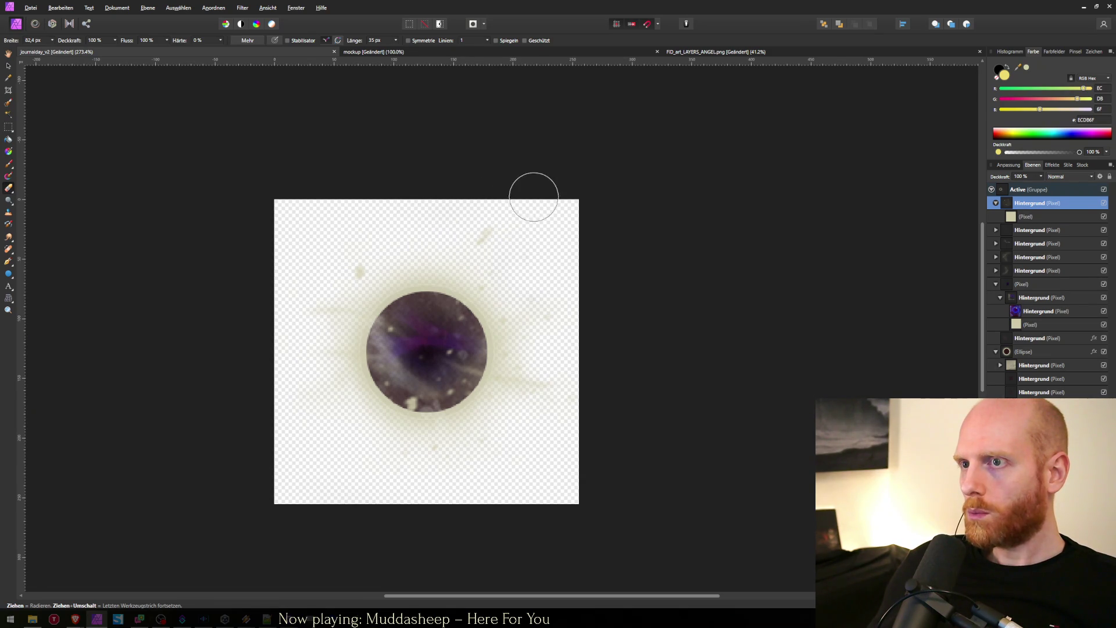
key(ctrl+o)
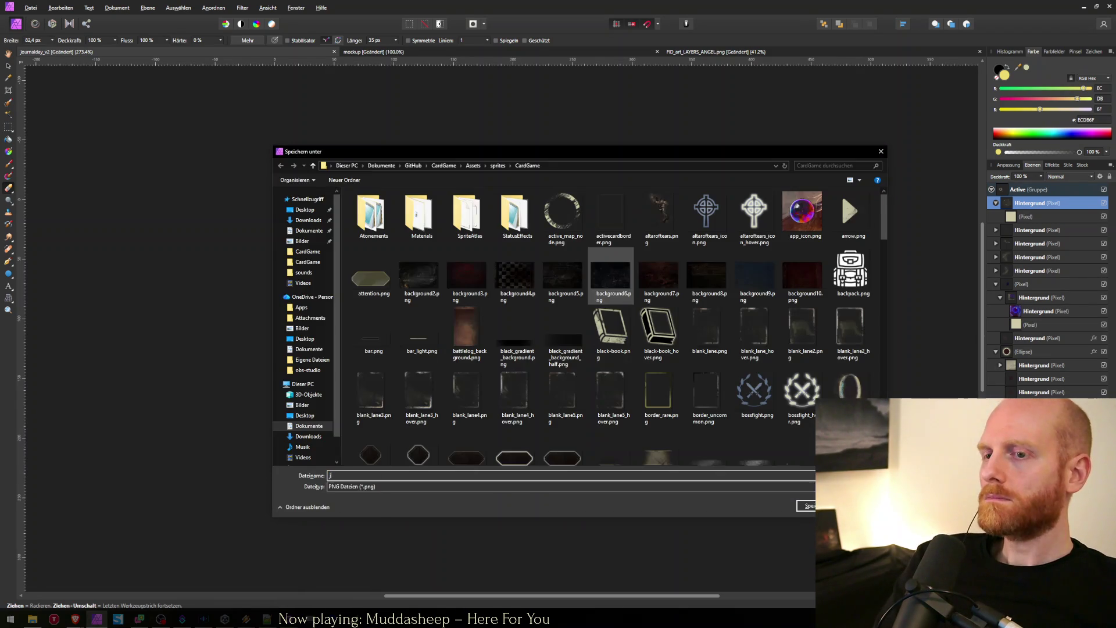
key(Escape)
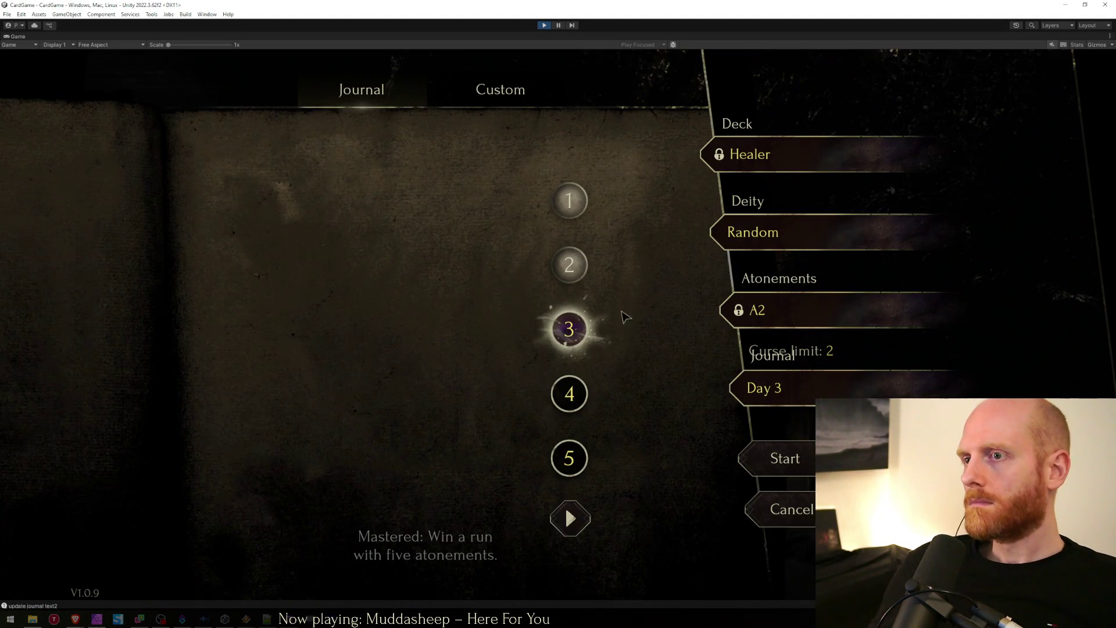
key(Down)
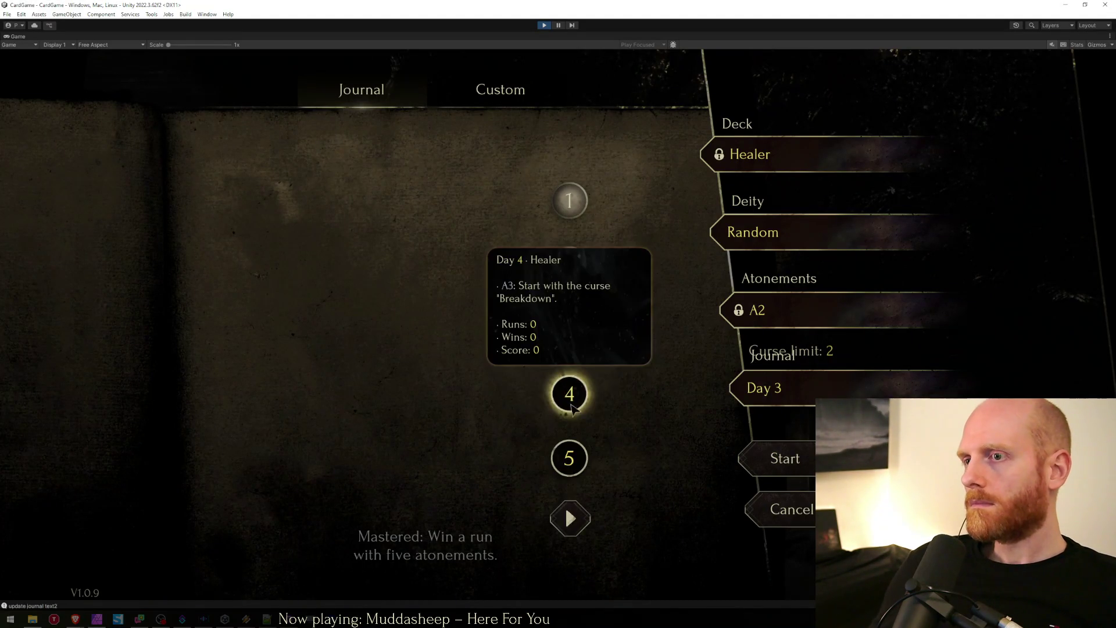
key(Down)
key(Up)
key(Up)
key(Up)
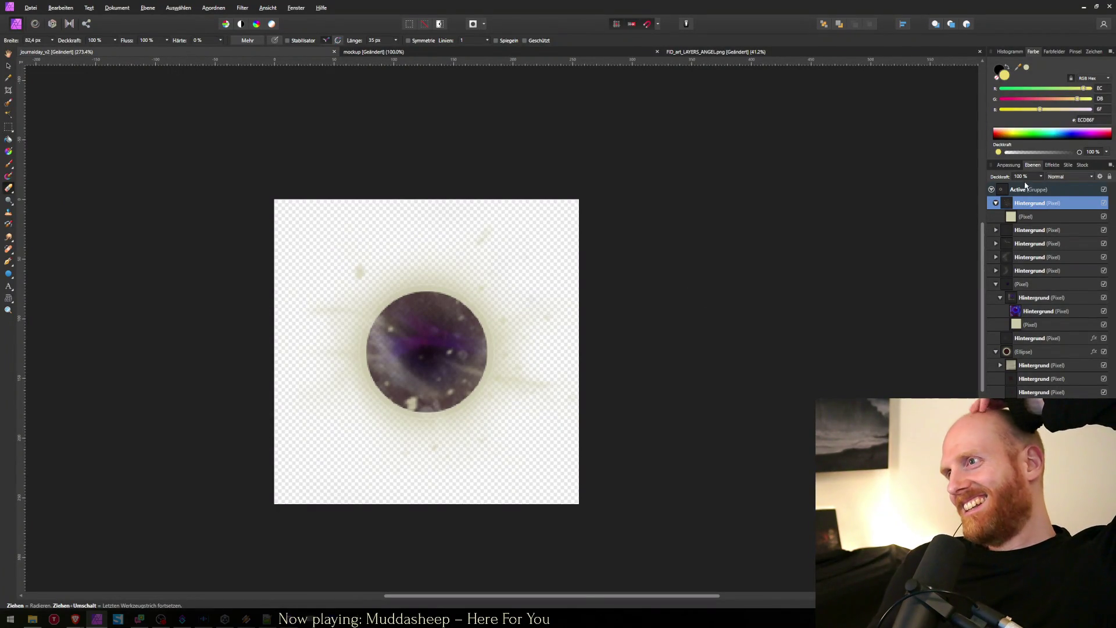
click(995, 202)
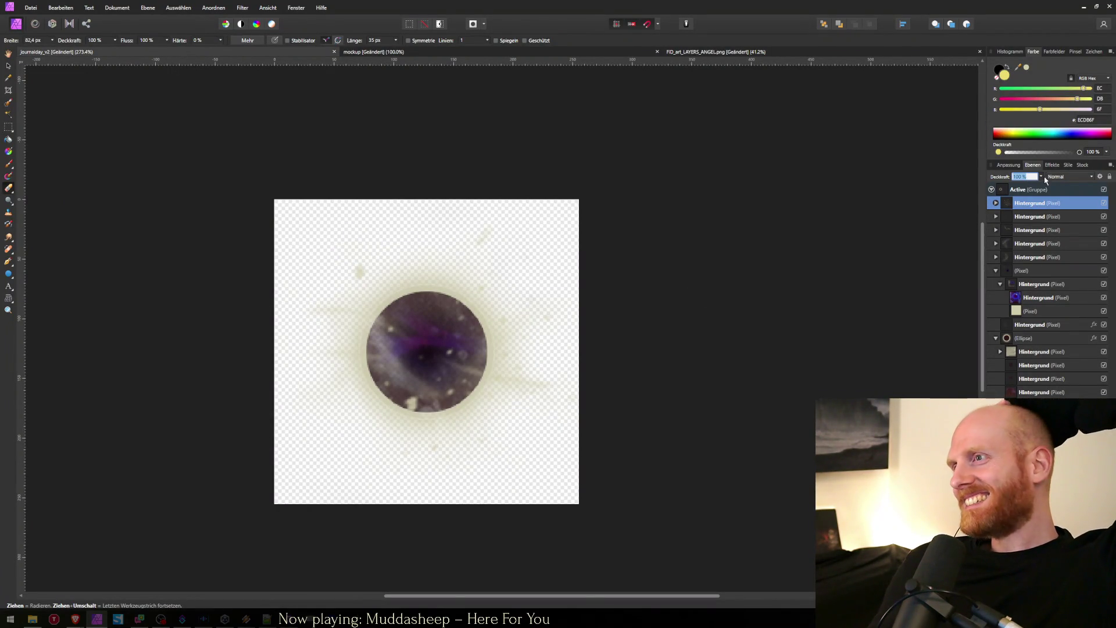
click(1042, 176)
click(1000, 186)
Step: Export the active-day sprite as journalday_active.png
key(ctrl+alt+shift+w)
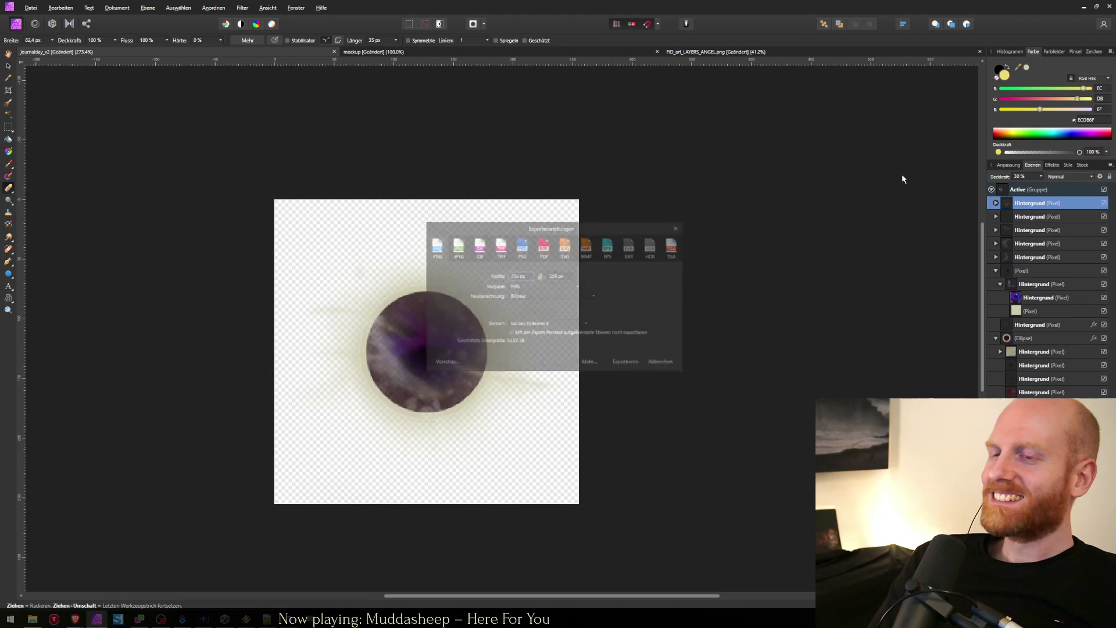
key(Return)
text(journalday_active.png)
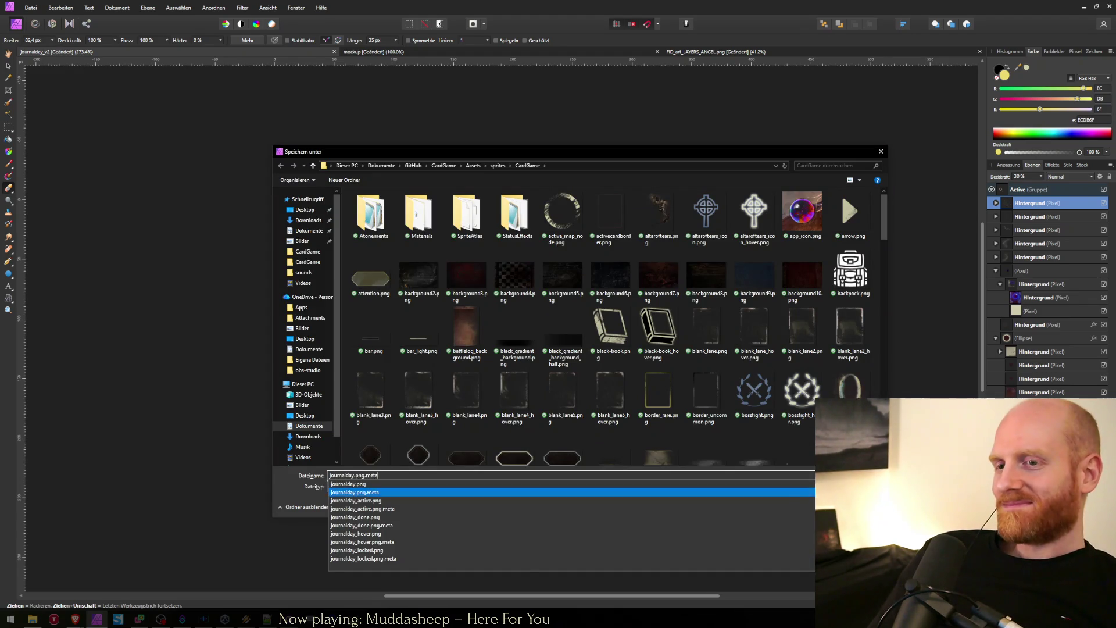
key(Return)
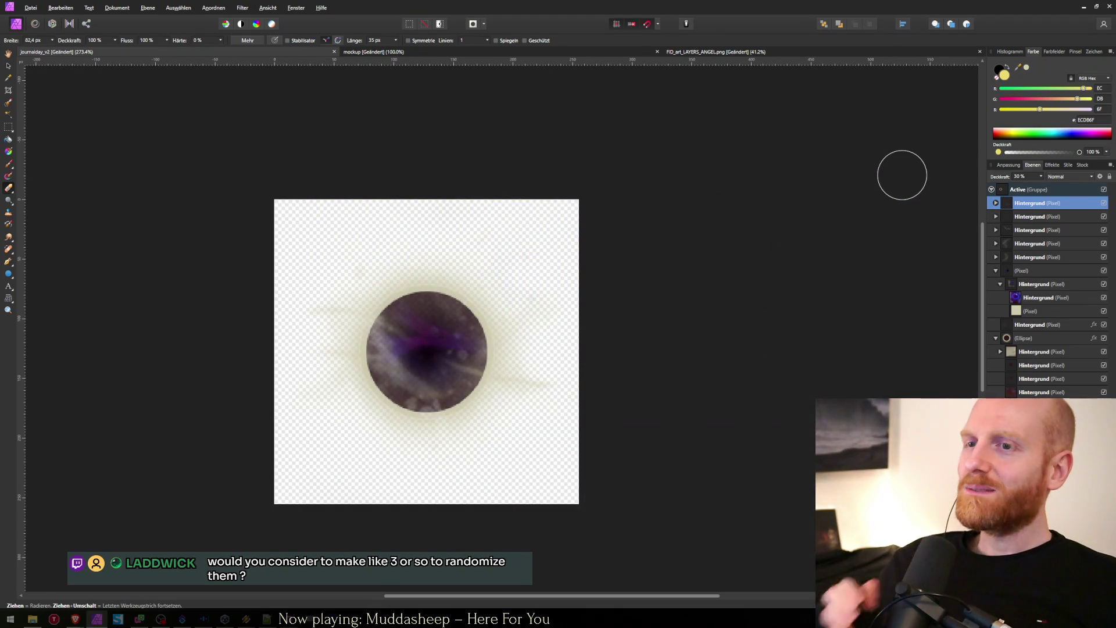
Step: Click through Unity's journal day buttons 1–5 and back to check the glow
key(alt+Tab)
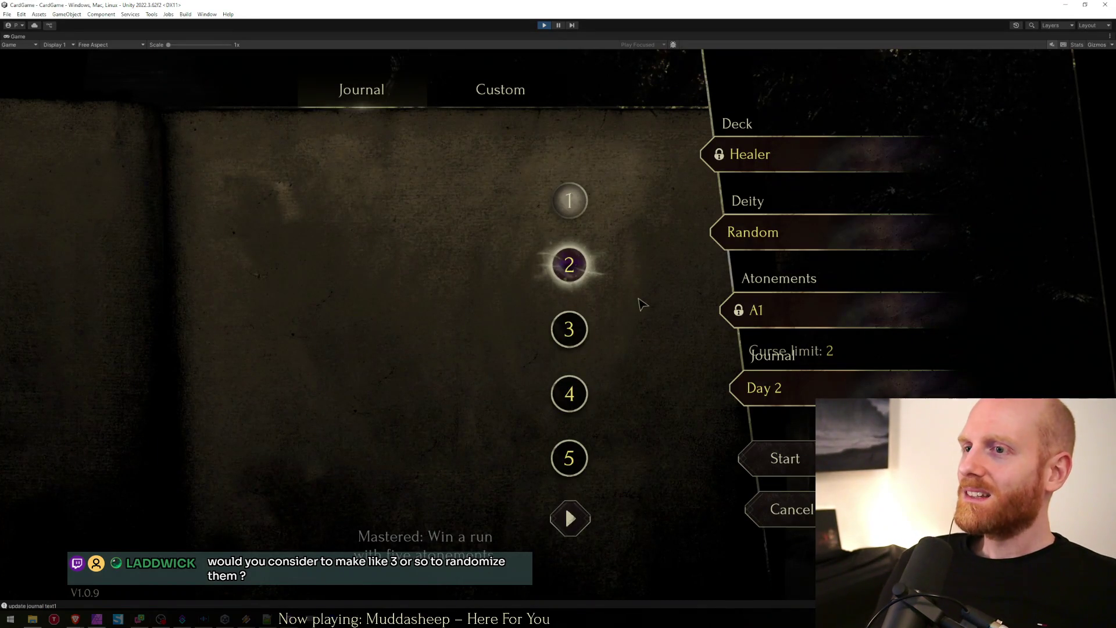
click(569, 259)
click(571, 262)
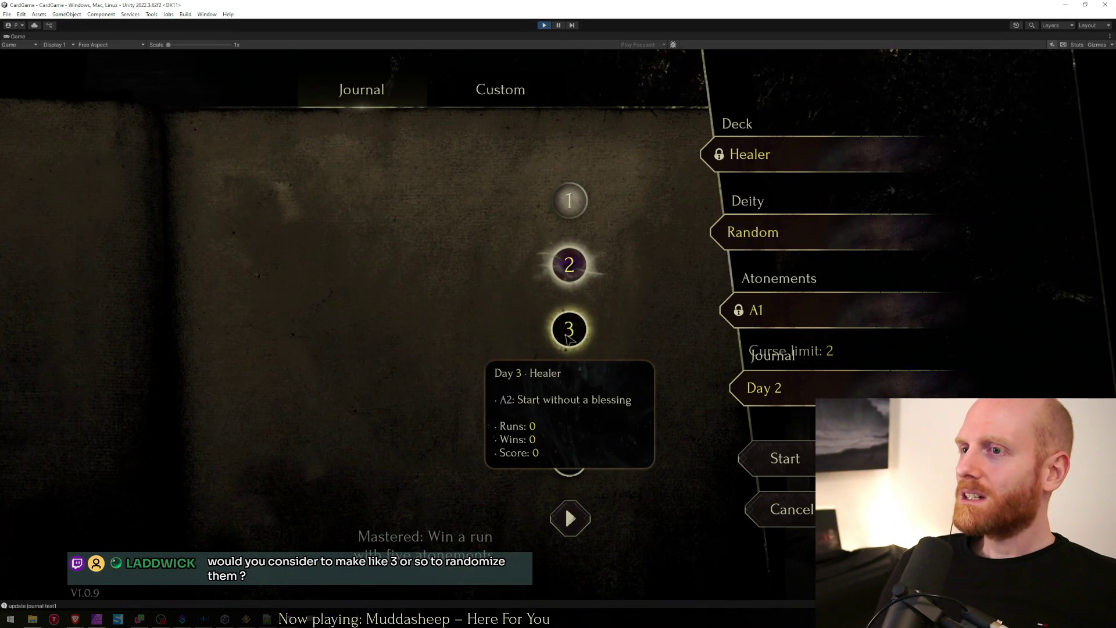
click(572, 258)
click(579, 279)
click(571, 327)
click(569, 393)
click(569, 449)
click(570, 407)
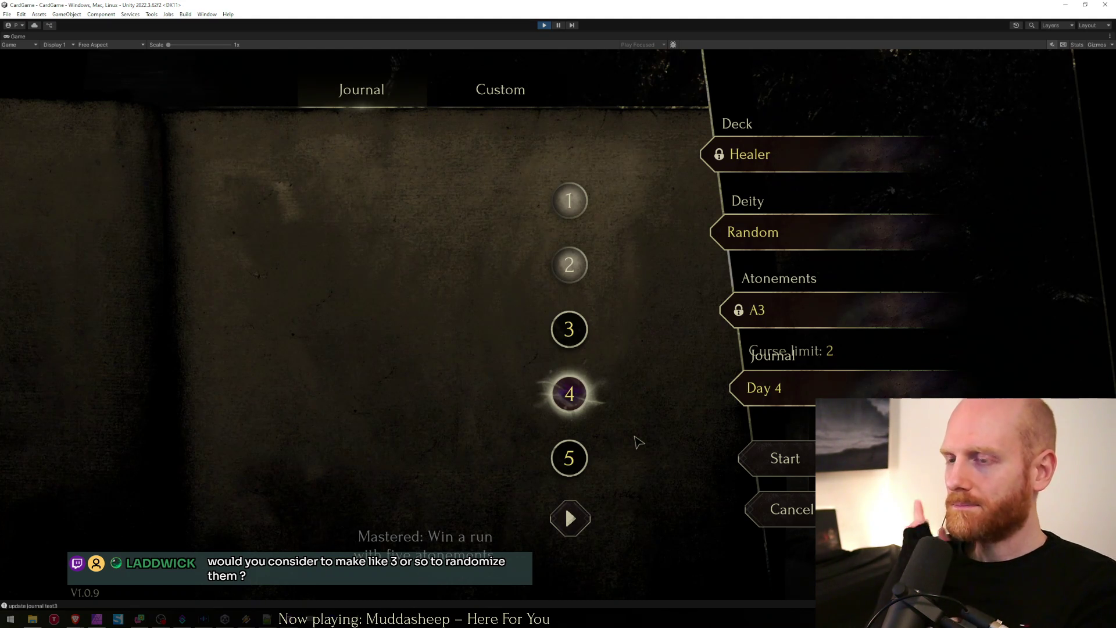
click(570, 329)
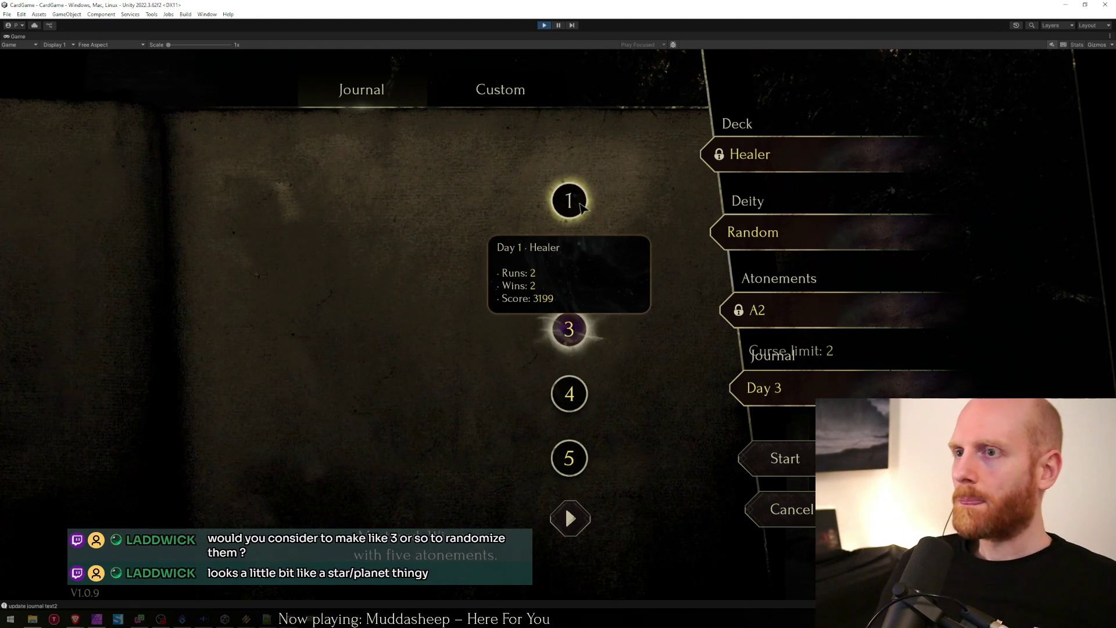
click(581, 278)
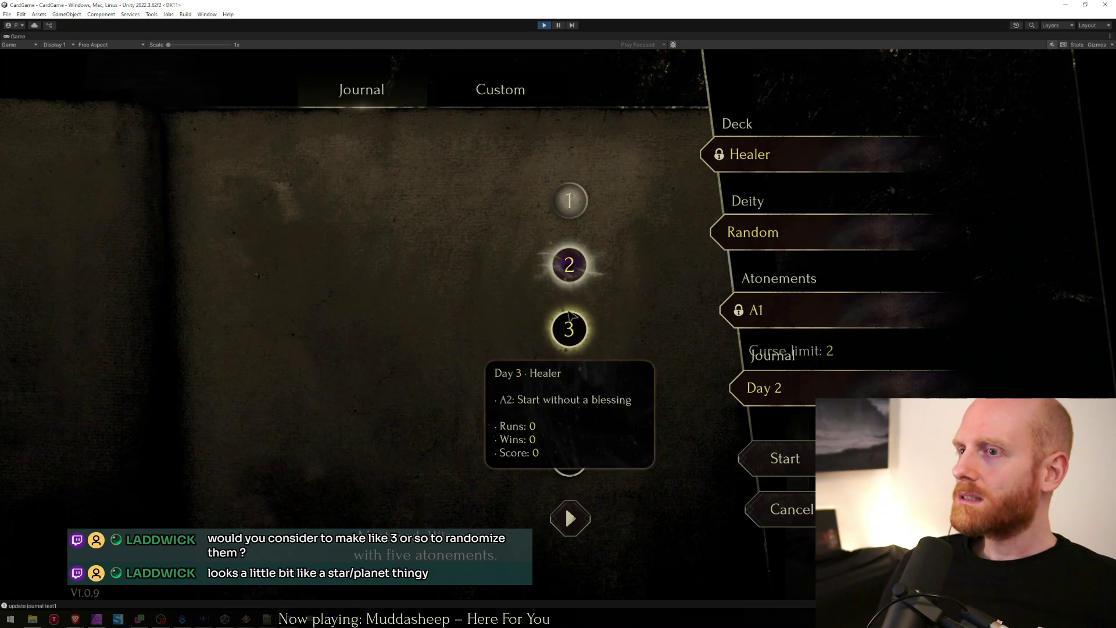
click(573, 332)
click(575, 406)
click(572, 462)
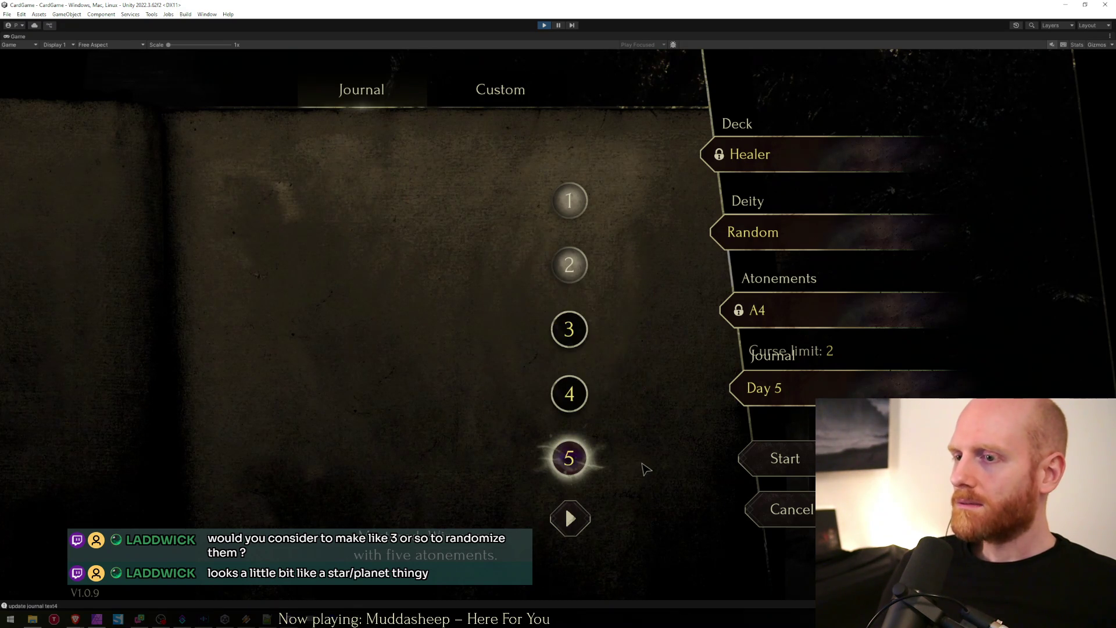
key(alt+Tab)
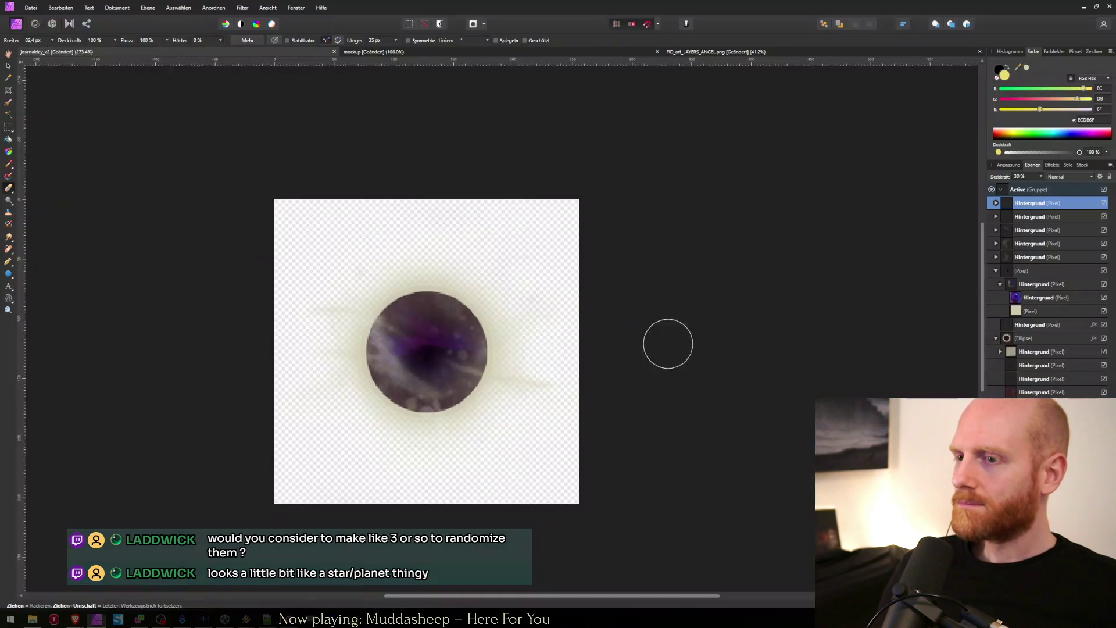
Step: Compare the button state layers against Unity's Day 5 button, then switch to the journal mockup document
shift+click(1010, 269)
key(alt+Tab)
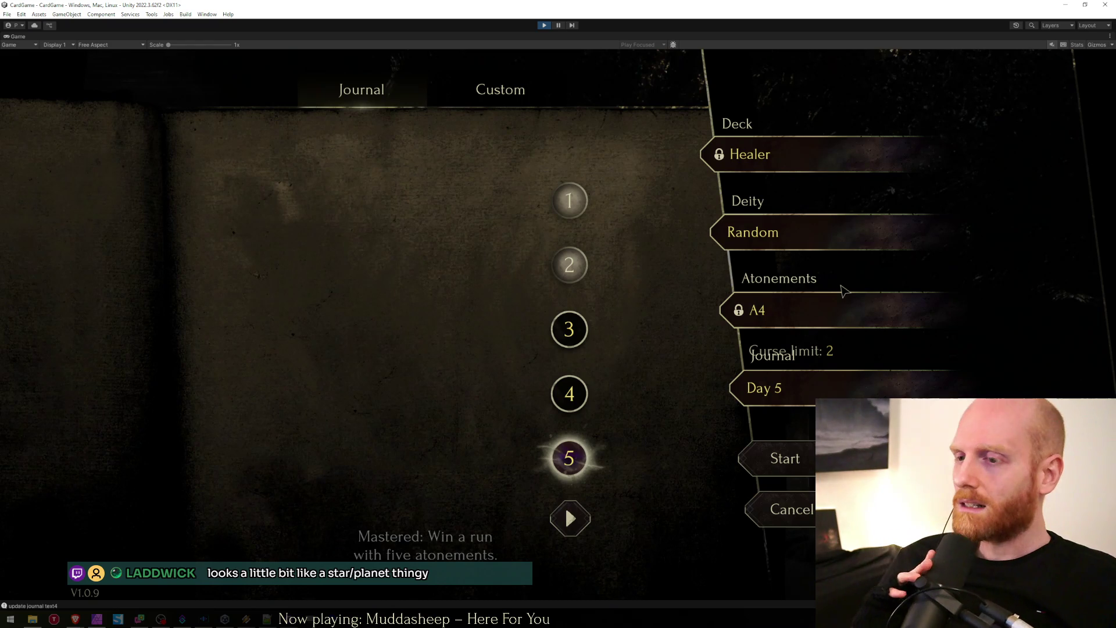
mouse_move(862, 306)
key(alt+Tab)
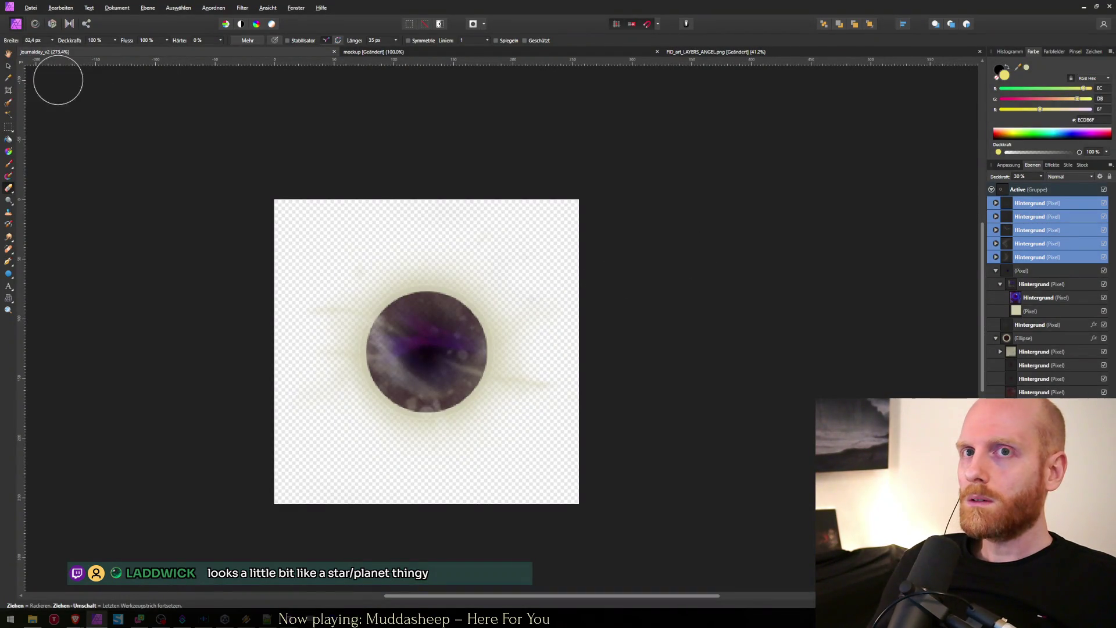
click(9, 66)
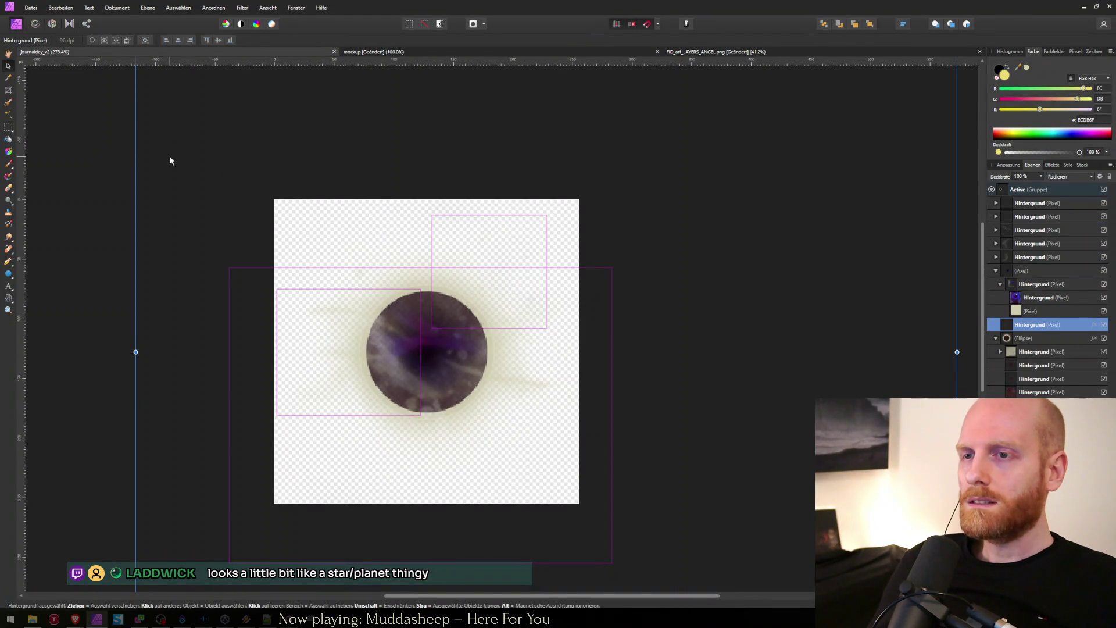
key(alt+Tab)
mouse_move(575, 424)
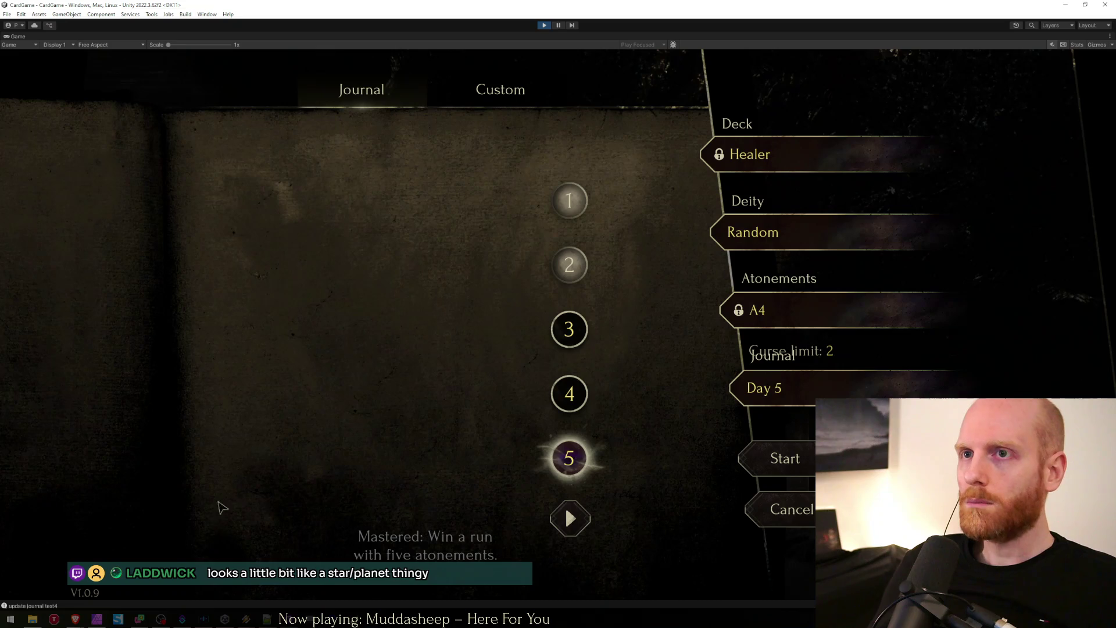
key(alt+Tab)
key(ctrl+Tab)
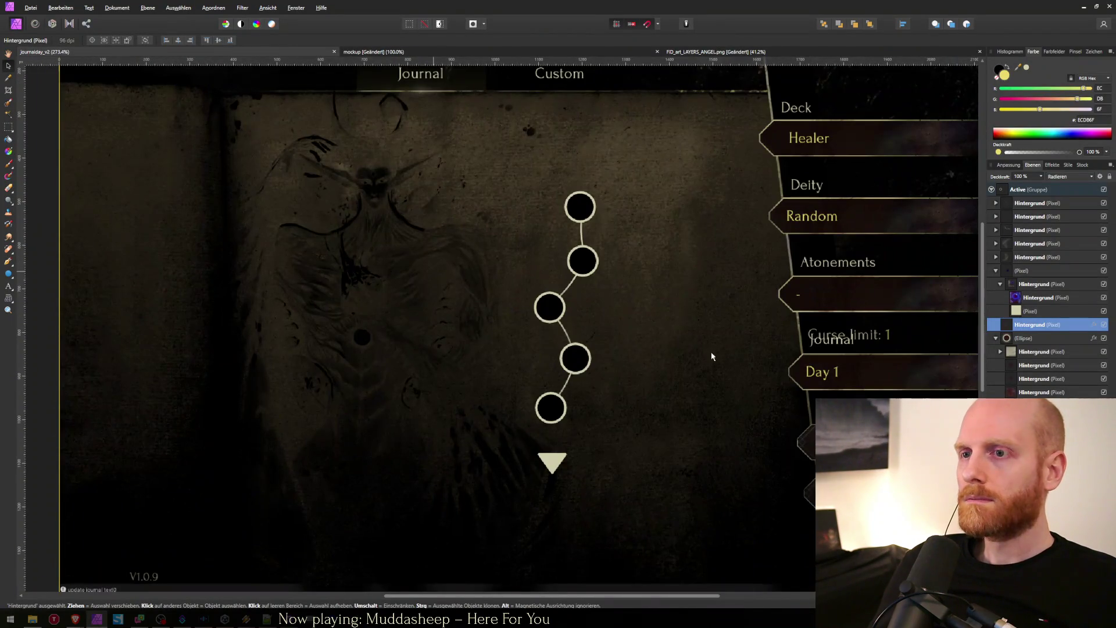
Step: Paste the mockup's line joining circles 3 and 4 into the journal-day sprite as the top layer
click(598, 319)
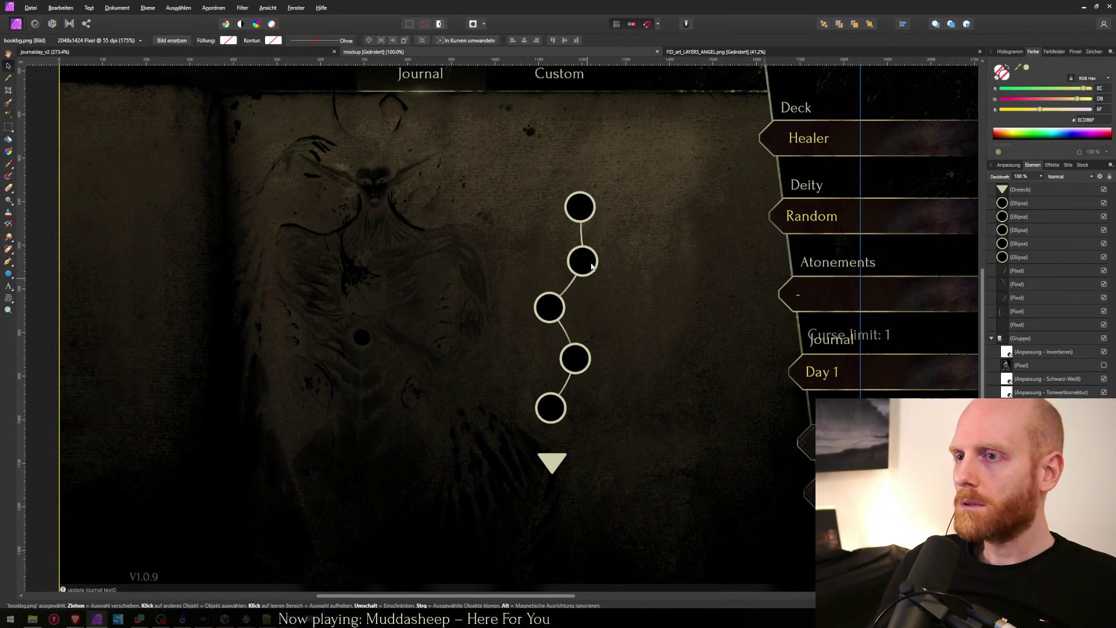
click(1042, 282)
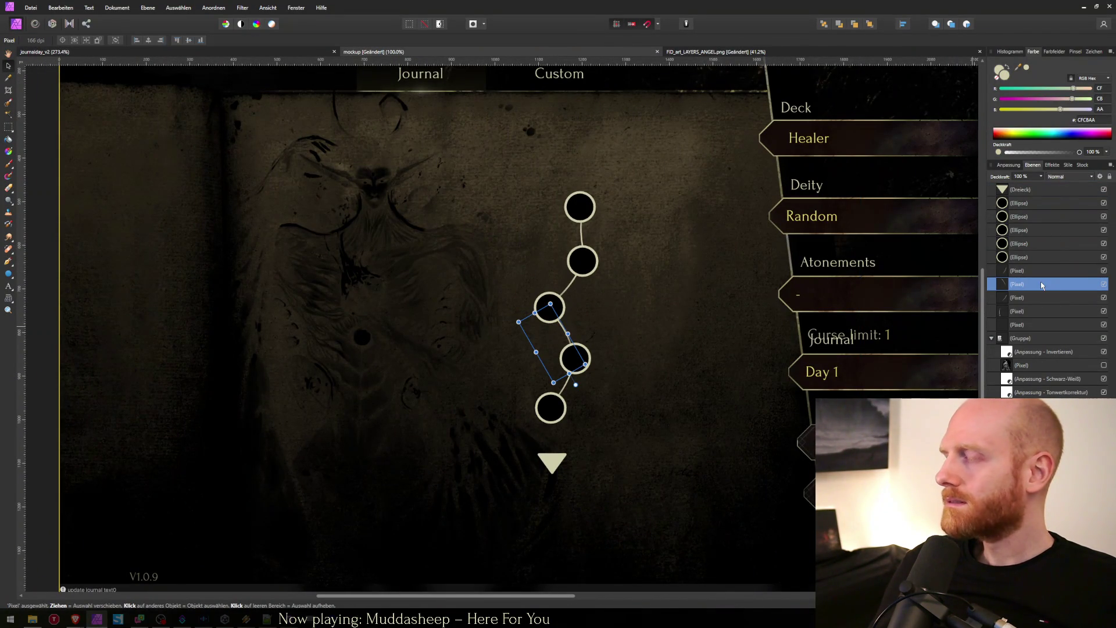
key(ctrl+Tab)
key(ctrl+Tab)
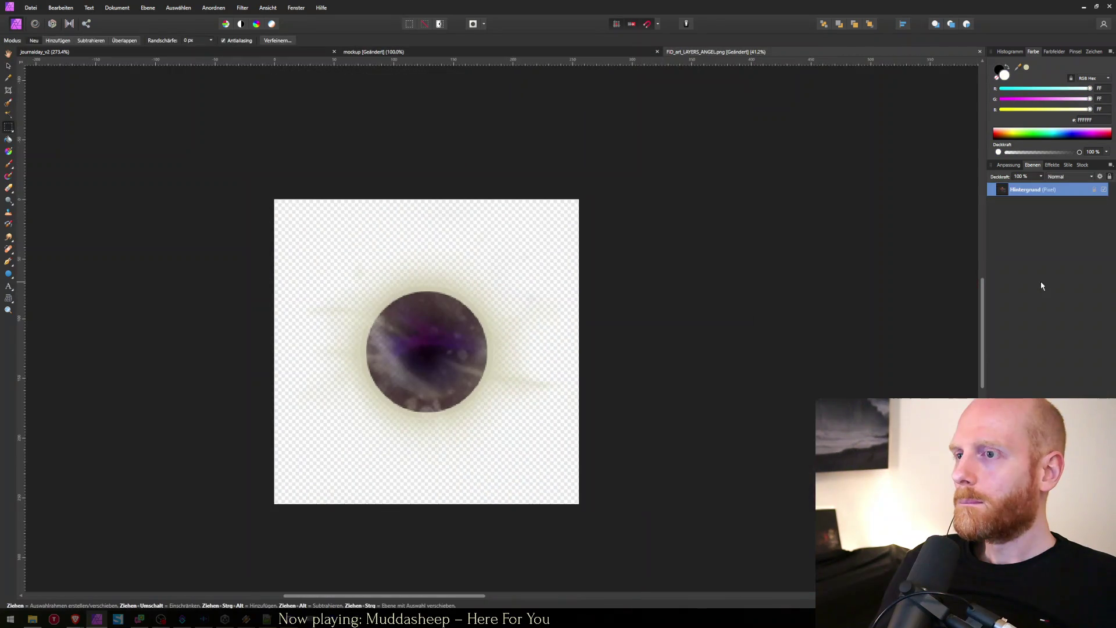
key(ctrl+v)
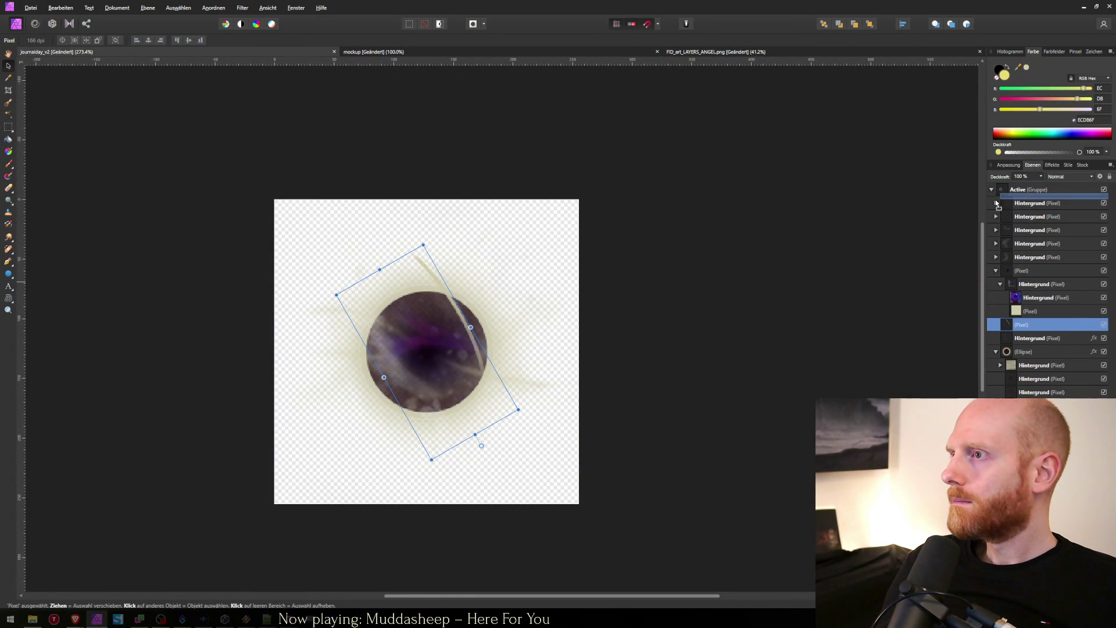
key(ctrl+shift+bracketright)
Step: Collapse and hide the Active group, view at actual size, then undo the pasted stroke
scroll(992, 197, up, 5)
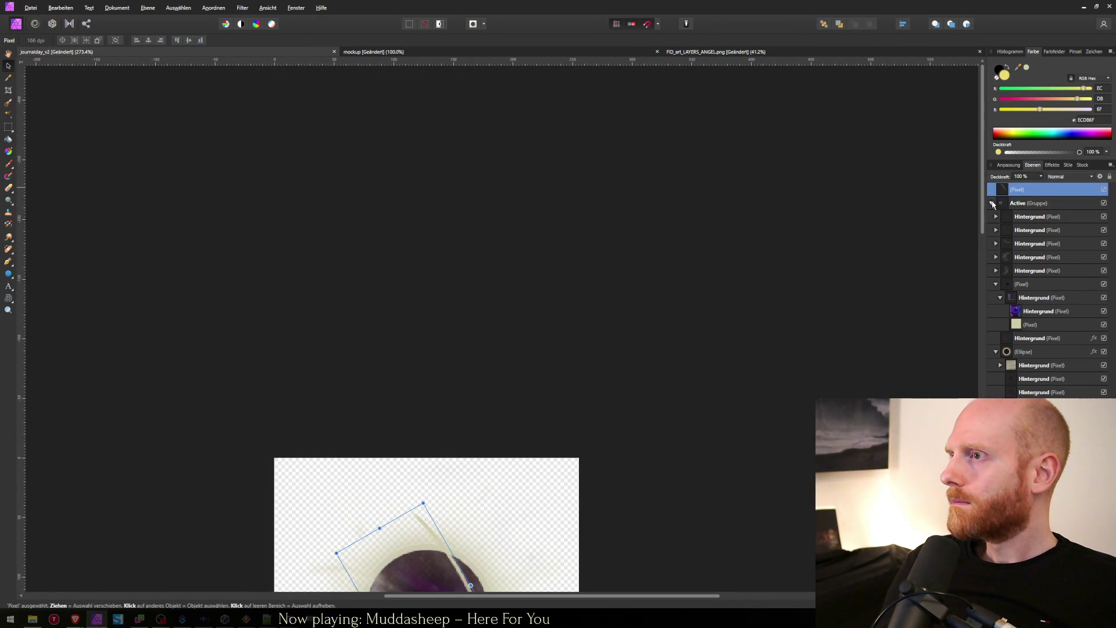
click(990, 202)
click(1103, 203)
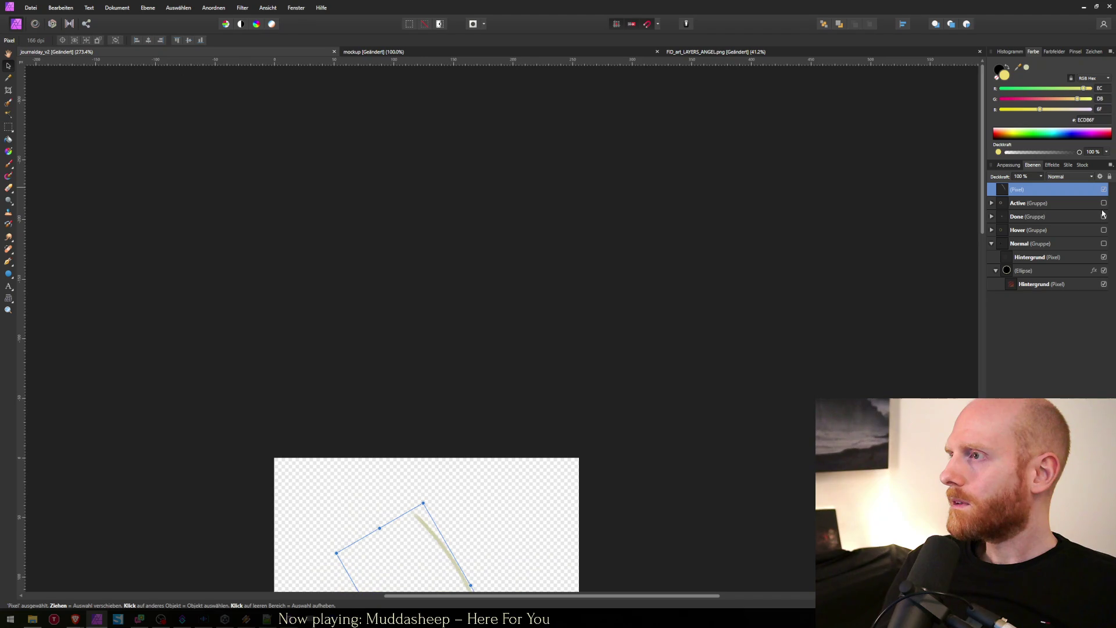
key(ctrl+0)
key(ctrl+1)
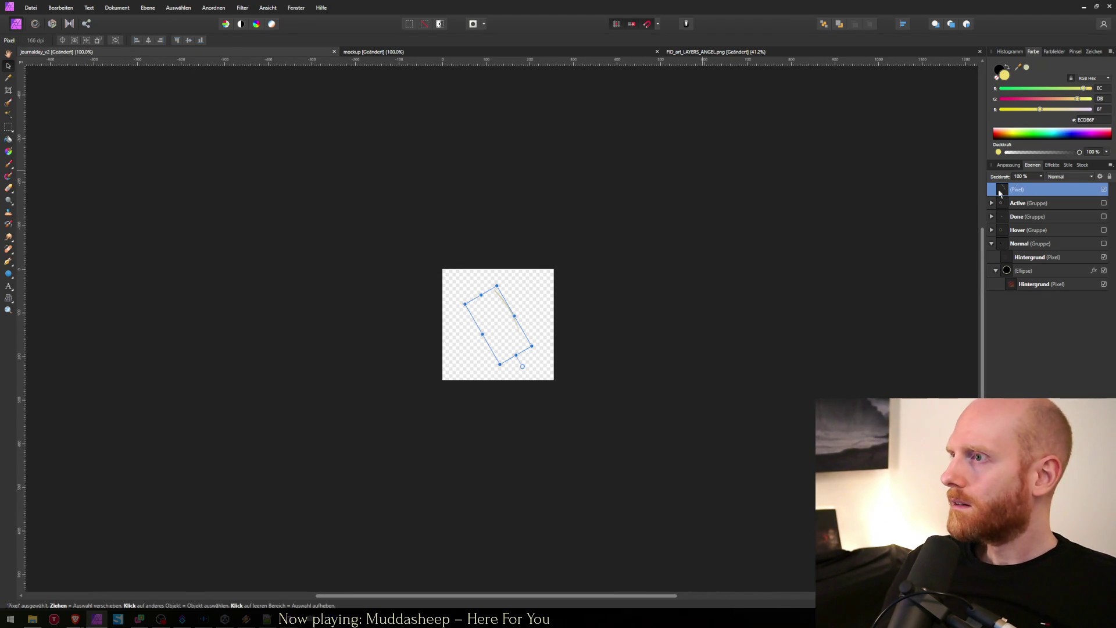
scroll(504, 285, up, 5)
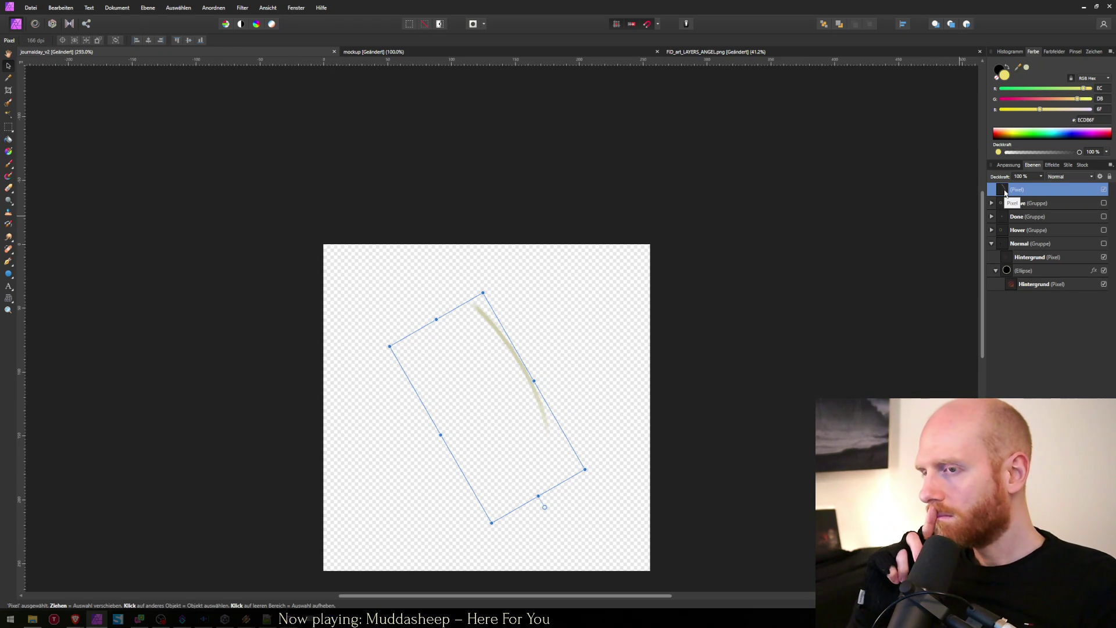
key(ctrl+z)
Step: Duplicate the circle ellipse to the top, enlarge it to about 750 px, and lower it across the canvas
click(1014, 271)
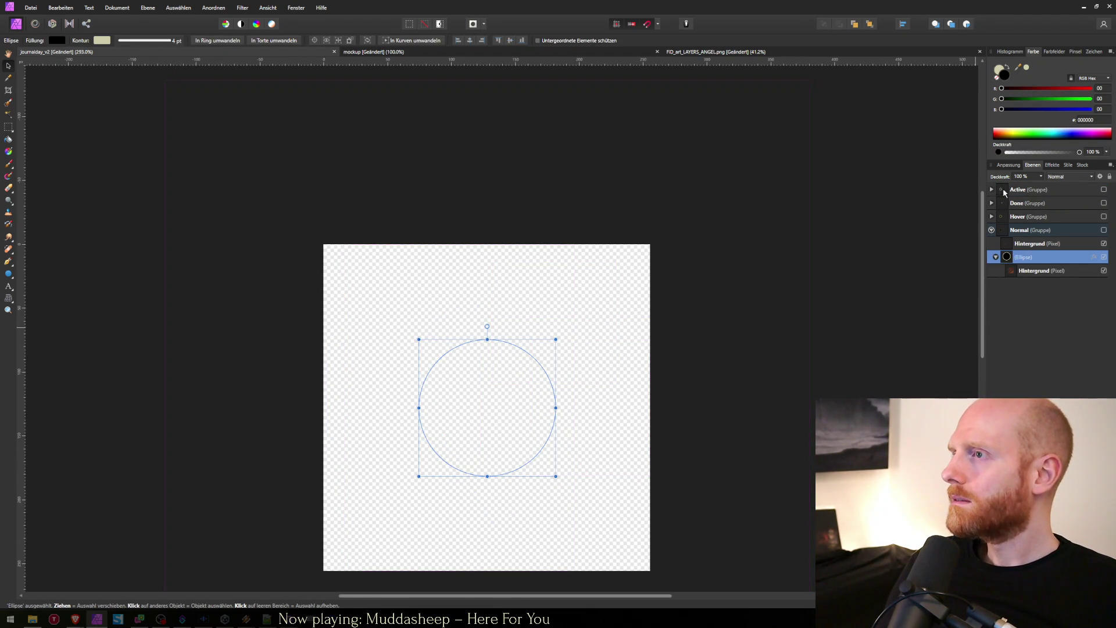
drag(1000, 190, 1001, 192)
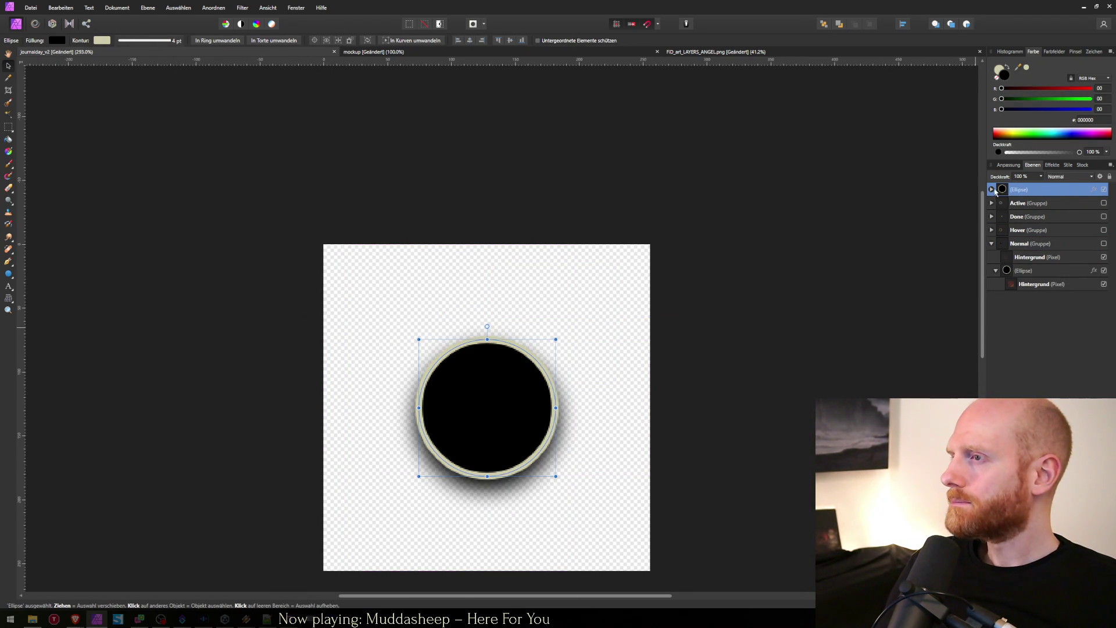
scroll(438, 368, down, 3)
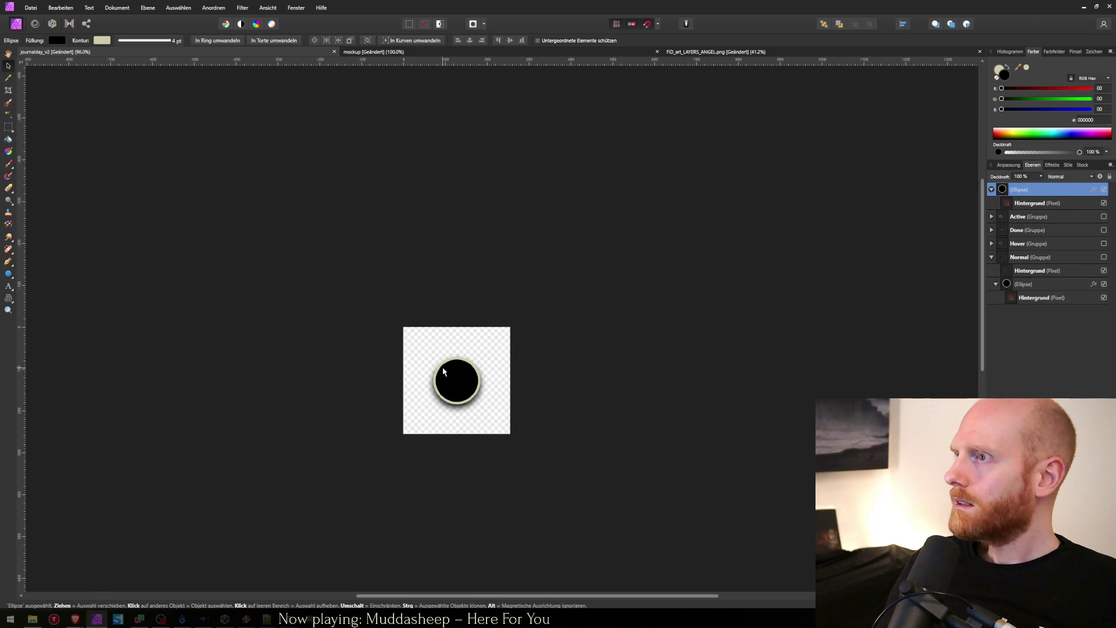
mouse_move(435, 358)
mouse_down()
mouse_move(204, 188)
mouse_move(185, 139)
mouse_move(140, 93)
mouse_up()
mouse_move(309, 232)
mouse_down()
mouse_move(309, 355)
mouse_move(298, 370)
mouse_up()
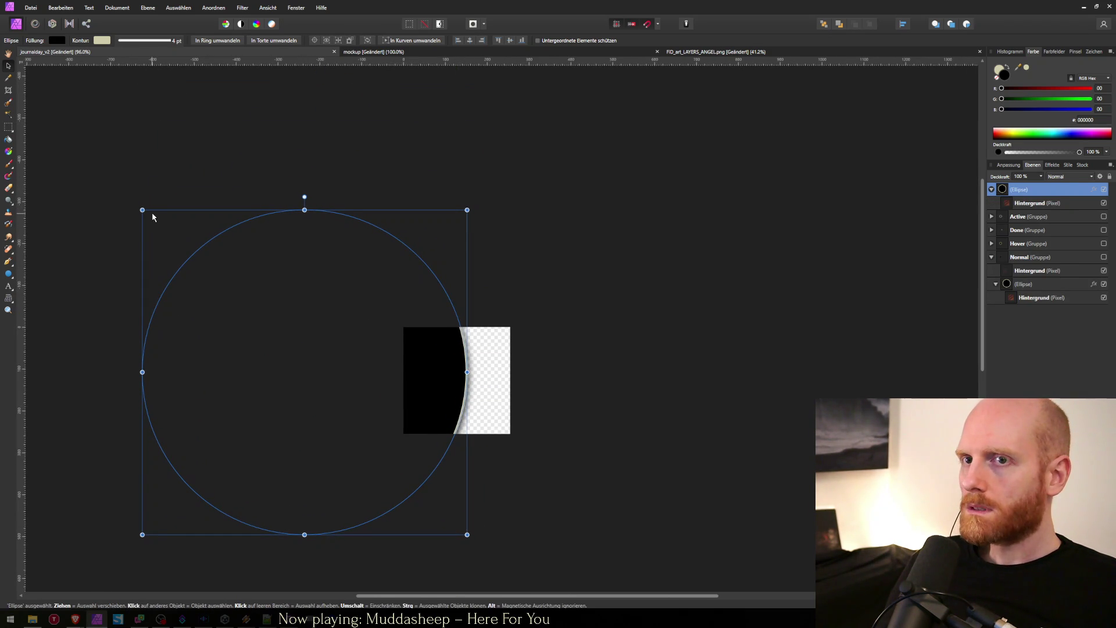
drag(153, 217, 30, 100)
drag(192, 259, 209, 329)
scroll(389, 318, down, 1)
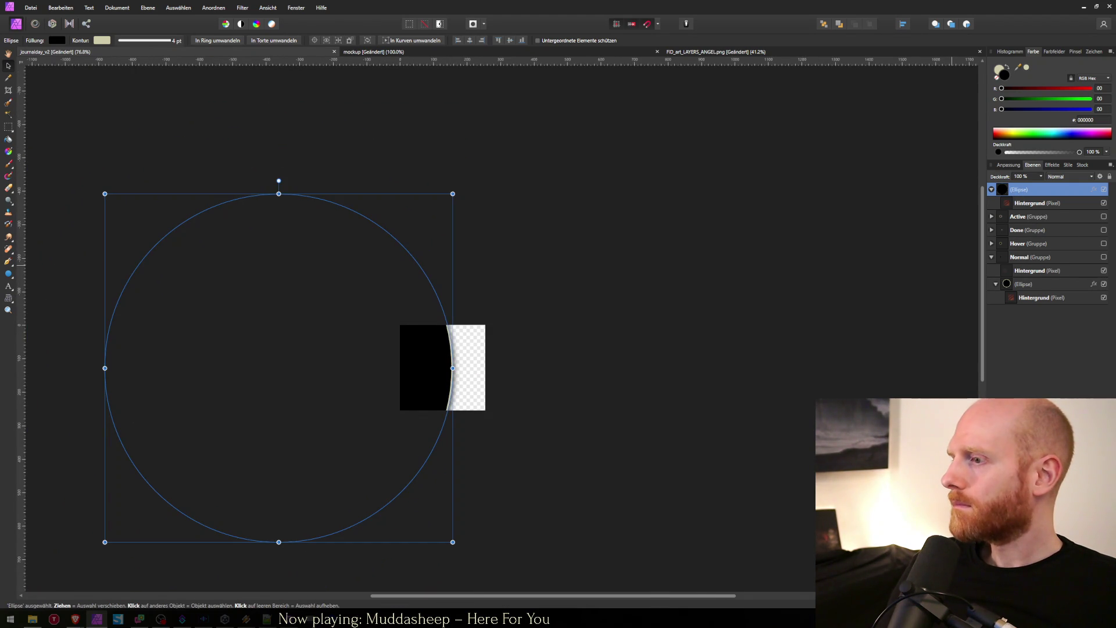
Step: Group the big circle as 'Line' and add an empty pixel layer inside it
key(ctrl+g)
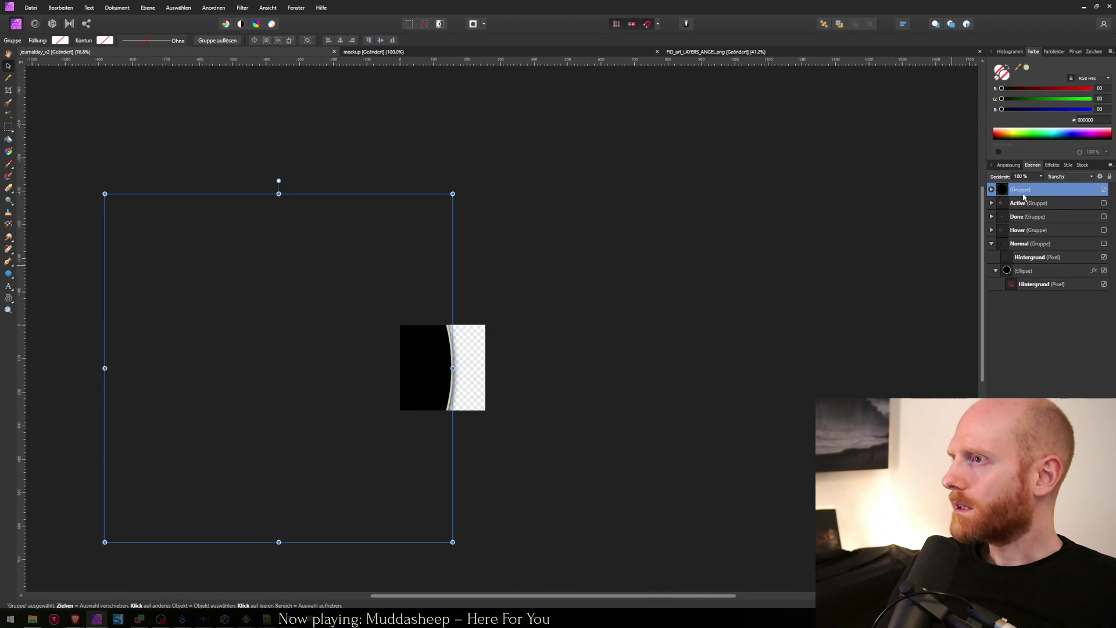
double_click(1020, 190)
text(Line)
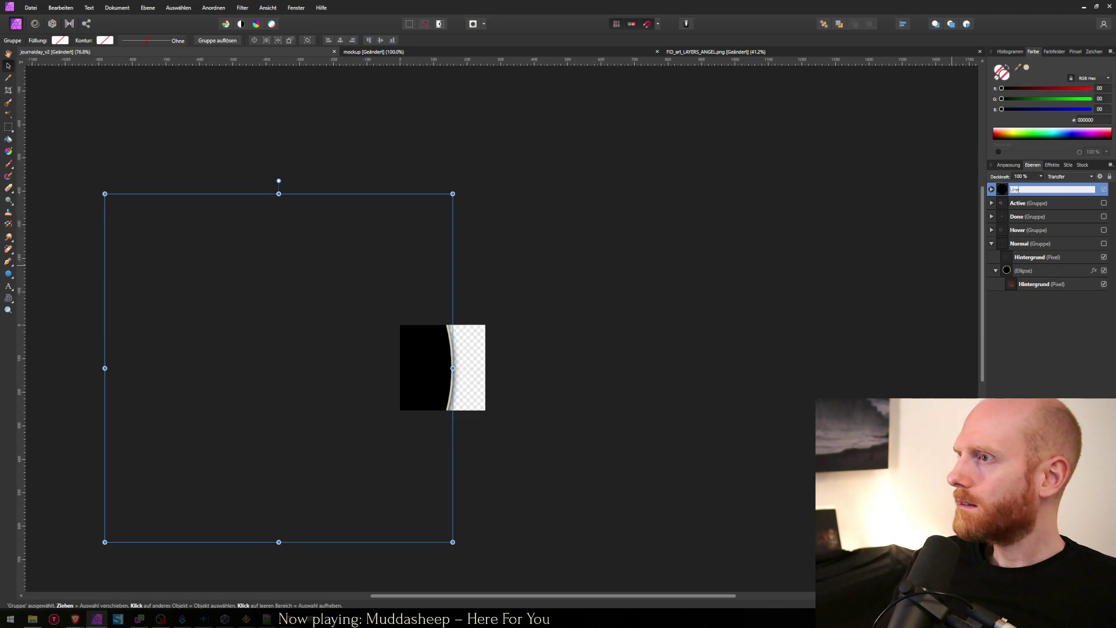
key(Return)
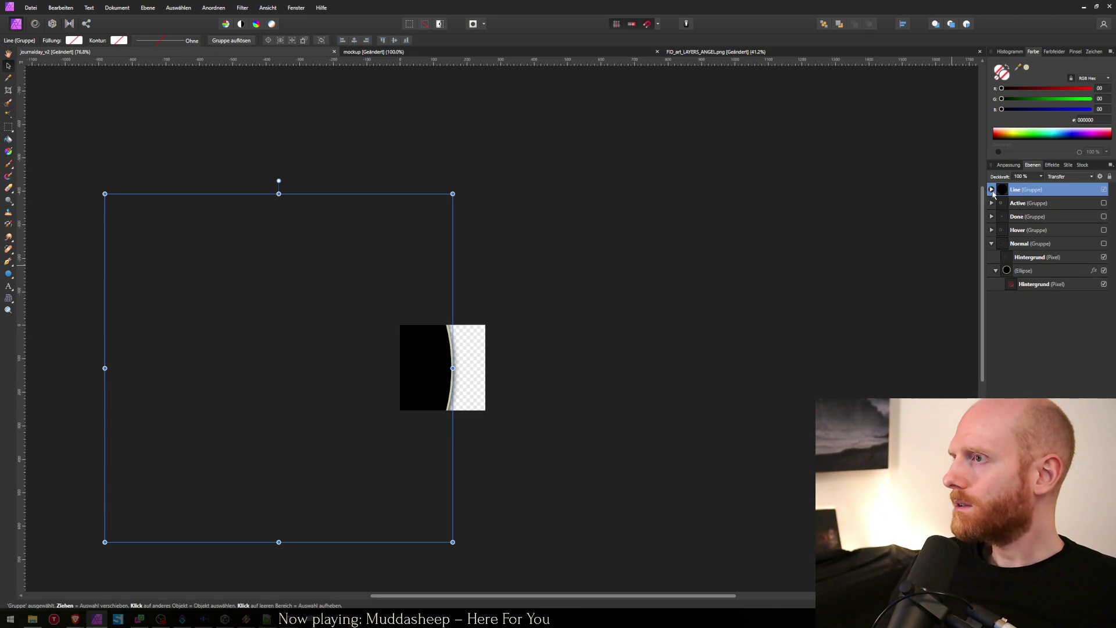
click(991, 190)
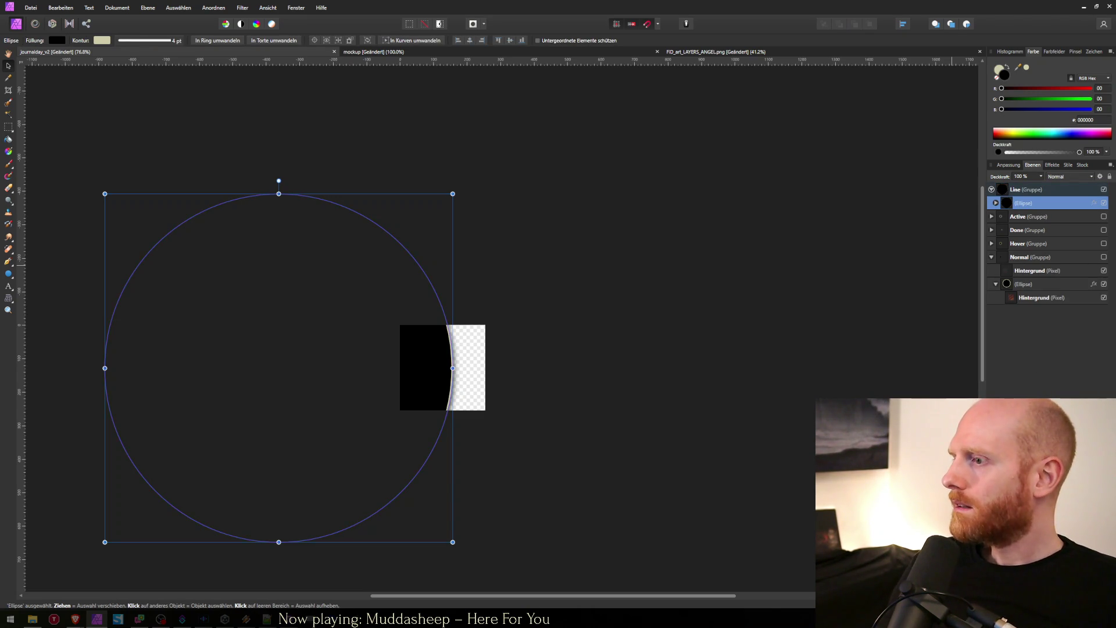
key(ctrl+shift+n)
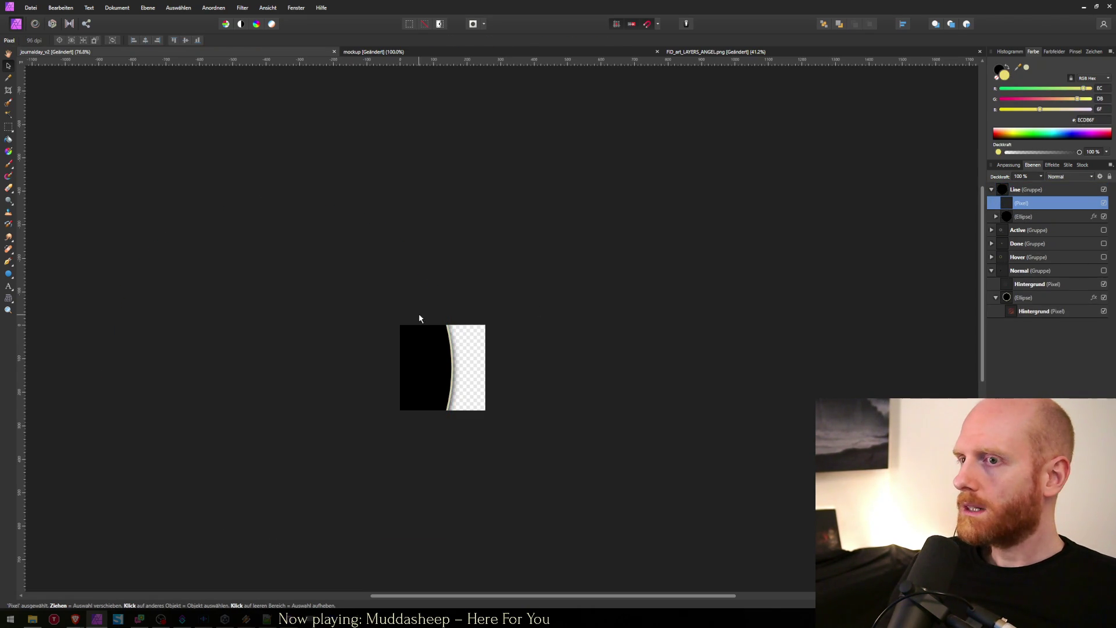
Step: With a smaller, softer Paint Brush, paint a soft yellow glowing disc on the pixel layer
key(b)
drag(439, 354, 444, 363)
click(443, 363)
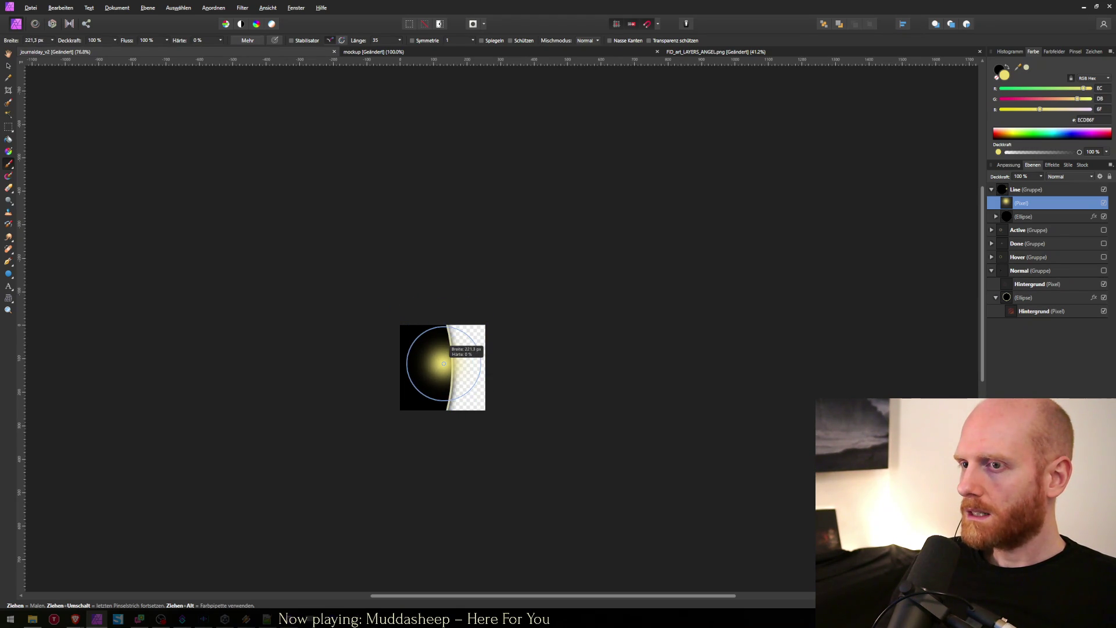
drag(443, 363, 444, 363)
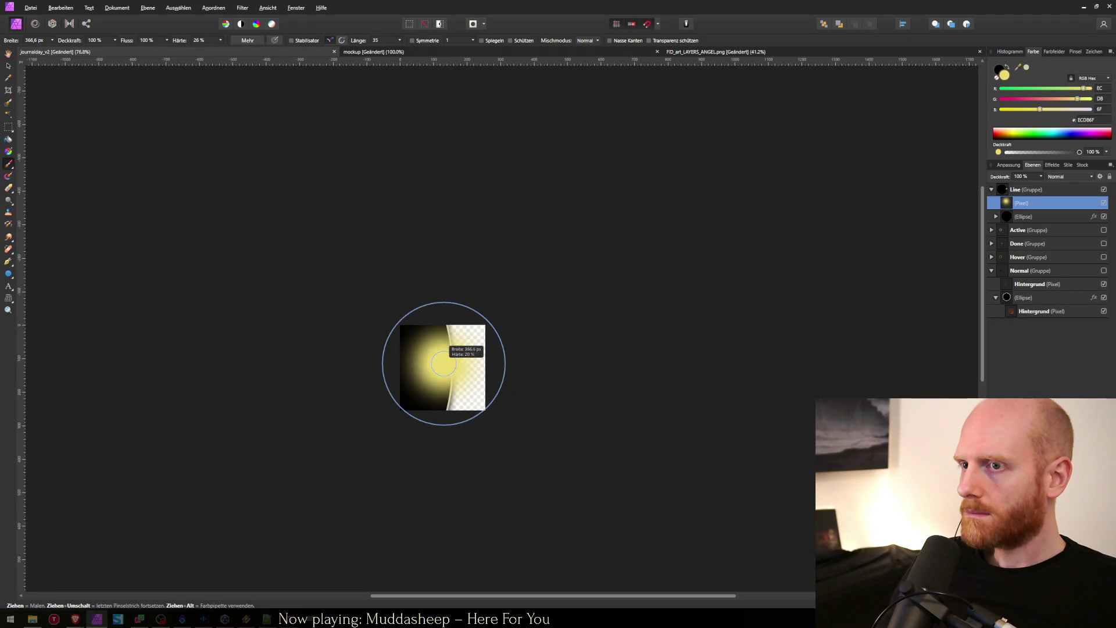
drag(444, 363, 443, 363)
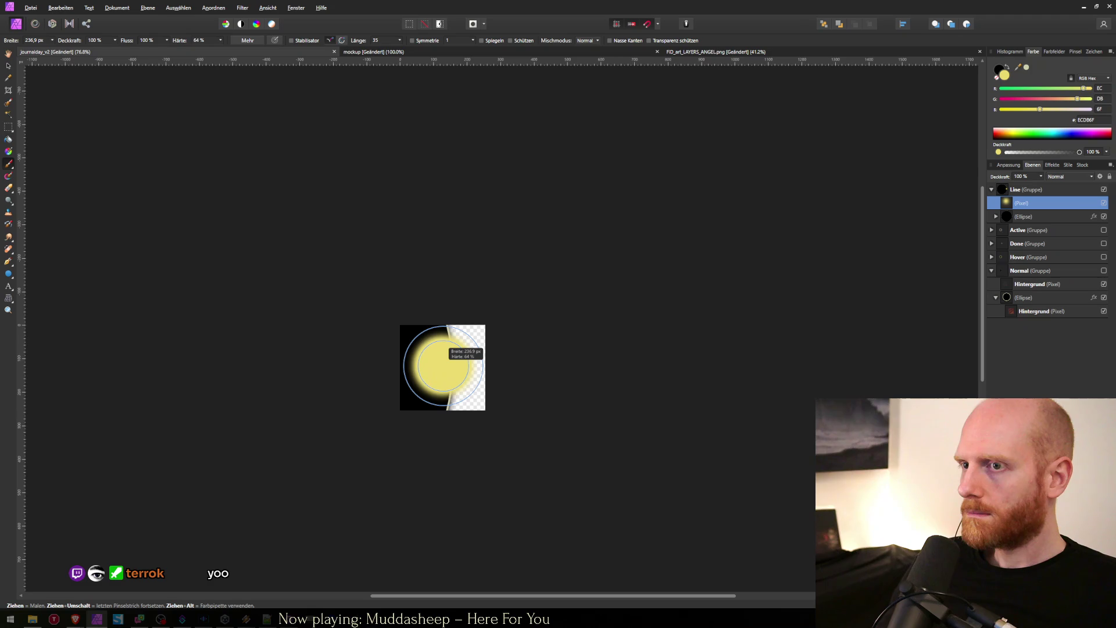
click(444, 365)
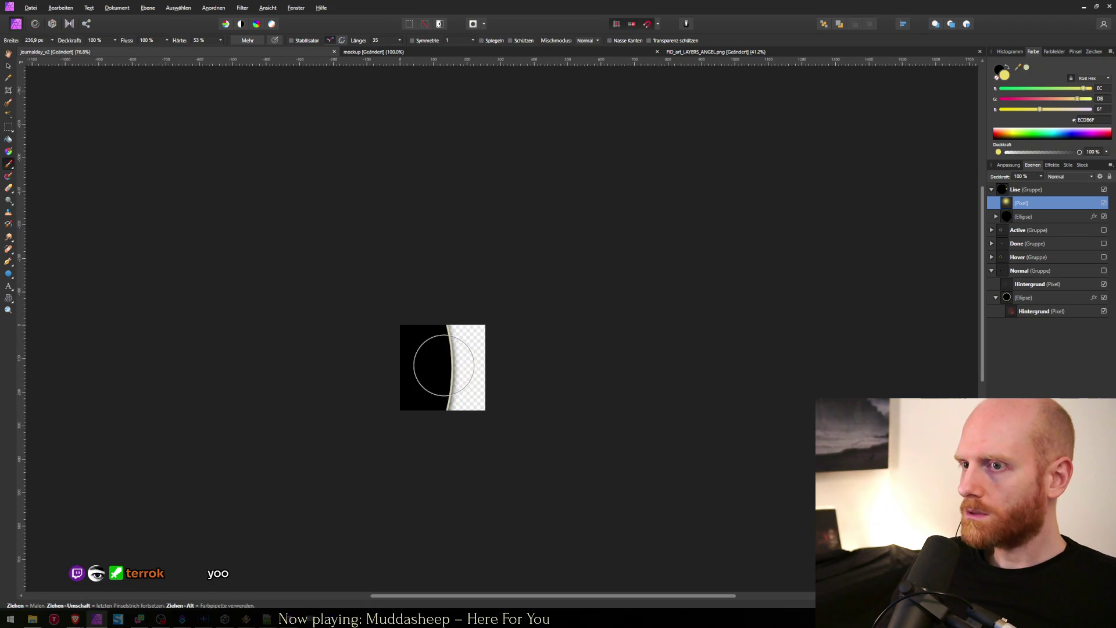
Step: Switch to the Move tool and check the Line group's ellipse and pixel layers
click(8, 67)
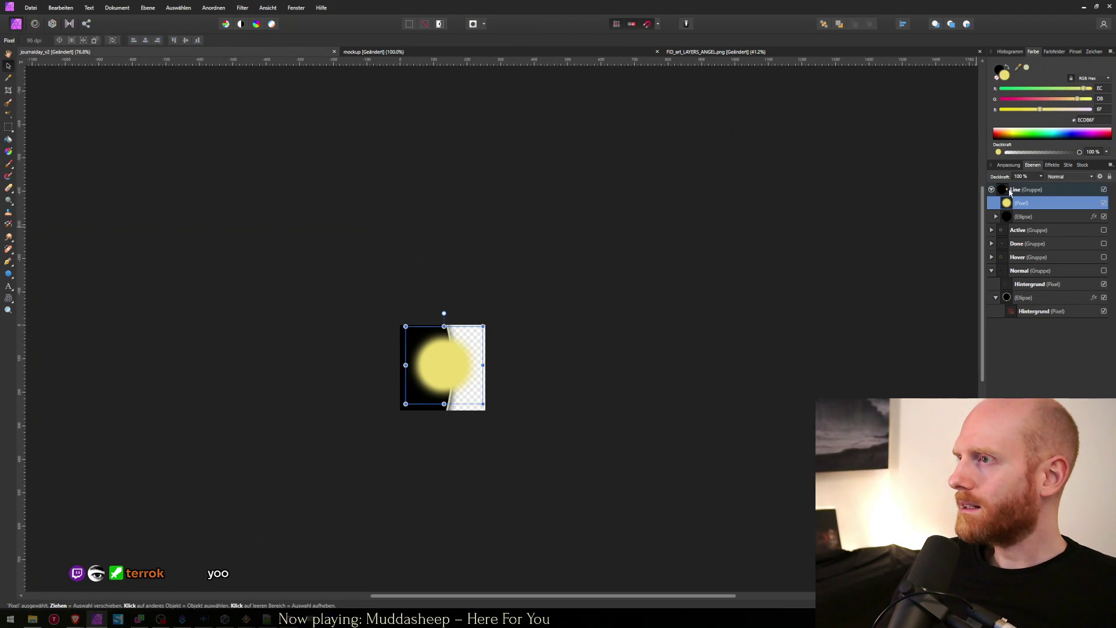
click(1018, 214)
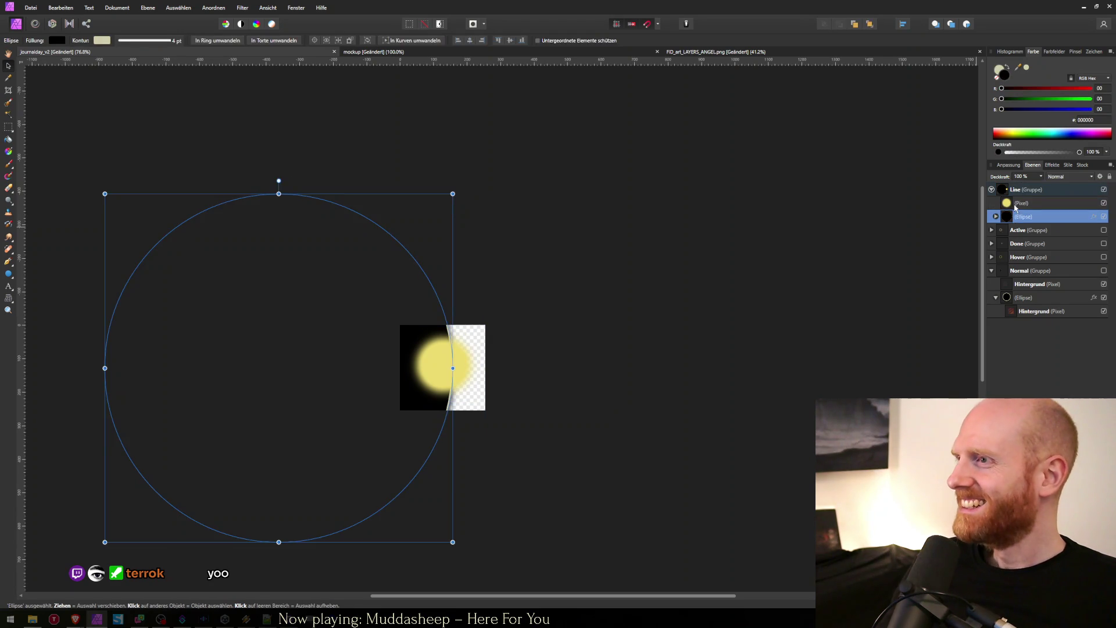
click(1015, 208)
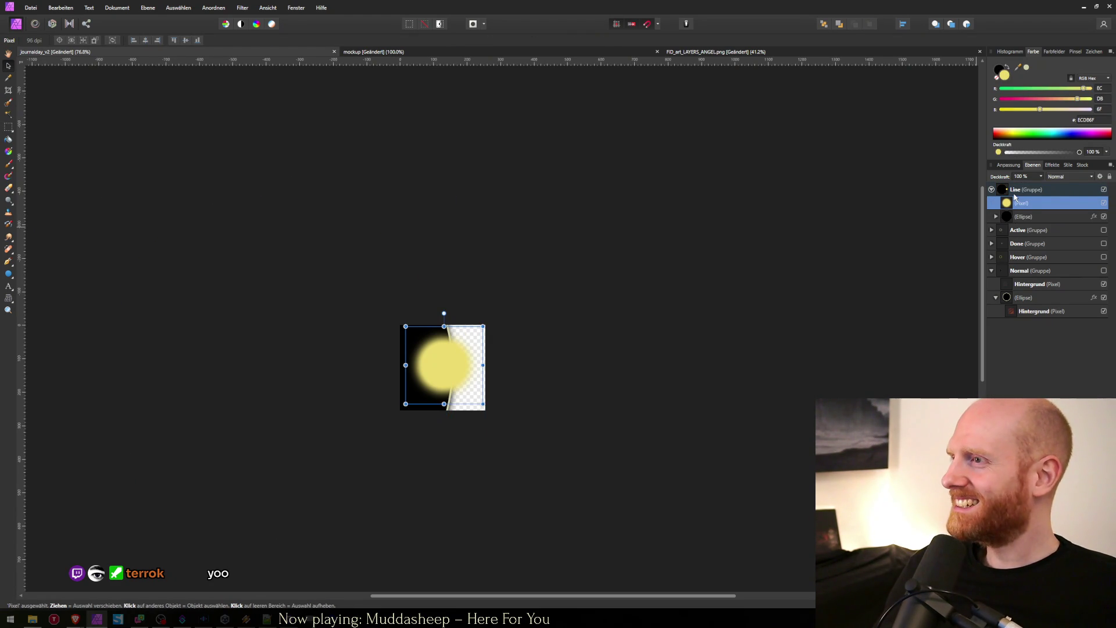
click(1014, 194)
click(1016, 205)
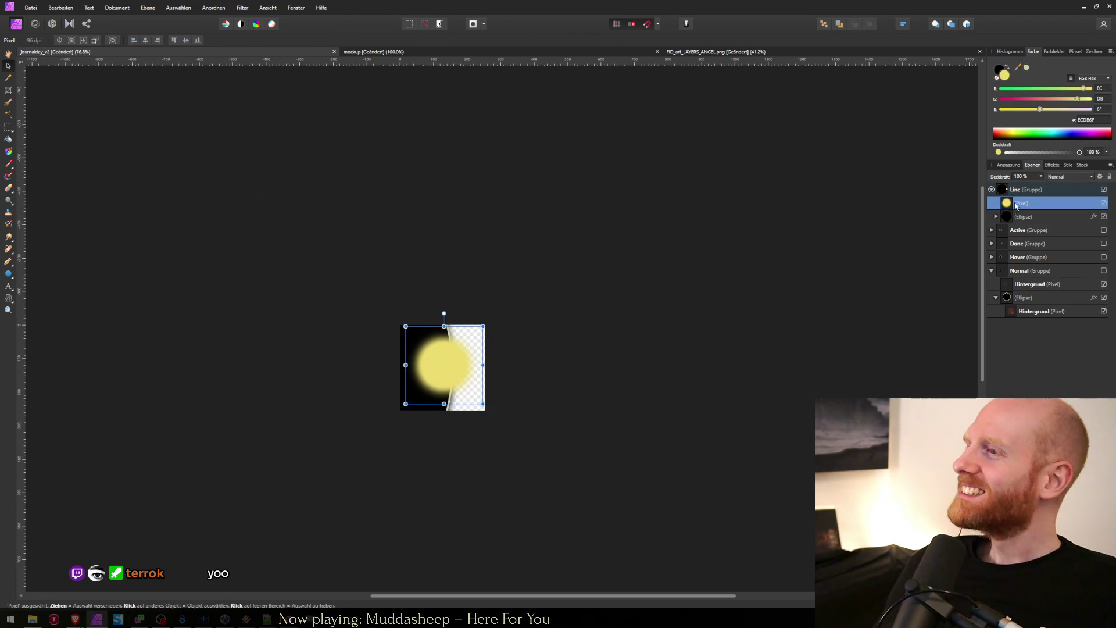
click(1012, 216)
click(1009, 203)
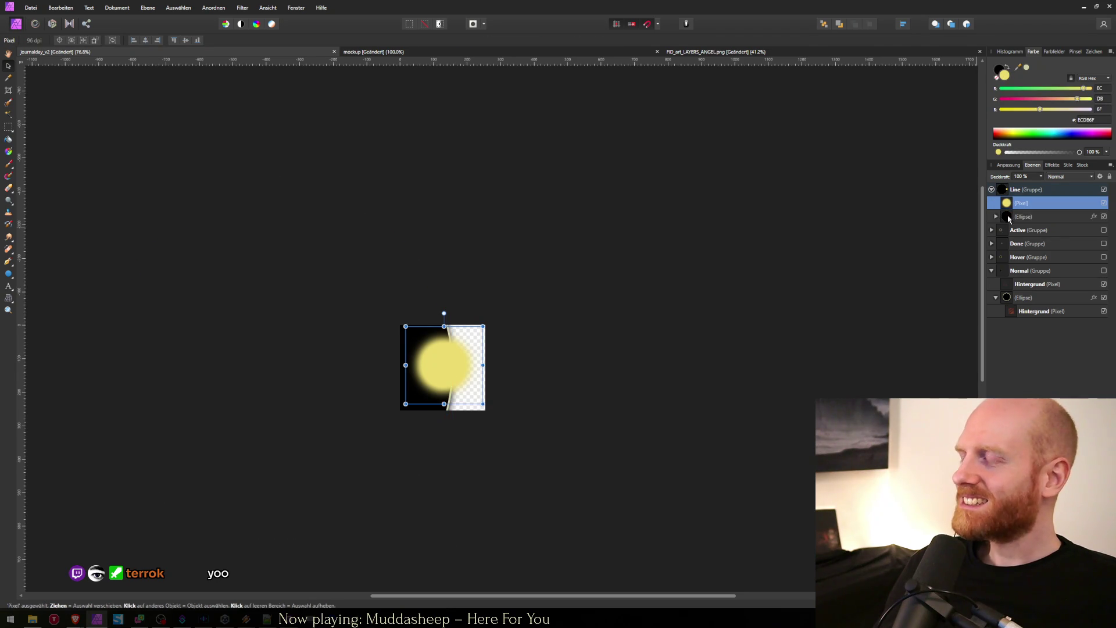
Step: Nest the Ellipse layer inside the yellow Pixel layer and select the nested ellipse
click(1010, 217)
click(1006, 192)
click(1009, 216)
click(996, 217)
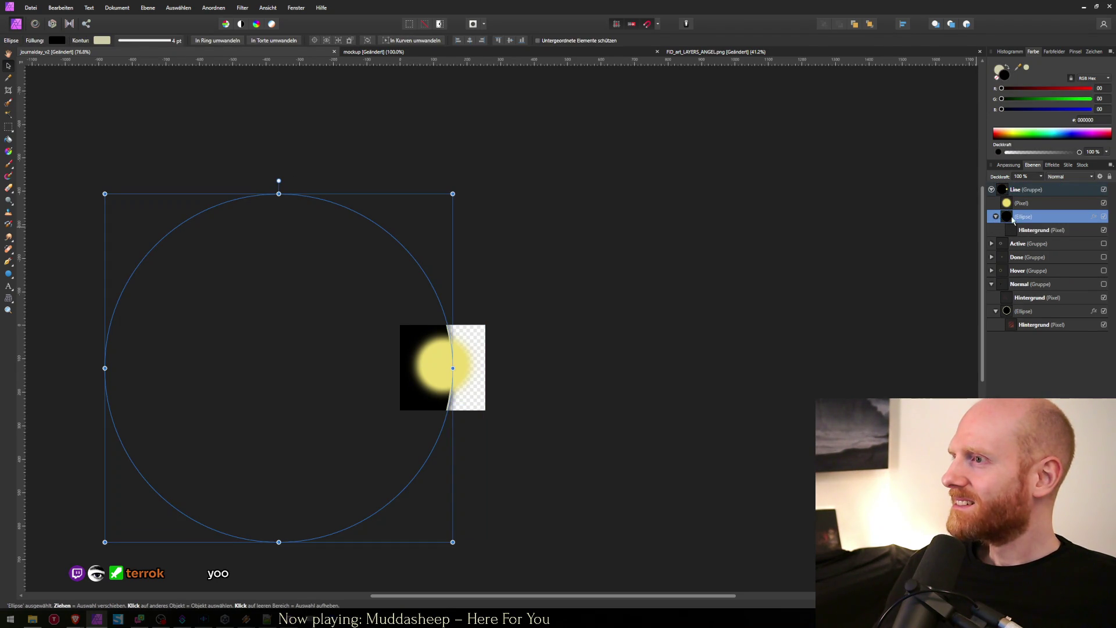
click(1006, 203)
click(995, 217)
drag(1004, 217, 1017, 209)
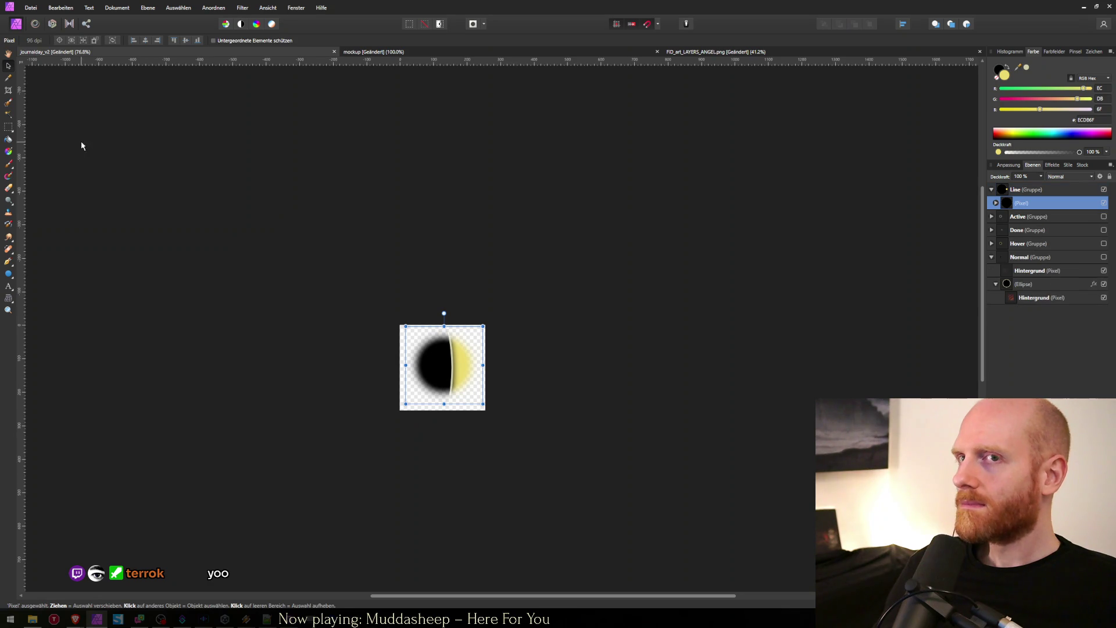
click(995, 203)
click(1023, 217)
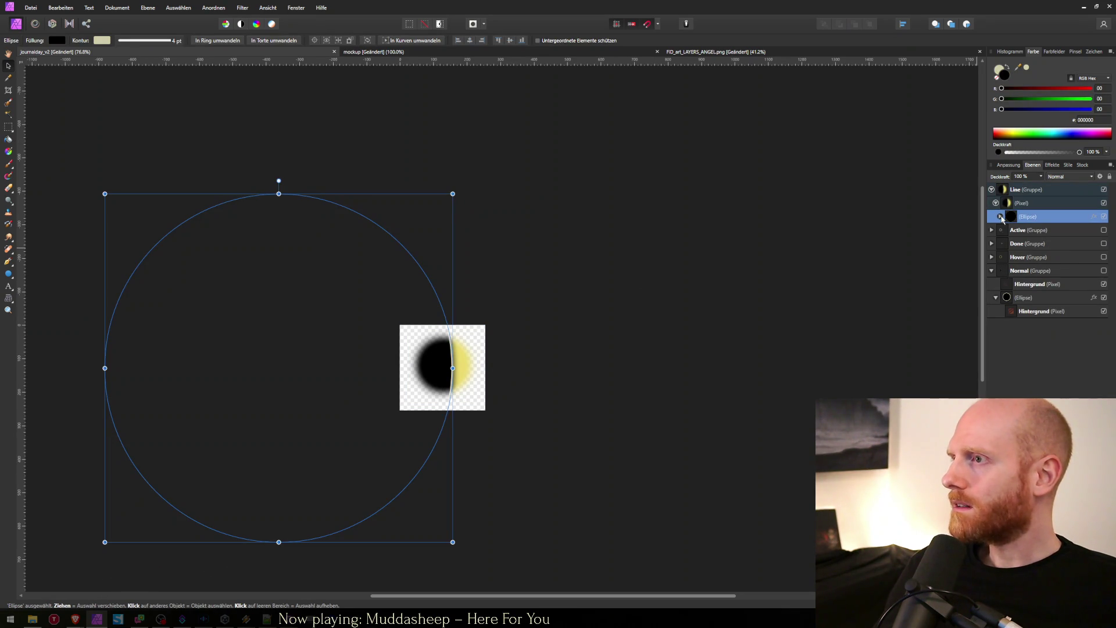
Step: Check the ellipse's fill and keep its Outer Shadow effect on, then reselect the Pixel layer
click(55, 40)
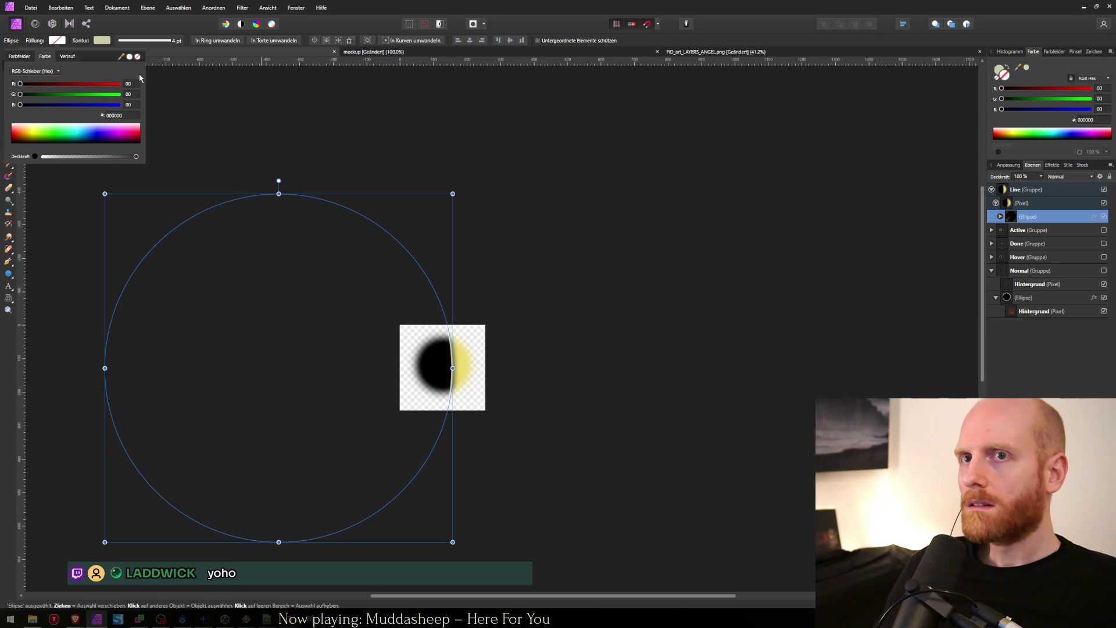
click(208, 106)
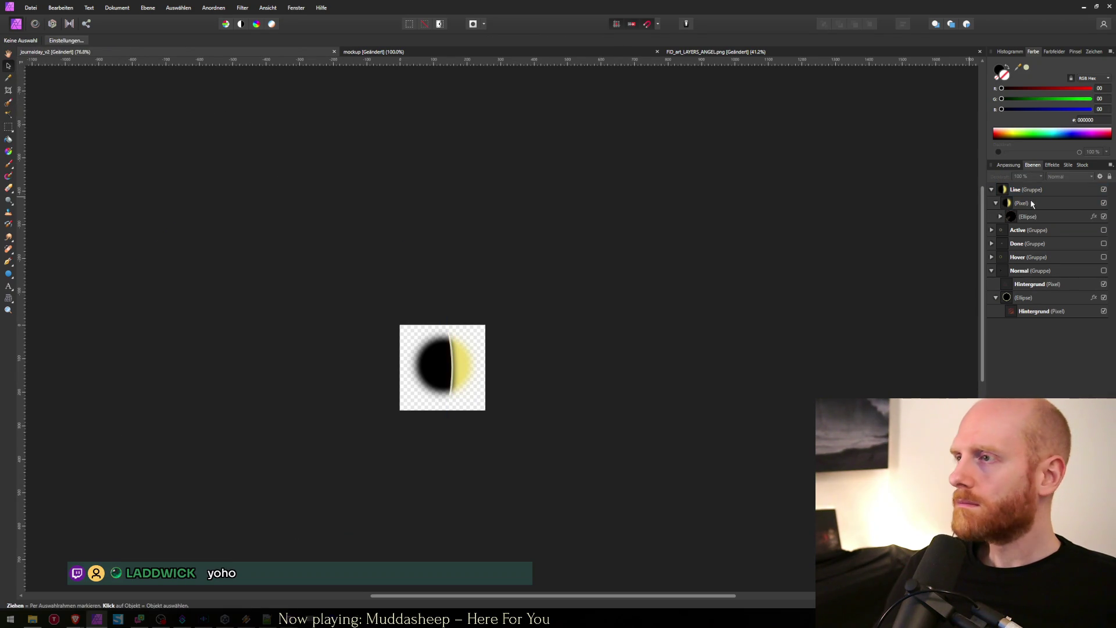
click(1046, 216)
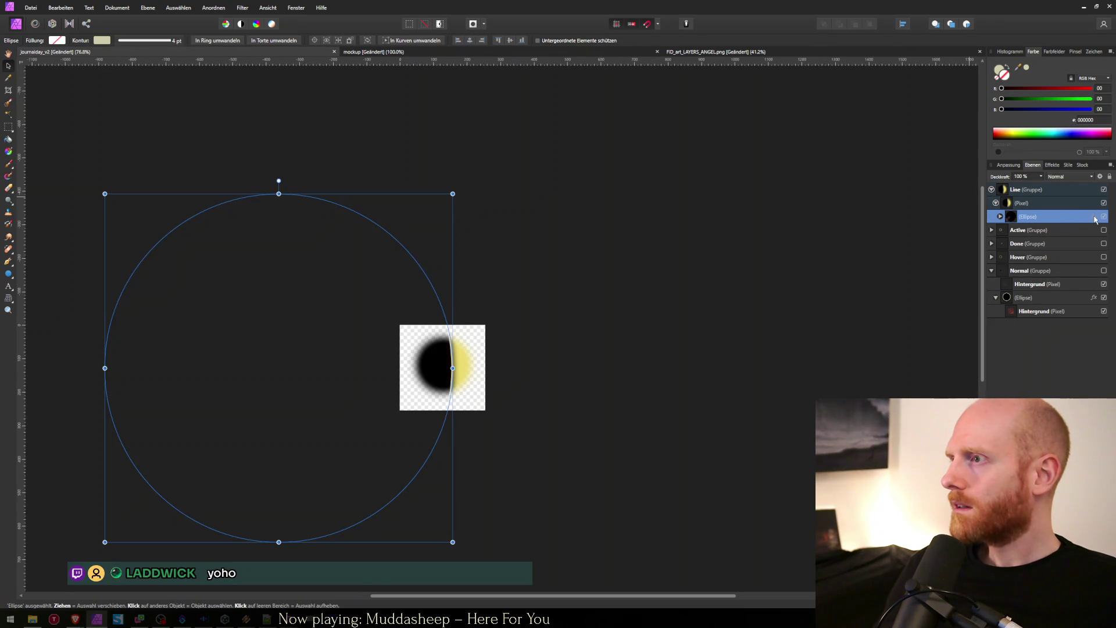
click(1095, 217)
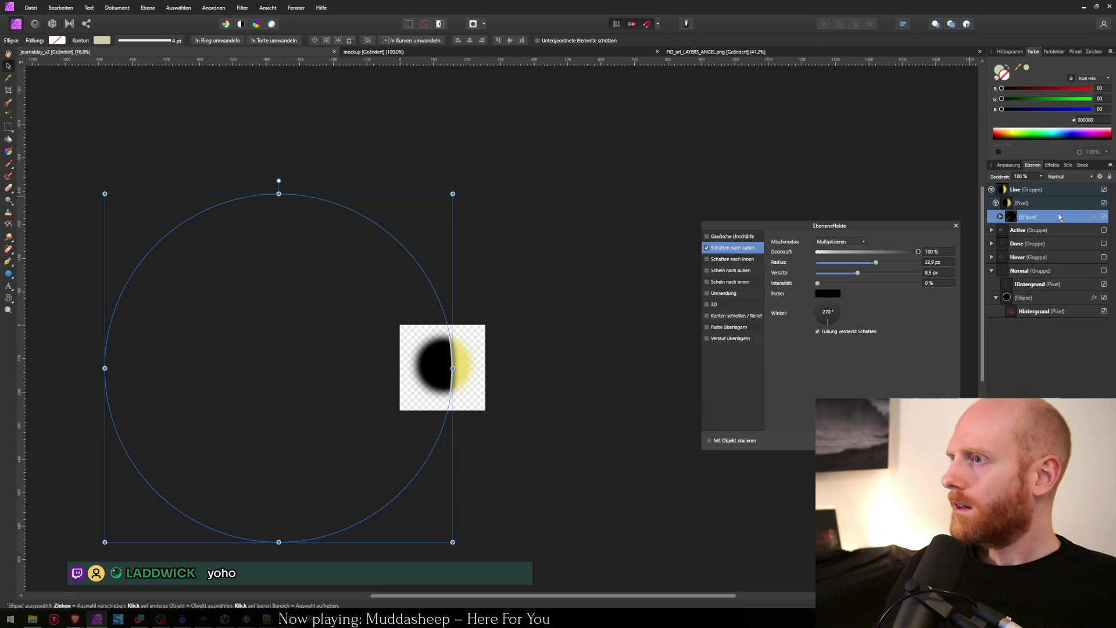
click(707, 248)
click(707, 249)
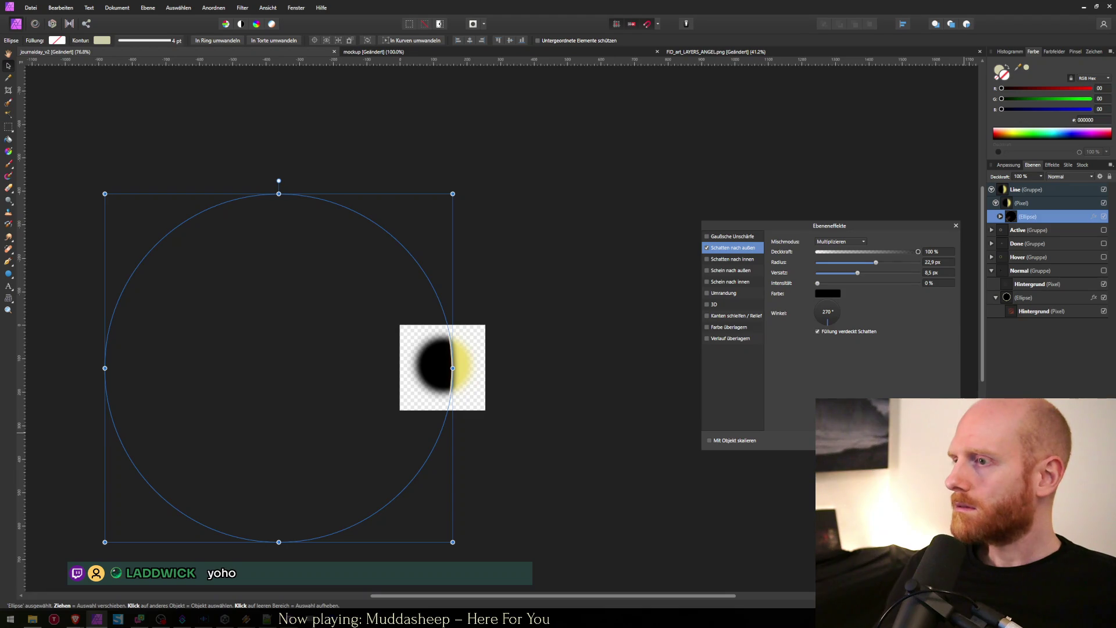
key(Return)
click(674, 247)
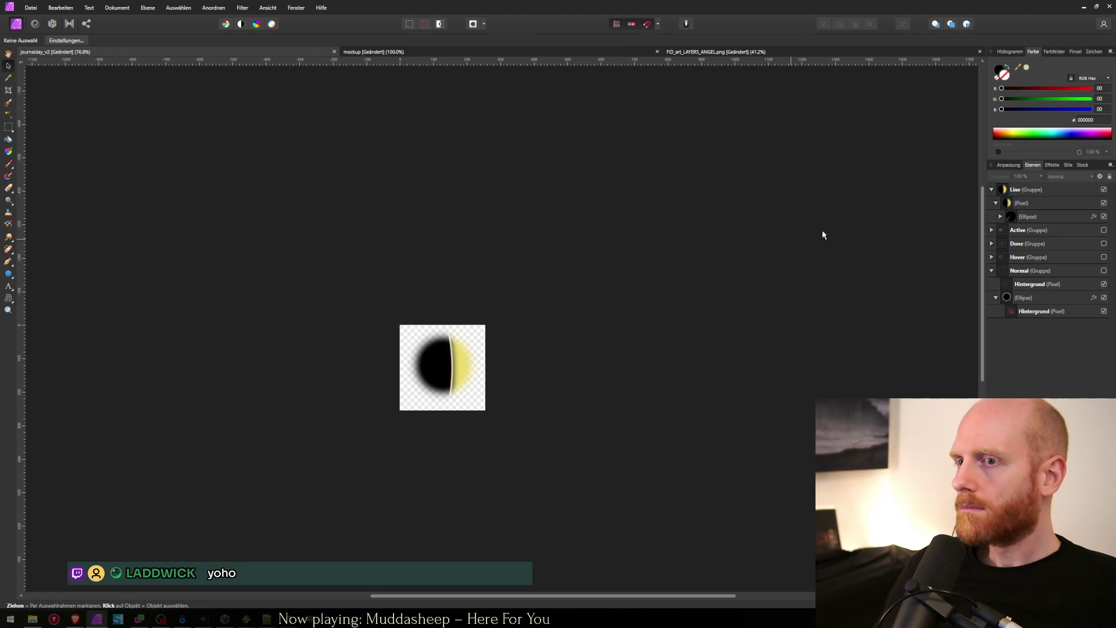
click(1027, 203)
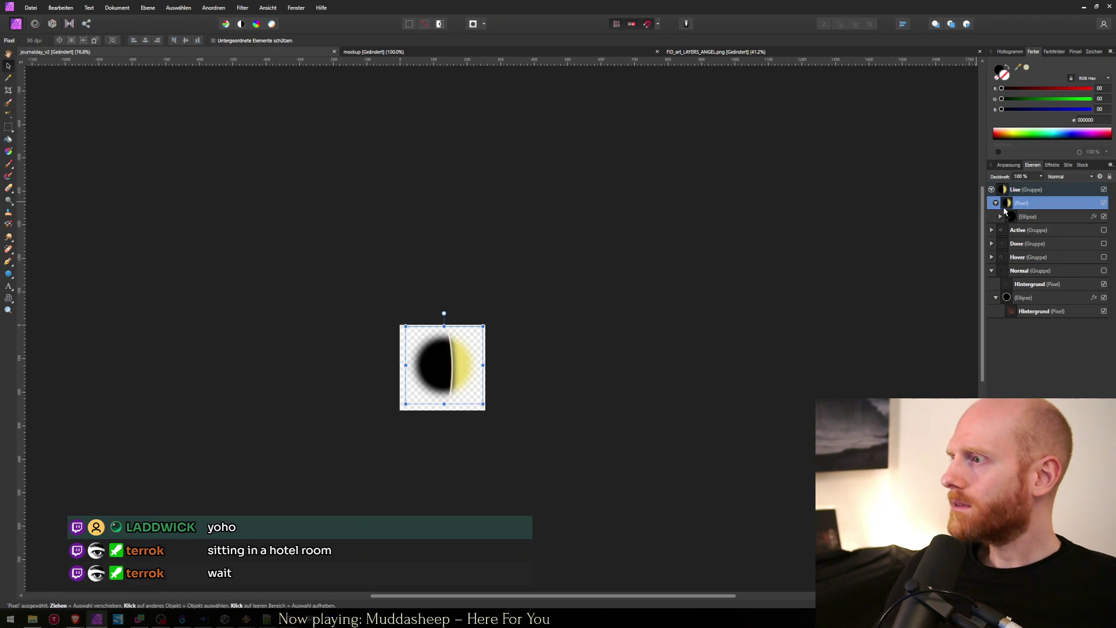
Step: With an enlarged Erase Brush, erase the yellow glow beside the black crescent
click(1000, 216)
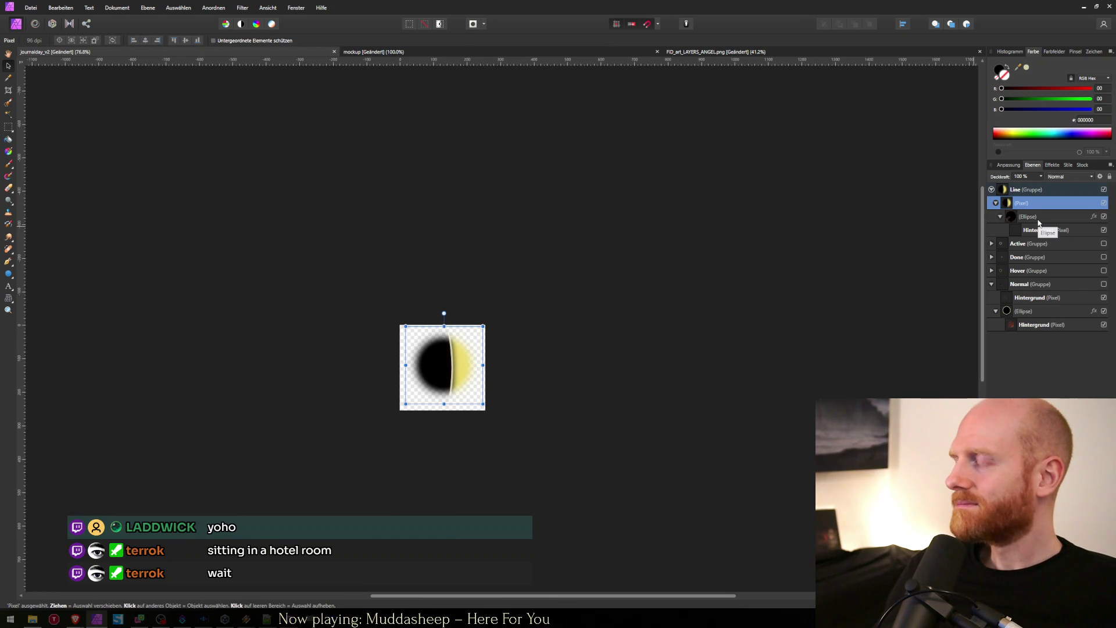
key(e)
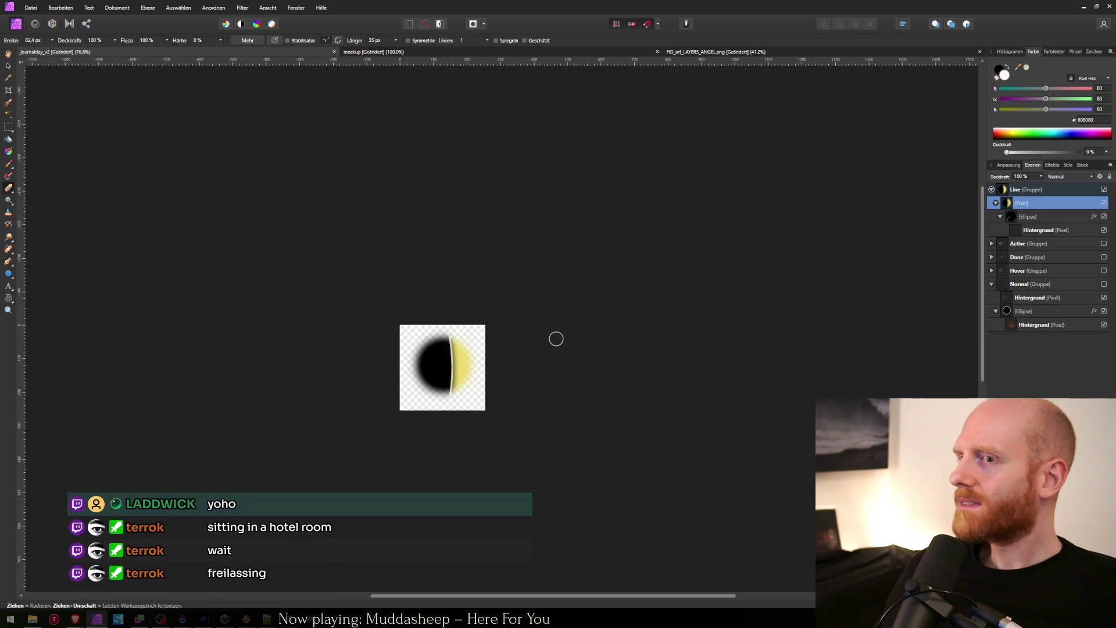
key(bracketright)
key(bracketright)
key(bracketright)
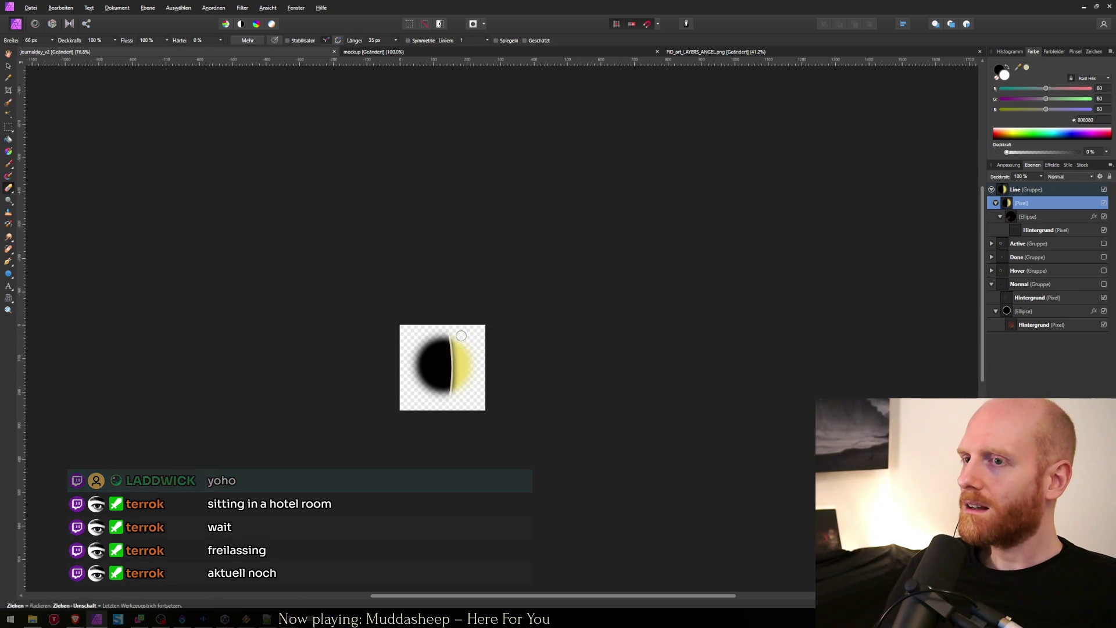
drag(460, 356, 460, 346)
drag(460, 397, 456, 411)
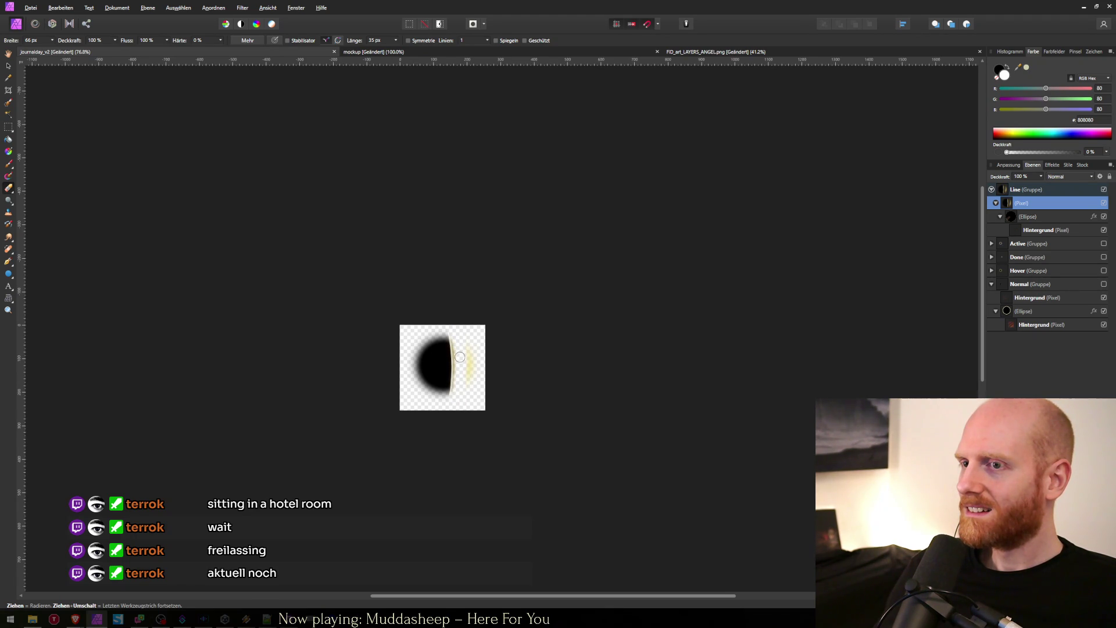
drag(473, 354, 469, 411)
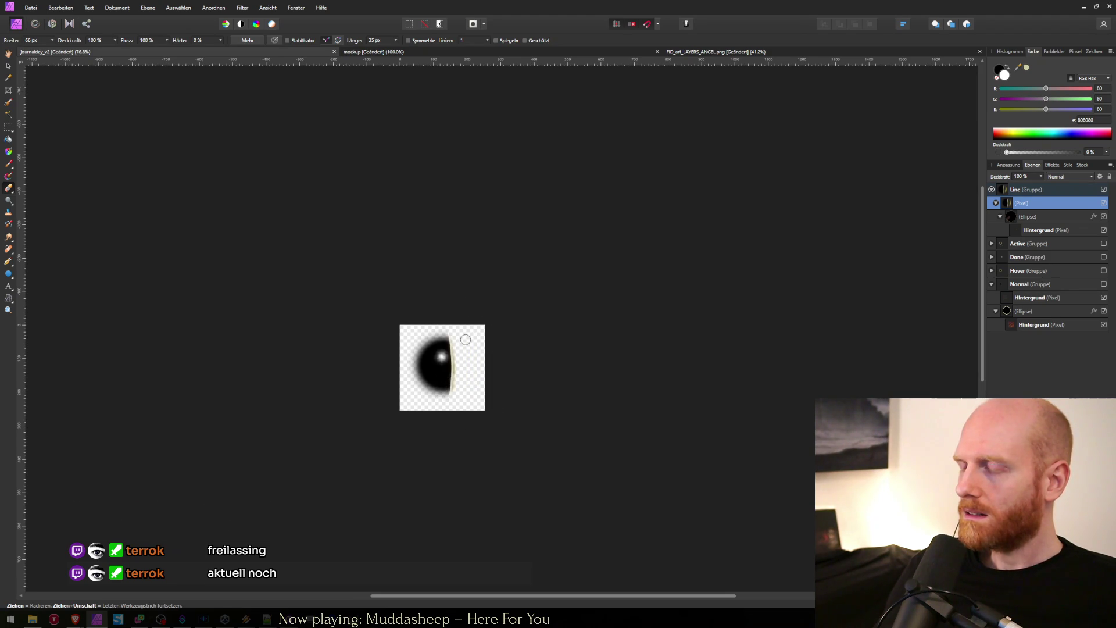
Step: Hide the ellipse's Hintergrund layer and erase the glow down to a thin line
click(1026, 216)
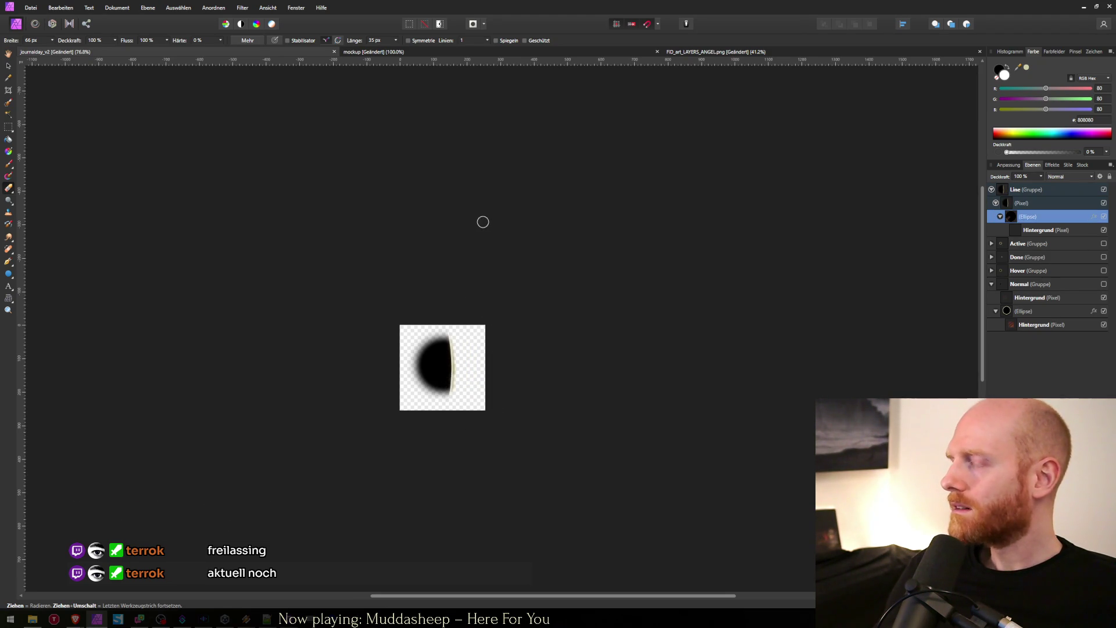
click(1103, 231)
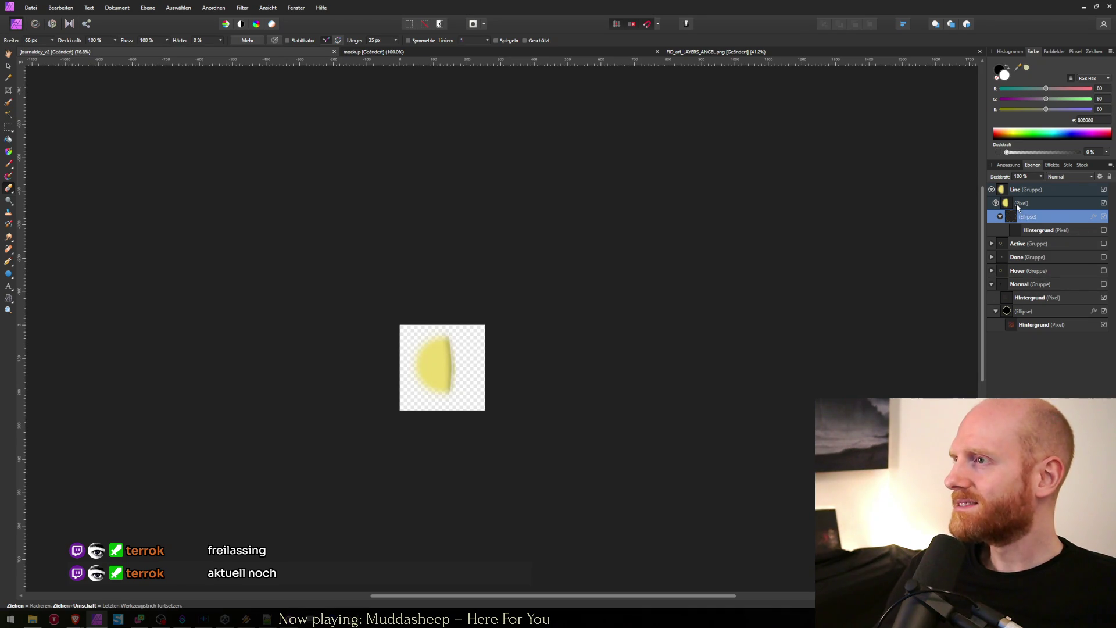
click(1021, 203)
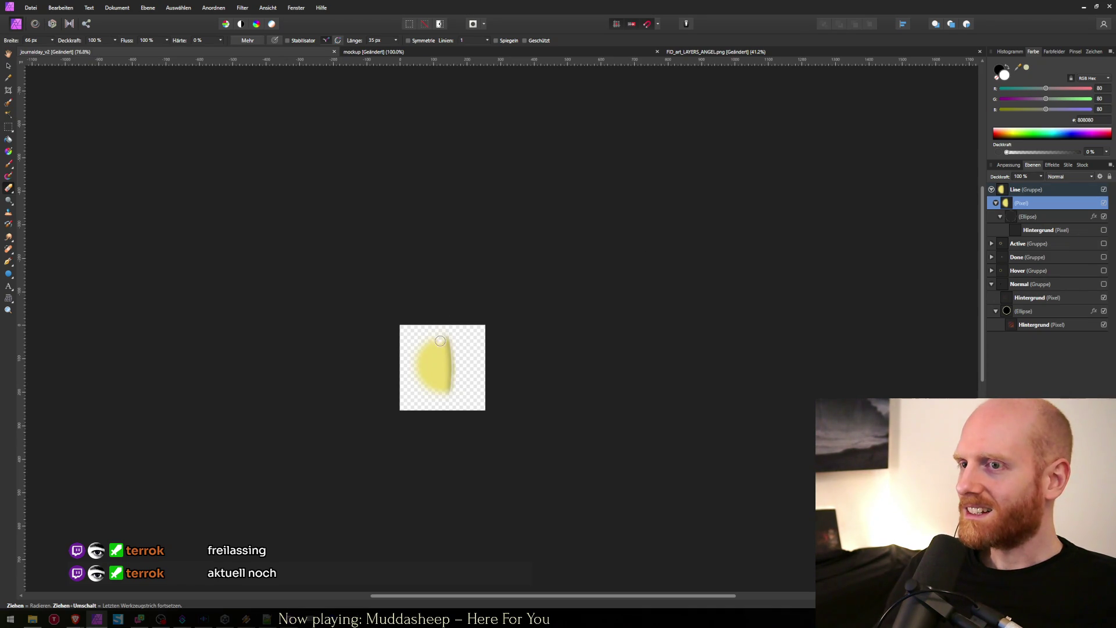
mouse_move(443, 343)
mouse_down()
mouse_move(440, 322)
mouse_move(439, 420)
mouse_move(430, 365)
mouse_move(420, 421)
mouse_move(413, 386)
mouse_up()
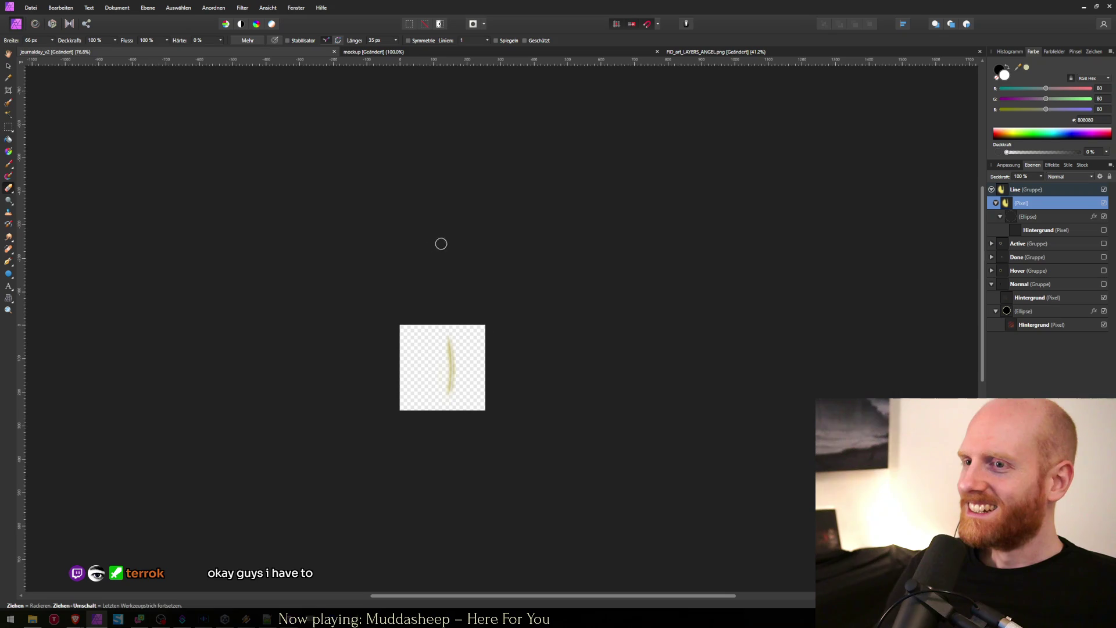
click(8, 65)
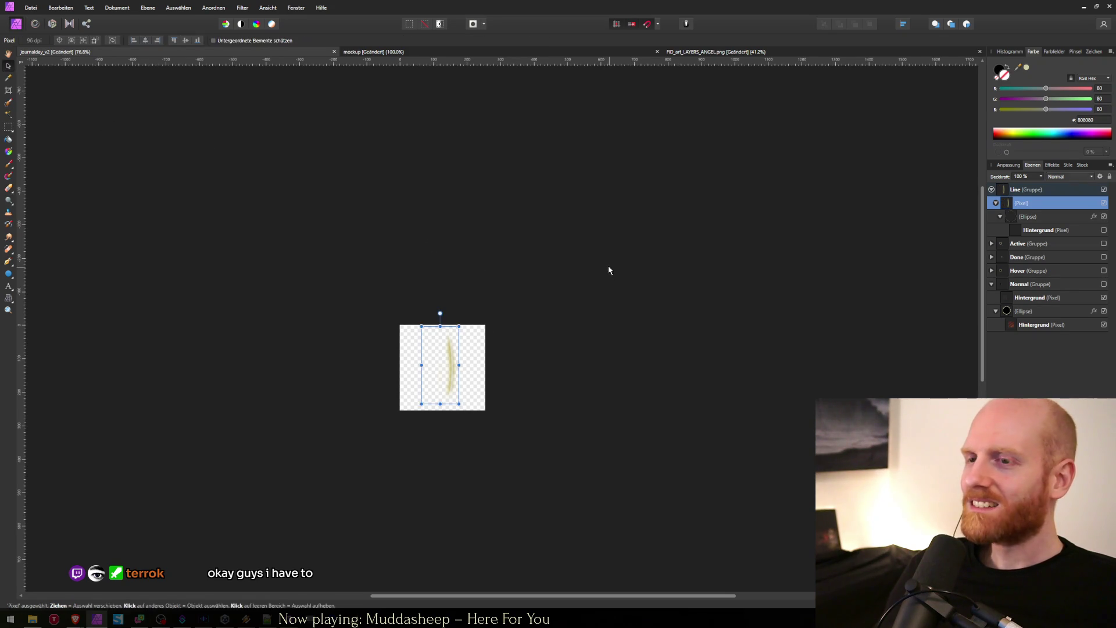
Step: Select the painted line's Pixel layer inside the Line group
click(605, 268)
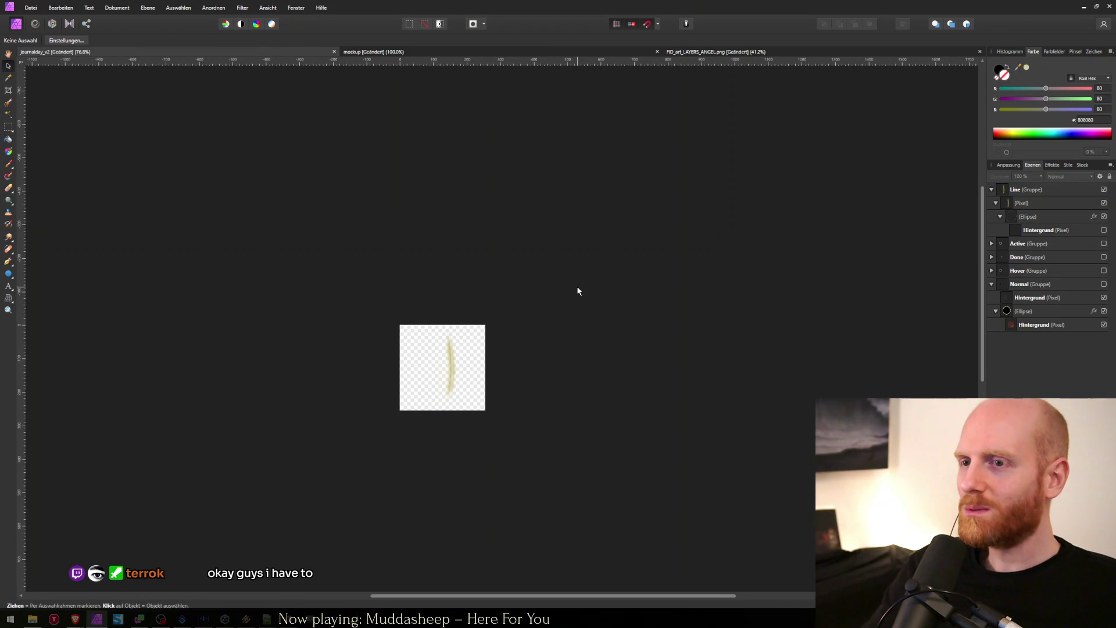
click(1021, 204)
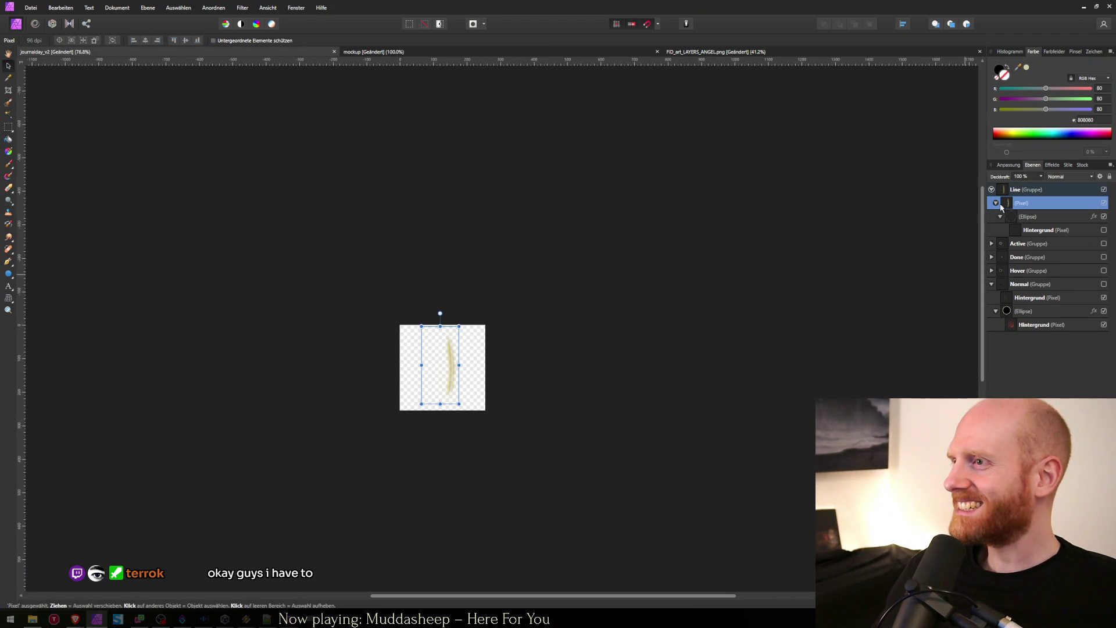
click(495, 334)
click(483, 336)
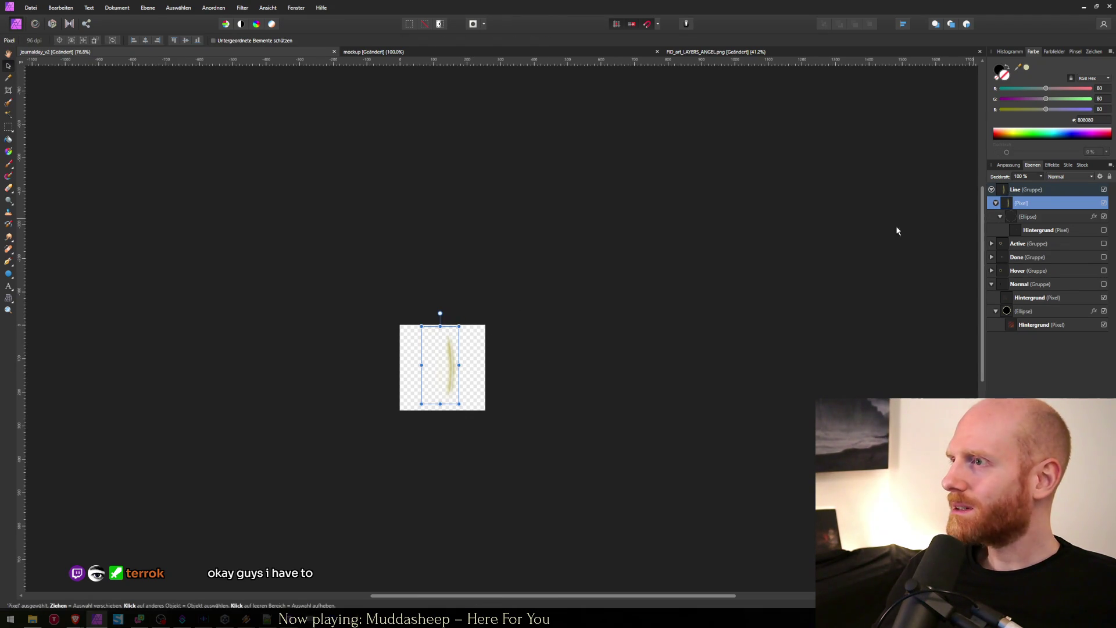
click(1023, 190)
click(1021, 203)
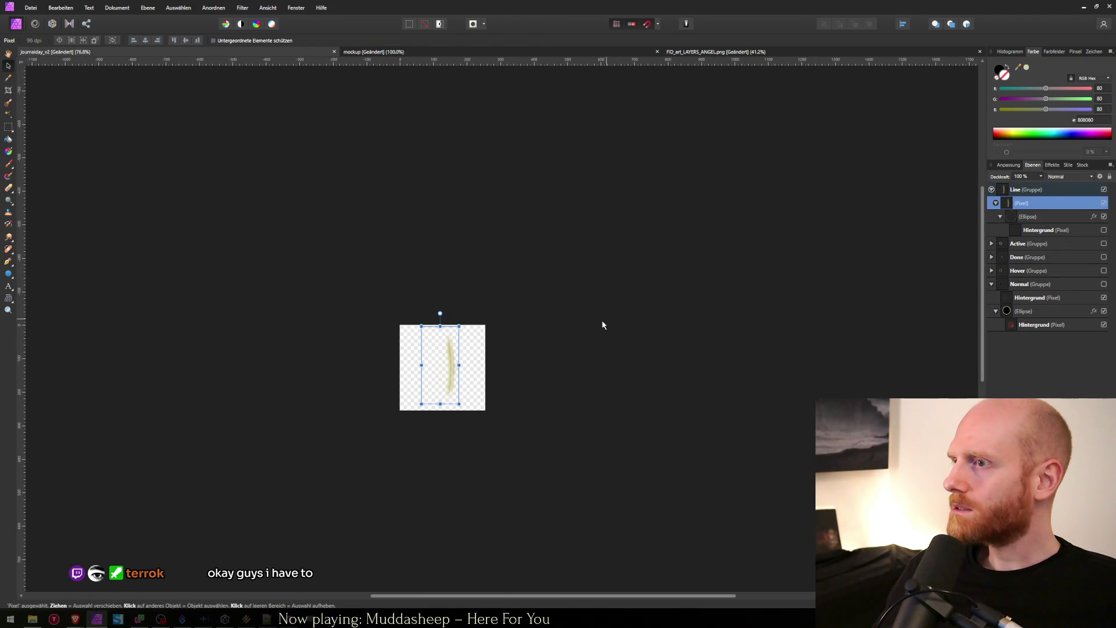
Step: Set the Paint Brush to a large tip with hardness near 0%
key(b)
drag(448, 357, 443, 349)
scroll(444, 330, up, 2)
scroll(444, 330, up, 2)
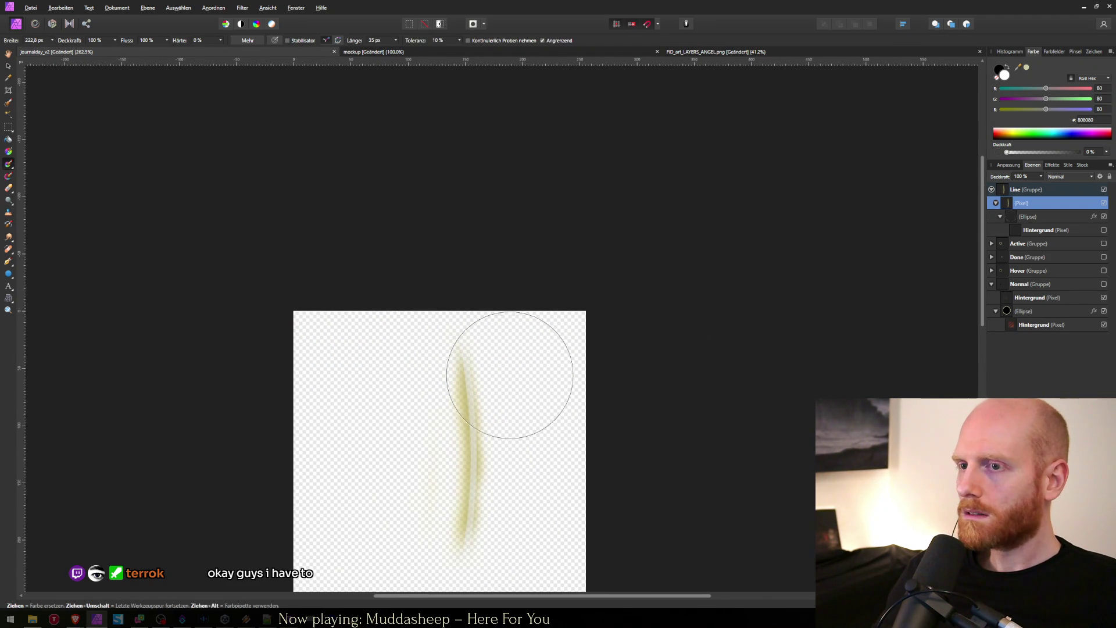
key(r)
key(b)
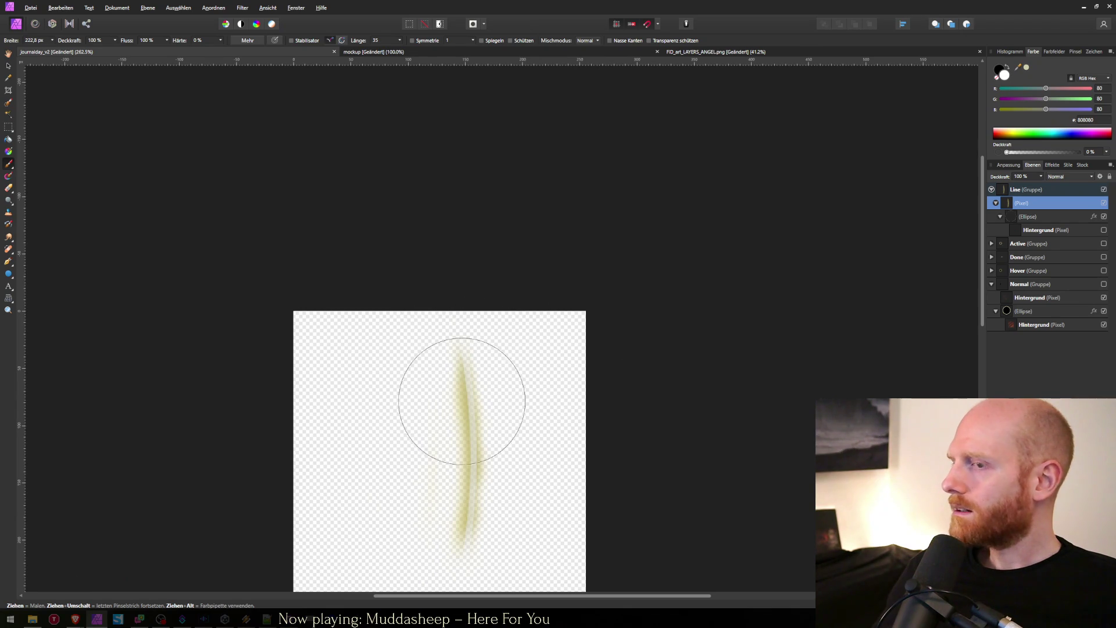
drag(453, 365, 407, 361)
Step: Zoom in on the yellow line, keeping the painted Pixel layer selected
click(1024, 217)
click(1025, 205)
click(1019, 190)
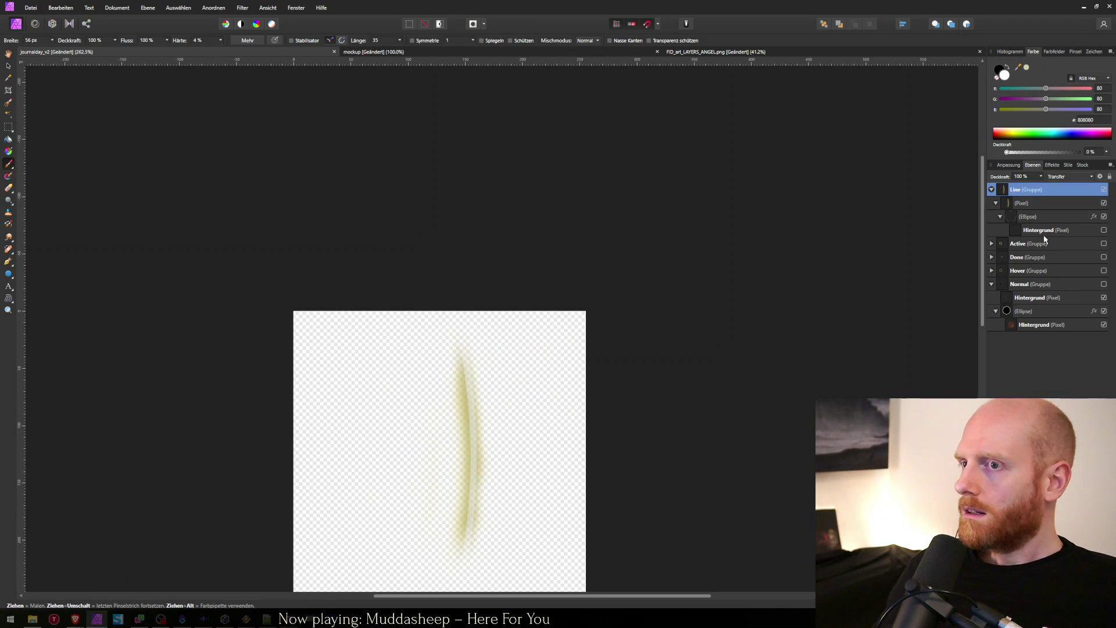
click(1027, 204)
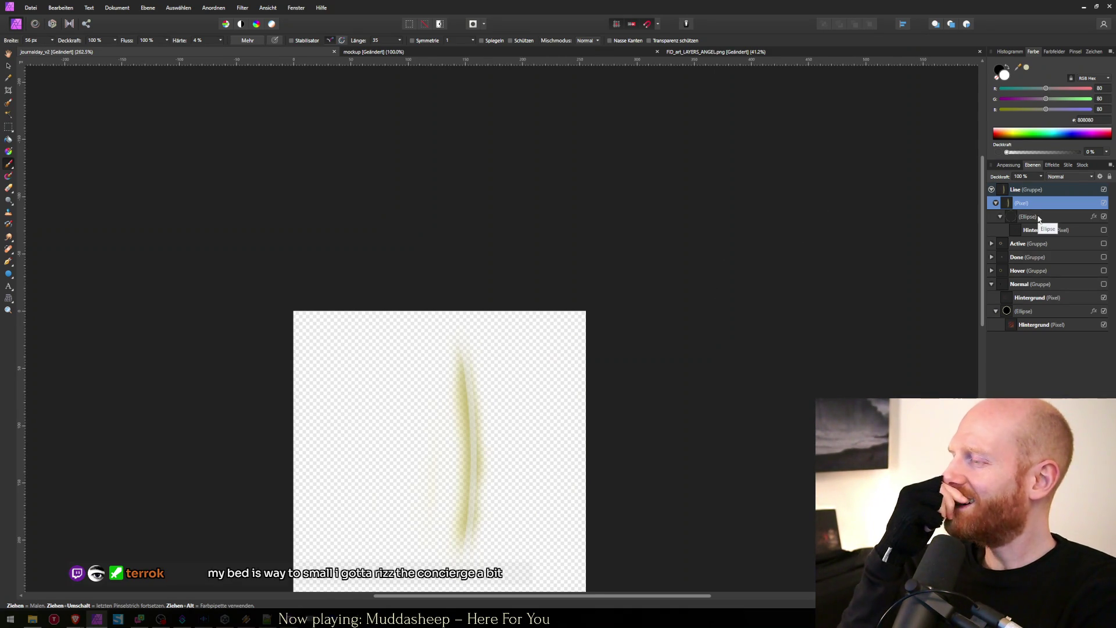
click(1040, 219)
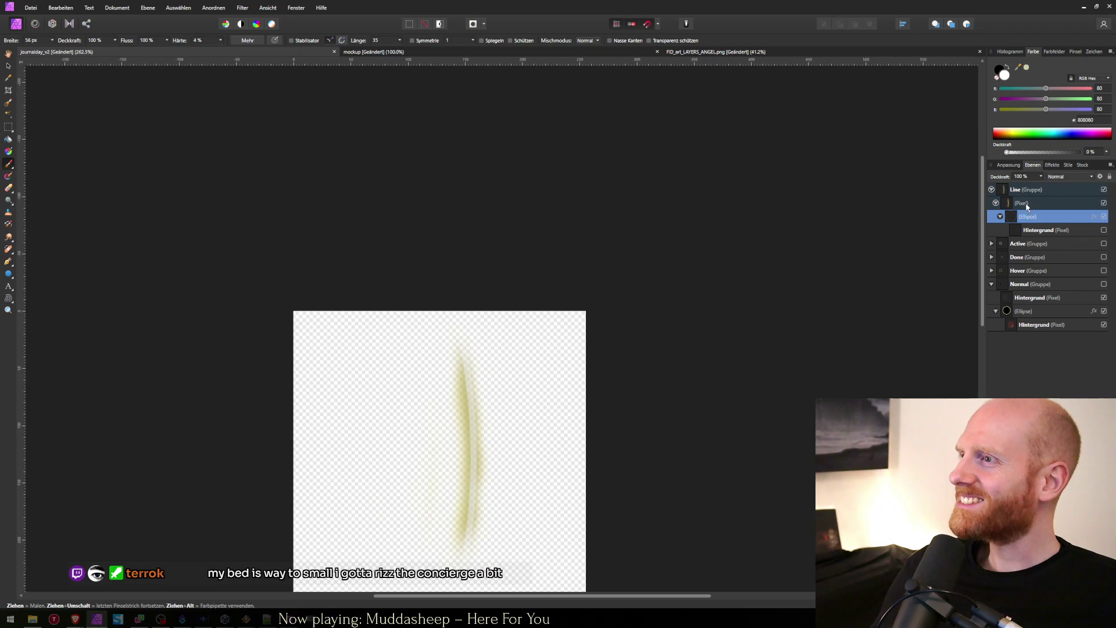
click(1026, 204)
scroll(459, 386, down, 2)
scroll(458, 385, up, 1)
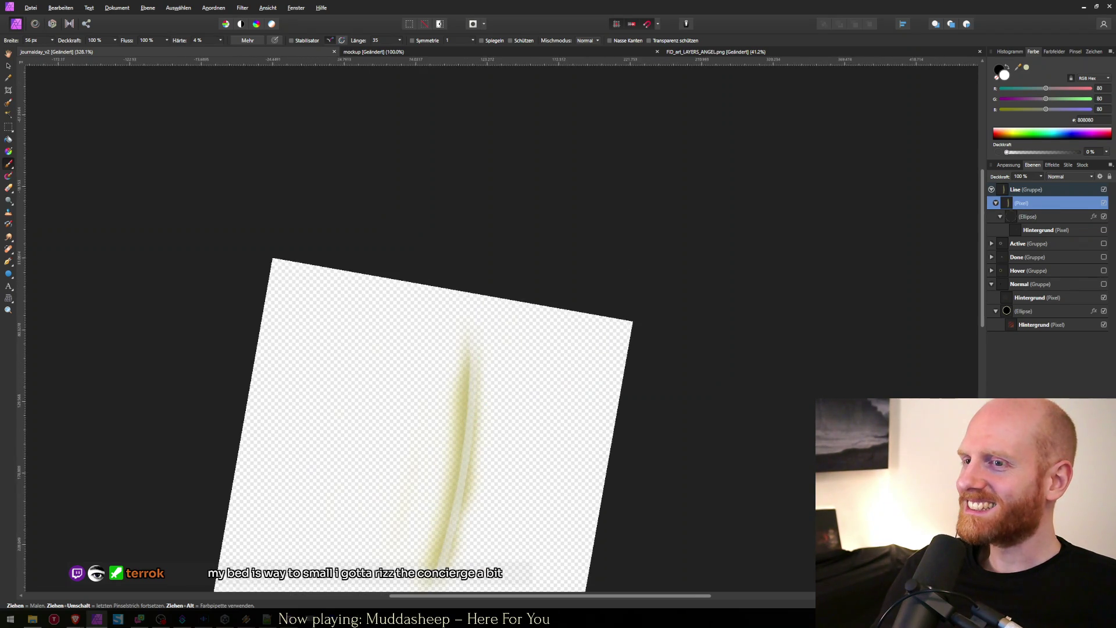
scroll(460, 384, up, 1)
scroll(419, 395, down, 1)
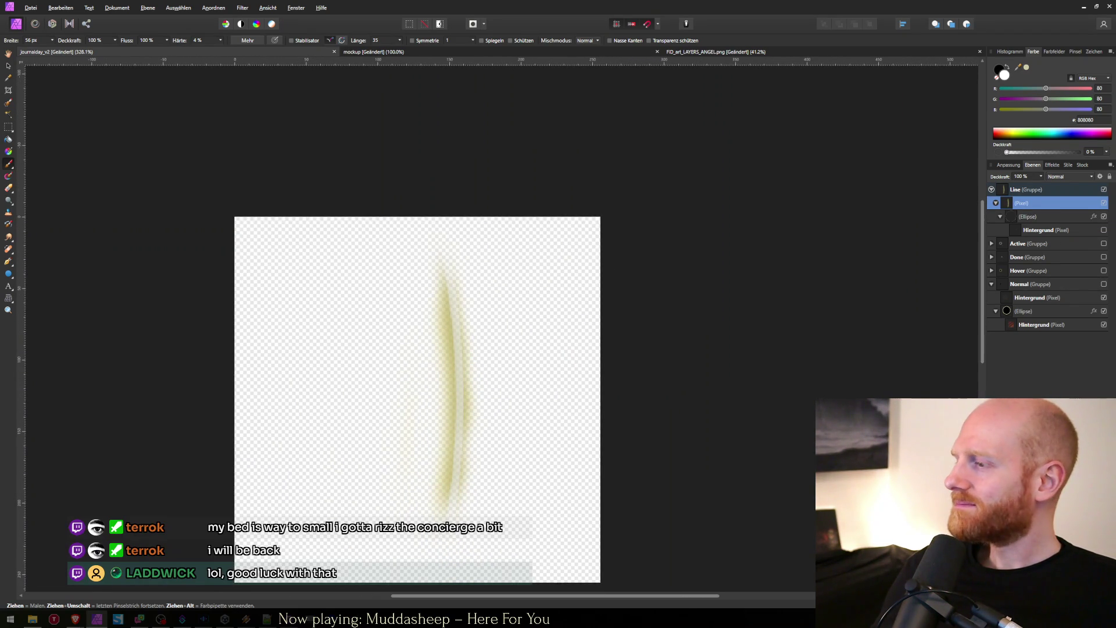
click(1020, 228)
click(1020, 205)
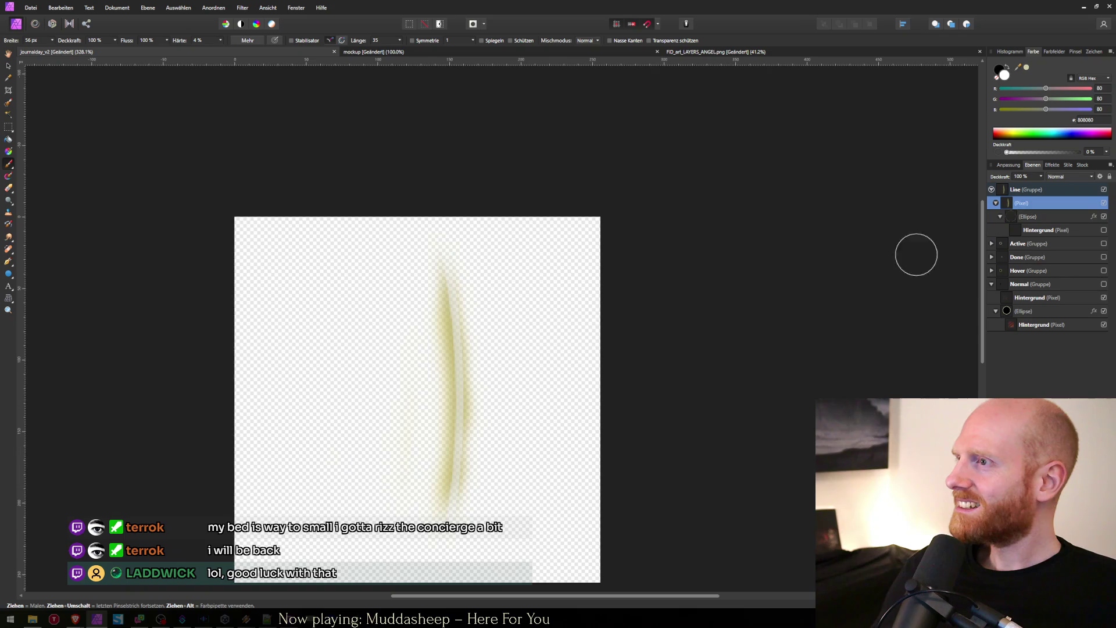
scroll(542, 348, down, 1)
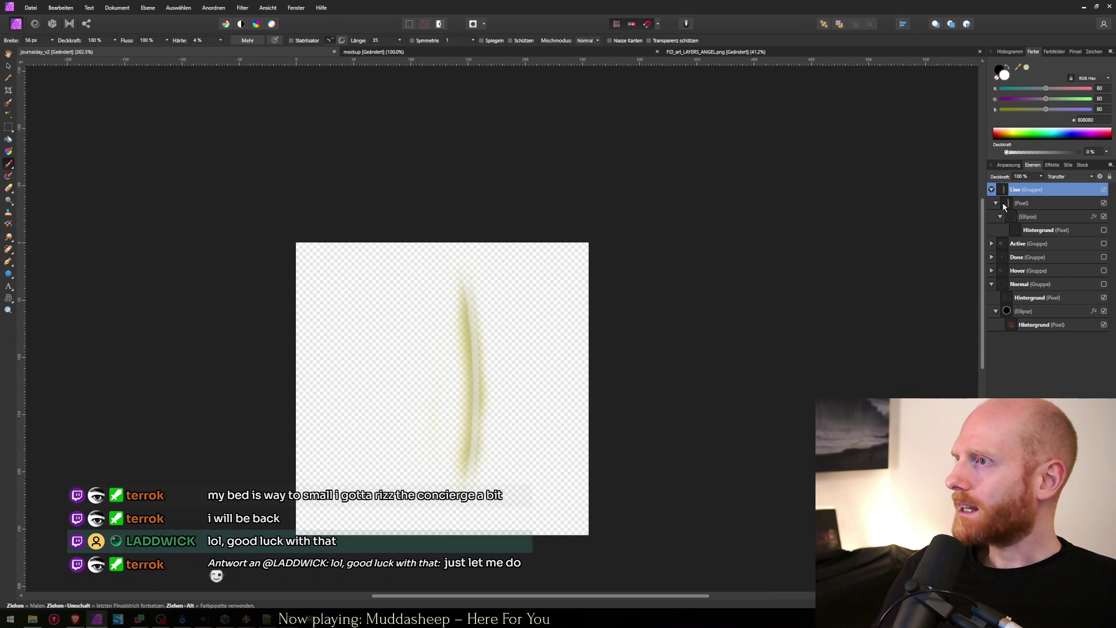
Step: Nudge the glowing line slightly lower-left with the arrow keys
key(v)
key(shift+Left)
key(shift+Left)
key(Down)
key(shift+Down)
key(shift+Left)
key(Up)
key(Right)
key(Right)
key(Up)
key(Right)
key(Right)
key(shift+Right)
key(shift+Left)
Step: Export the sprite as the journalday PNG in CardGame sprites, then minimize Affinity
key(ctrl+alt+shift+w)
text(jo)
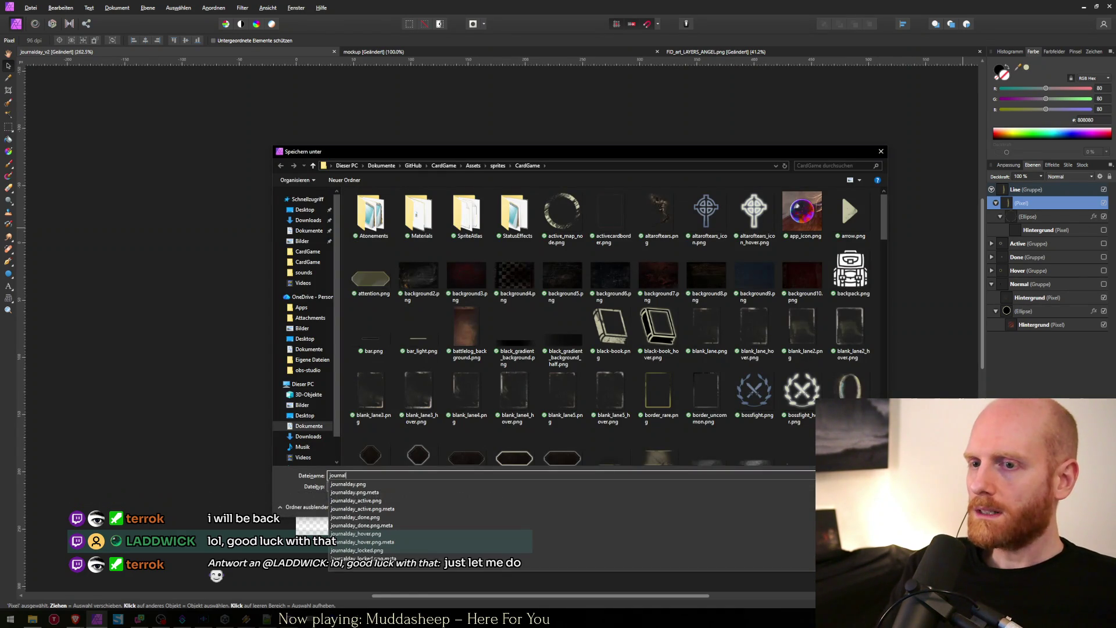
key(Return)
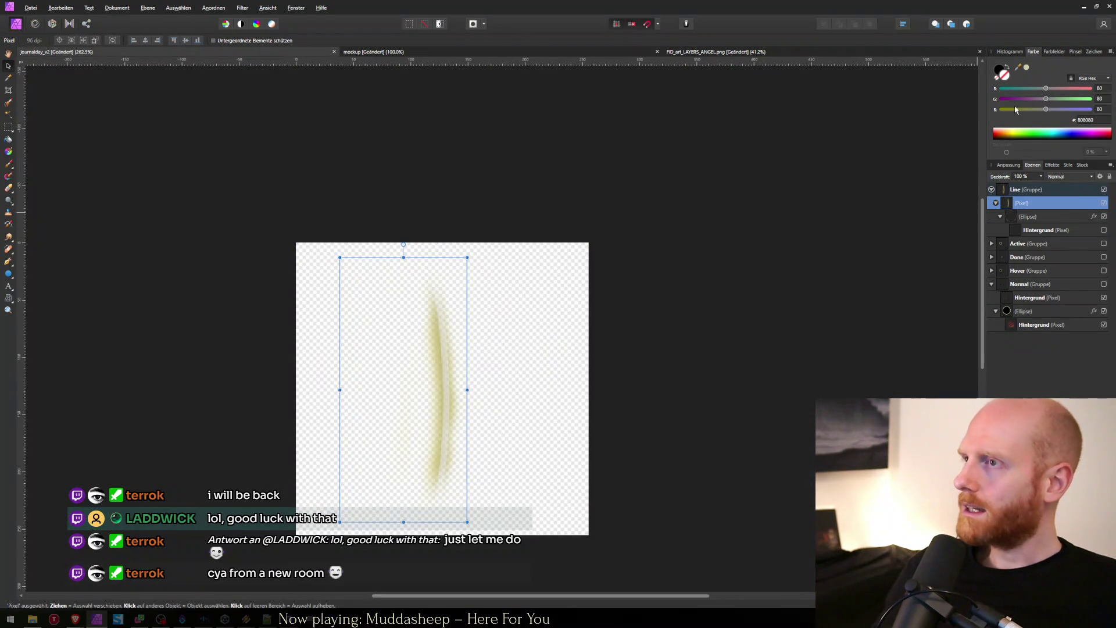
click(1084, 9)
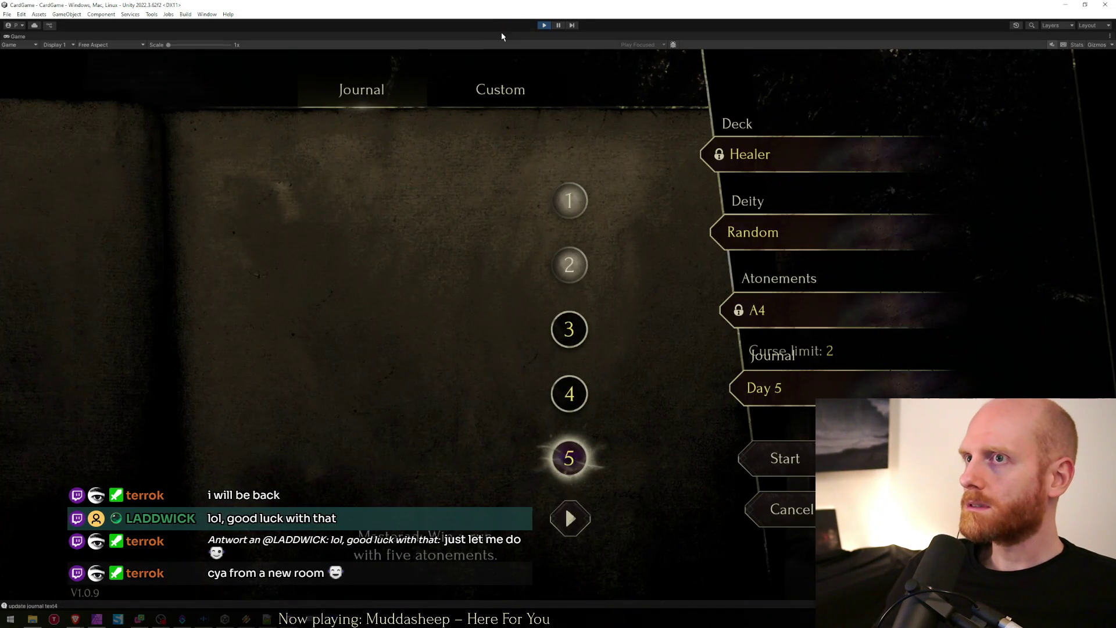
Step: Add journalday_line under the Journal object and position it between day buttons 2 and 3
key(shift+space)
click(873, 265)
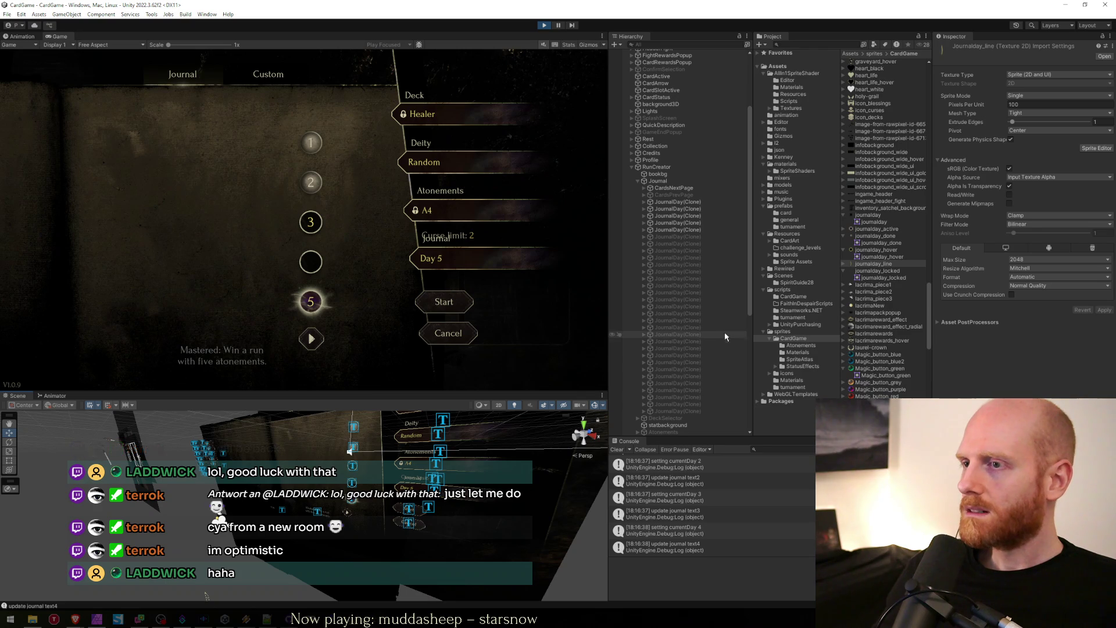
click(656, 181)
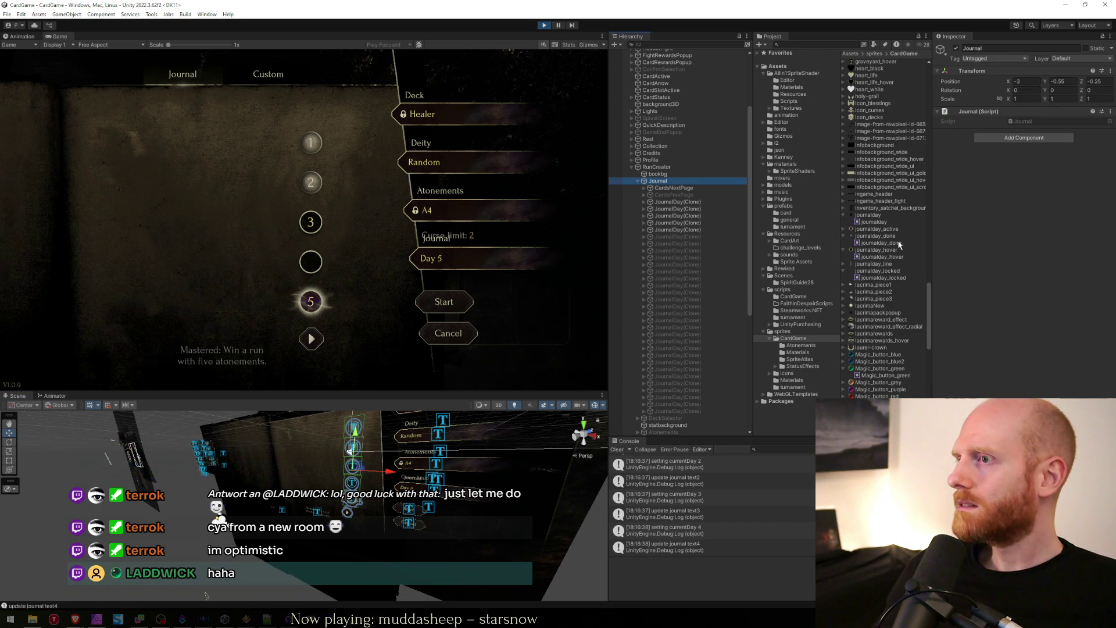
mouse_move(883, 266)
mouse_down()
mouse_move(825, 232)
mouse_move(656, 181)
mouse_move(668, 184)
mouse_up()
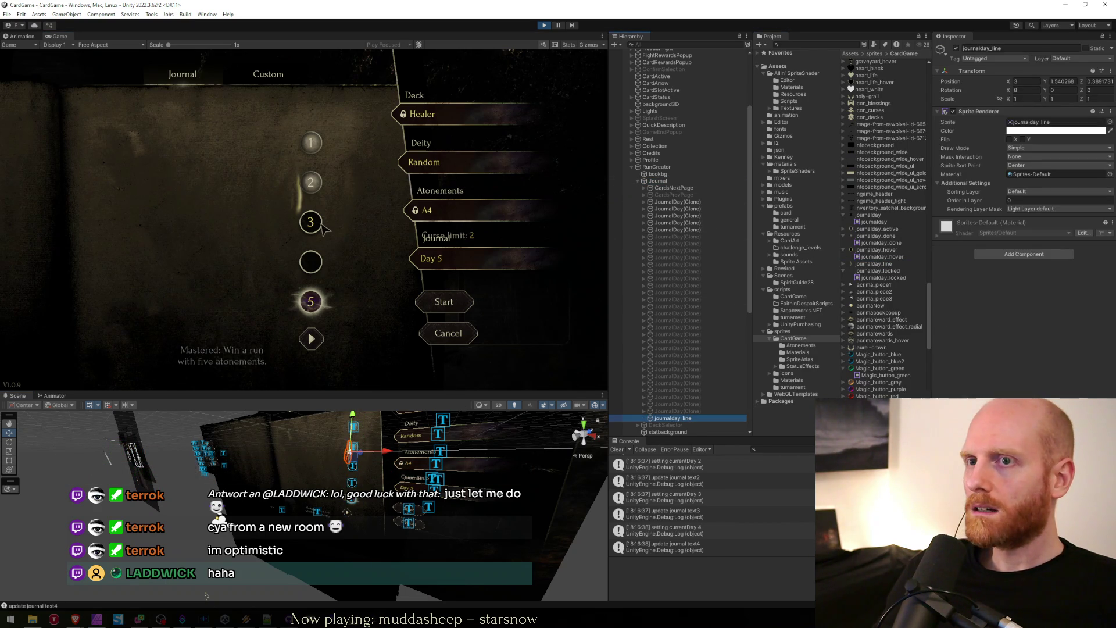
drag(390, 453, 394, 455)
drag(365, 420, 365, 422)
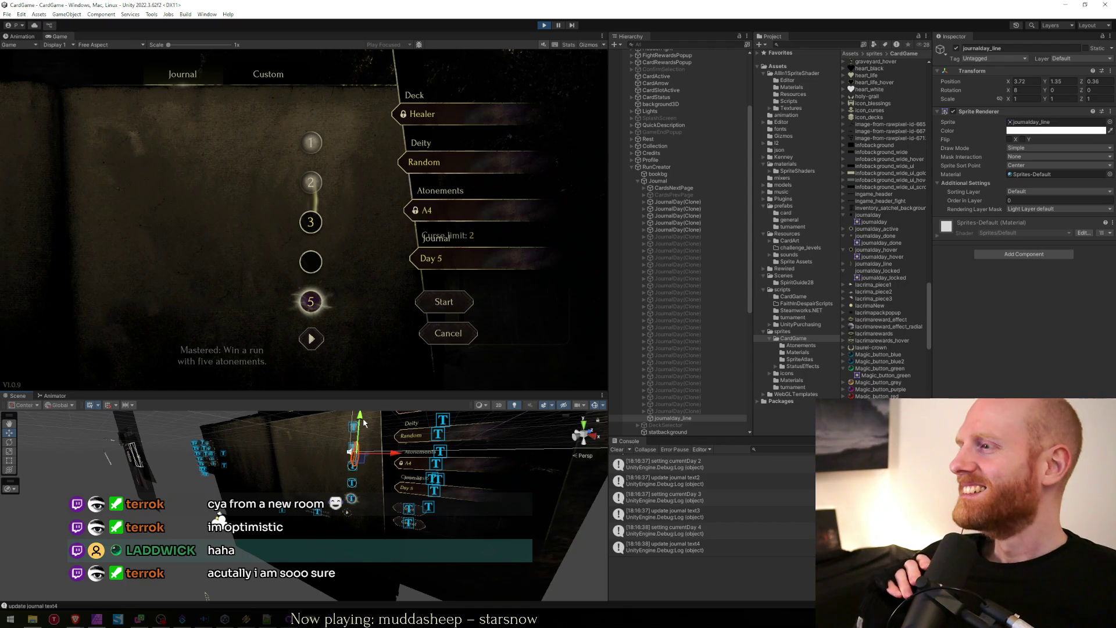
key(alt+Tab)
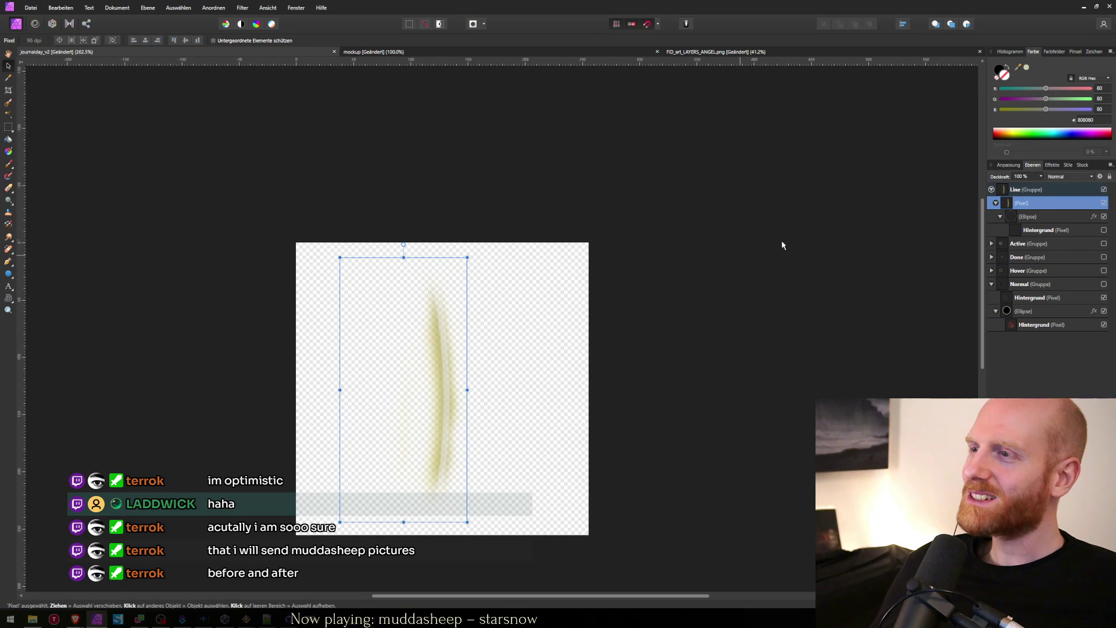
Step: Move the Ellipse into the Line group, delete the old glow layer, and nest the Ellipse in a new pixel layer
click(1029, 217)
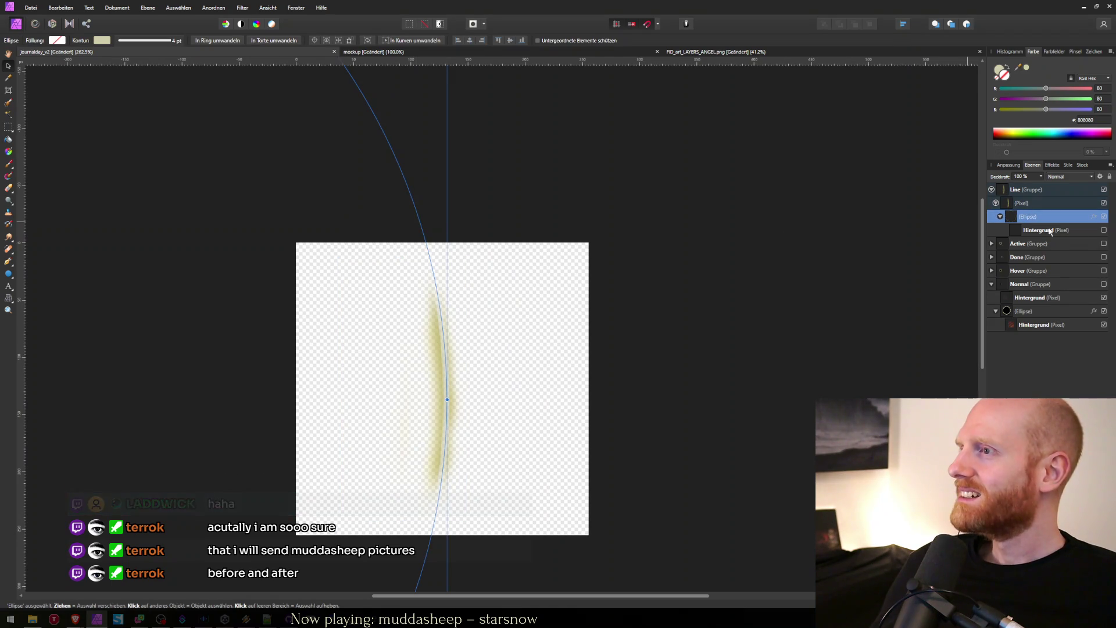
drag(1030, 224, 1018, 202)
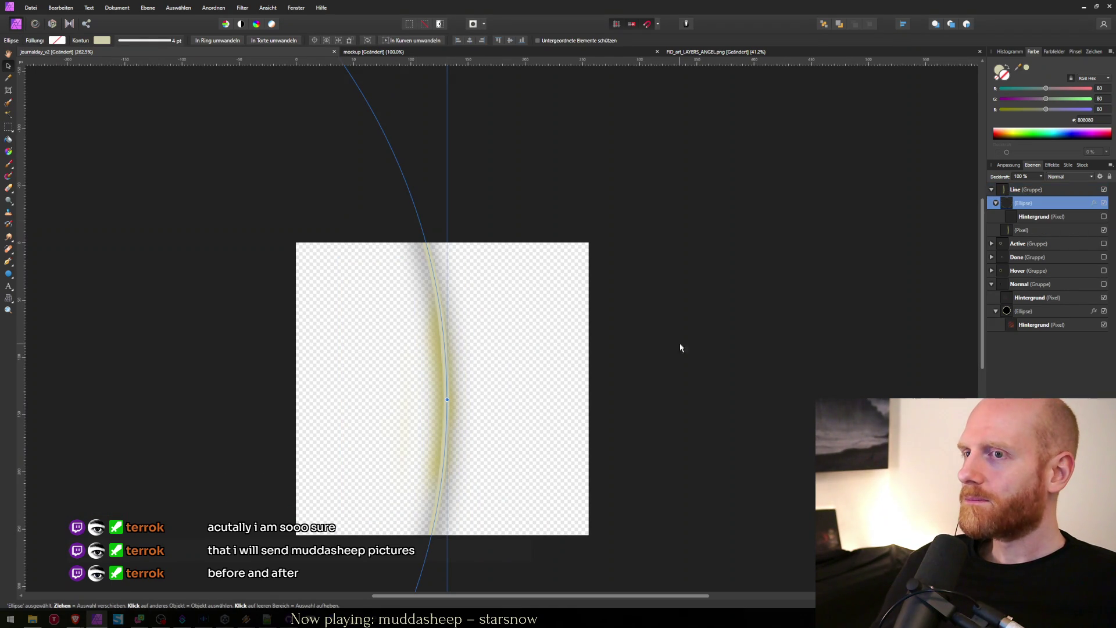
click(1026, 218)
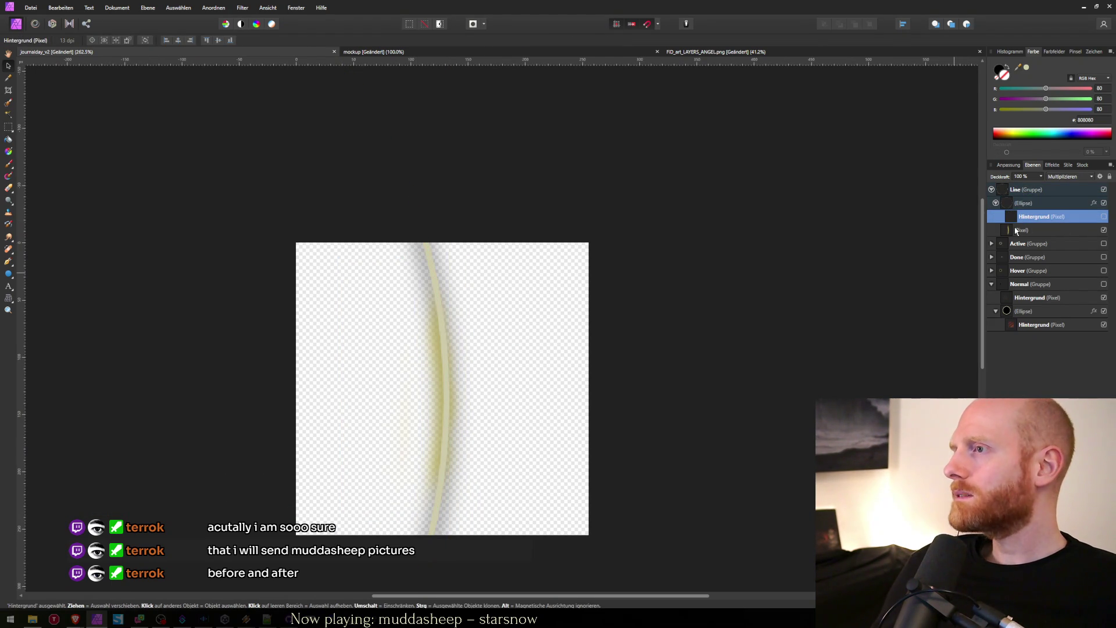
click(1058, 233)
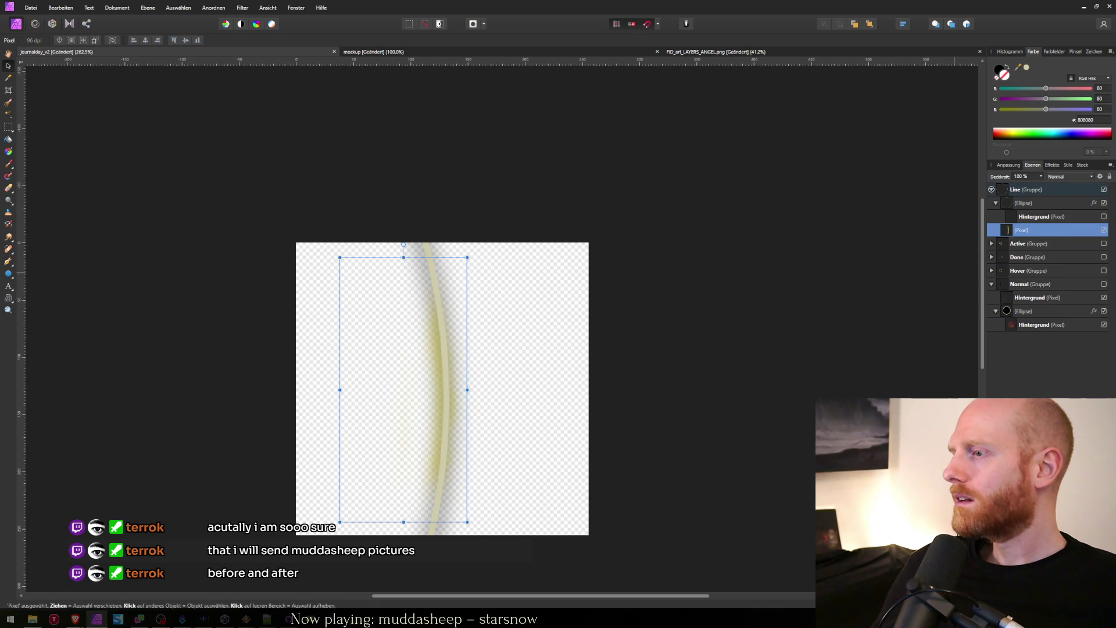
key(Delete)
click(996, 204)
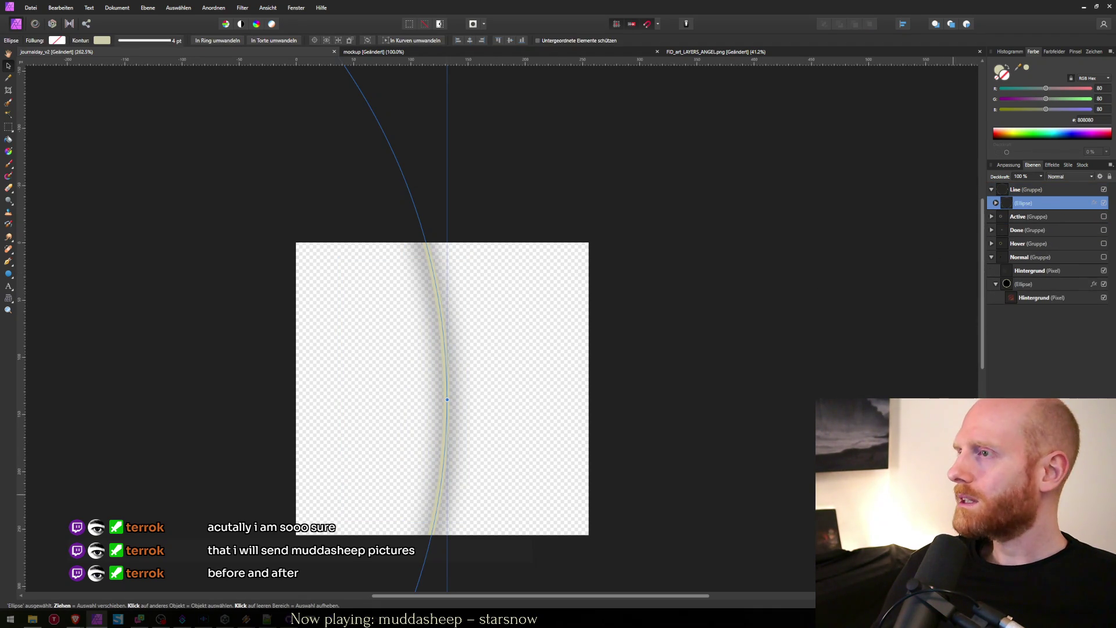
key(ctrl+z)
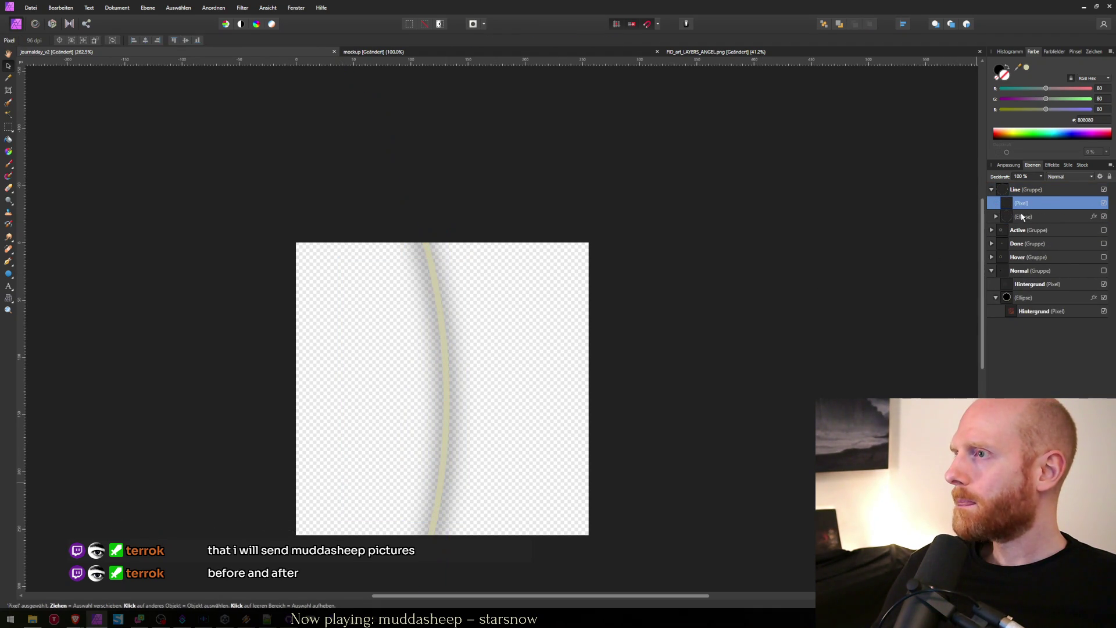
drag(1012, 218, 1020, 209)
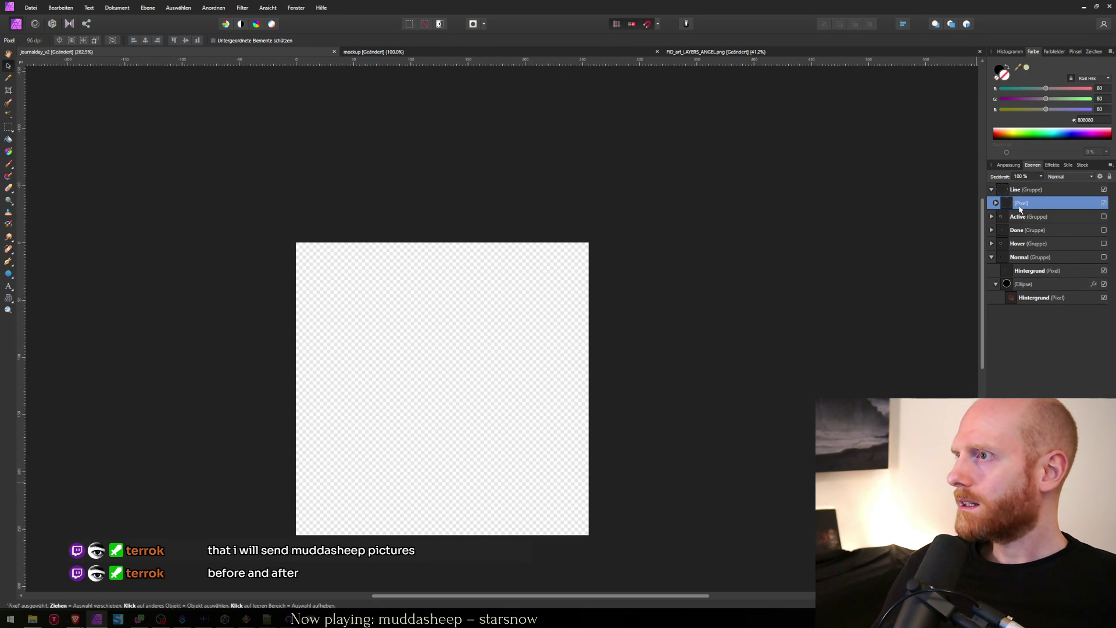
Step: Set a fully hard Paint Brush and move the Ellipse back above the empty Pixel layer
key(b)
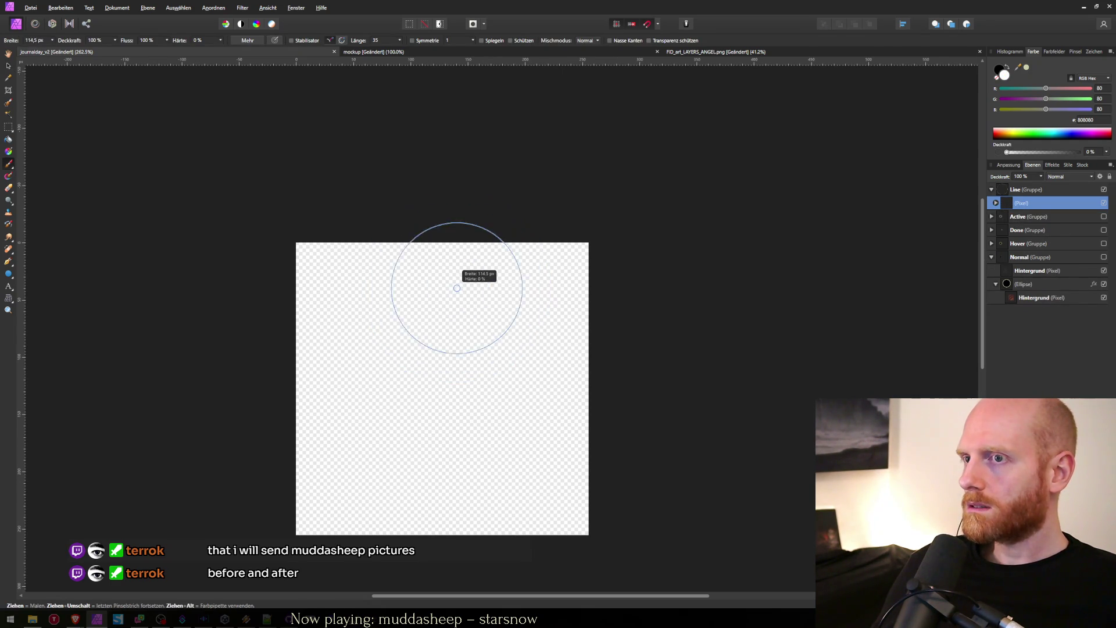
drag(456, 287, 457, 288)
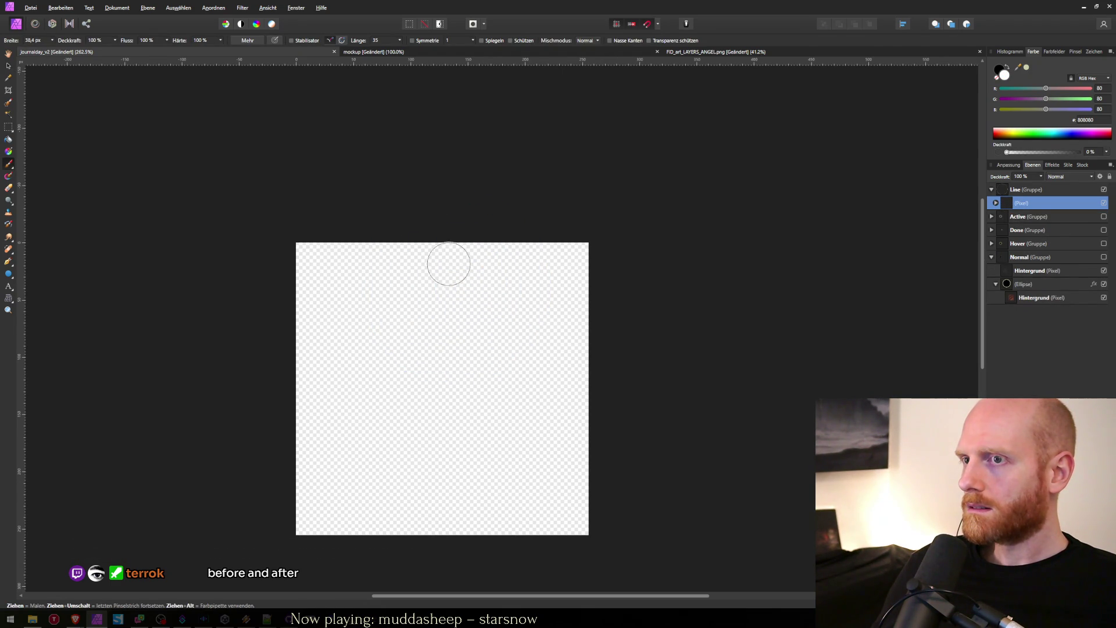
click(996, 202)
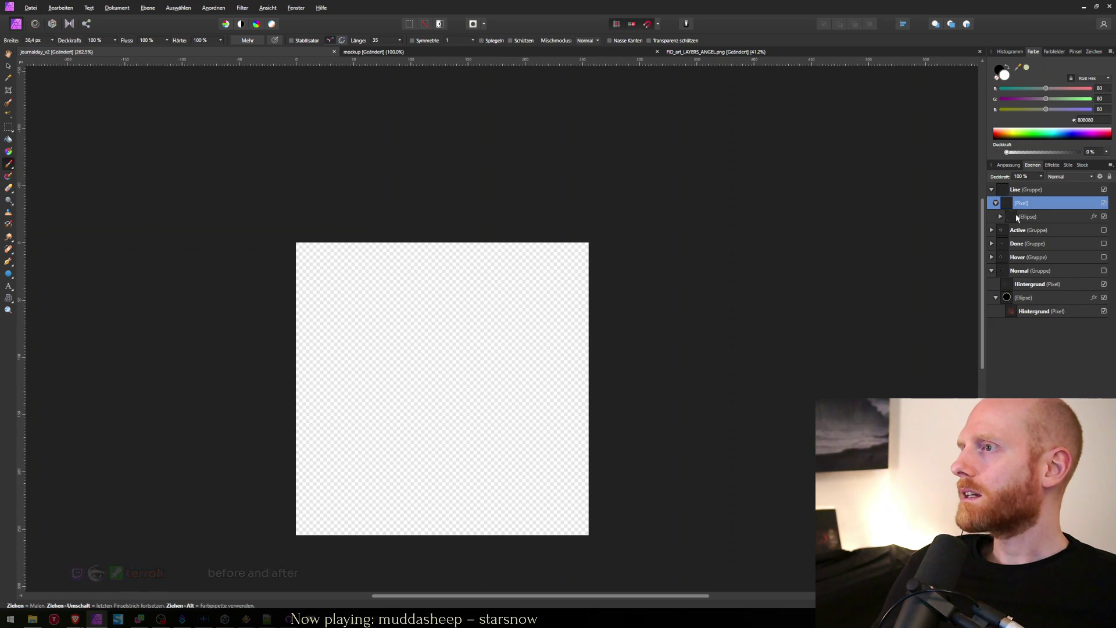
drag(1017, 220, 1021, 199)
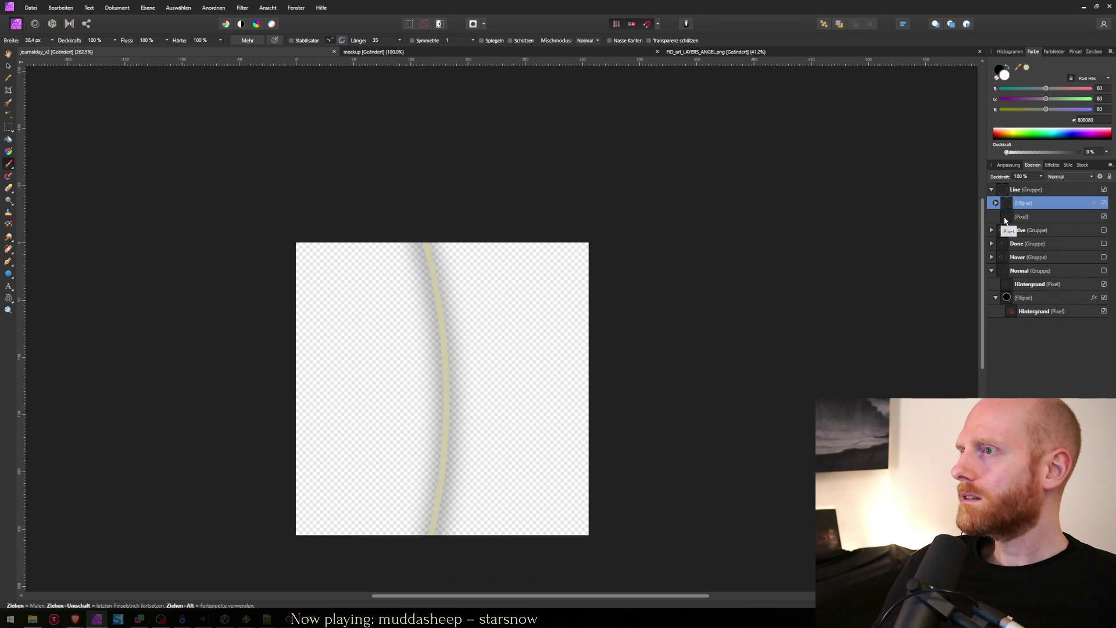
click(1007, 217)
key(b)
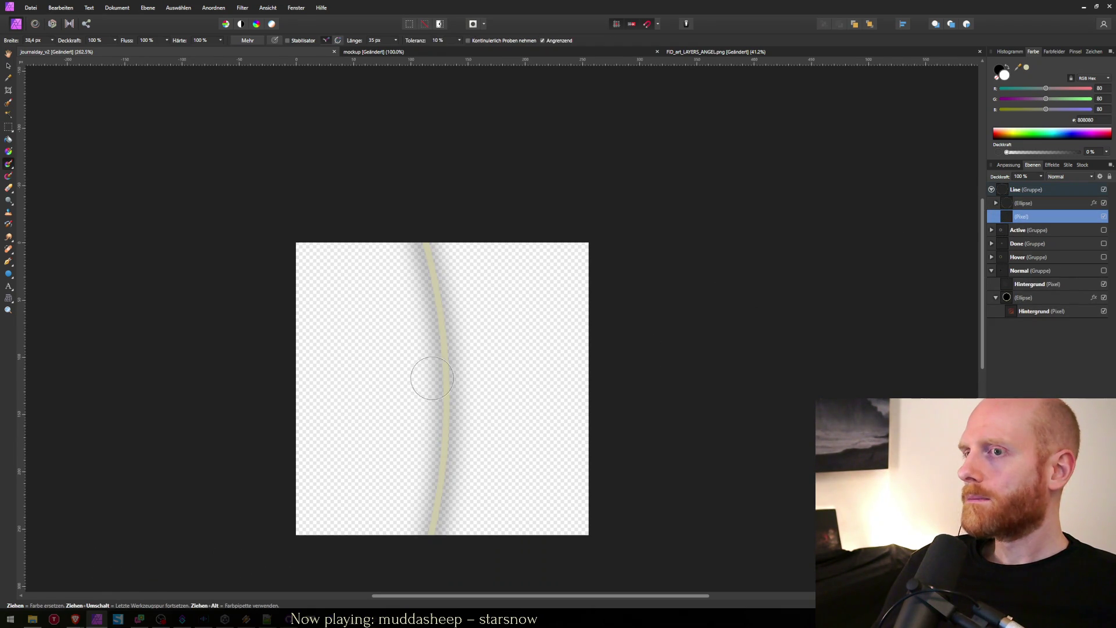
key(b)
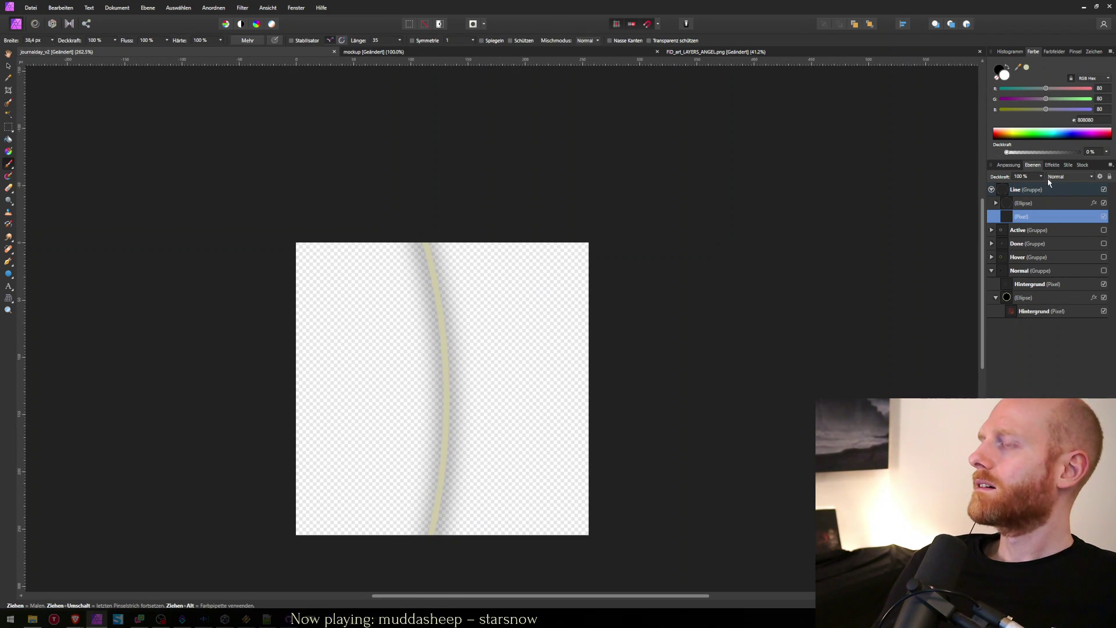
Step: Drag the Pixel layer above the Line group, then down the stack, undoing the last move
click(1025, 205)
click(1010, 221)
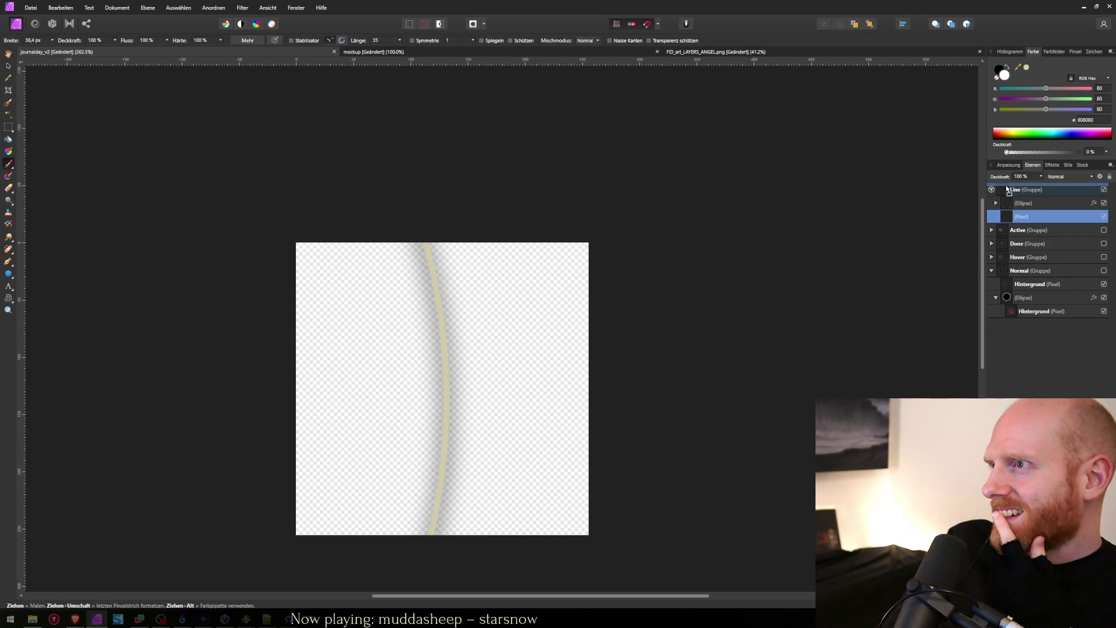
drag(1007, 189, 1008, 185)
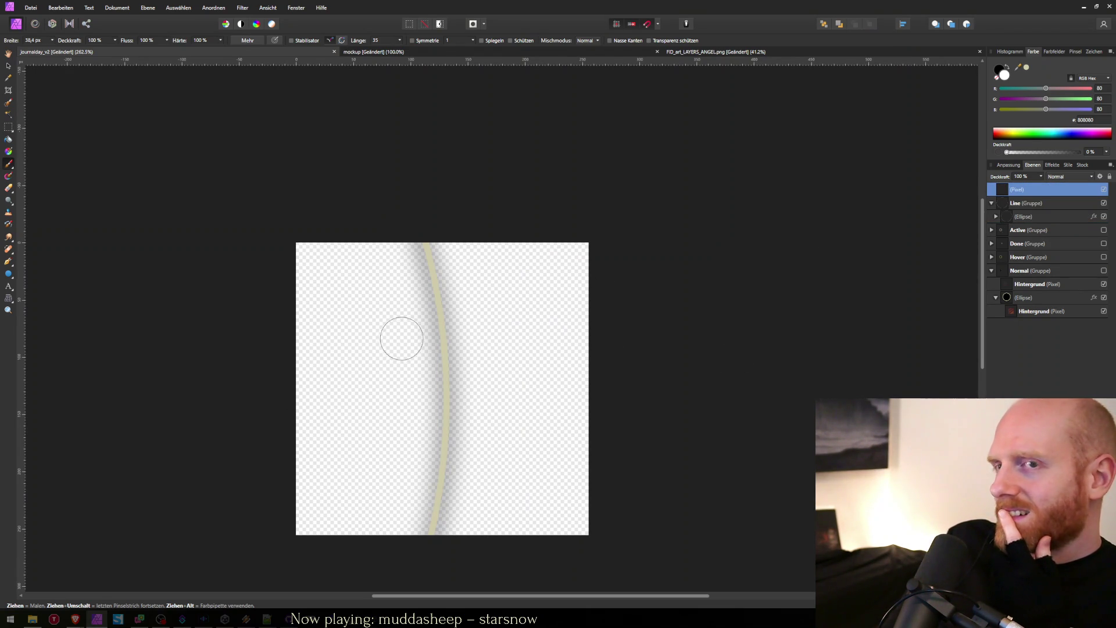
key(r)
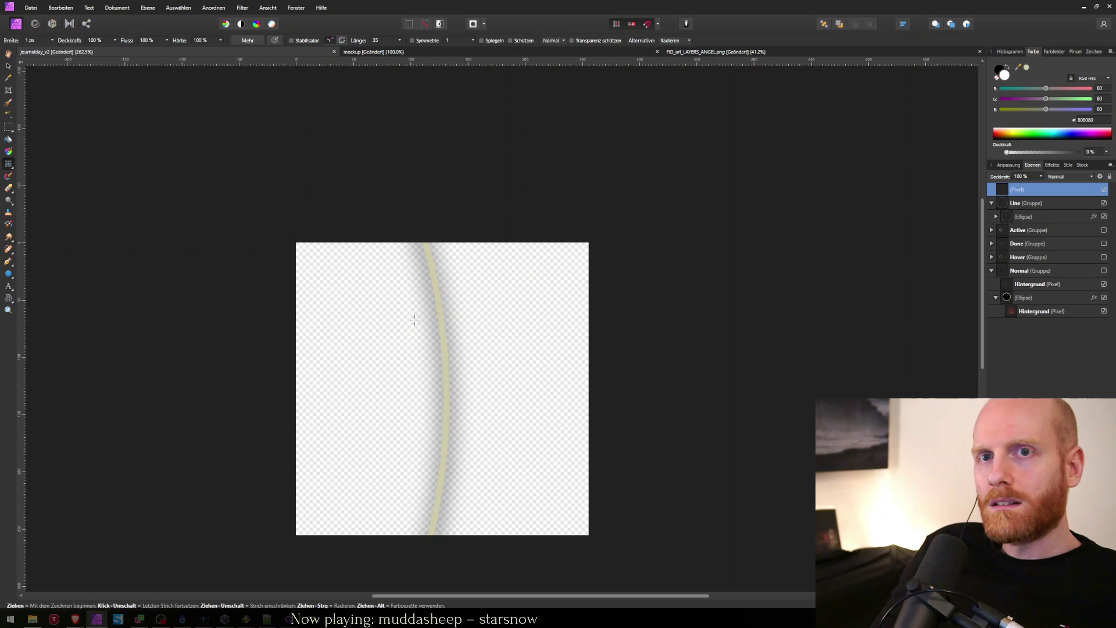
key(b)
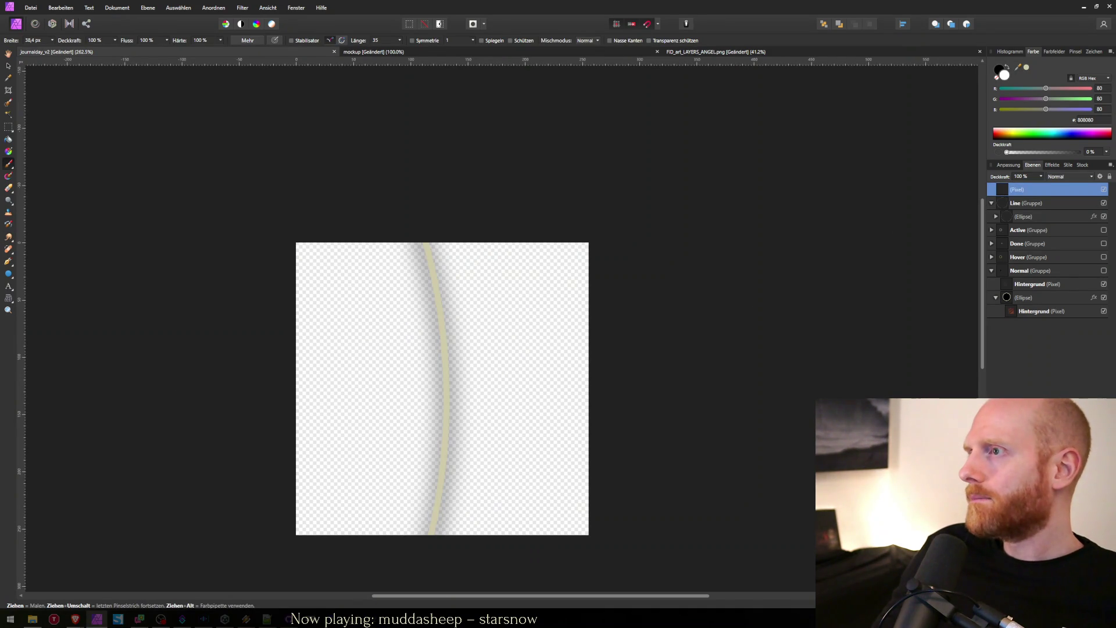
drag(1002, 189, 1011, 295)
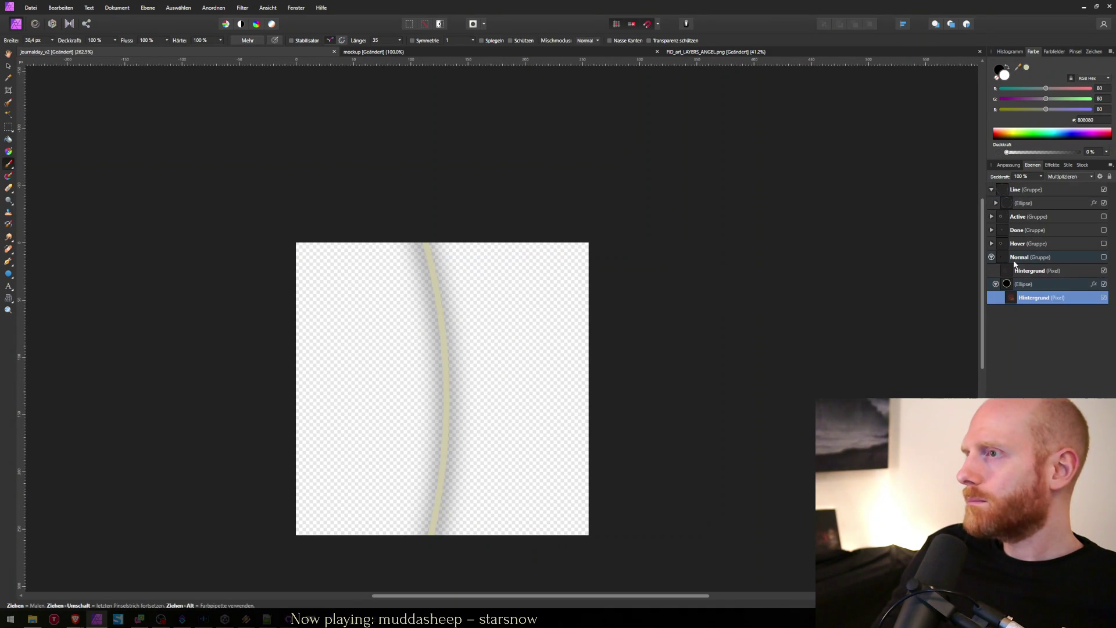
key(ctrl+z)
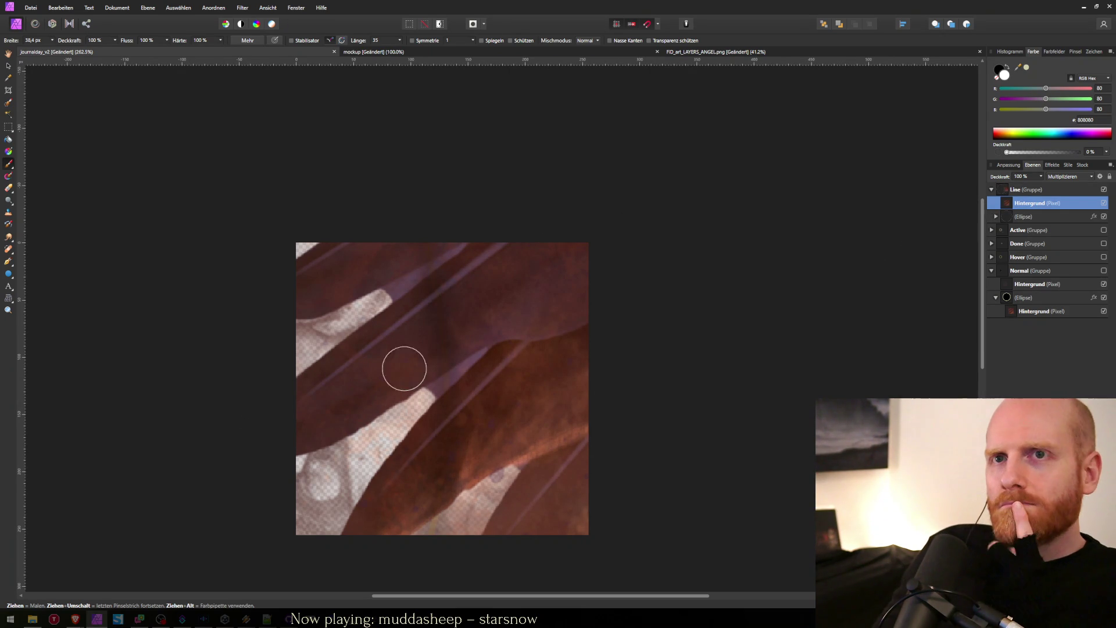
Step: Select the pale feather strokes at upper left with the selection brush, then deselect
click(7, 103)
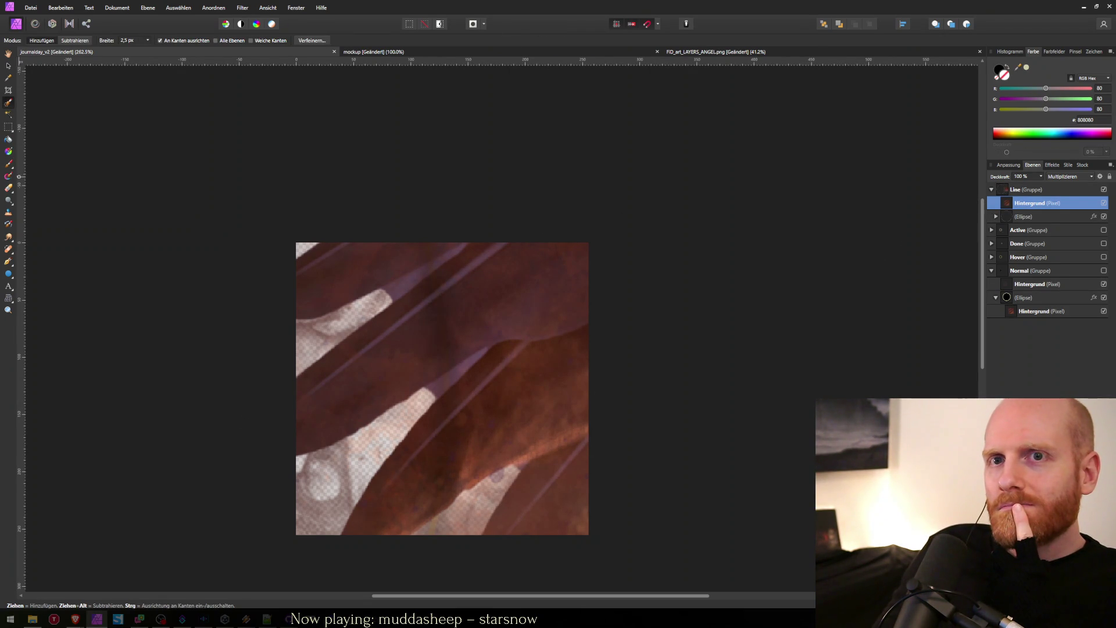
mouse_move(373, 290)
mouse_down()
mouse_move(423, 281)
mouse_move(401, 407)
mouse_up()
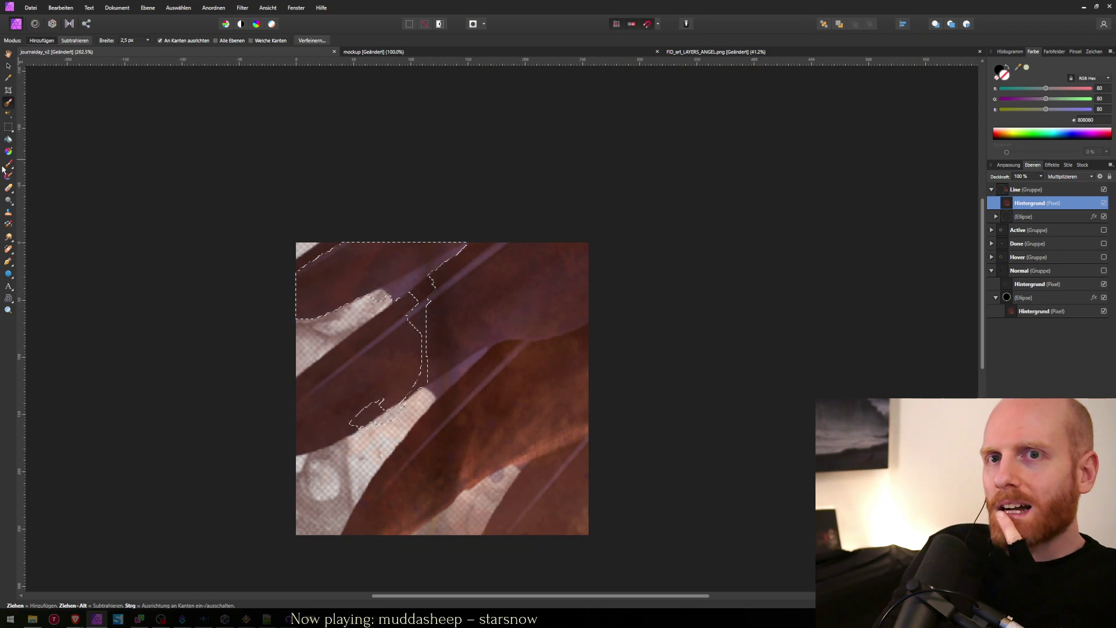
drag(8, 166, 35, 164)
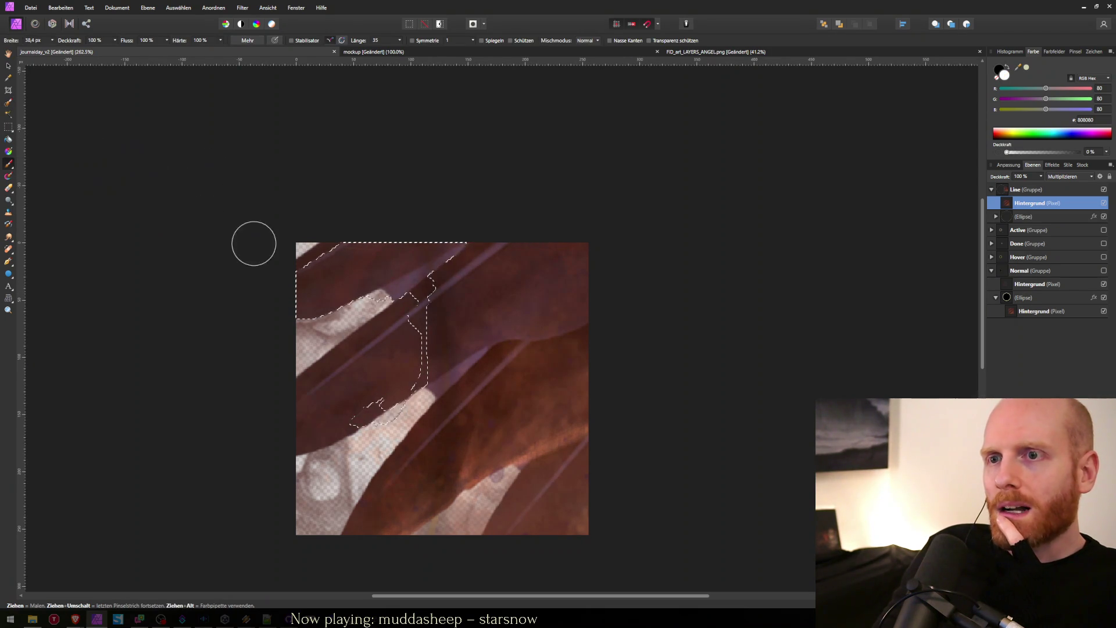
key(ctrl+d)
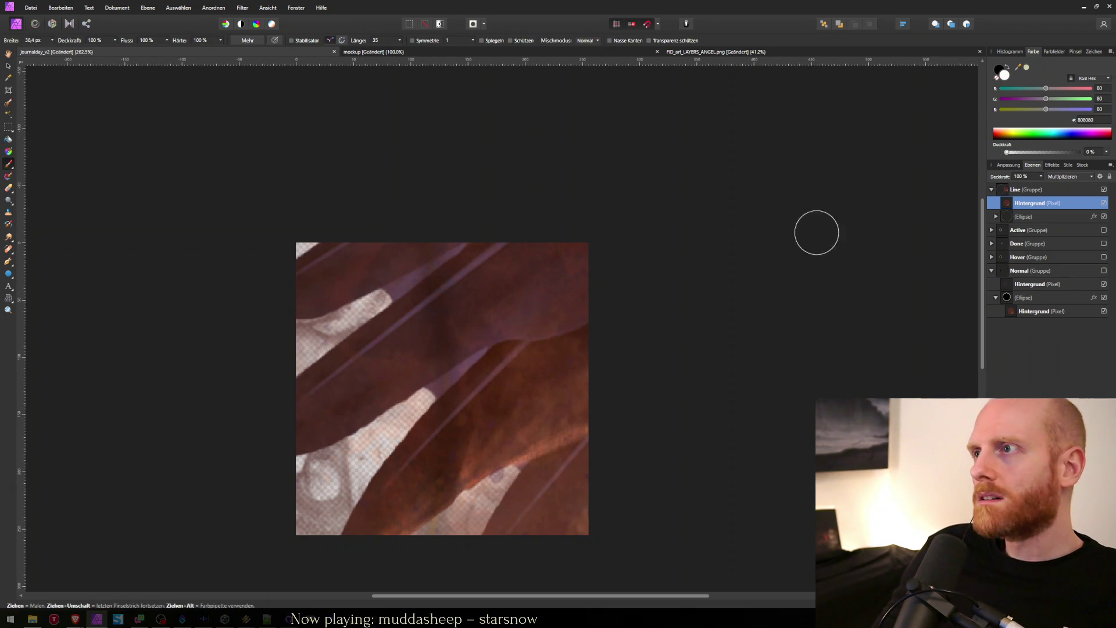
Step: Move the Hintergrund texture layer above the Line group
right_click(1025, 208)
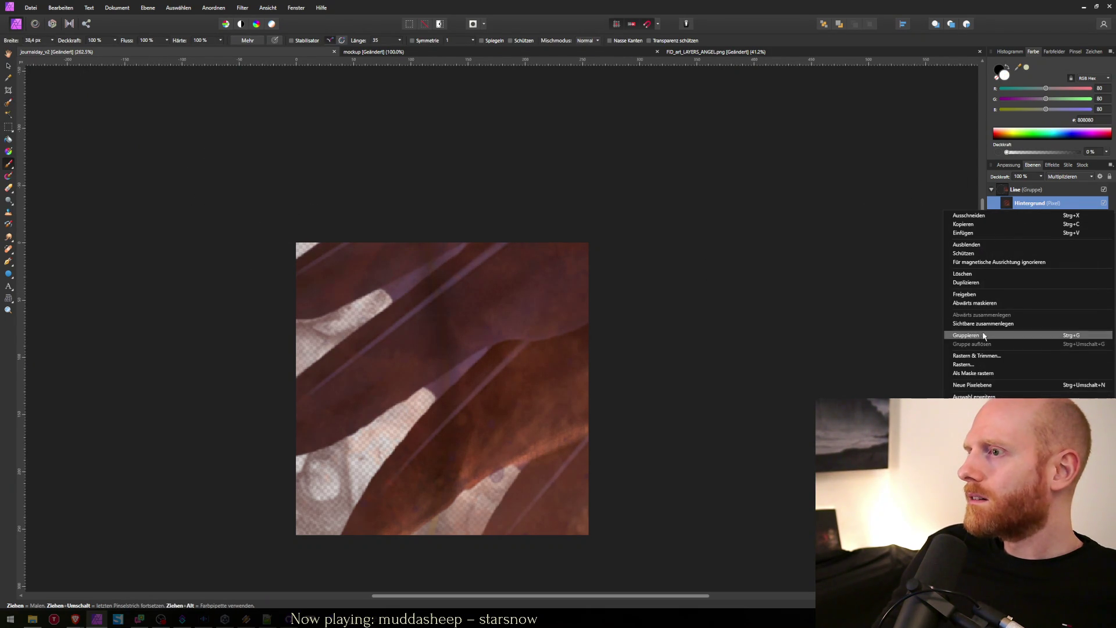
click(944, 291)
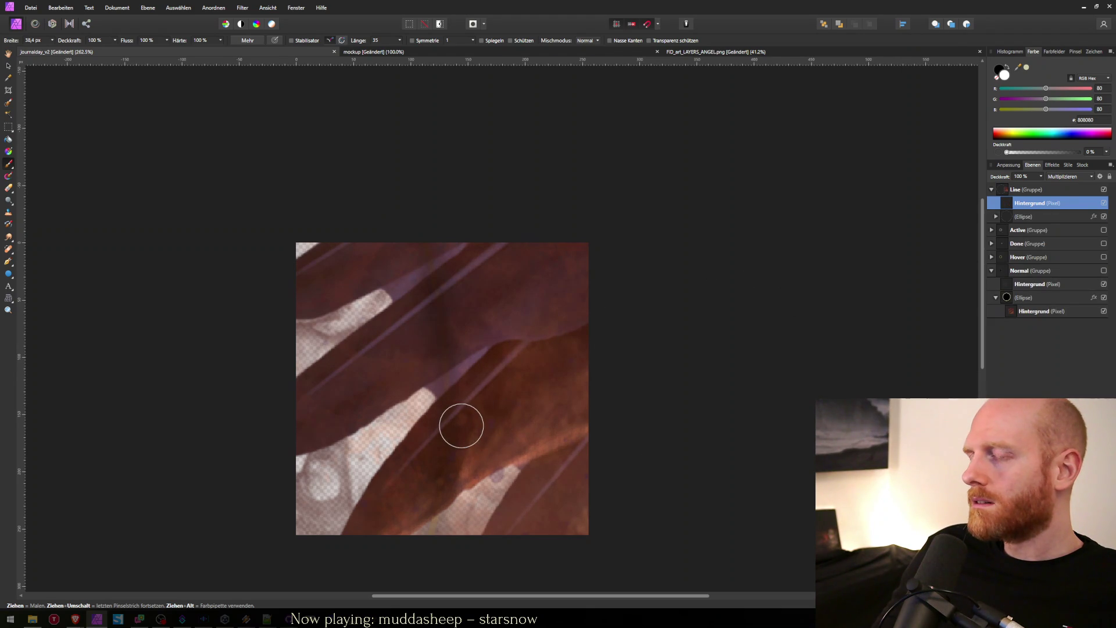
mouse_move(1020, 210)
mouse_down()
mouse_move(1006, 186)
mouse_move(1019, 190)
mouse_up()
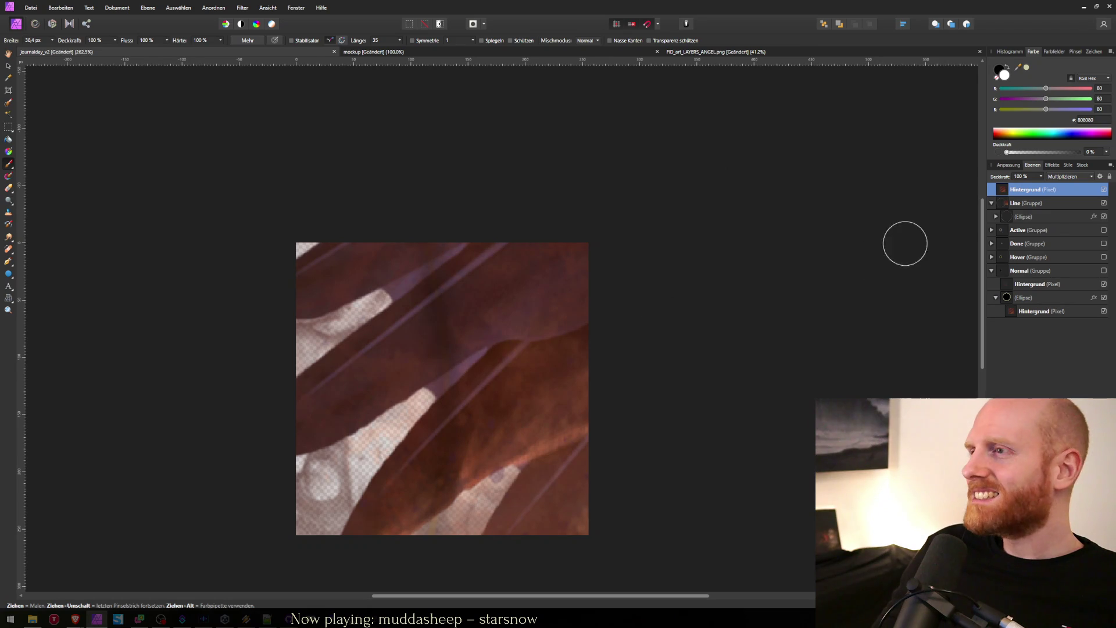
Step: Set the top Hintergrund texture layer's blend mode from Multiplizieren to Normal
click(1036, 311)
click(1025, 285)
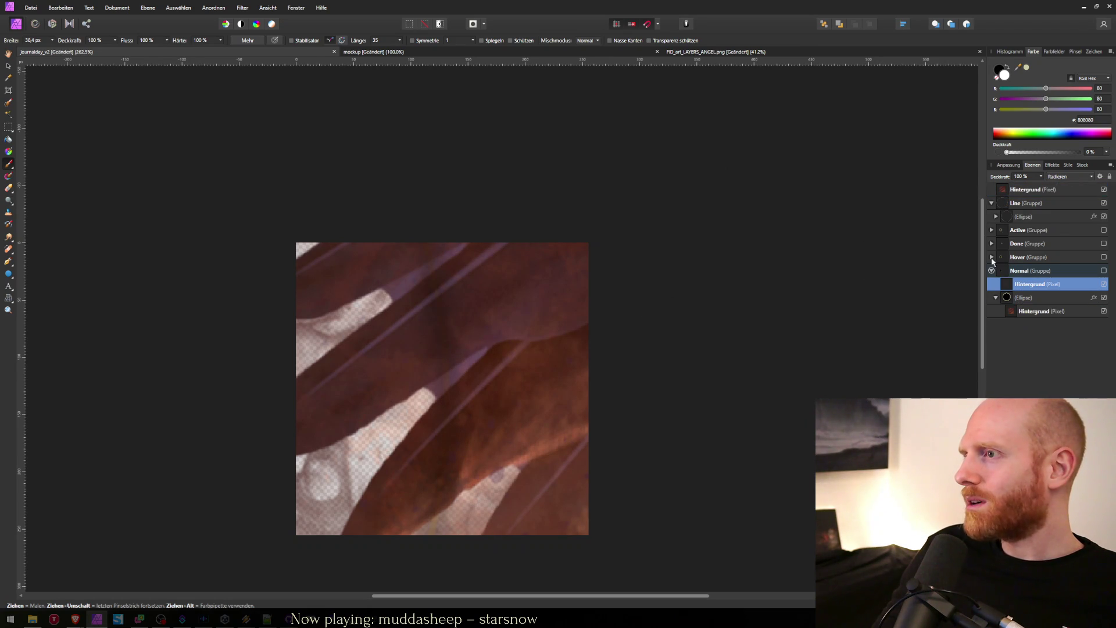
click(988, 257)
click(991, 257)
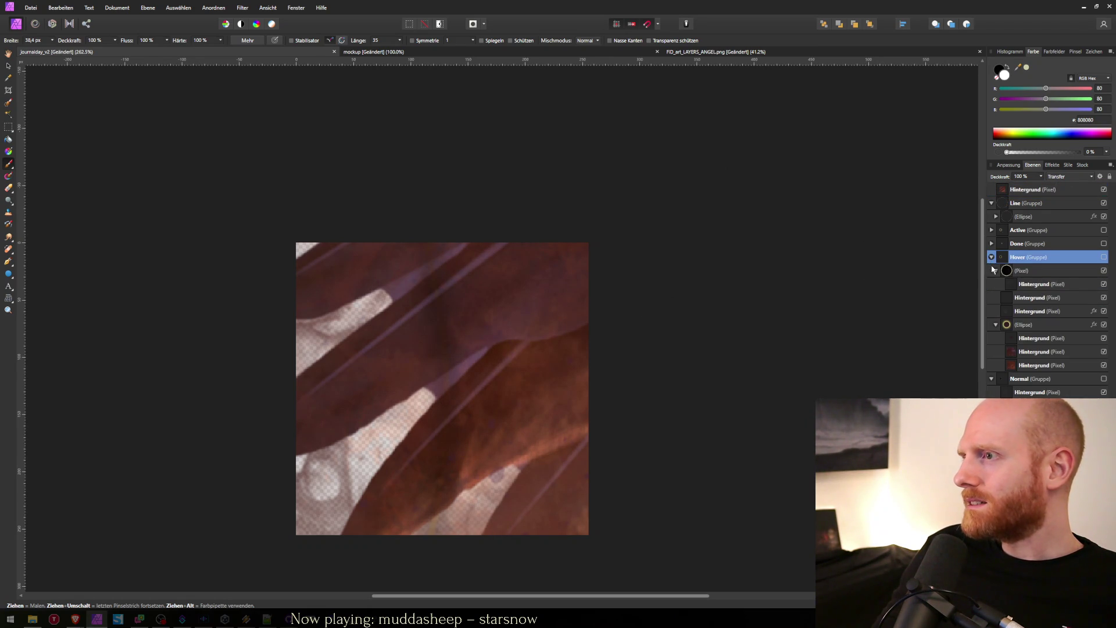
click(992, 257)
click(1028, 230)
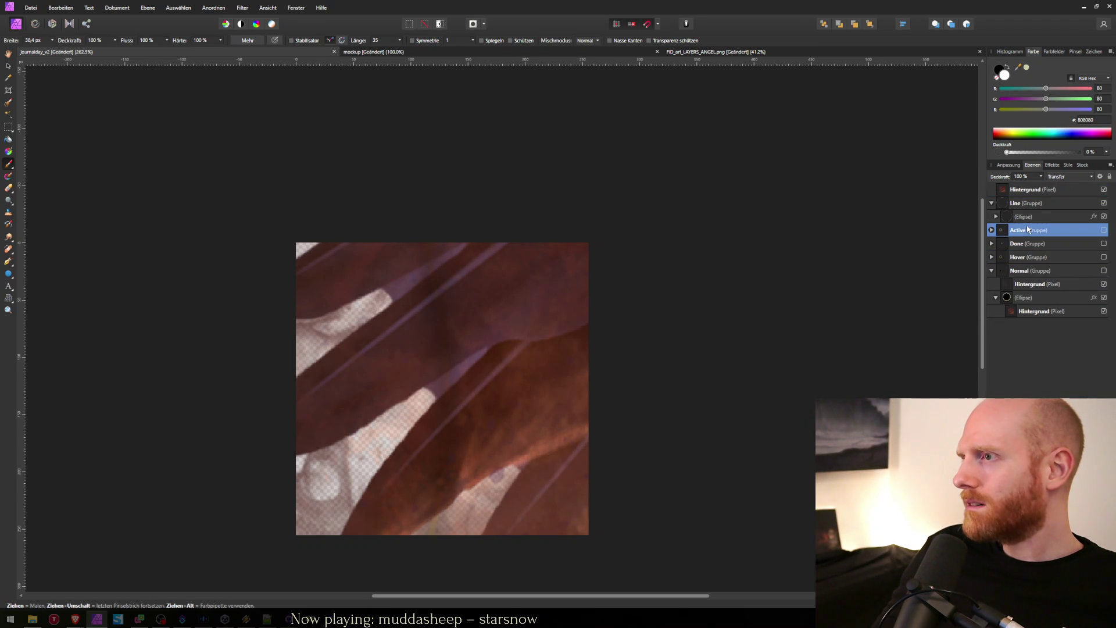
click(1023, 217)
click(1007, 190)
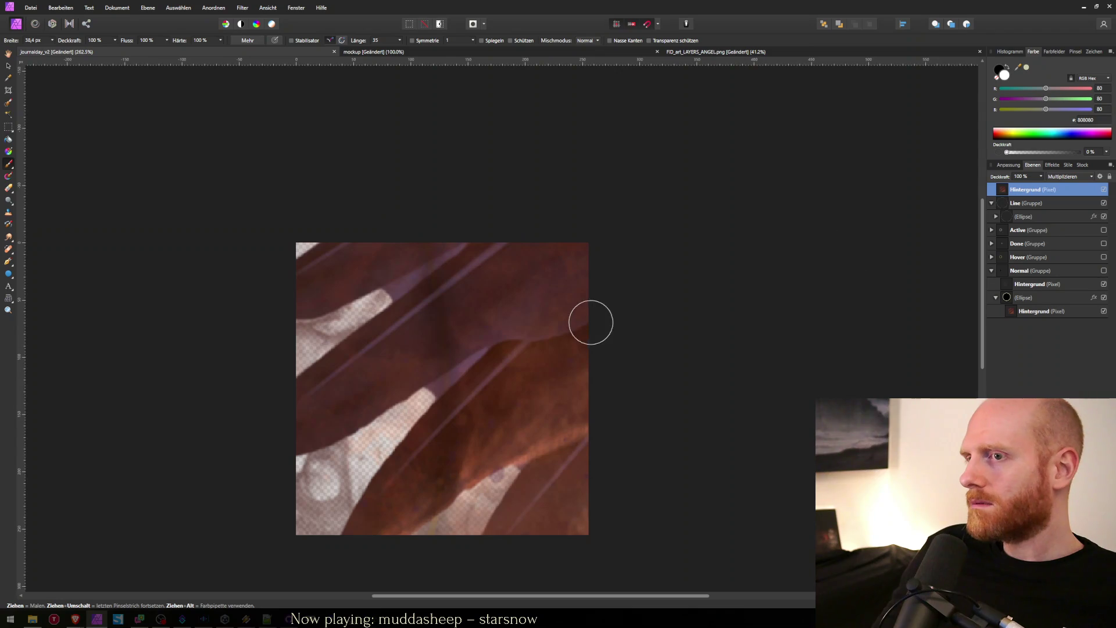
click(1067, 177)
scroll(1072, 200, up, 2)
click(1065, 186)
Step: Try the brush and flood fill tools, then undo to remove the brown texture over the line
key(b)
key(r)
key(r)
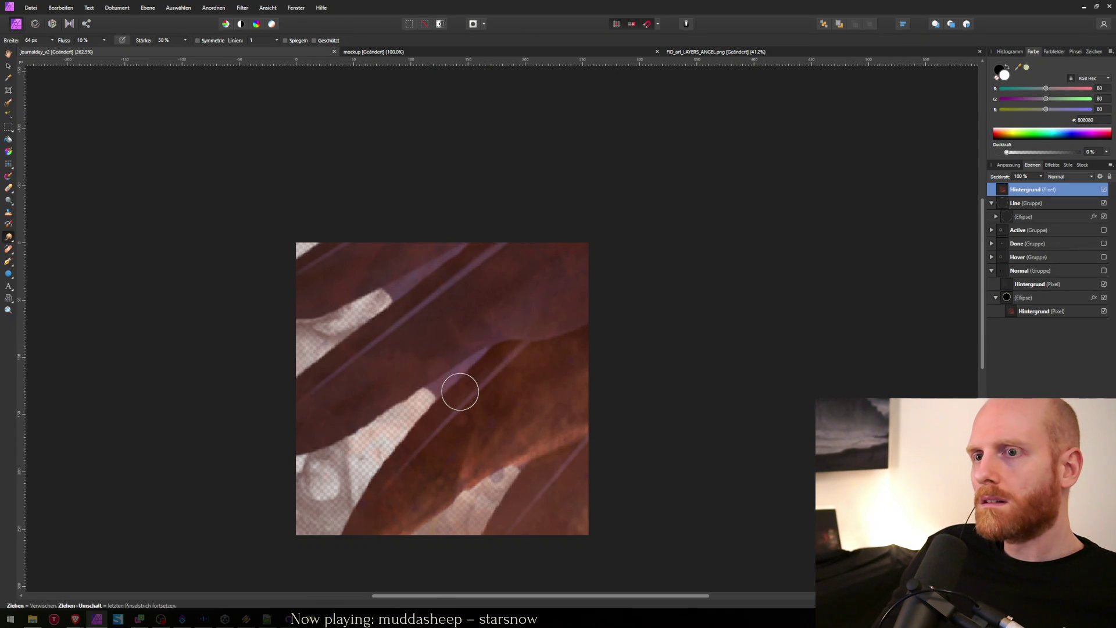
key(b)
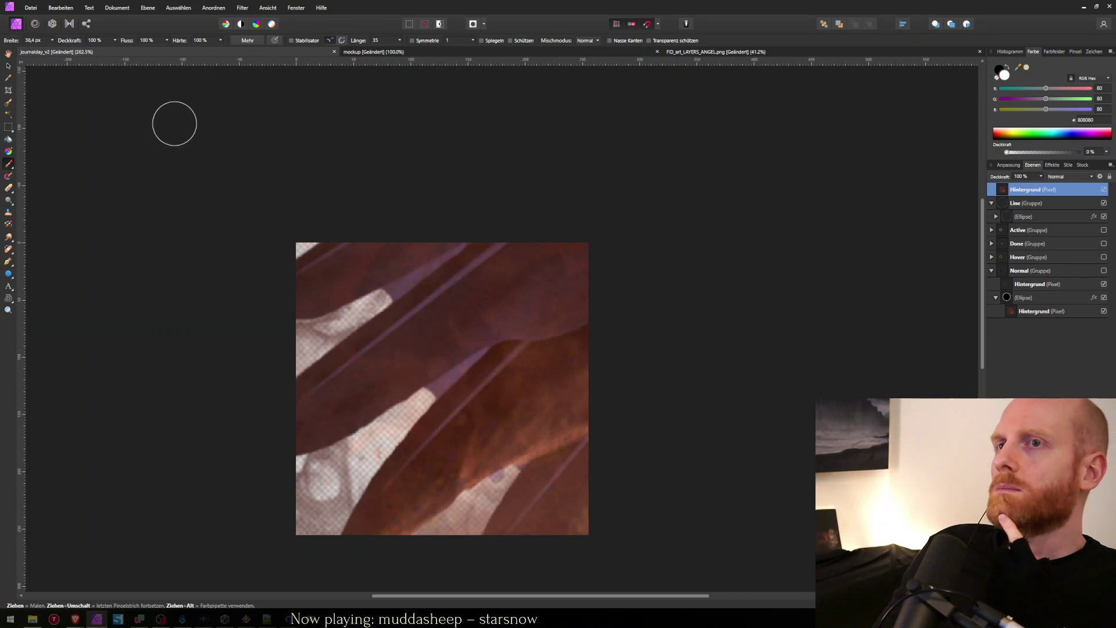
click(8, 139)
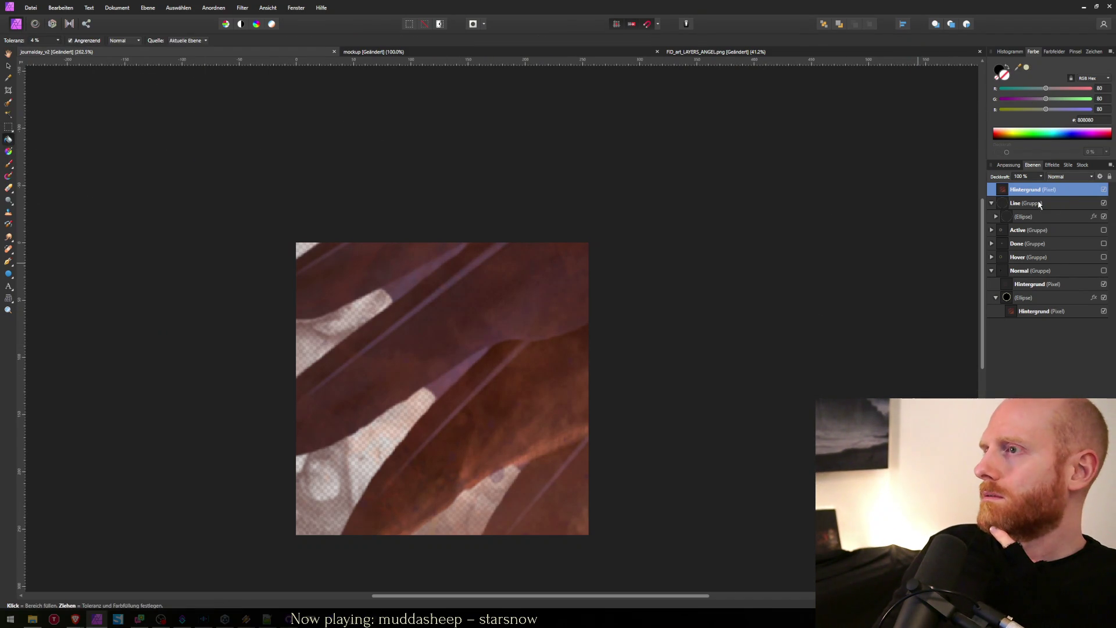
key(ctrl+z)
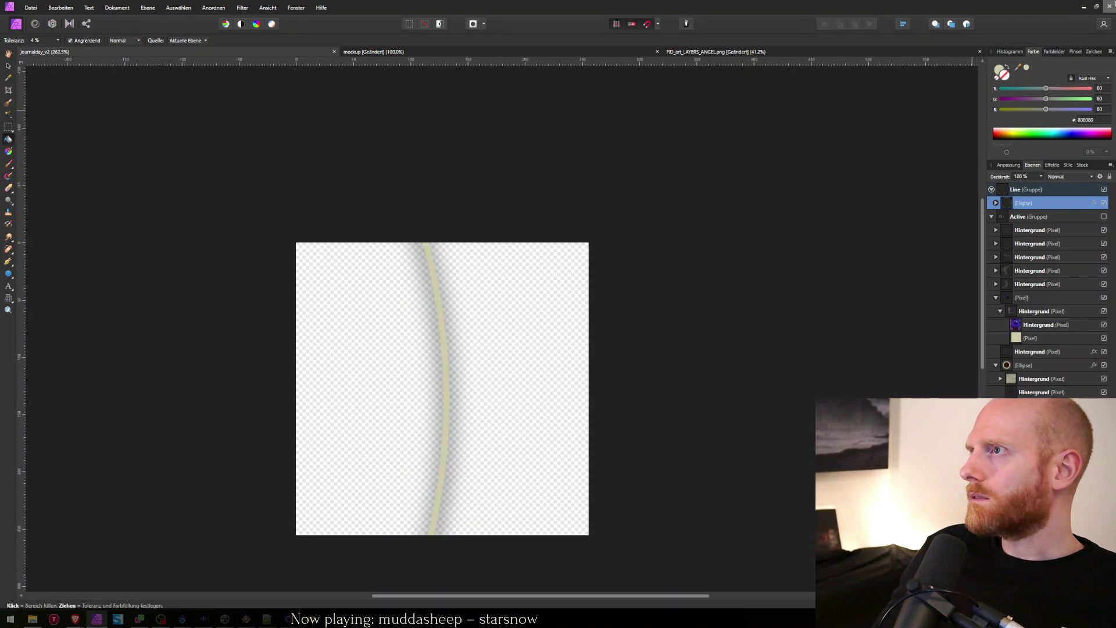
Step: Quit Affinity Photo with Nein for FID_art_LAYERS_ANGEL and Ja for the mockup, then return to Unity
click(1108, 7)
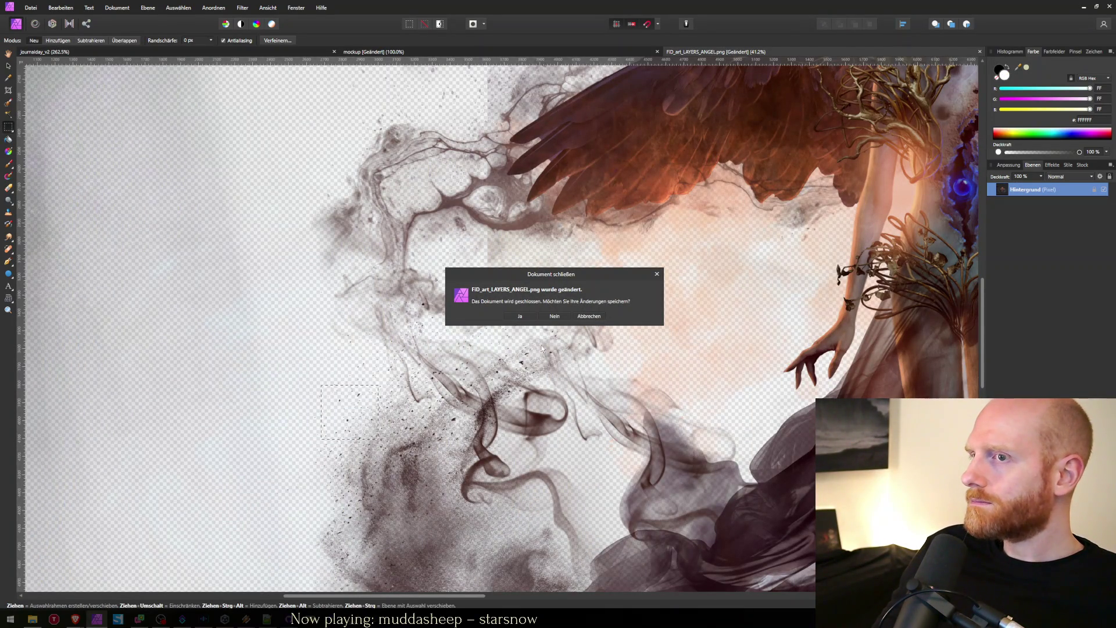
click(555, 317)
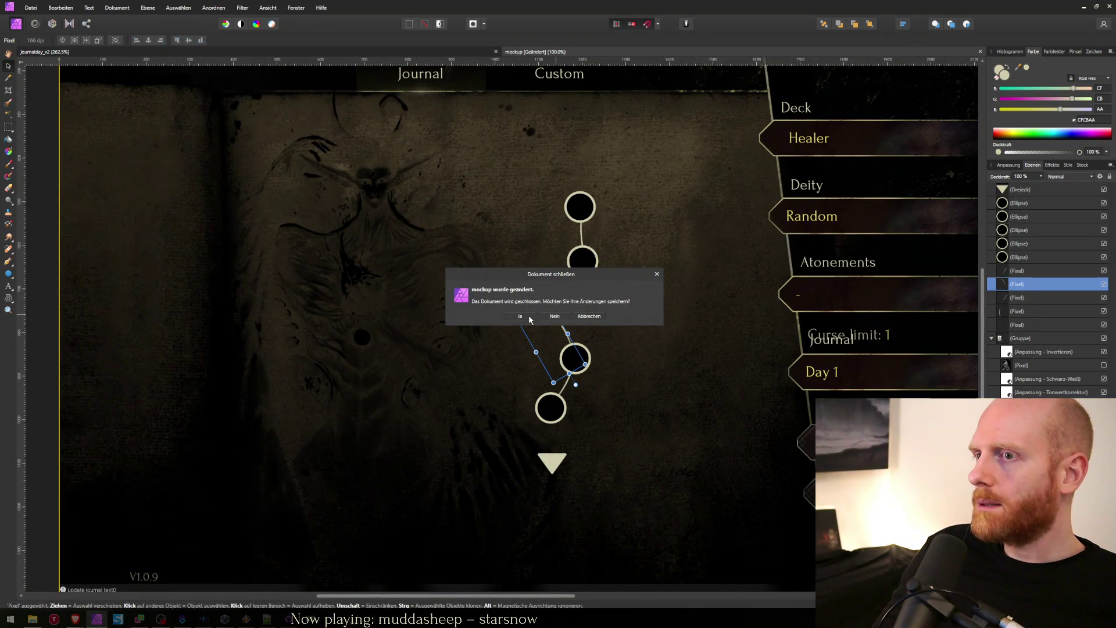
click(520, 317)
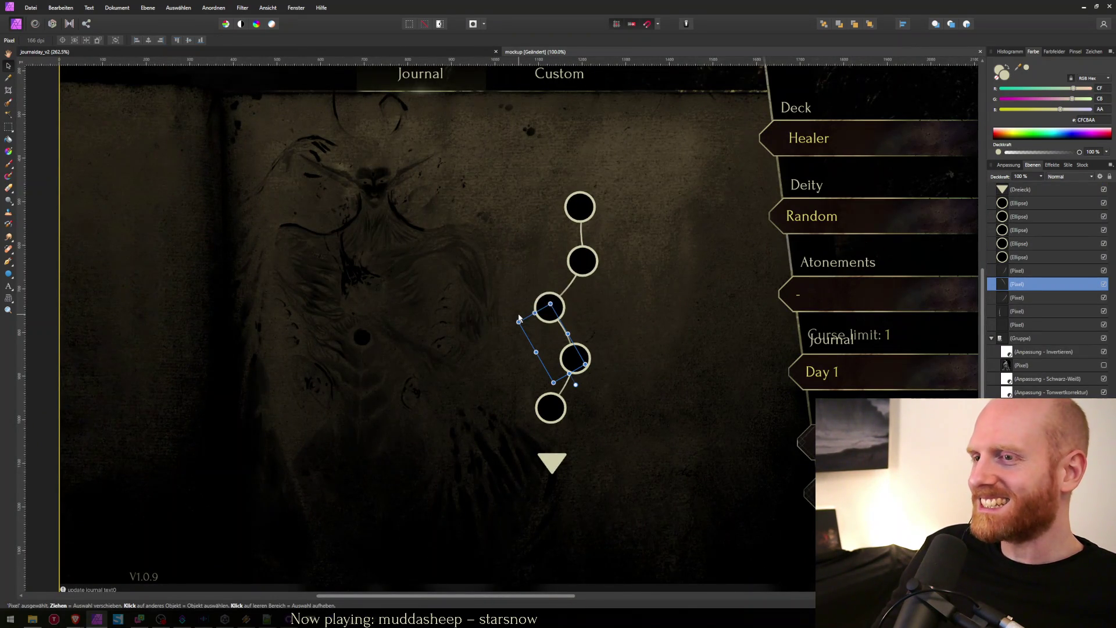
key(alt+Tab)
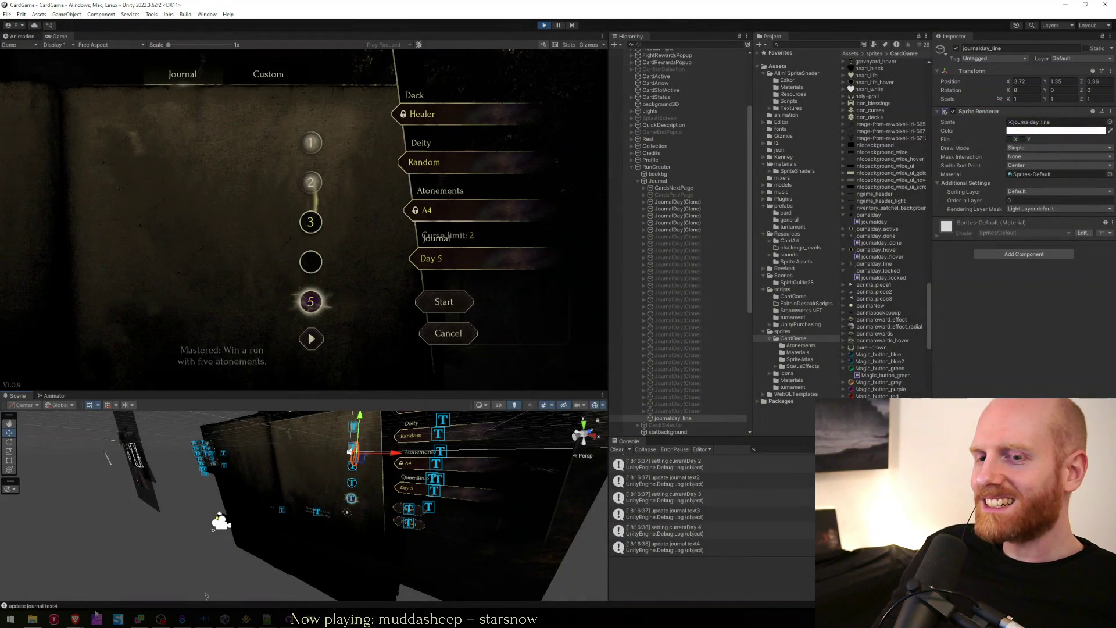
Step: Reopen journalday_v2.afphoto from the Affinity Photo taskbar's Zuletzt verwendet list
right_click(97, 620)
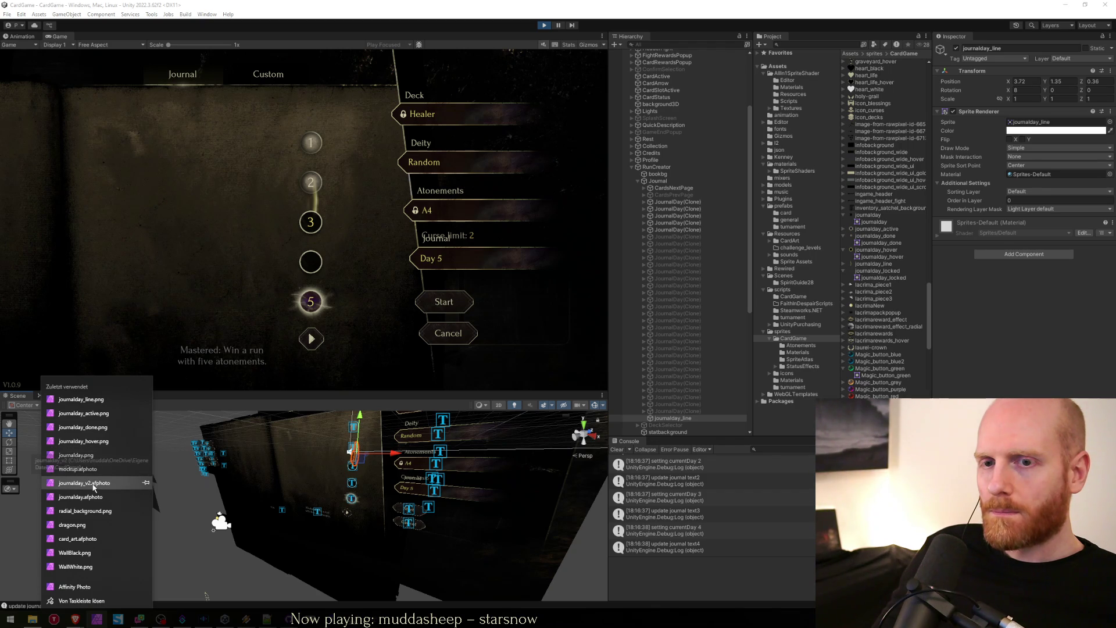
click(94, 487)
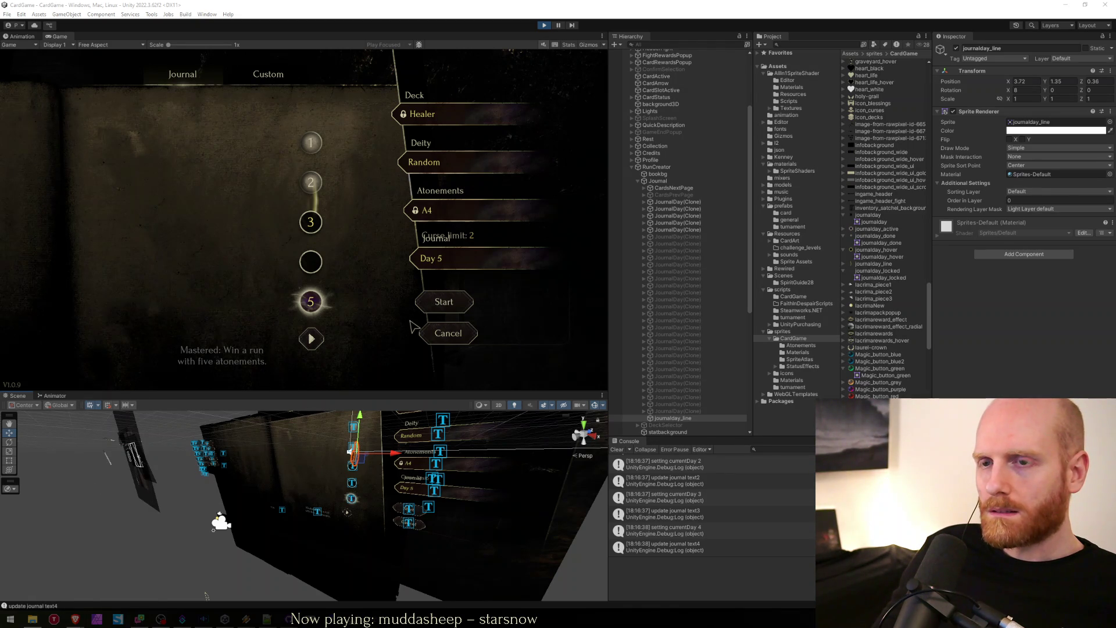
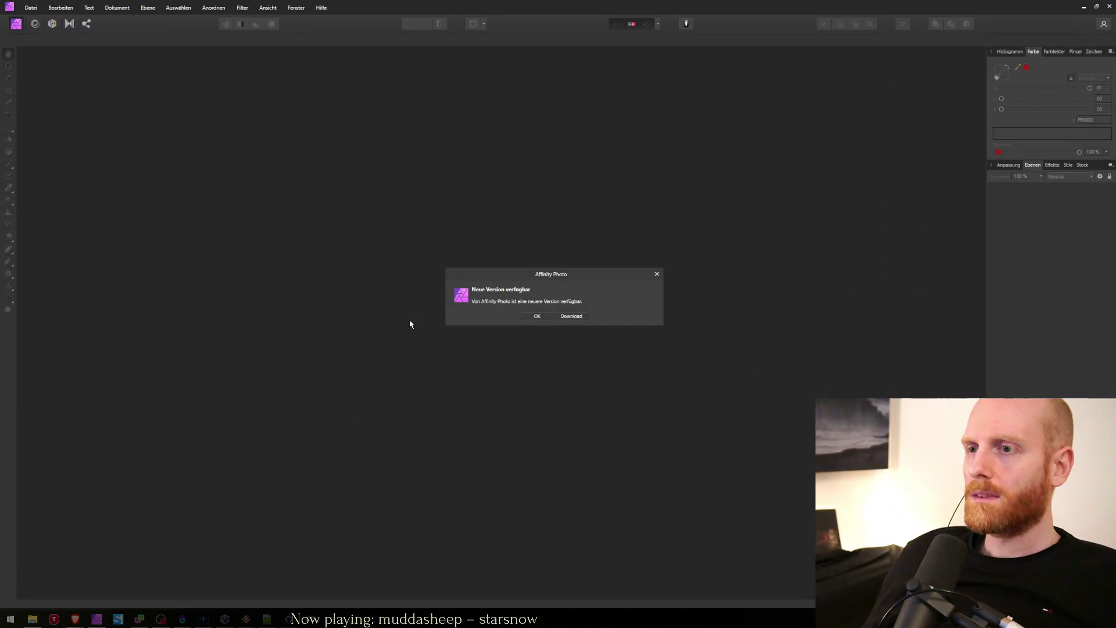
Step: Dismiss the update notice, expand the Line group and add a pixel layer above Ellipse
click(527, 319)
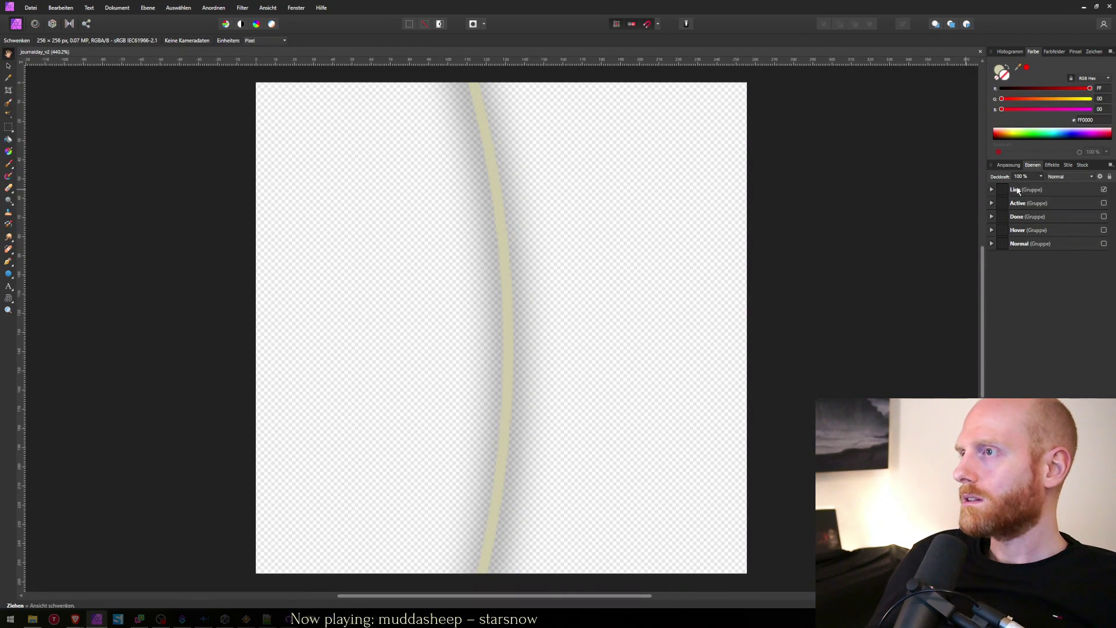
click(992, 189)
click(1017, 204)
key(b)
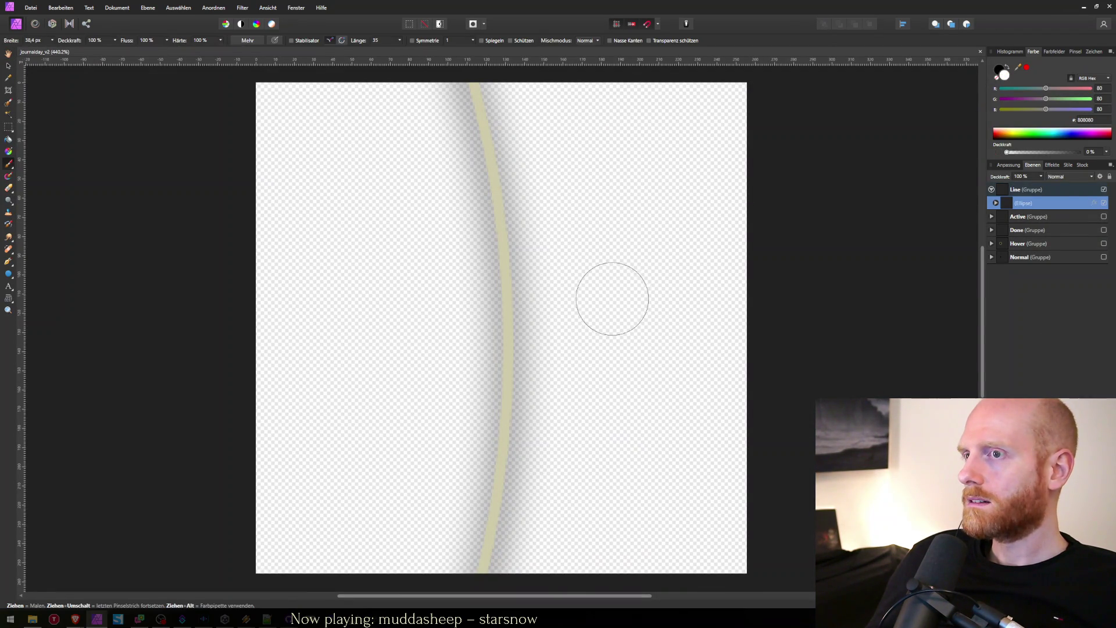
key(ctrl+shift+n)
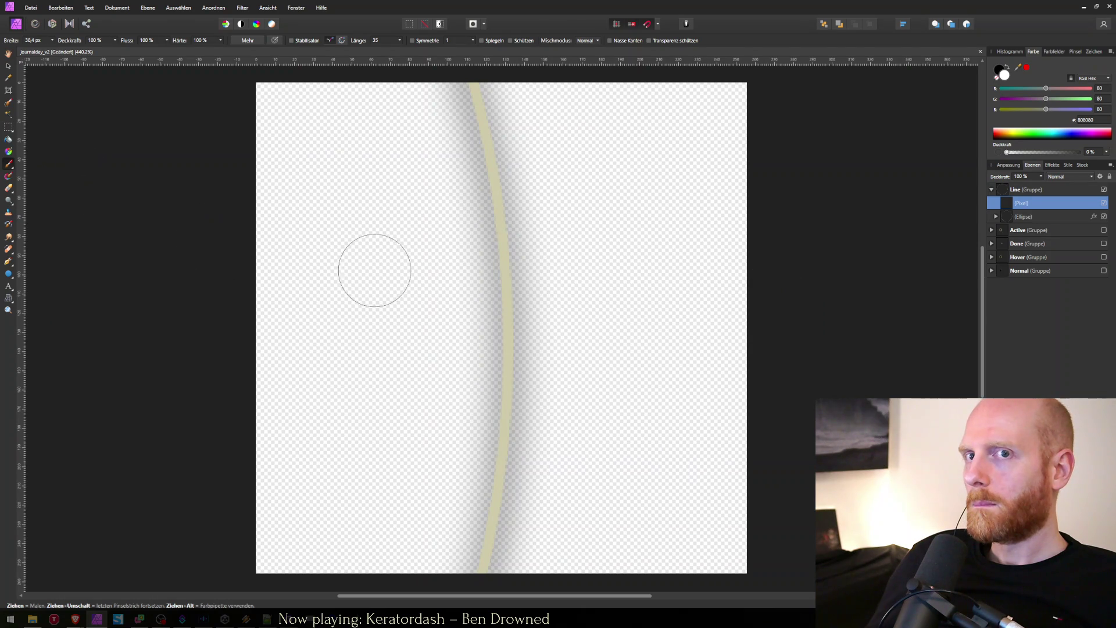
Step: Paint red and black test strokes across the canvas, then delete the test layer
click(1026, 67)
mouse_move(407, 331)
mouse_down()
mouse_move(623, 324)
mouse_move(602, 328)
mouse_up()
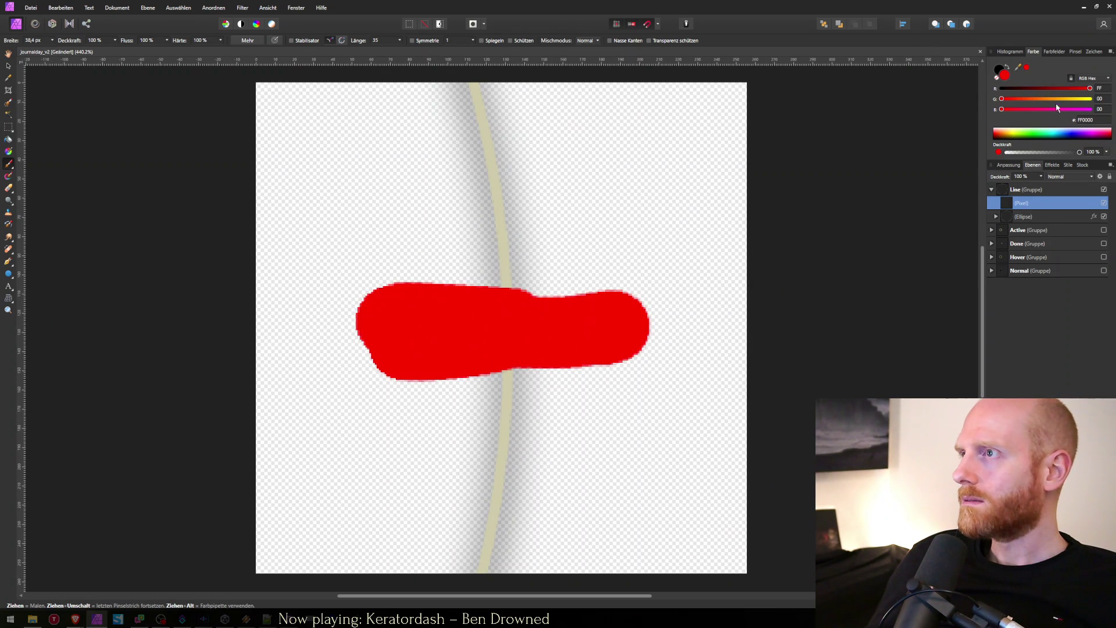
click(1005, 72)
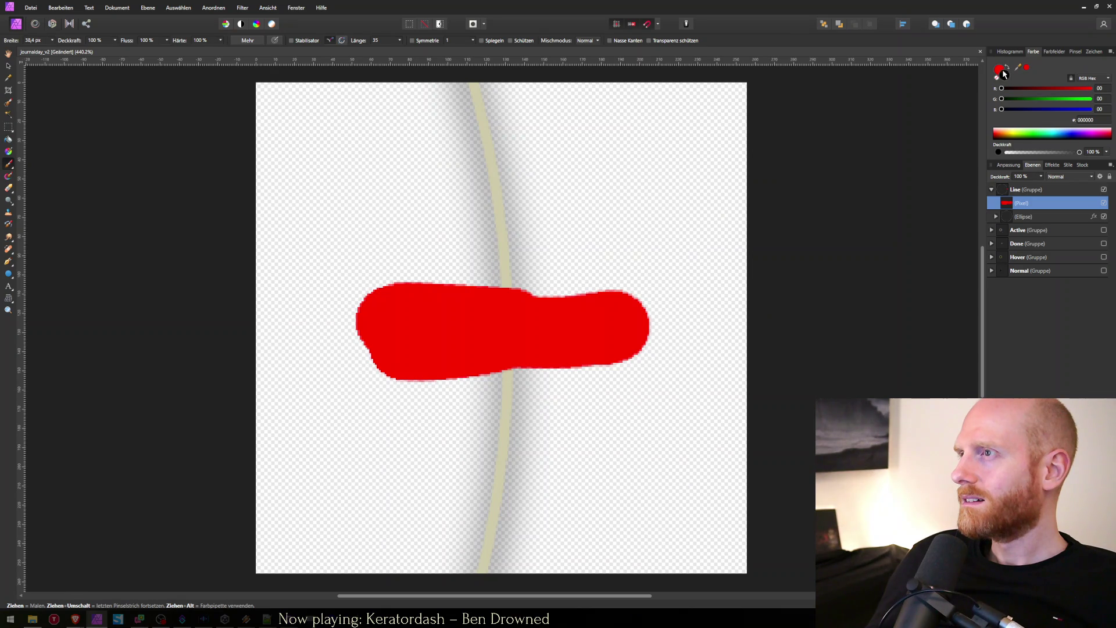
double_click(1003, 74)
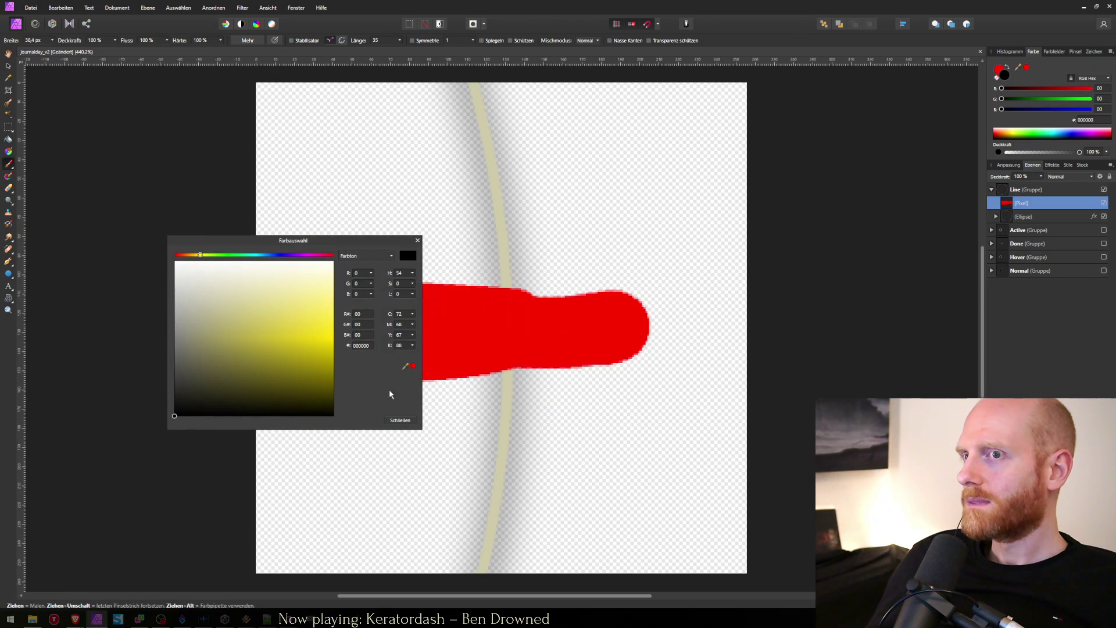
click(400, 419)
mouse_move(393, 319)
mouse_down()
mouse_move(486, 361)
mouse_move(635, 311)
mouse_move(476, 301)
mouse_move(820, 255)
mouse_up()
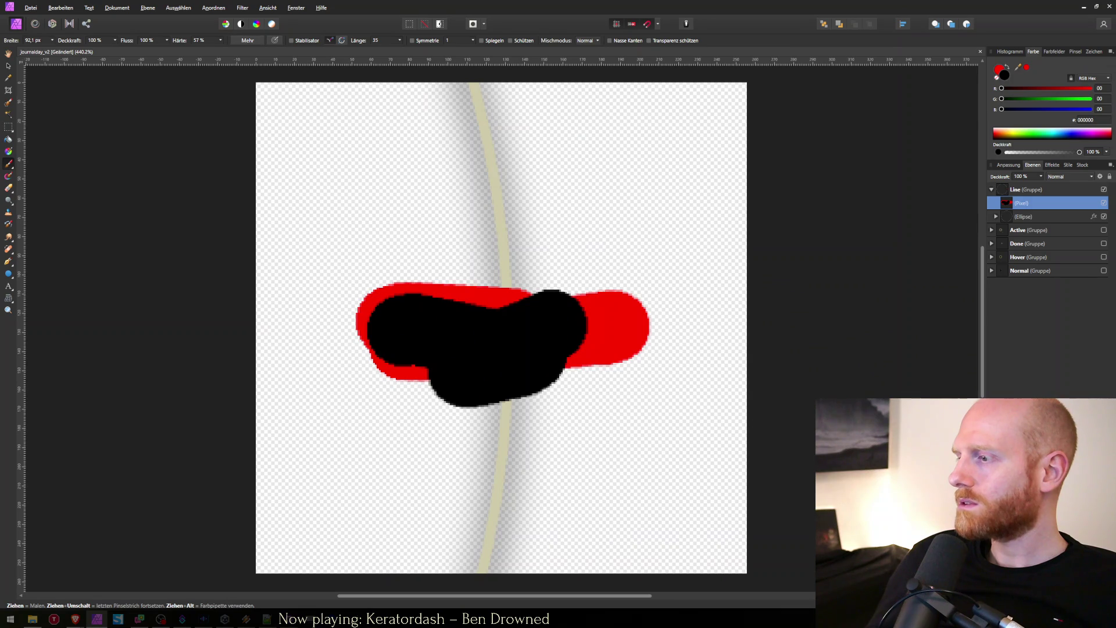
key(Delete)
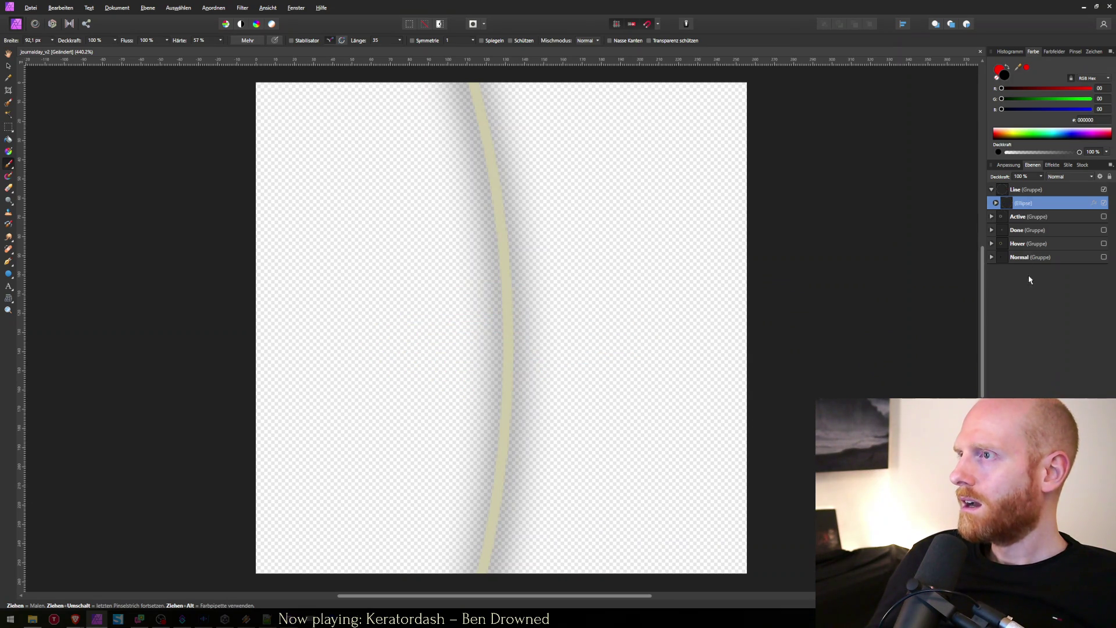
Step: Keep the Line group on Transfer blend and paint a black bar on a new pixel layer
click(1007, 192)
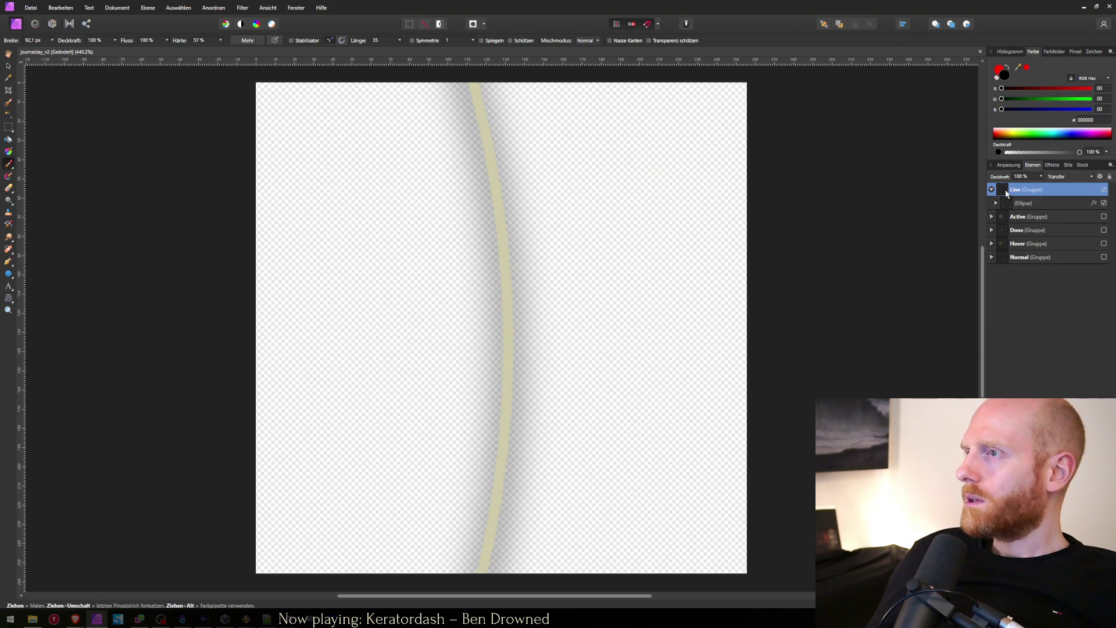
click(1072, 177)
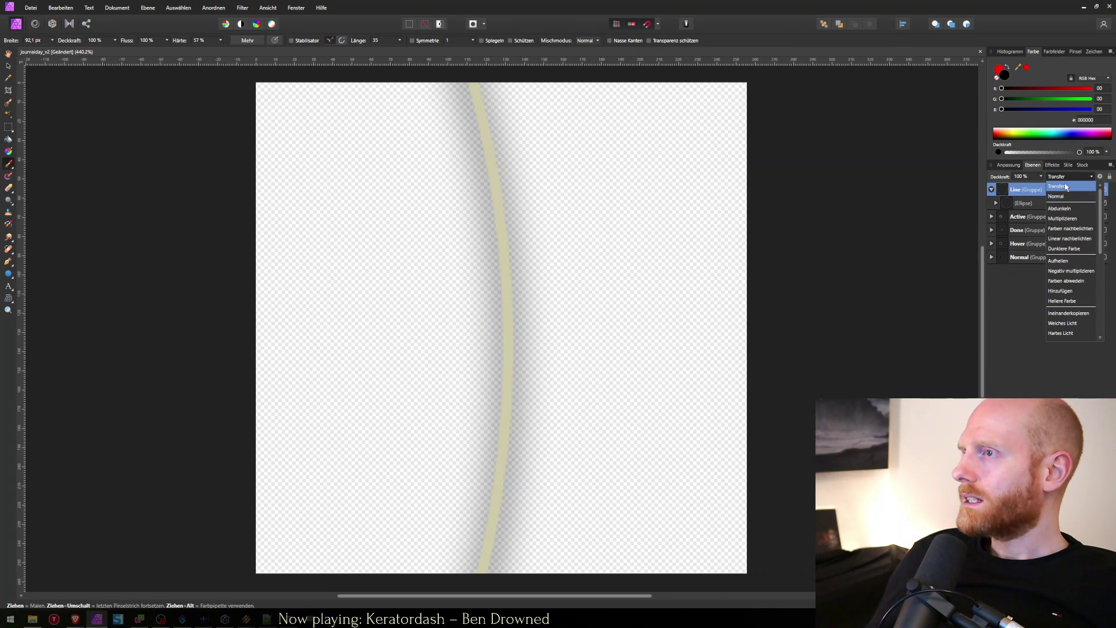
click(1065, 187)
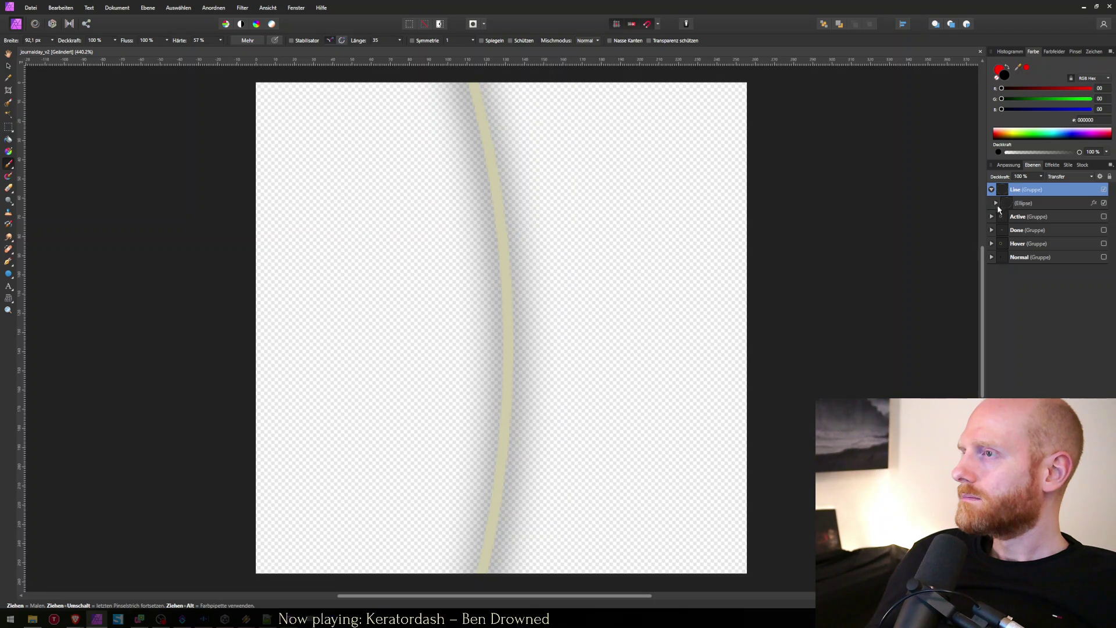
click(995, 203)
click(995, 200)
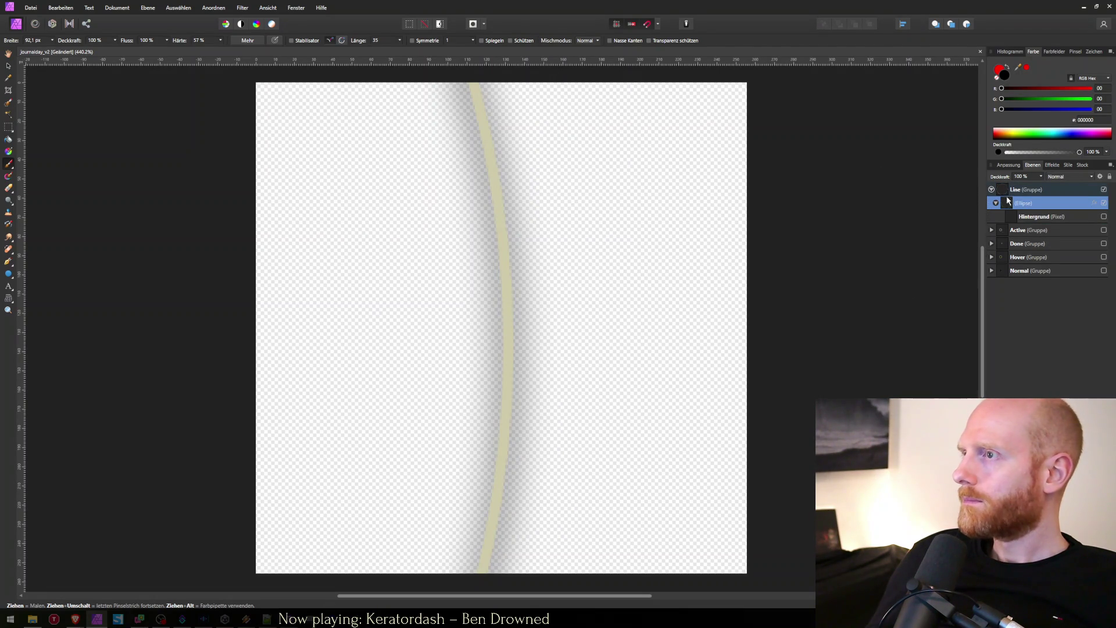
key(ctrl+shift+n)
mouse_move(546, 468)
mouse_down()
mouse_move(498, 348)
mouse_move(469, 149)
mouse_move(487, 149)
mouse_move(465, 120)
mouse_move(518, 349)
mouse_move(480, 528)
mouse_move(521, 436)
mouse_up()
Step: Try erasing parts of the black bar, then undo back to the full bar
key(ctrl+z)
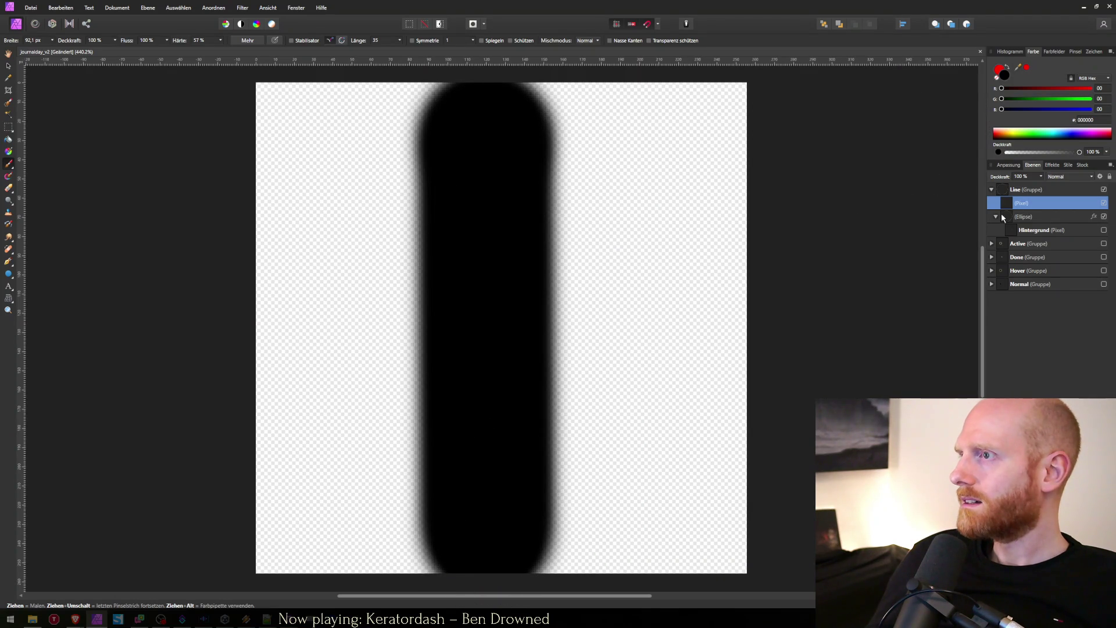
drag(1016, 211, 1018, 210)
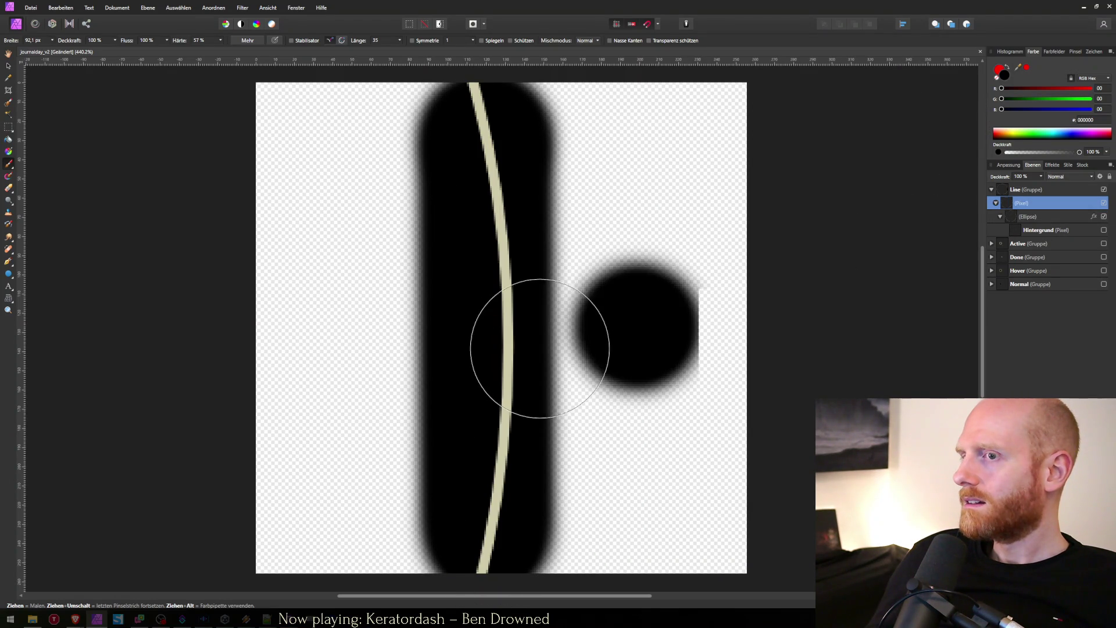
key(ctrl+z)
key(e)
mouse_move(498, 90)
mouse_down()
mouse_move(539, 208)
mouse_move(540, 326)
mouse_move(544, 313)
mouse_up()
key(ctrl+z)
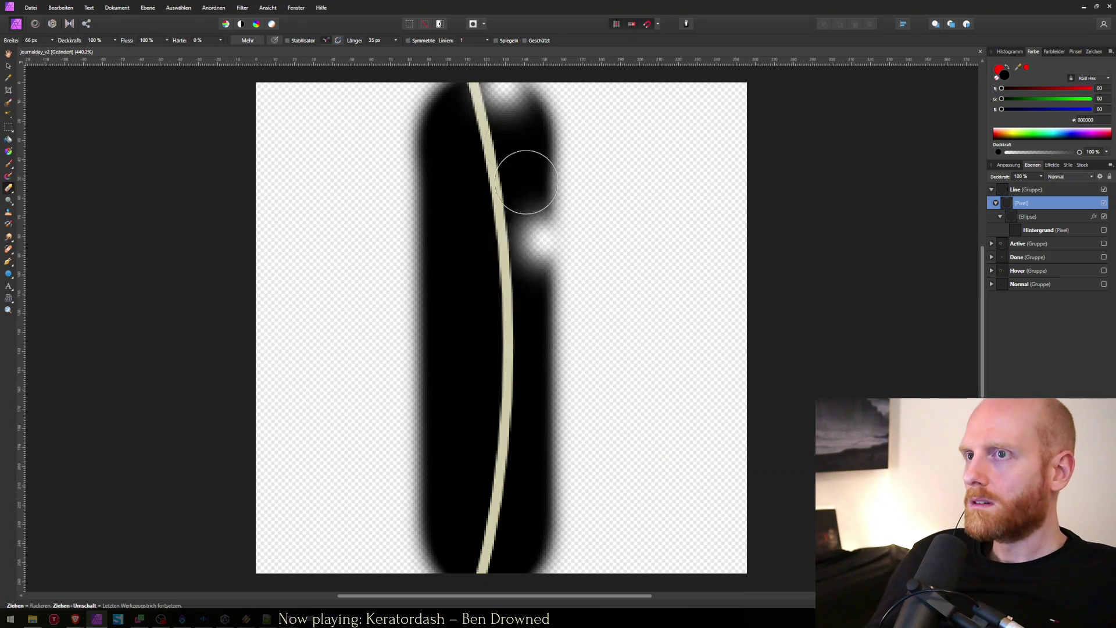
mouse_move(515, 82)
mouse_down()
mouse_move(531, 130)
mouse_move(548, 314)
mouse_move(511, 584)
mouse_up()
mouse_move(486, 149)
mouse_down()
mouse_move(431, 95)
mouse_move(447, 246)
mouse_move(429, 244)
mouse_move(435, 189)
mouse_move(454, 333)
mouse_move(412, 549)
mouse_move(448, 468)
mouse_move(466, 319)
mouse_move(424, 386)
mouse_move(486, 348)
mouse_move(472, 354)
mouse_move(441, 269)
mouse_move(516, 399)
mouse_move(592, 269)
mouse_up()
key(ctrl+z)
key(ctrl+z)
key(ctrl+z)
Step: Set the Paint Brush to 0% hardness and dab a soft black dot at the centre
scroll(465, 349, down, 4)
key(b)
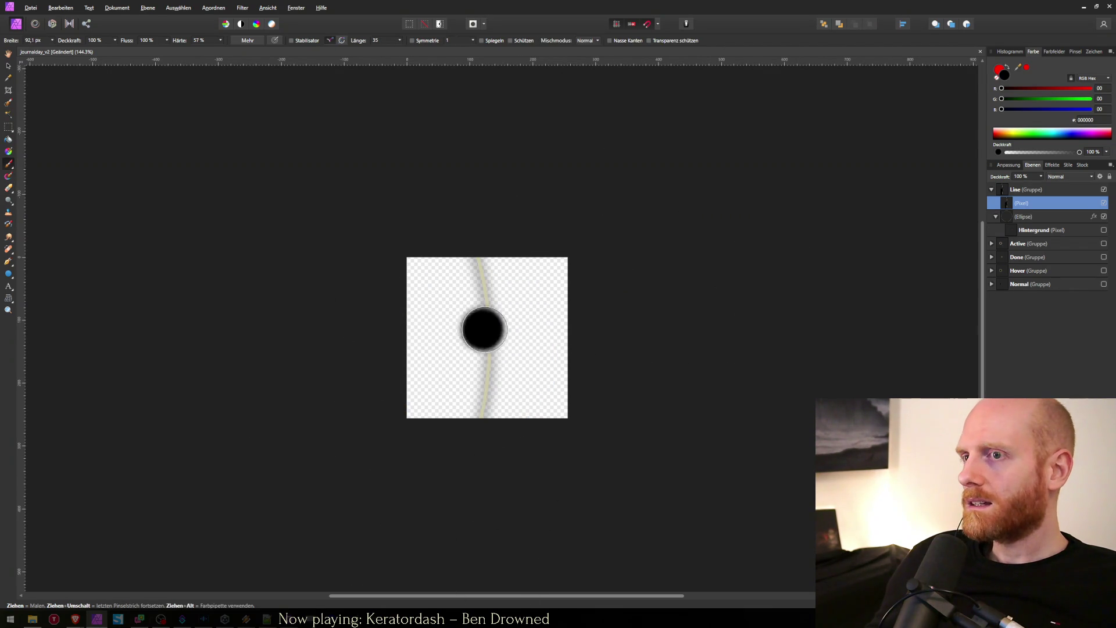
drag(459, 337, 487, 331)
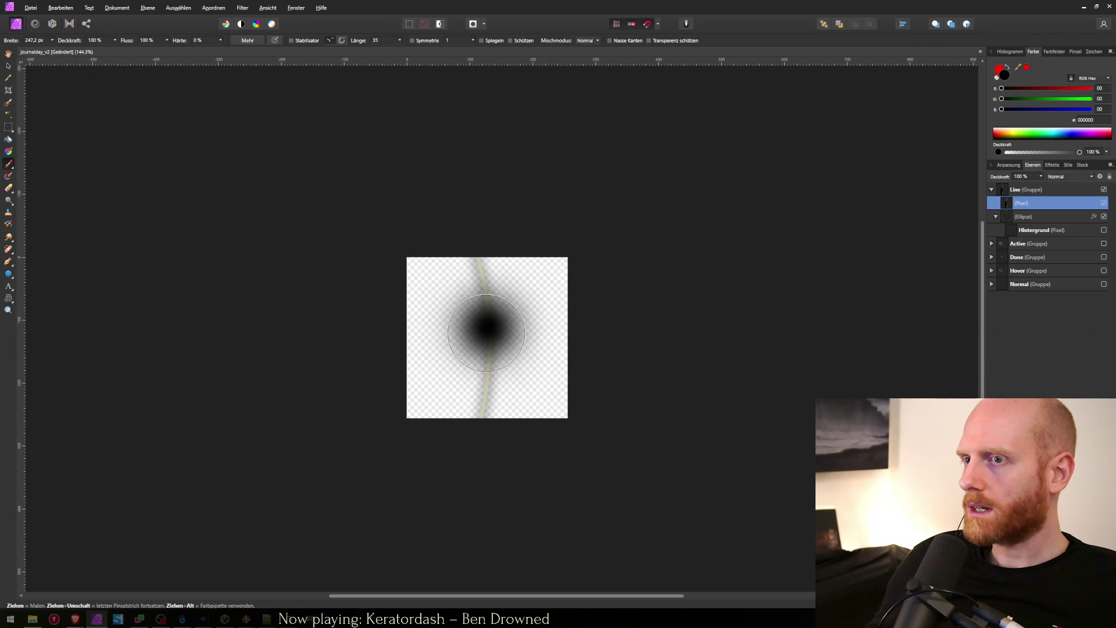
click(530, 324)
key(ctrl+z)
drag(1022, 203, 1026, 208)
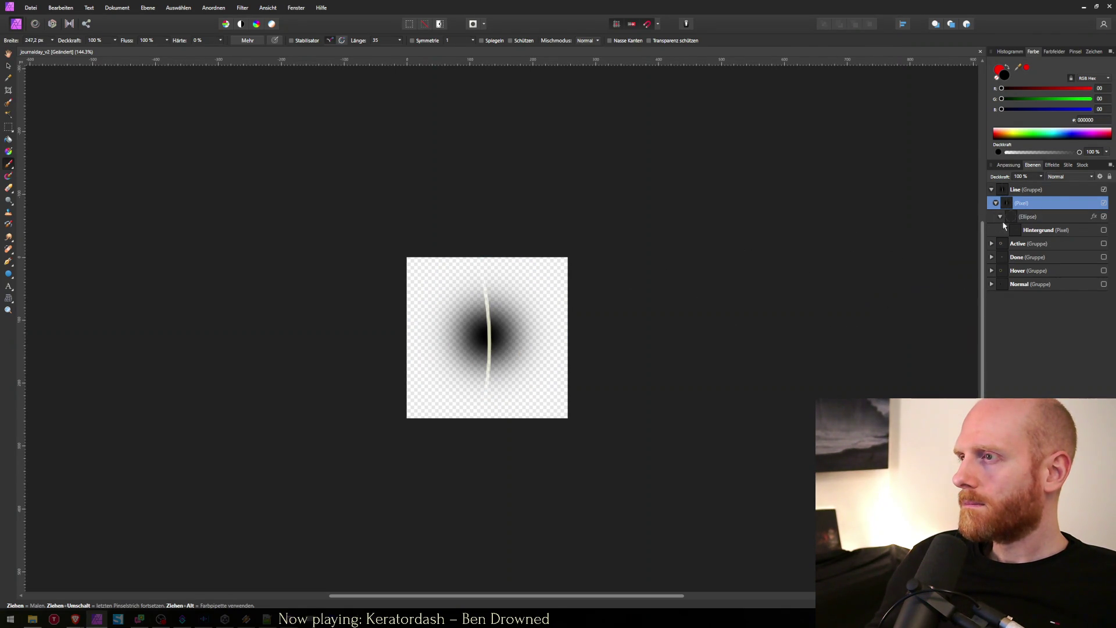
Step: Reorder the layers, nesting the Ellipse under the shadow layer and Hintergrund inside the Ellipse
drag(1011, 218, 1017, 222)
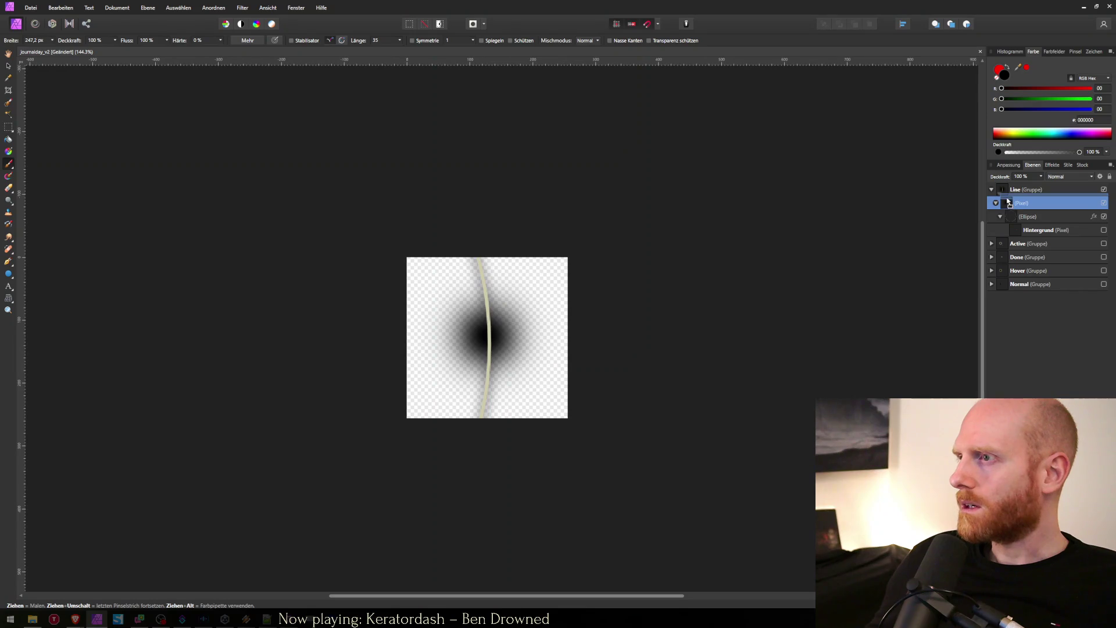
click(995, 204)
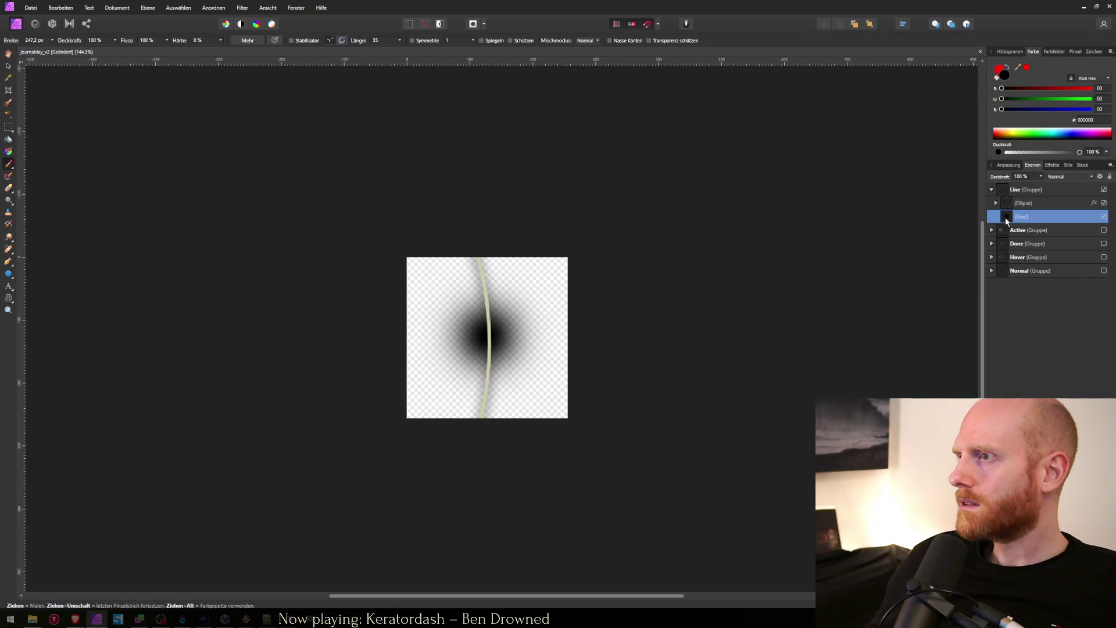
drag(1008, 221, 1017, 200)
click(997, 203)
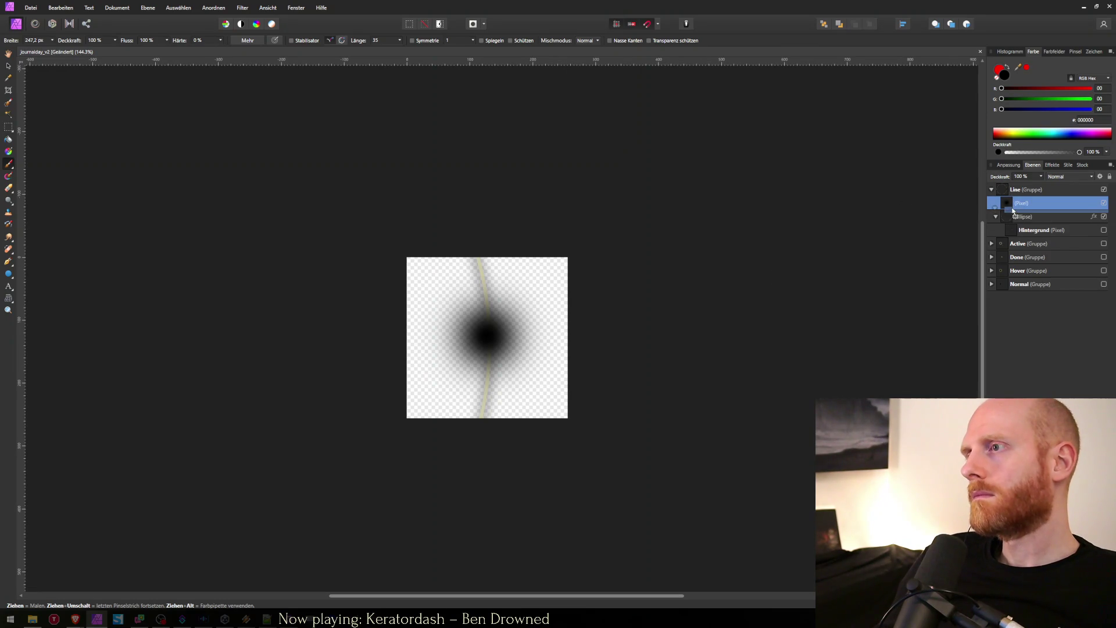
drag(1012, 213, 1014, 204)
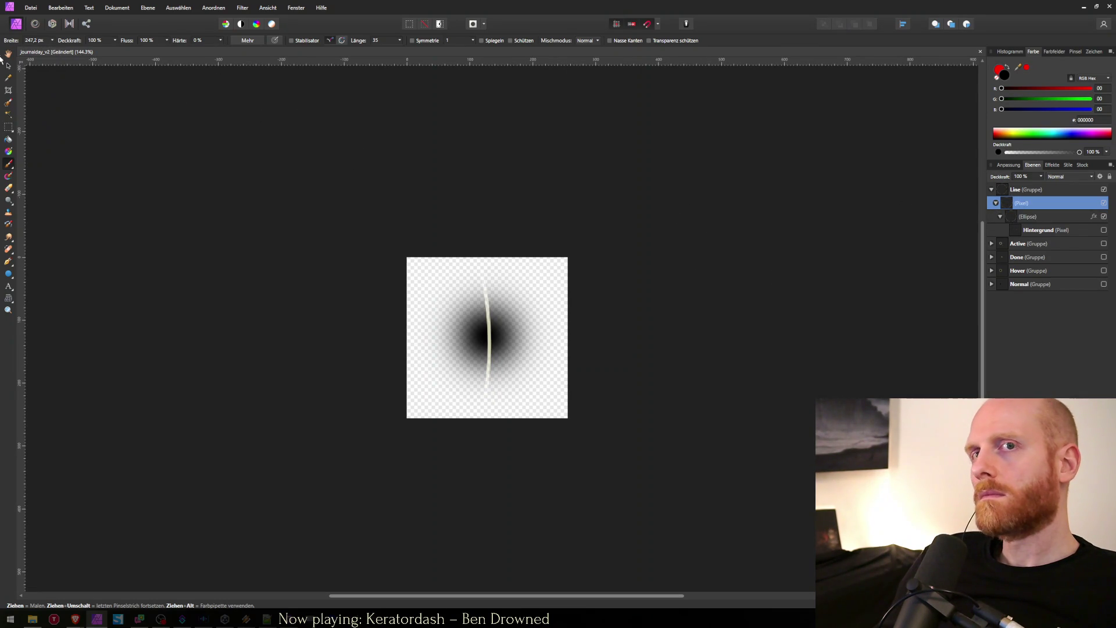
click(1020, 219)
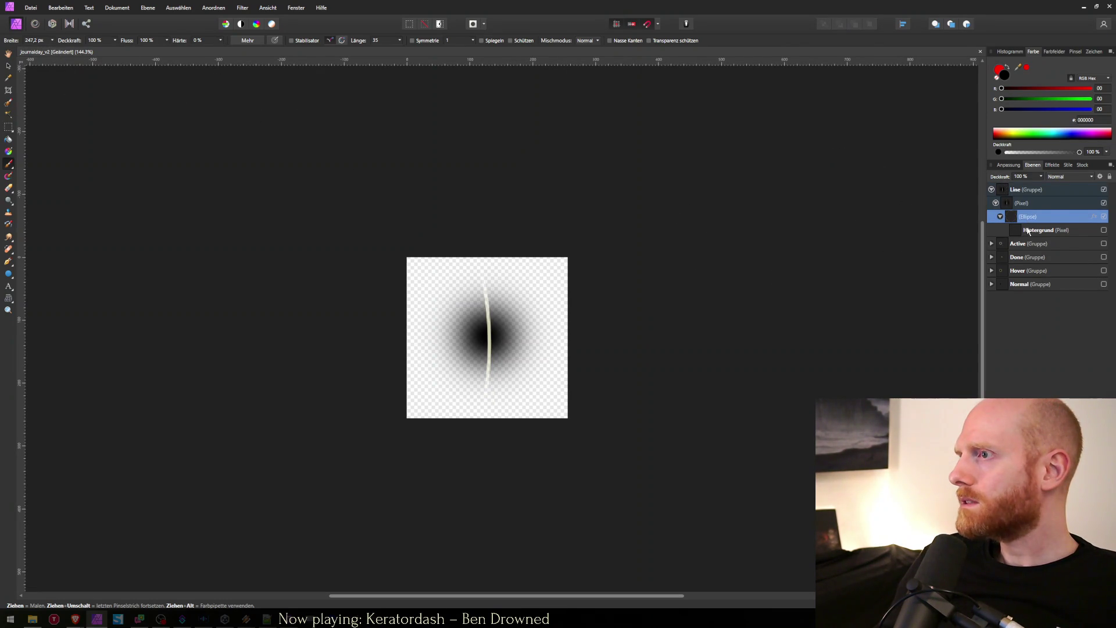
click(1027, 230)
drag(1027, 220, 1028, 219)
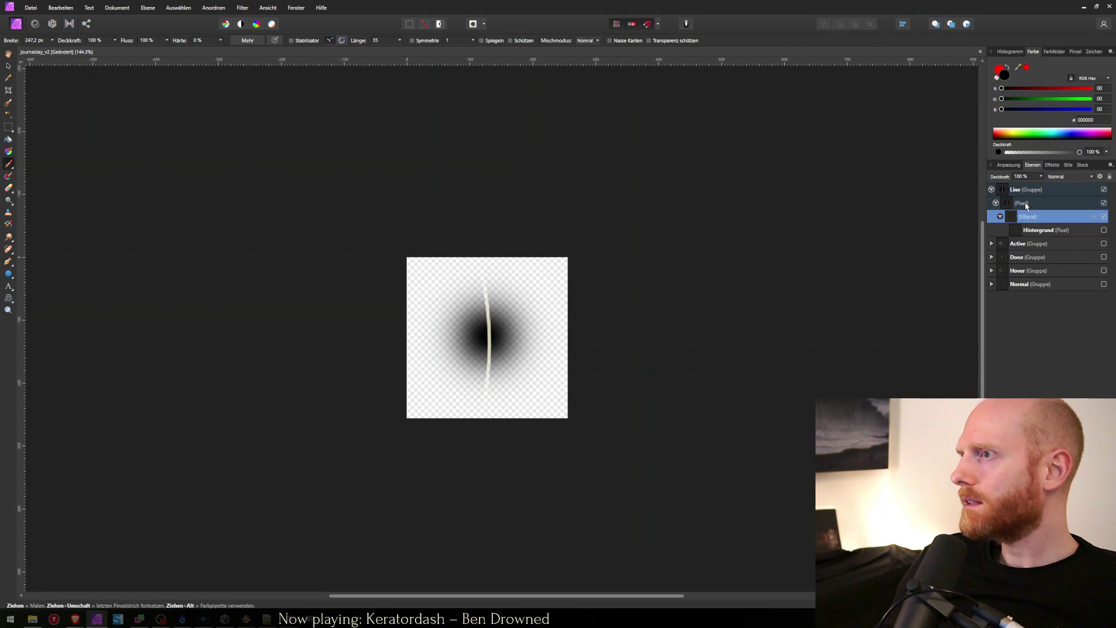
Step: Rasterise the Ellipse layer, keeping its layer effects
click(1026, 204)
click(1023, 218)
right_click(1023, 220)
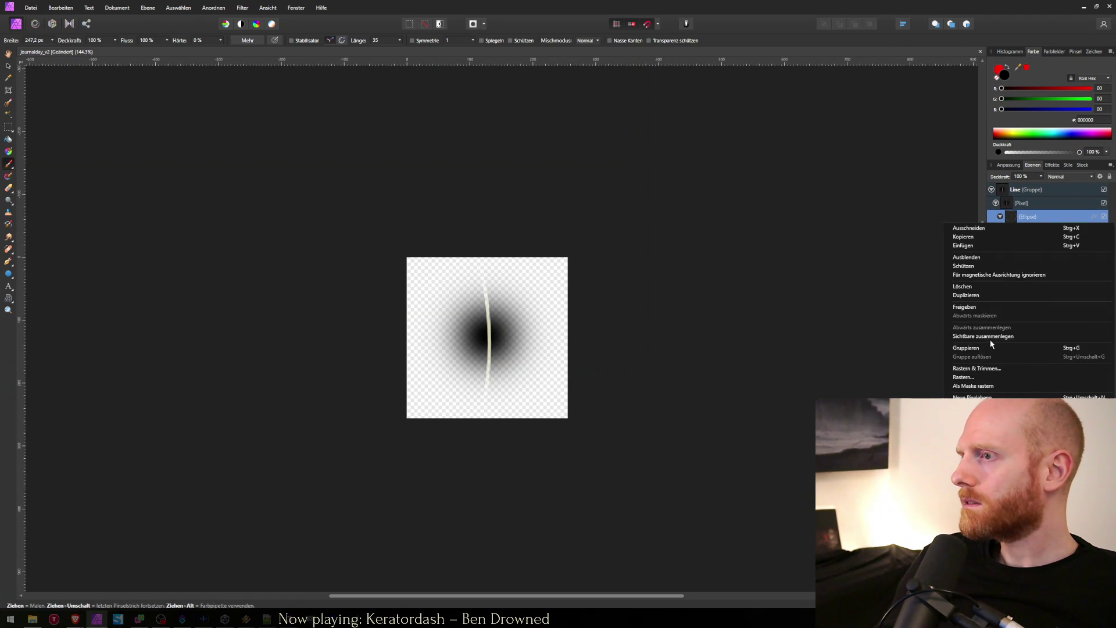
click(1007, 377)
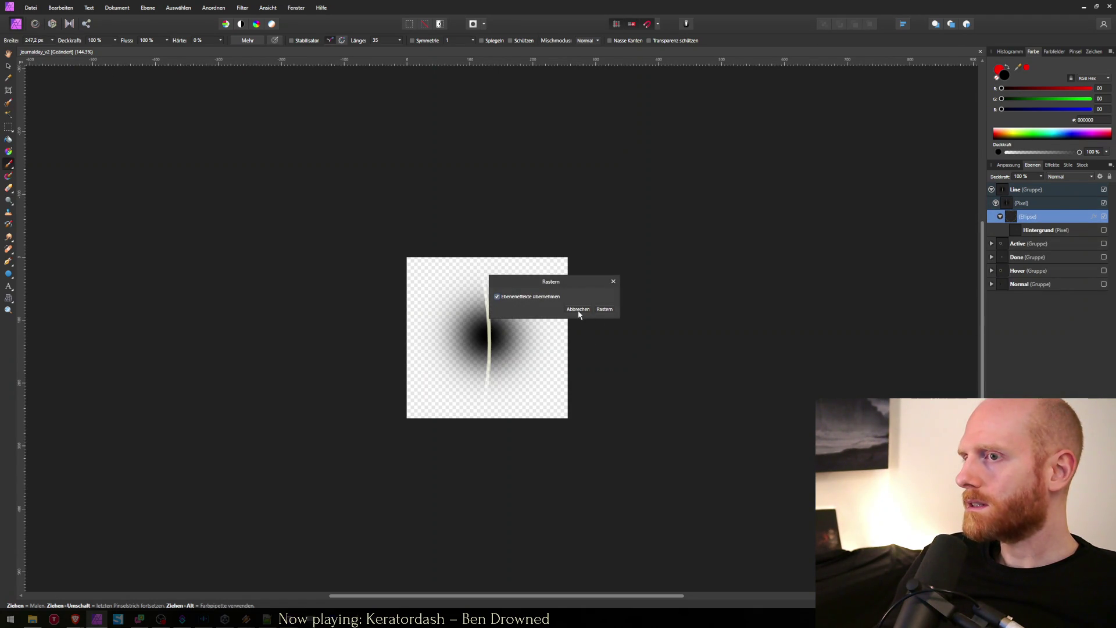
click(604, 308)
Step: Export the artwork over journalday_line.png and check it in Unity before returning
key(v)
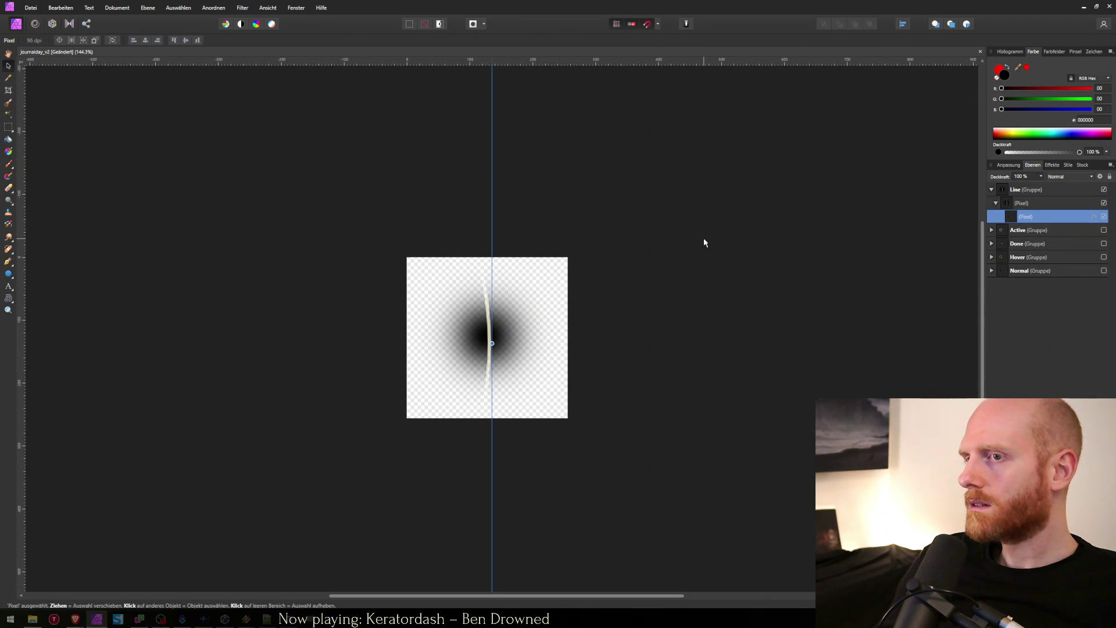
scroll(498, 324, up, 4)
scroll(501, 330, down, 5)
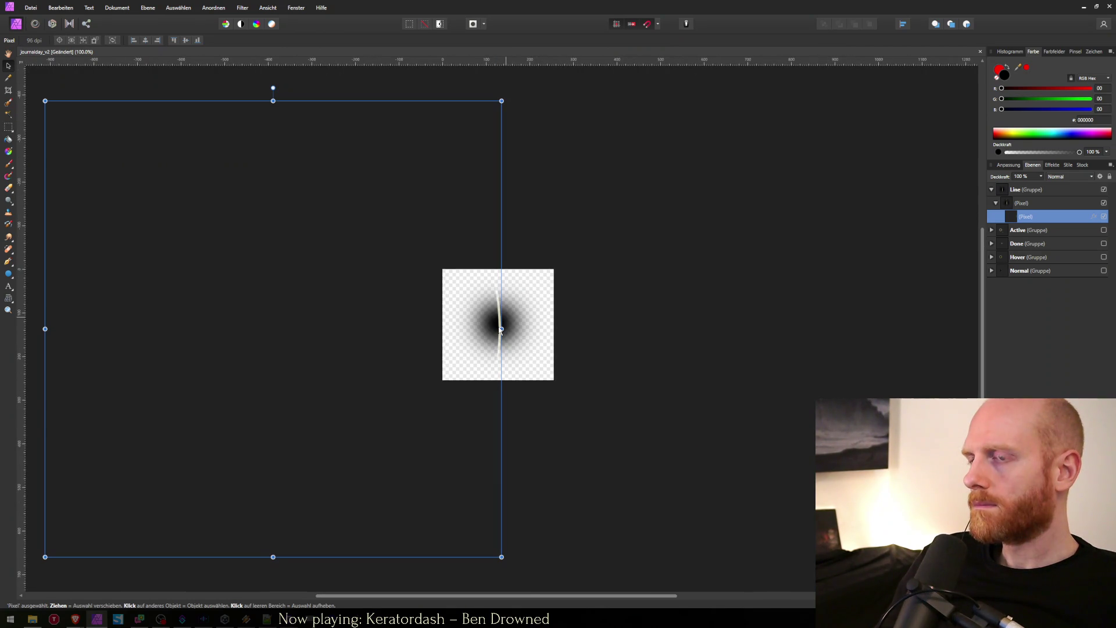
key(ctrl+alt+shift+s)
key(Return)
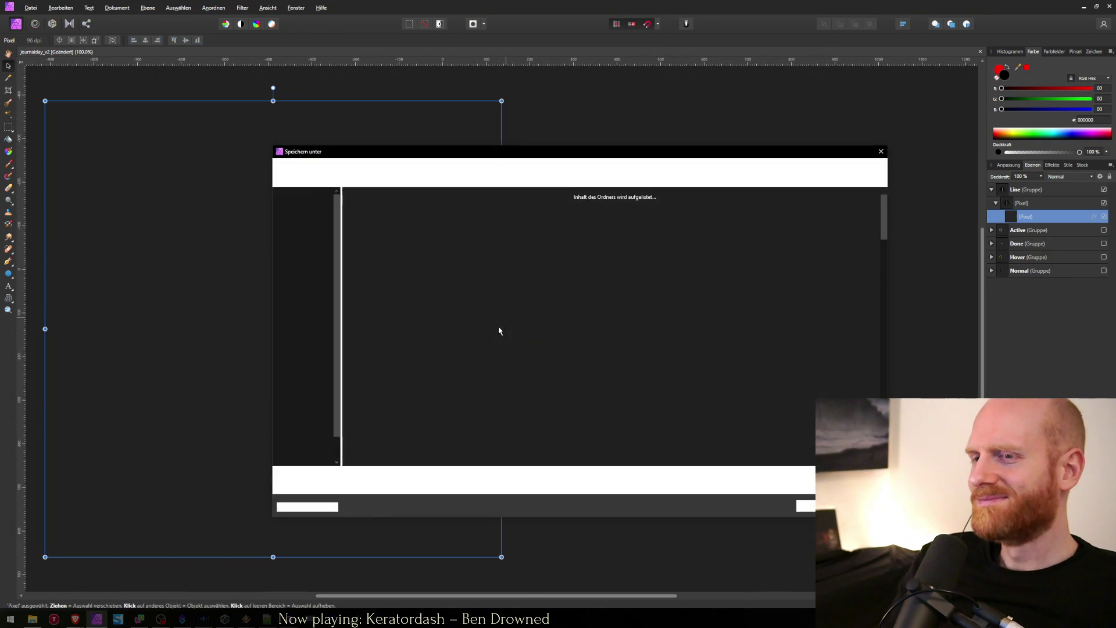
text(jou)
key(Down)
key(Down)
key(Down)
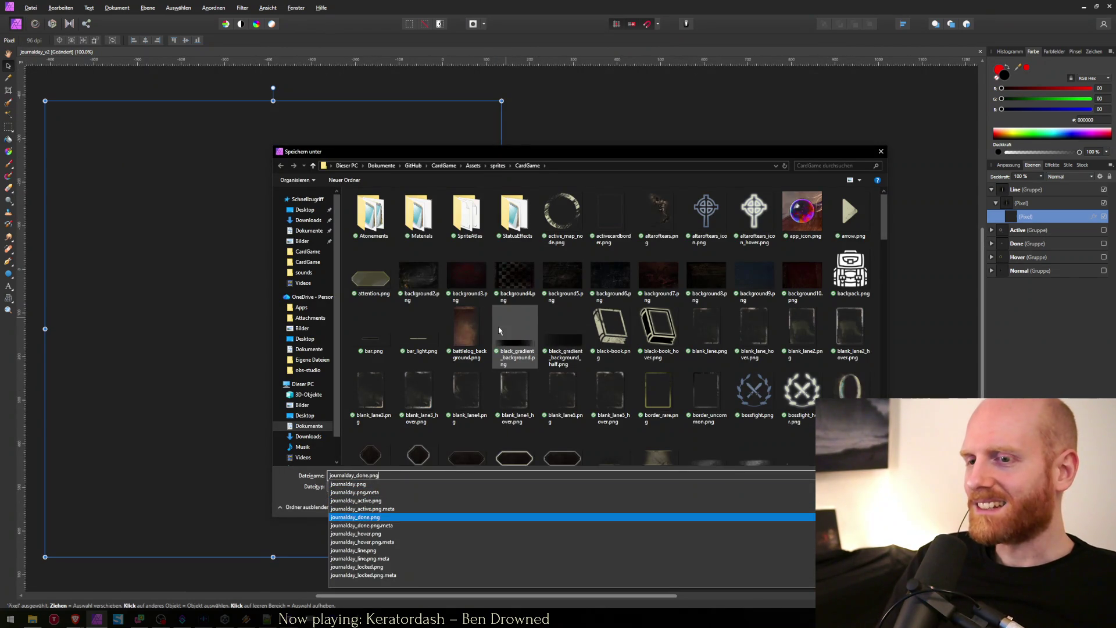
key(Return)
key(Return)
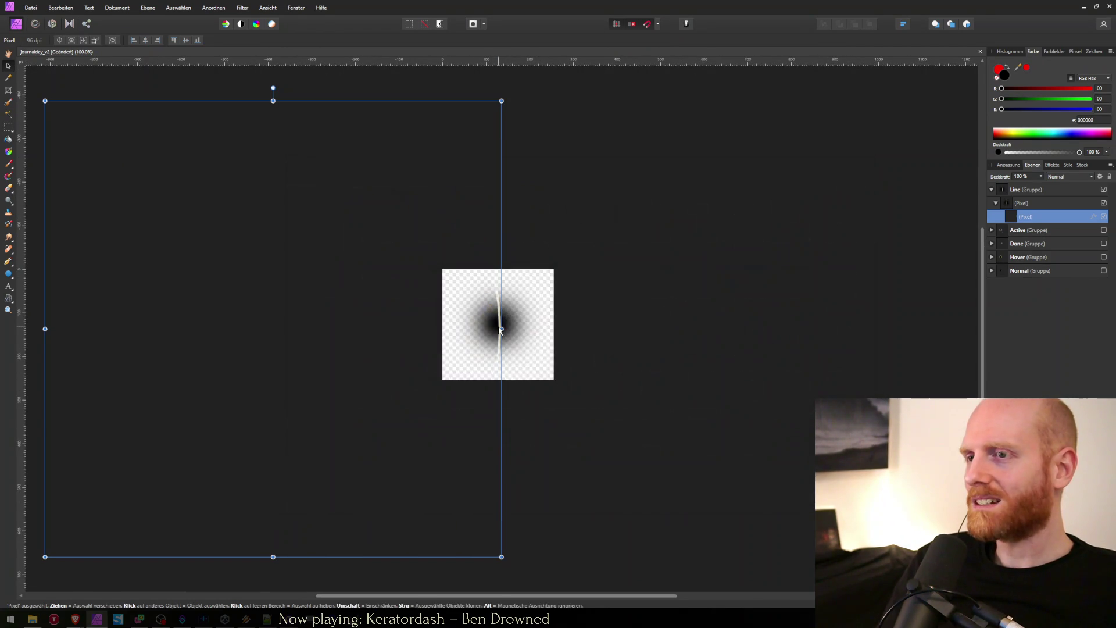
key(alt+Tab)
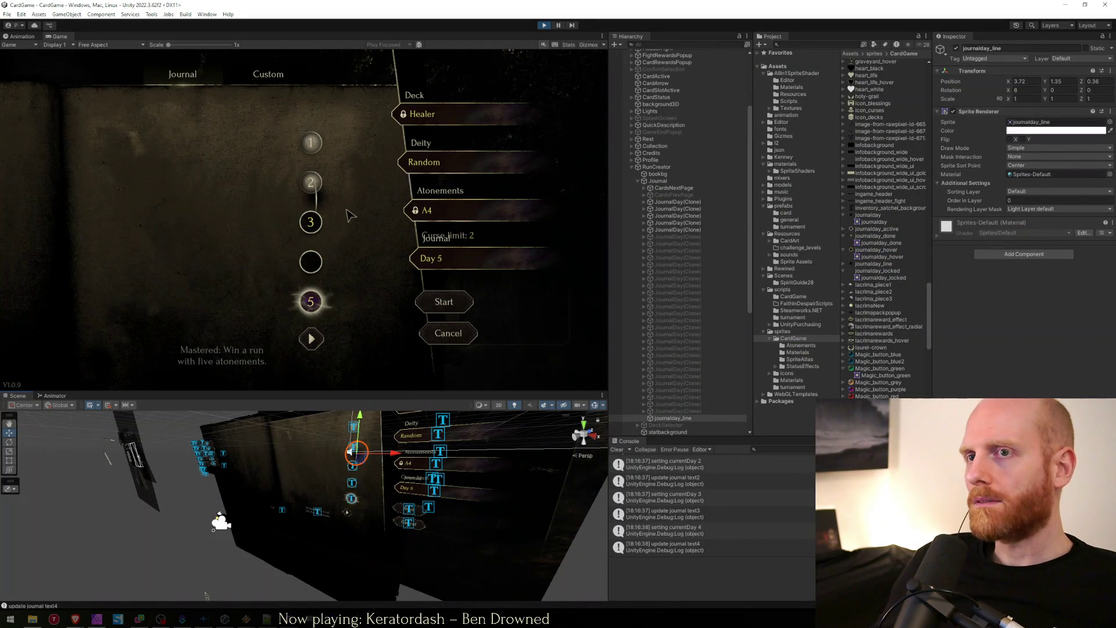
key(alt+Tab)
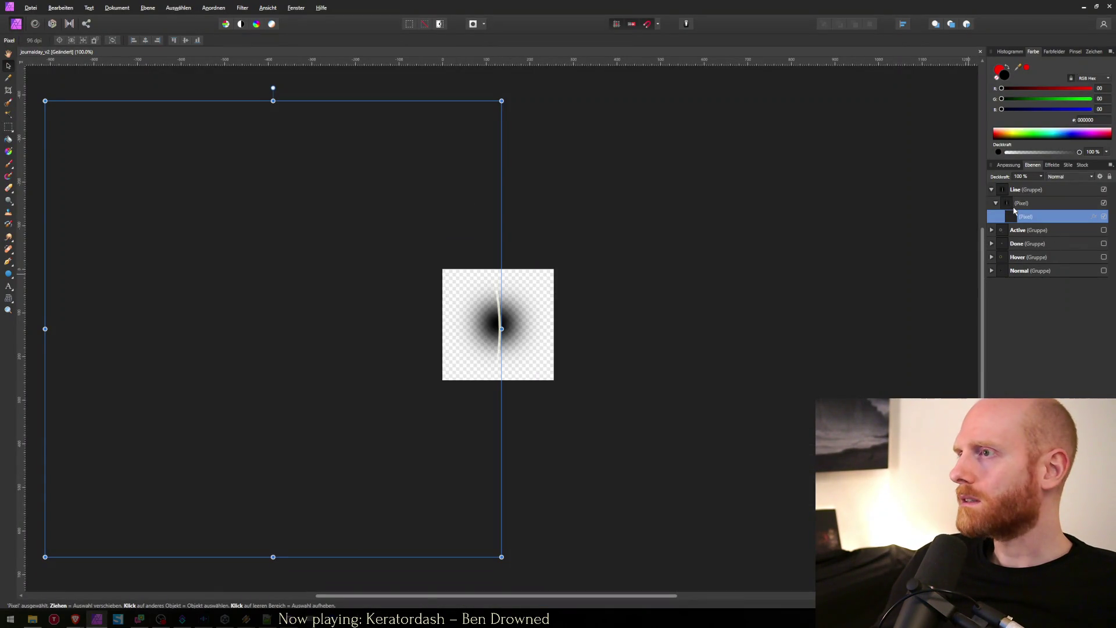
Step: Undo the rasterise to restore the Line group's Ellipse layer
click(1014, 207)
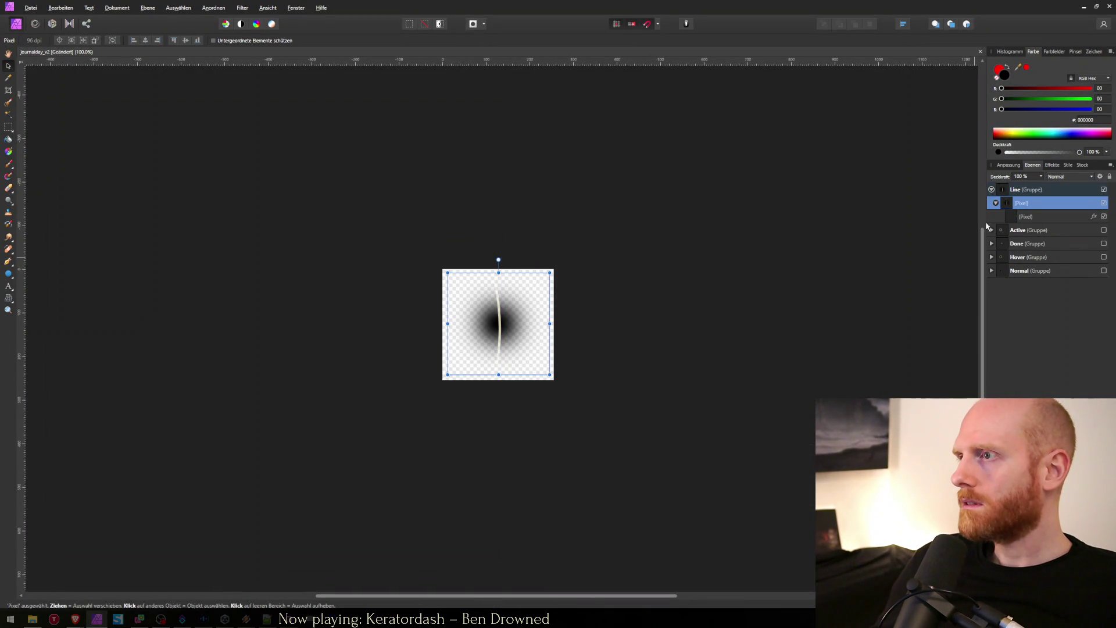
click(1009, 219)
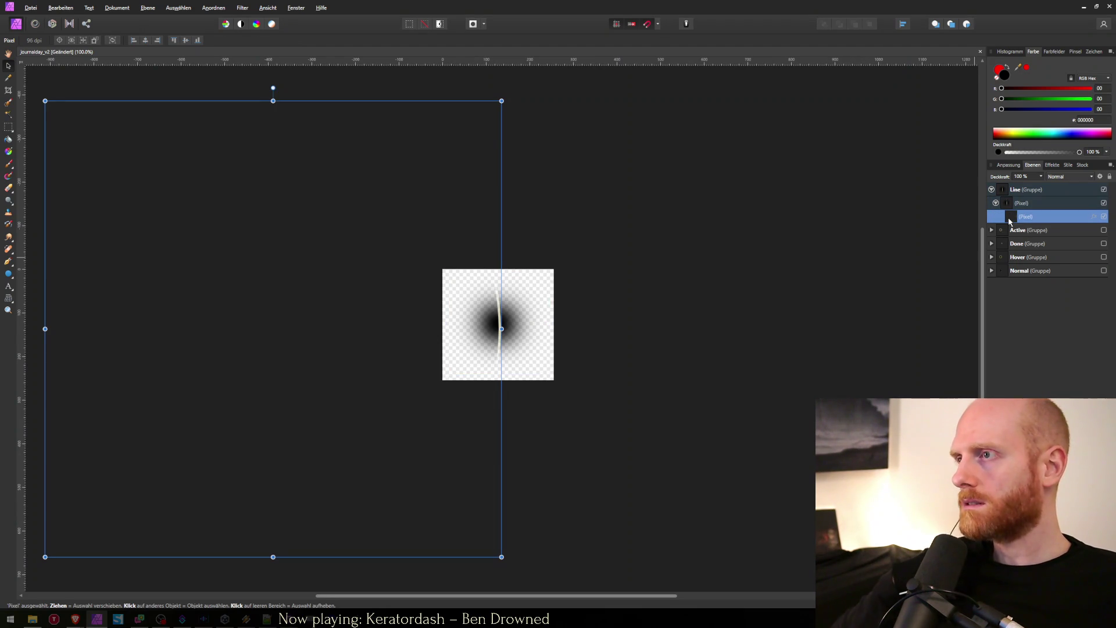
key(ctrl+z)
key(ctrl+z)
key(ctrl+z)
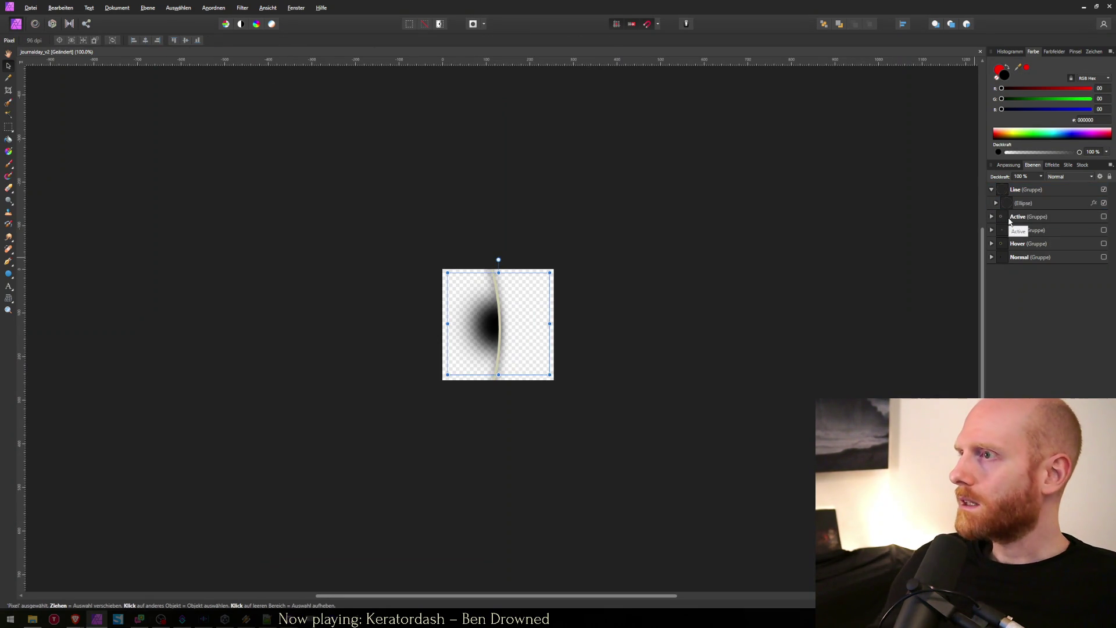
click(1011, 203)
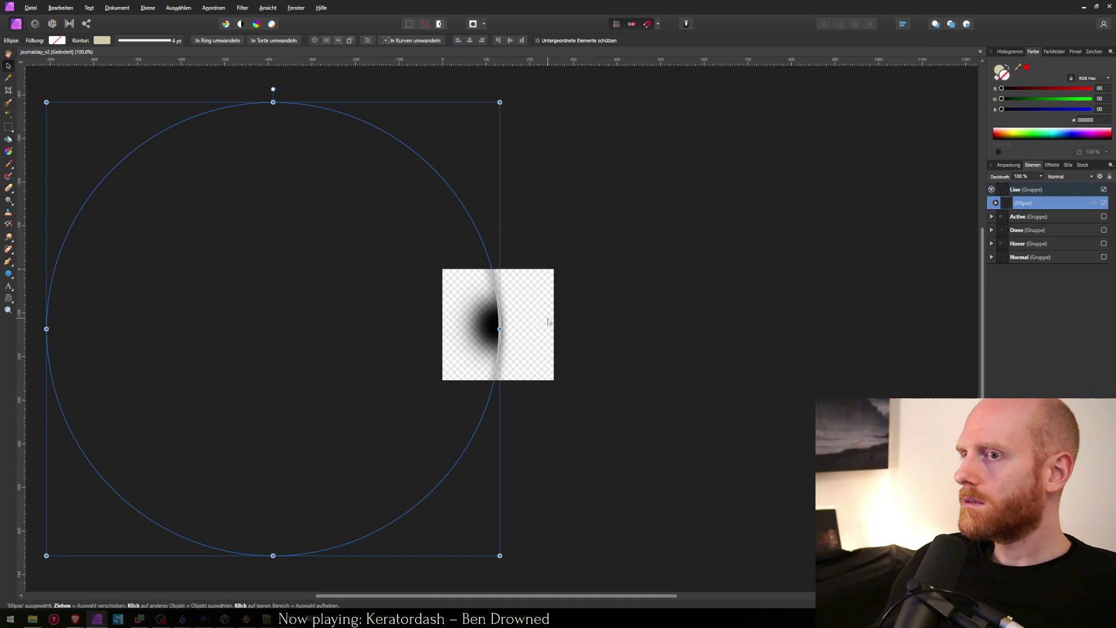
click(860, 252)
Step: Delete the dark blur pixel layer inside the Ellipse, leaving only the pale curved line
click(995, 203)
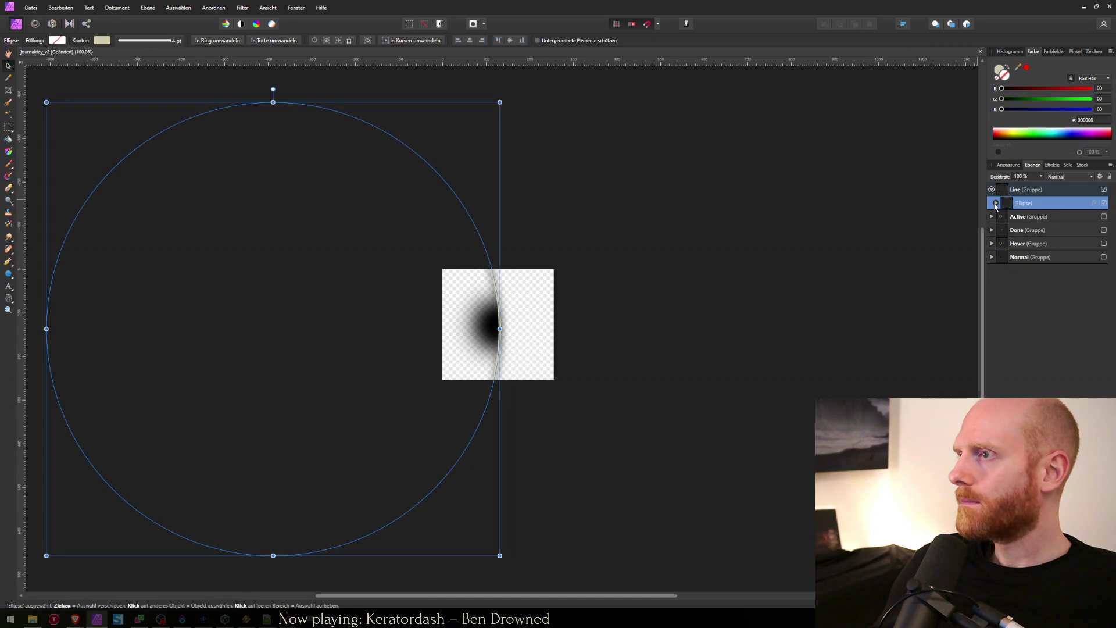
click(995, 203)
click(709, 237)
click(1029, 221)
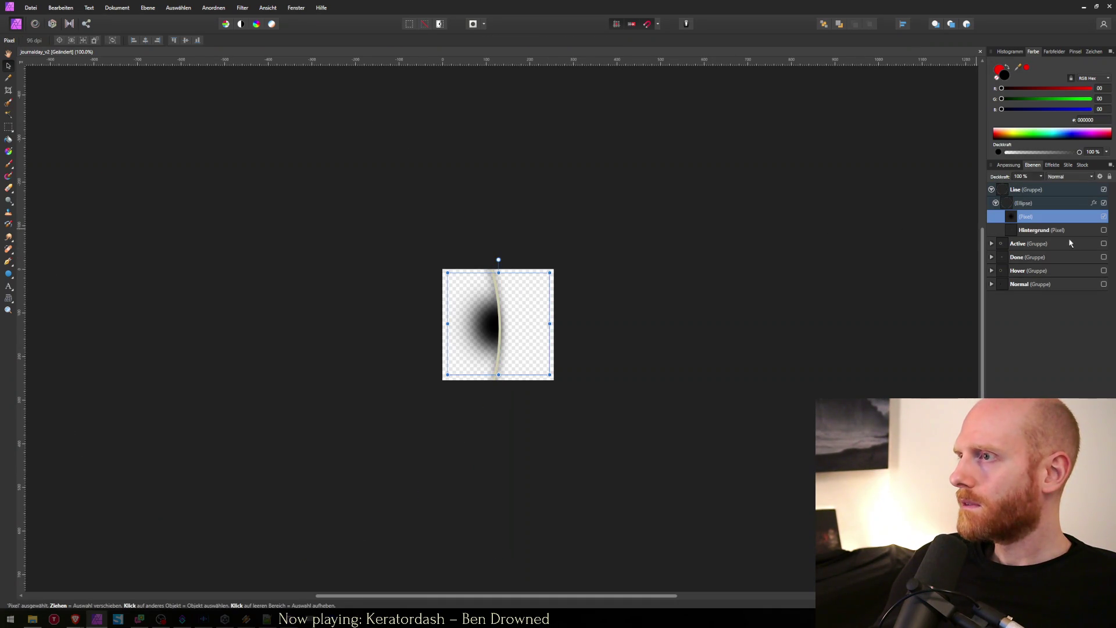
key(Delete)
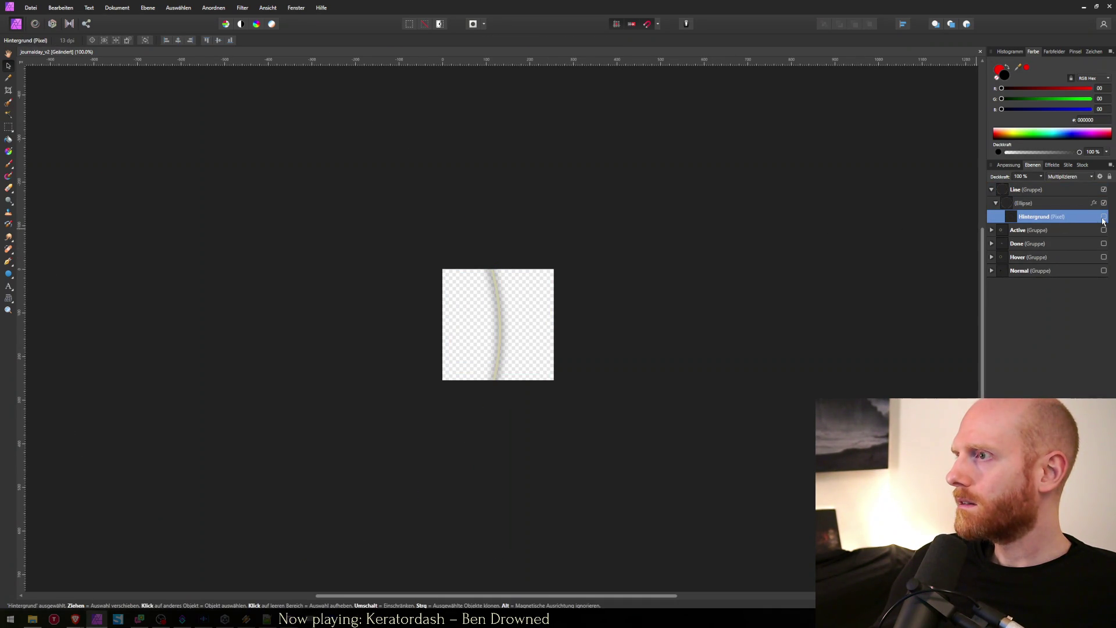
click(1103, 217)
click(1102, 217)
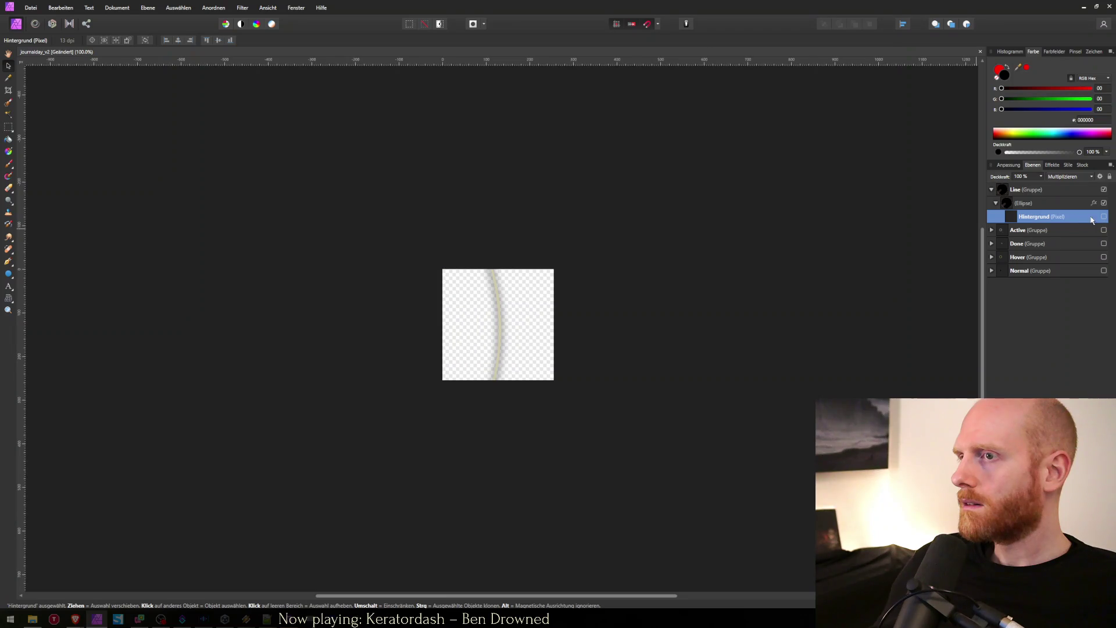
click(1041, 205)
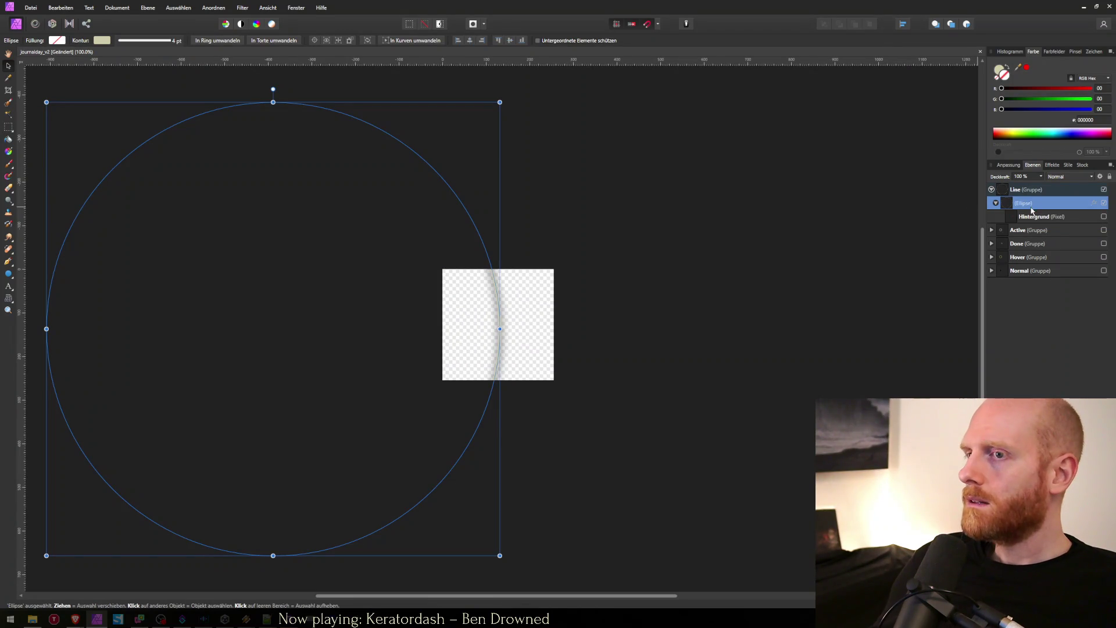
right_click(1053, 214)
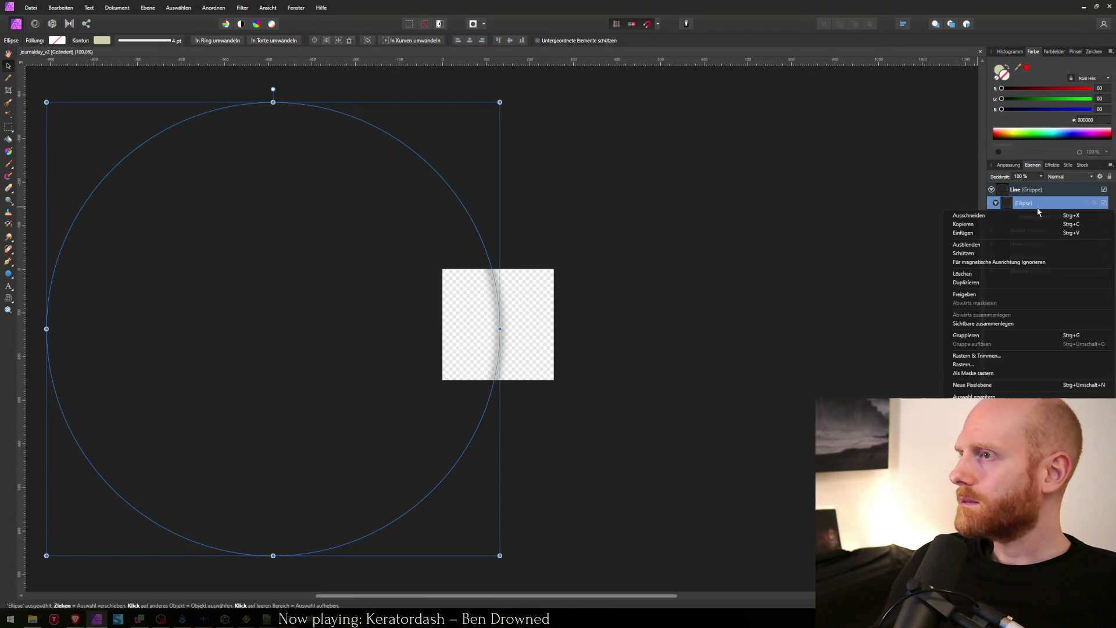
Step: Rasterise the ellipse and erase the curve's ends with a roughly 108 px Eraser Brush
click(969, 364)
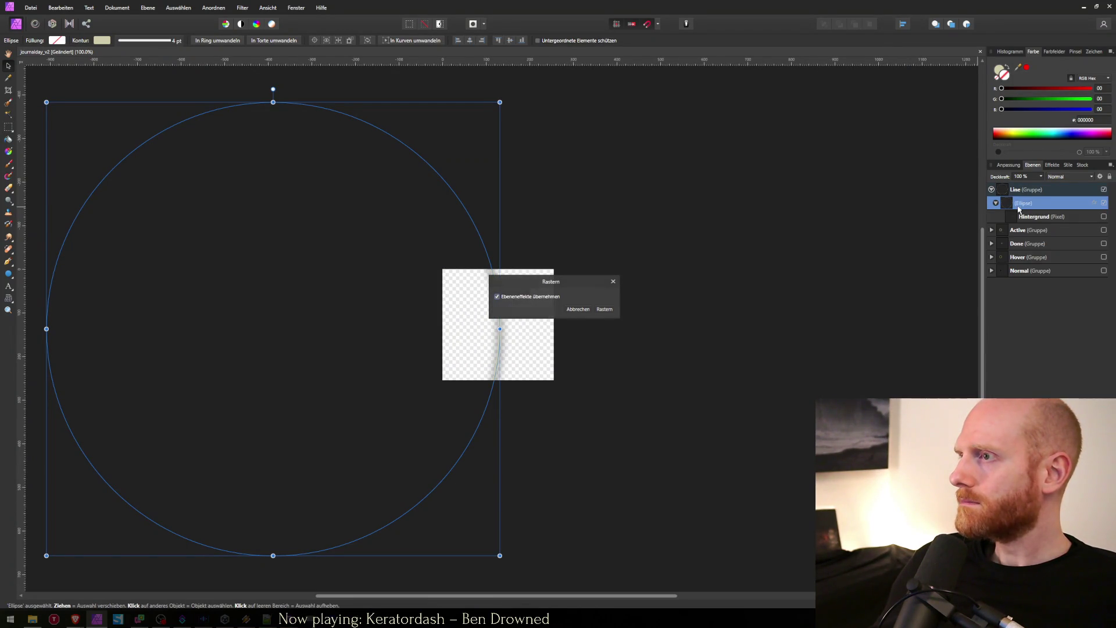
click(603, 314)
key(e)
drag(492, 253, 496, 267)
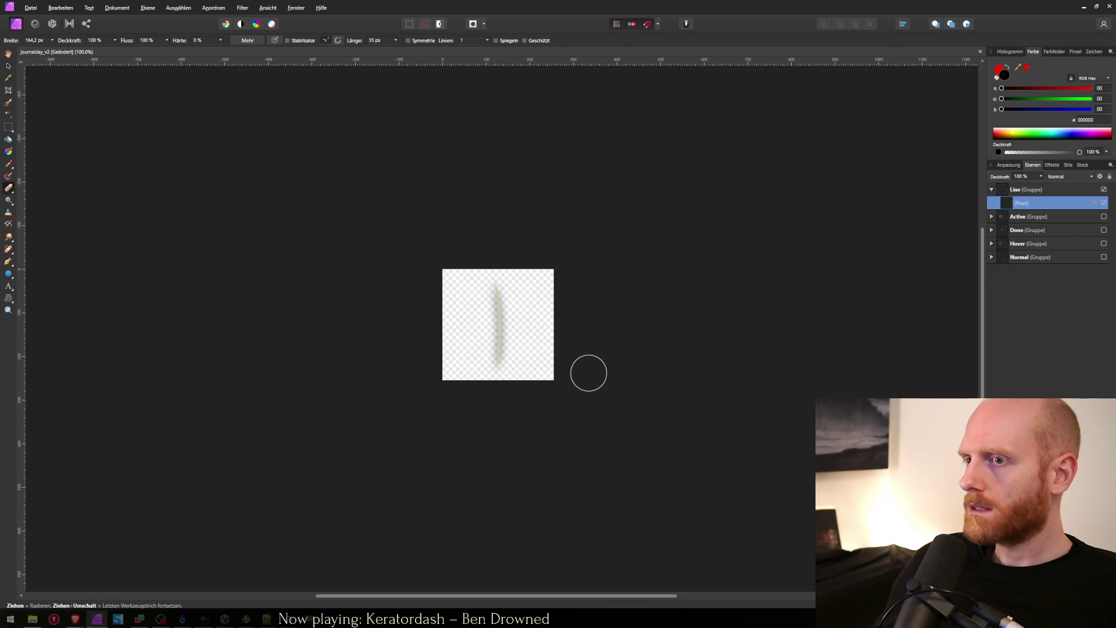
key(ctrl+shift+s)
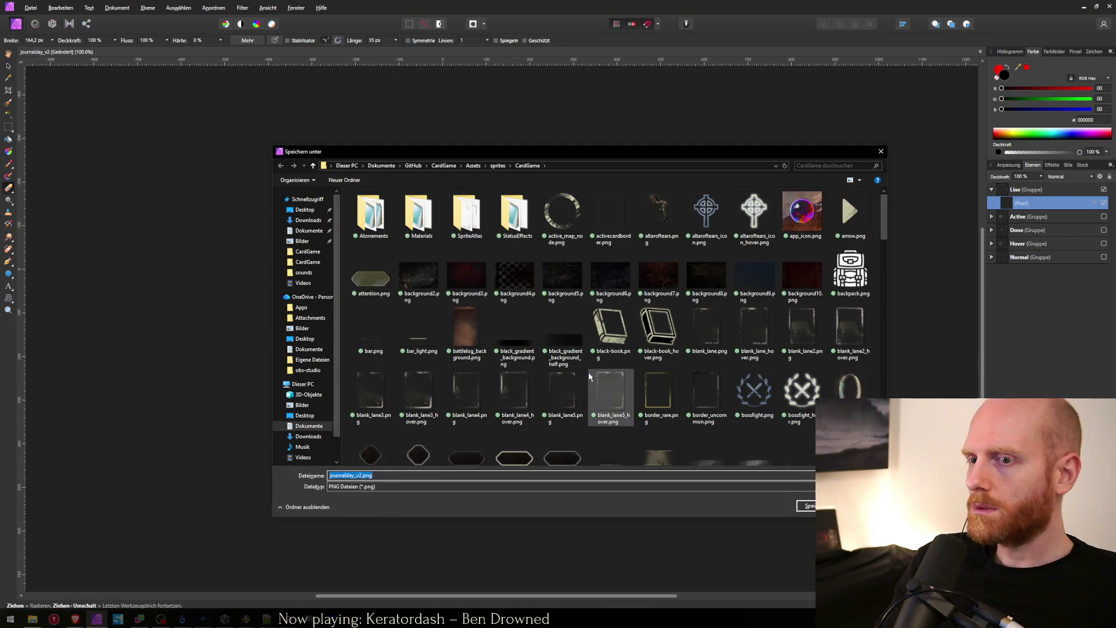
Step: Save the export as journalday_line.png, overwriting the file, and check it in Unity
key(Down)
key(Down)
key(Down)
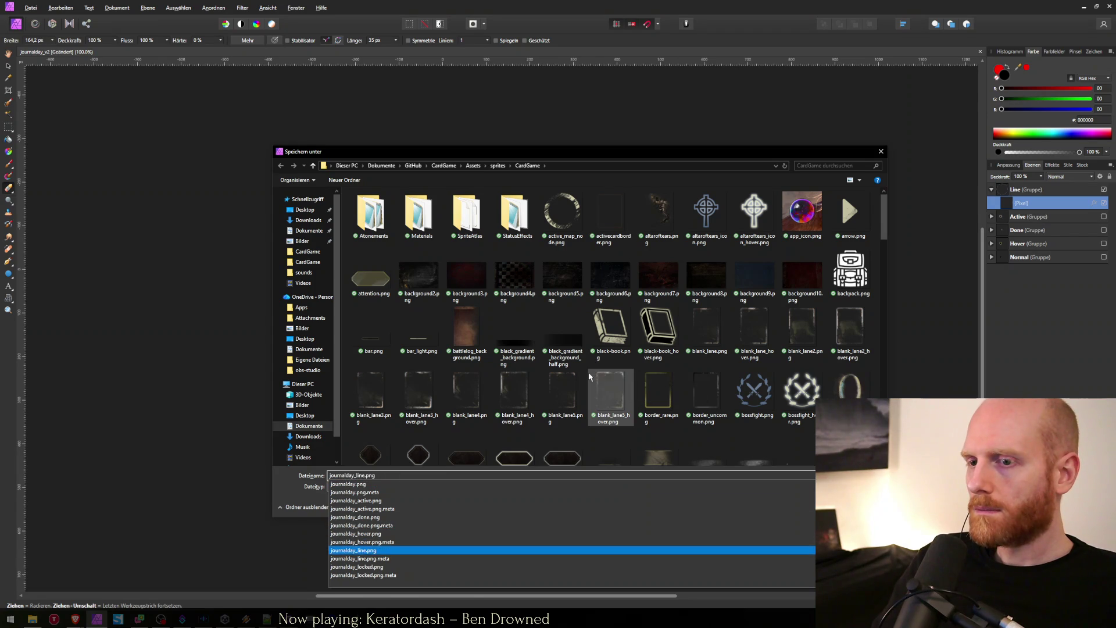
key(Return)
key(alt+j)
key(alt+Tab)
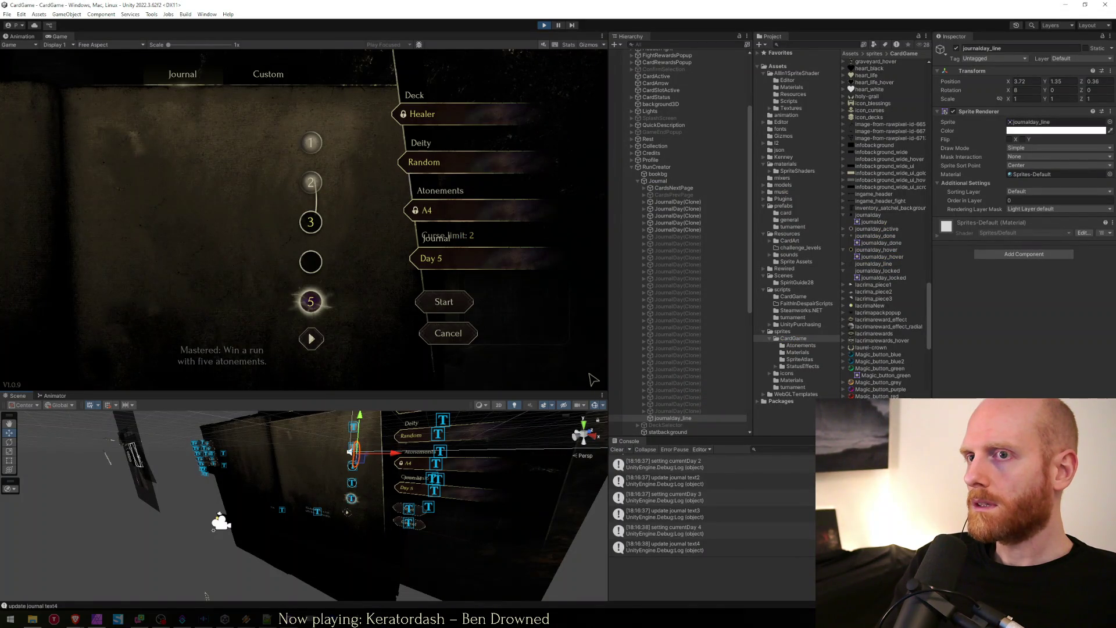
key(alt+Tab)
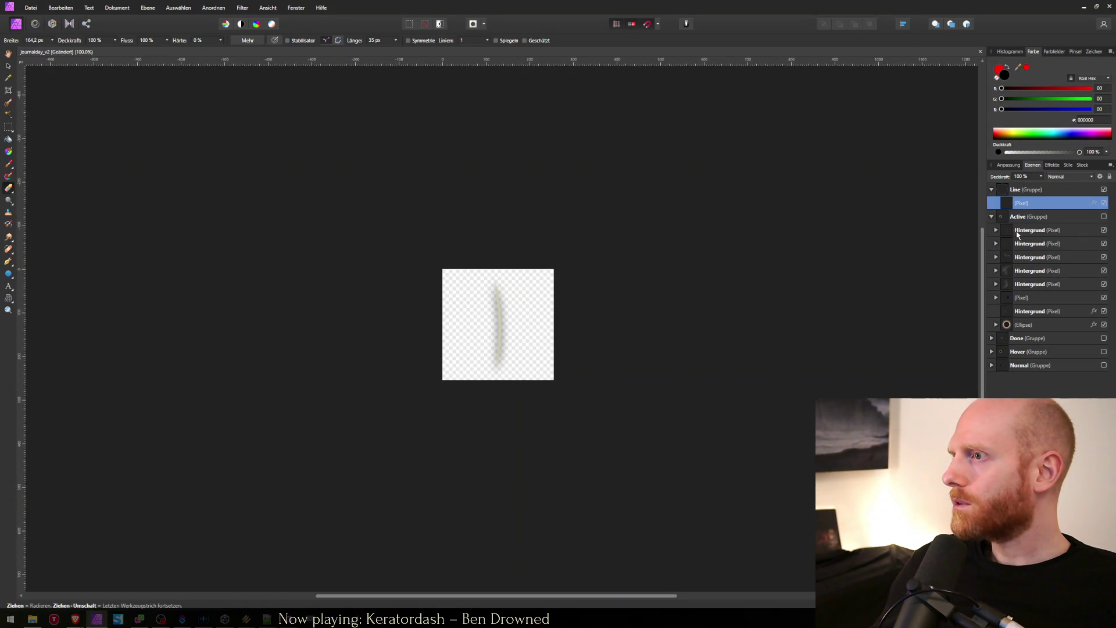
Step: Paste the Active group's erase-blend Hintergrund fade layer above the line's pixel layer
click(1016, 232)
click(1022, 287)
click(1025, 300)
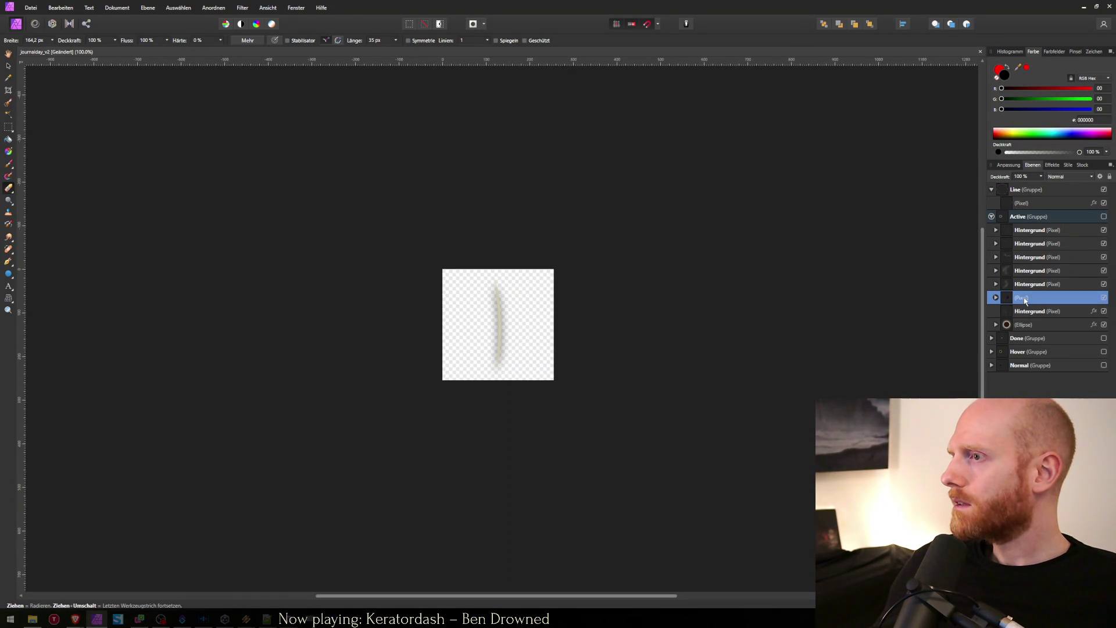
click(1026, 312)
click(1023, 202)
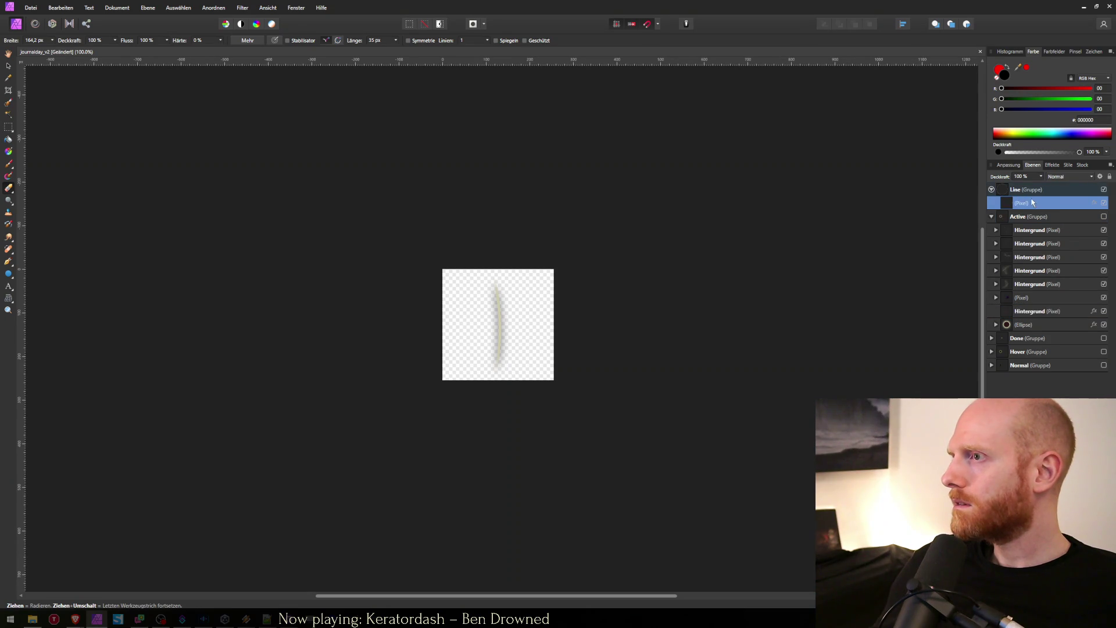
key(ctrl+v)
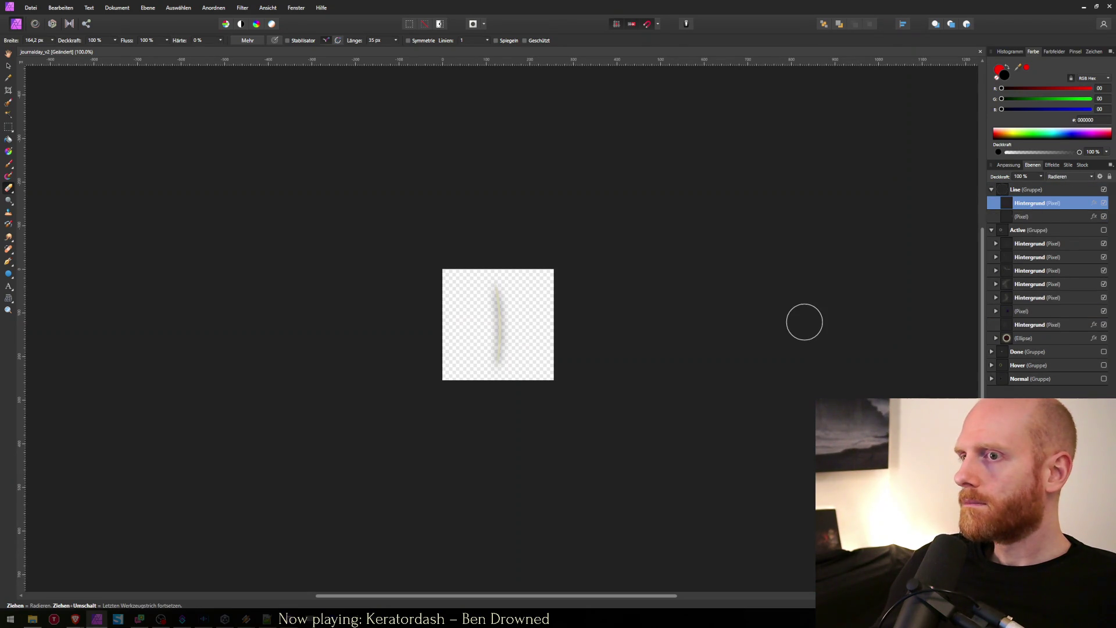
Step: Re-export the faded line over the same sprite file and switch to Unity
key(ctrl+alt+shift+w)
key(Return)
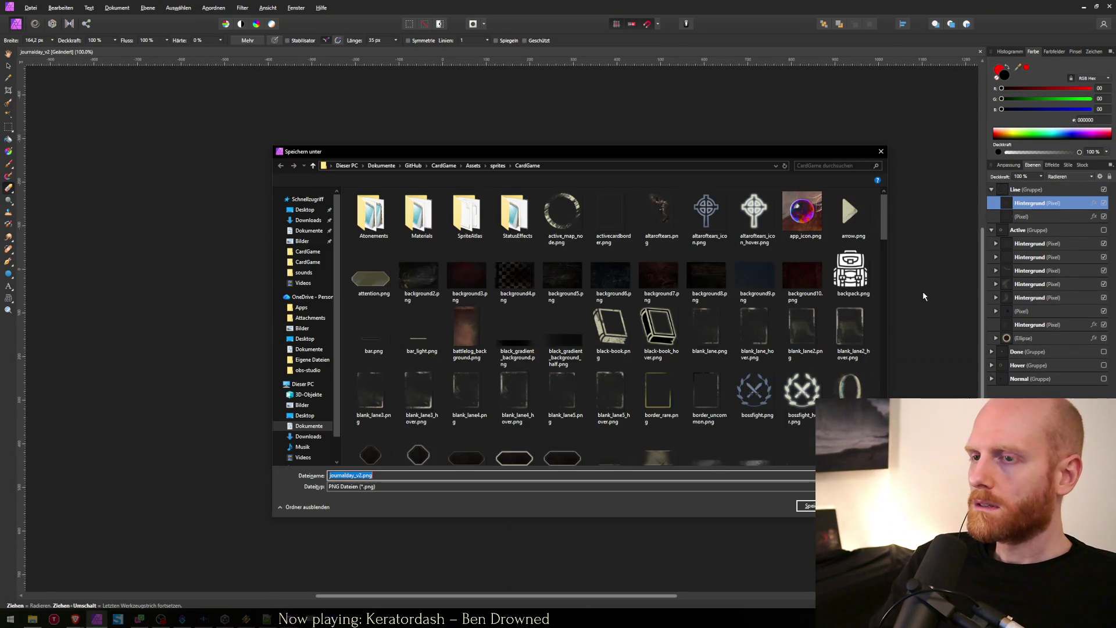
text(j)
key(Down)
key(Down)
key(Down)
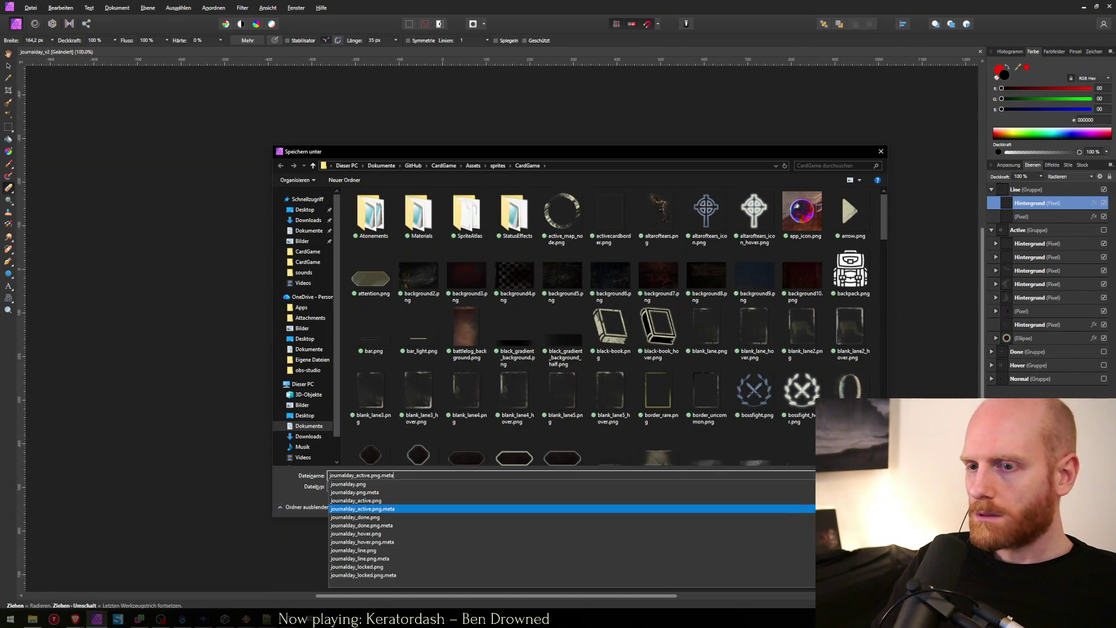
key(Down)
key(Return)
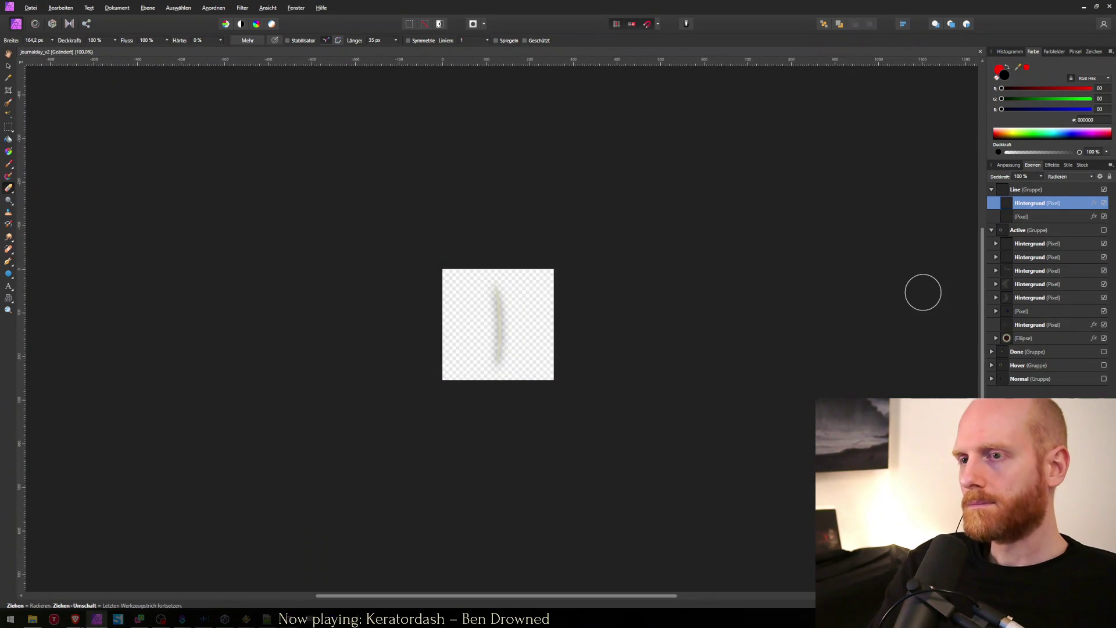
key(alt+Tab)
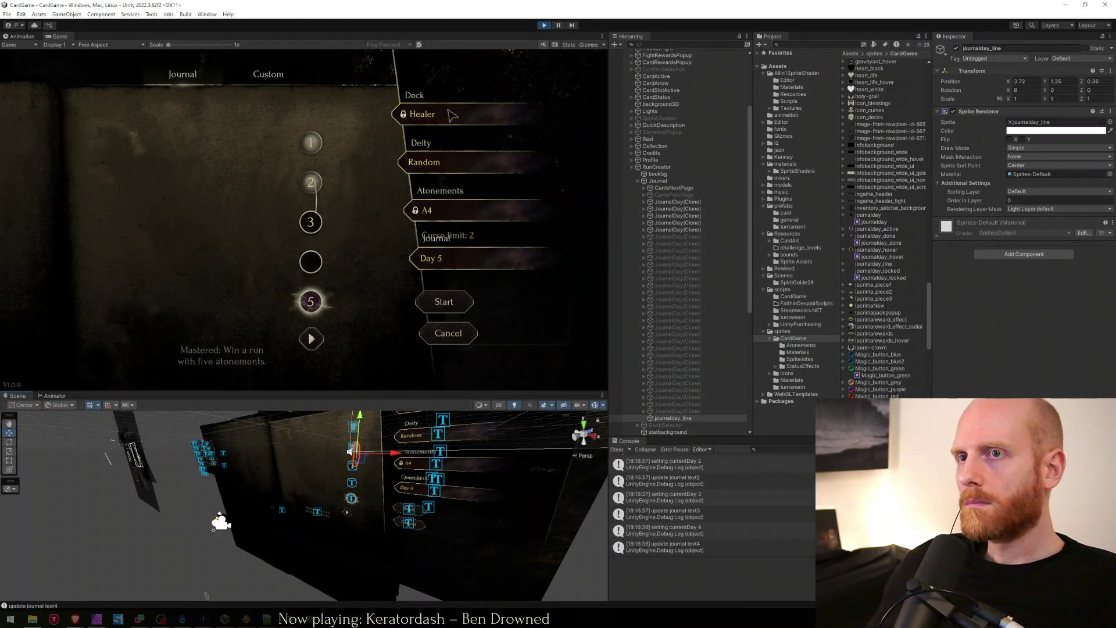
Step: Preview the journal day buttons in the maximised Game view, then return and collapse the Line group
key(shift+space)
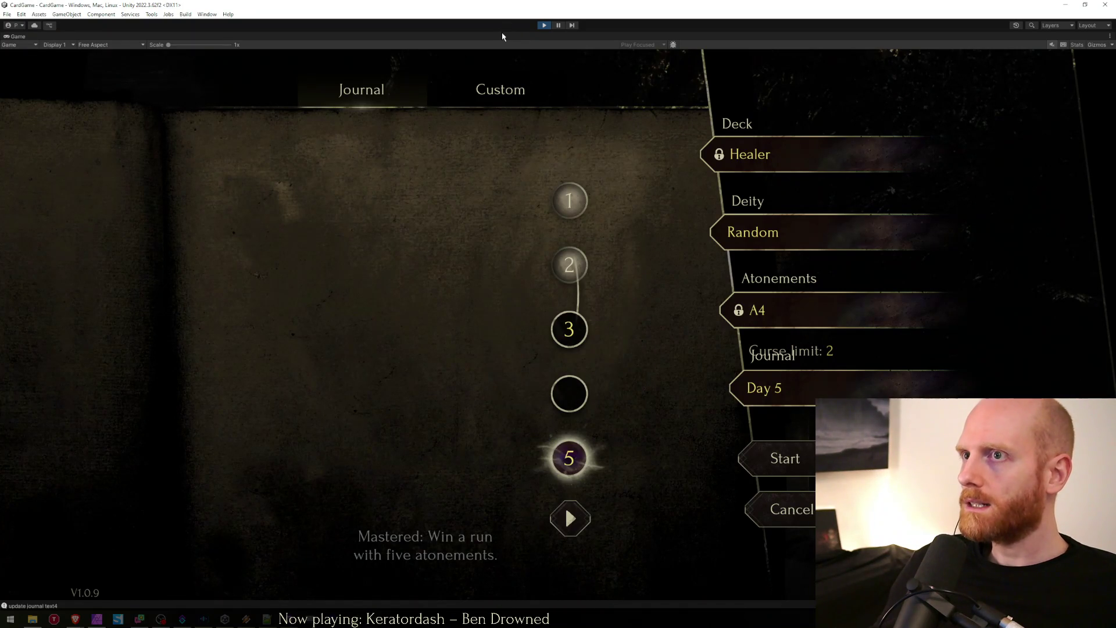
key(shift+space)
key(alt+Tab)
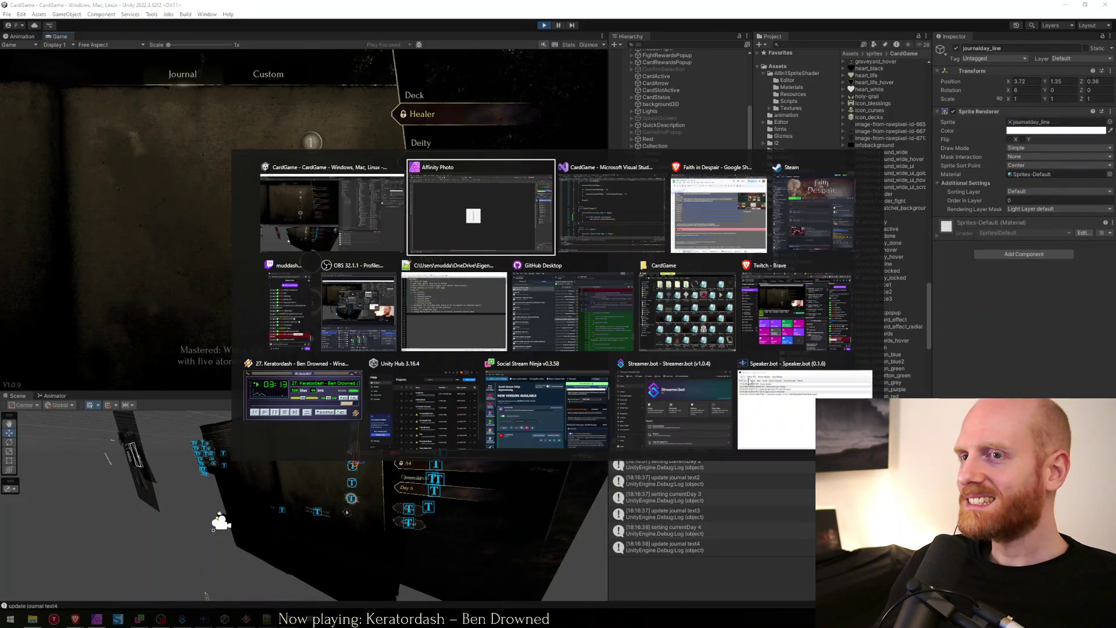
click(992, 190)
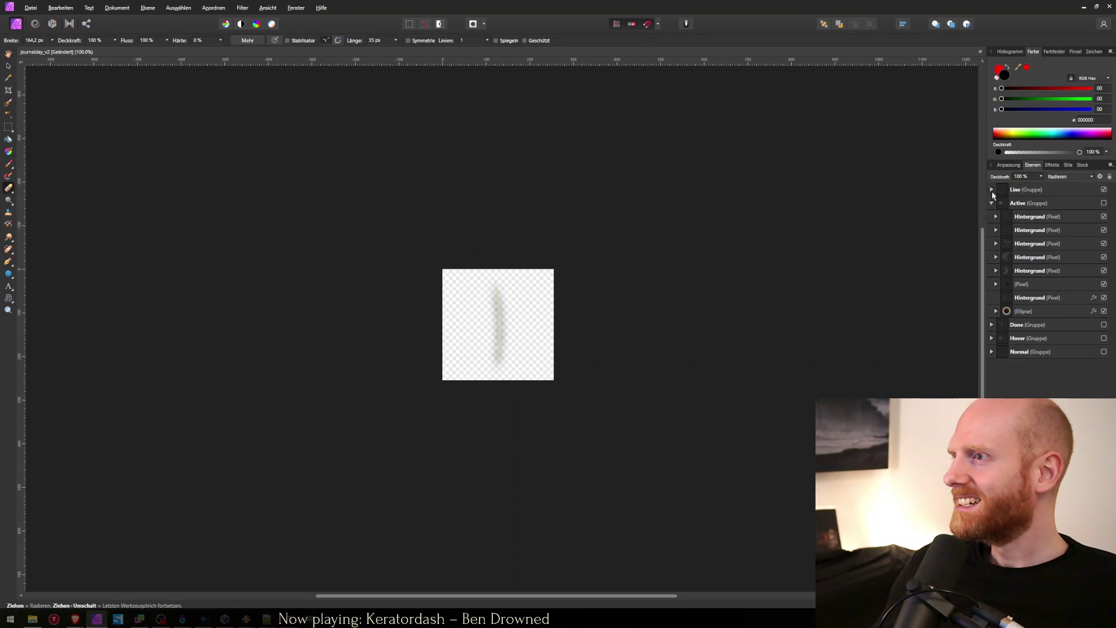
Step: Show the Active group, hide its five Hintergrund layers and select the top two
click(1037, 218)
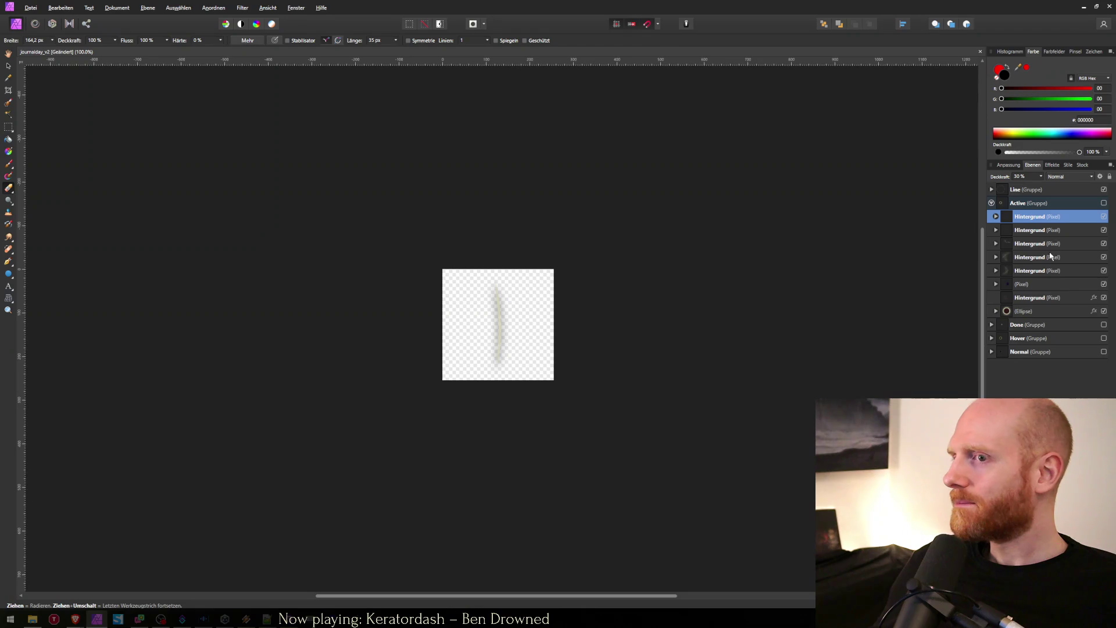
click(1103, 203)
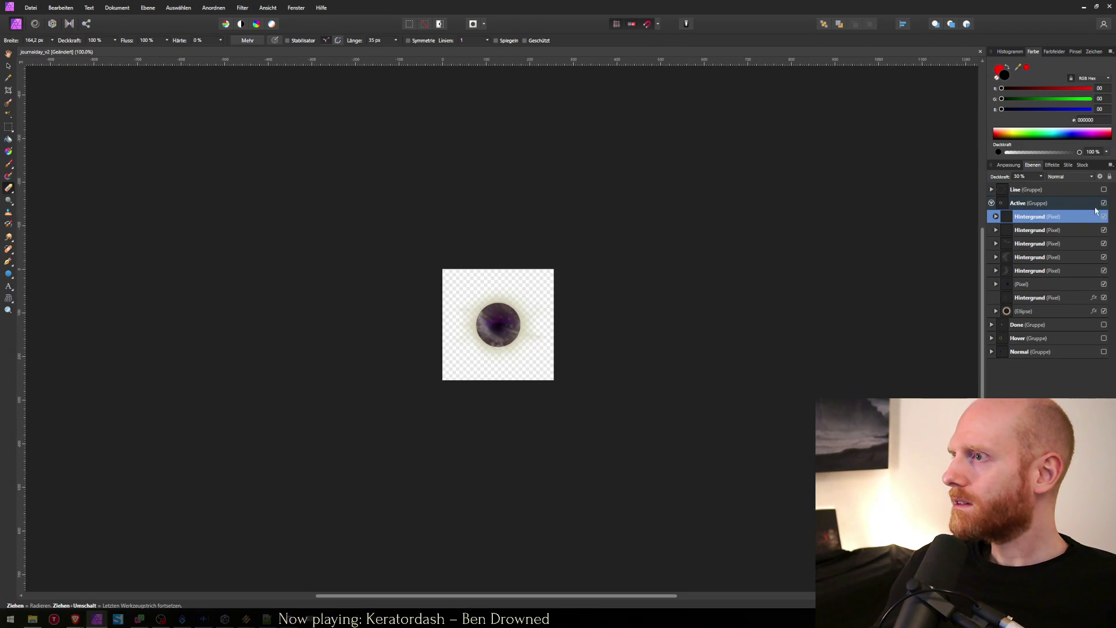
shift+click(1042, 272)
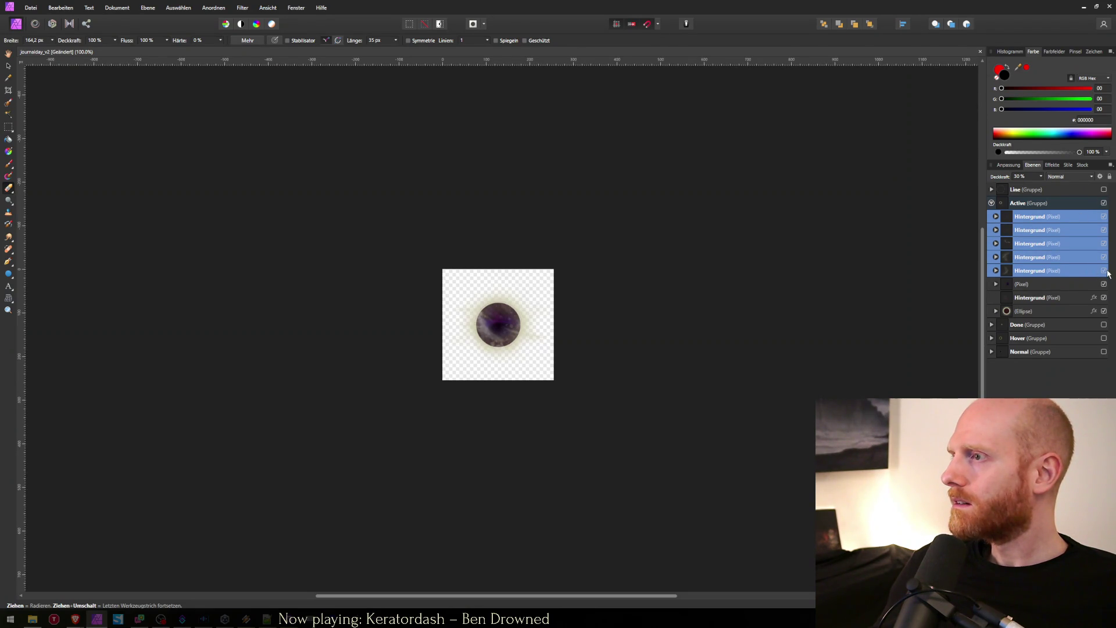
click(1104, 271)
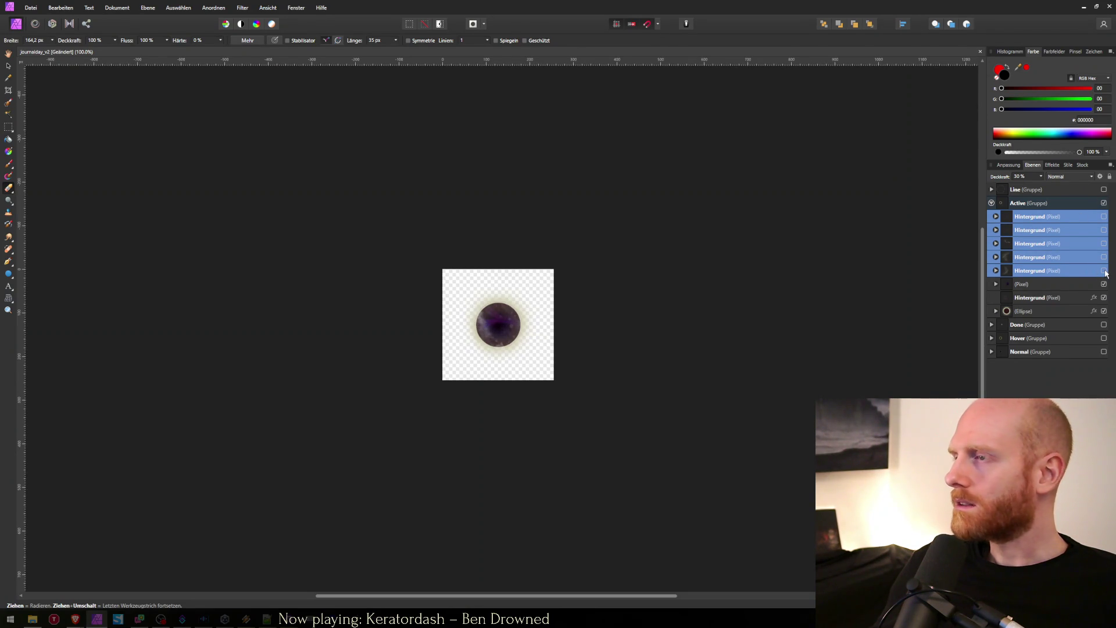
click(1096, 230)
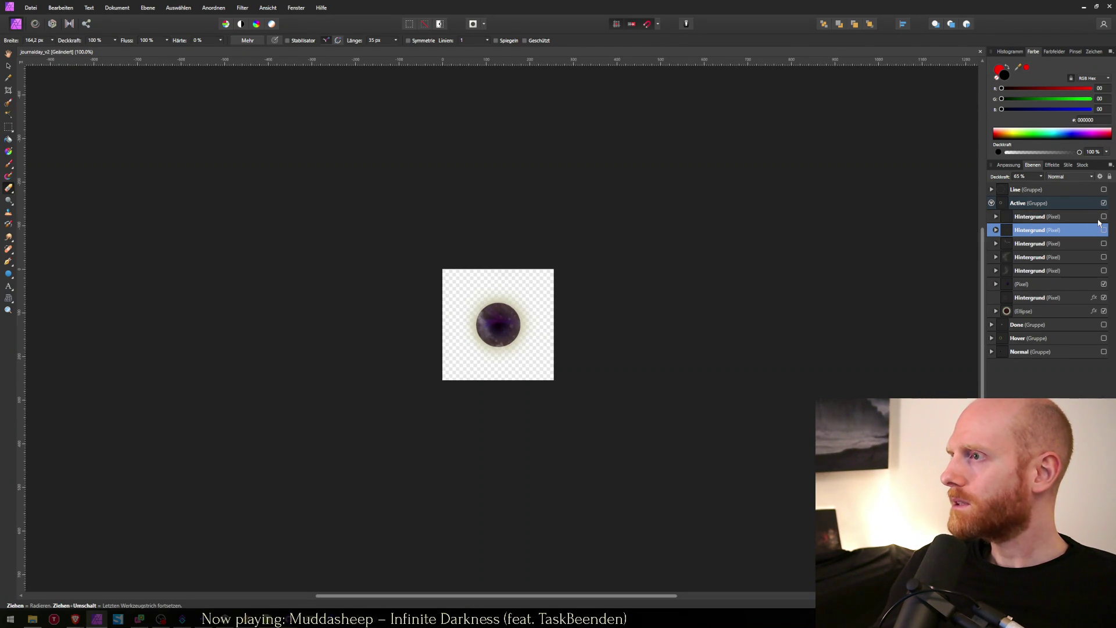
shift+click(1104, 220)
Step: Save the sprite as journalday_active.png, replacing the old file, and switch to Unity
key(ctrl+alt+shift+w)
text(jou)
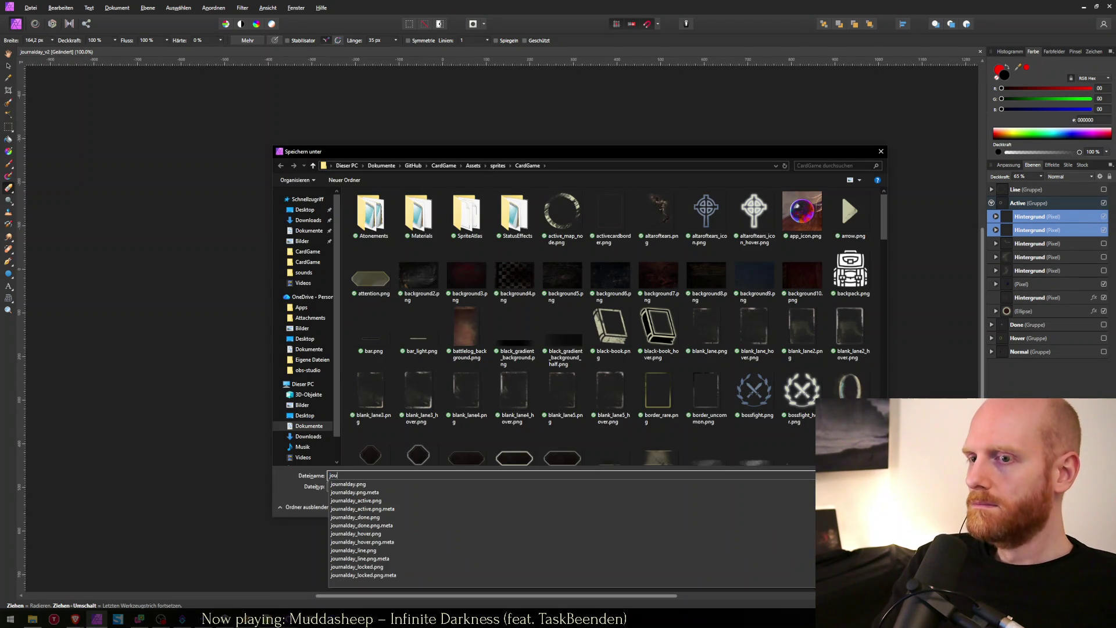
key(Down)
key(Down)
key(Return)
key(Return)
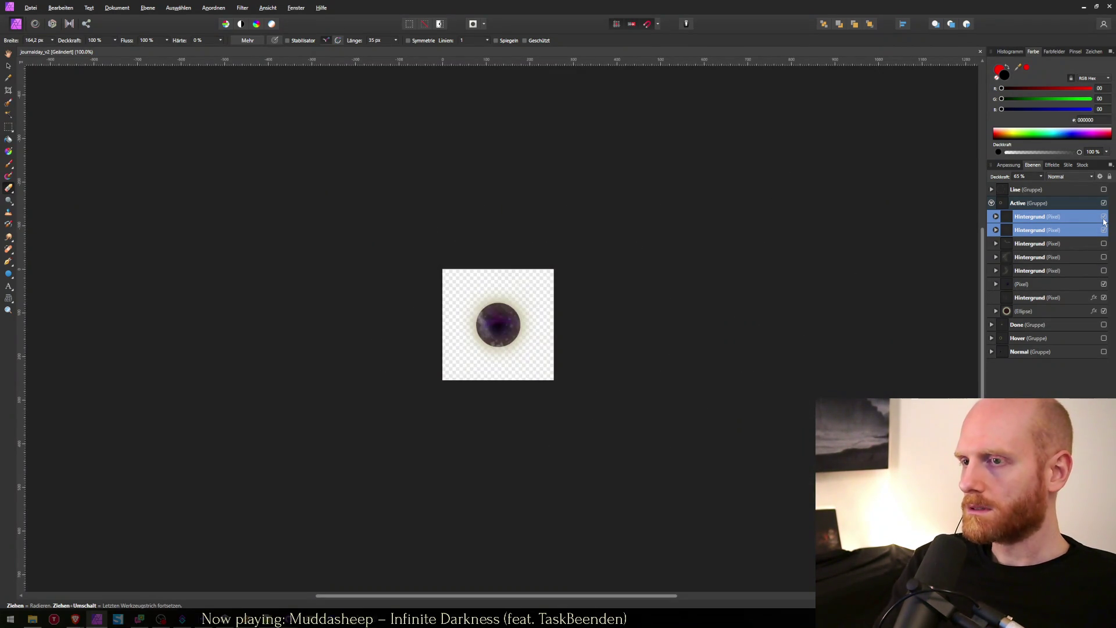
key(alt+Tab)
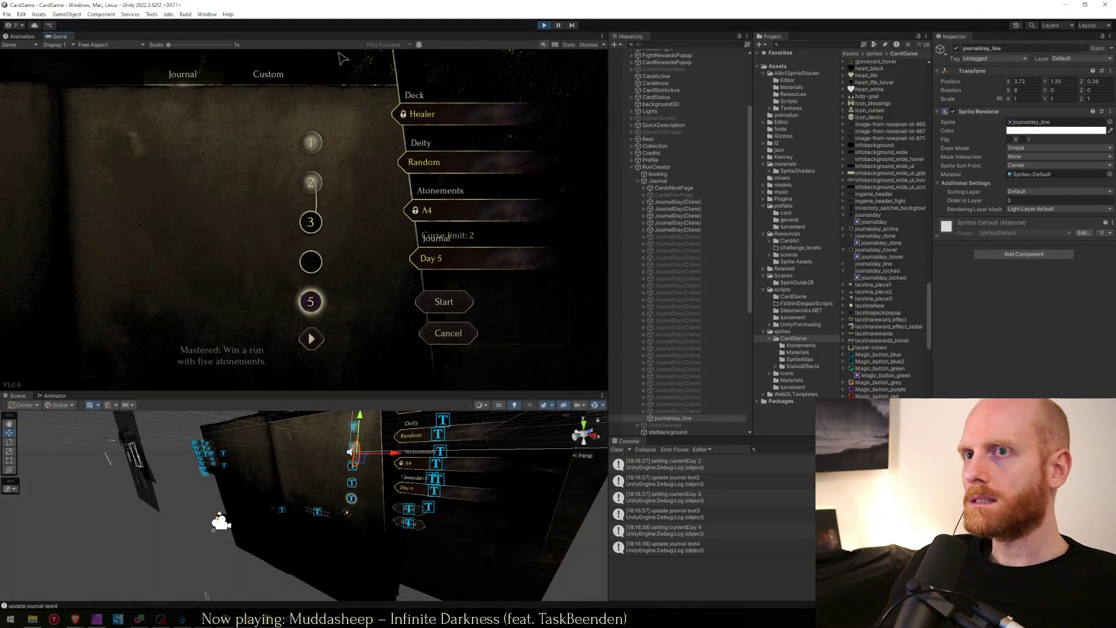
Step: Test selecting journal days 1 to 4 in the maximised Game view
key(shift+space)
mouse_move(571, 465)
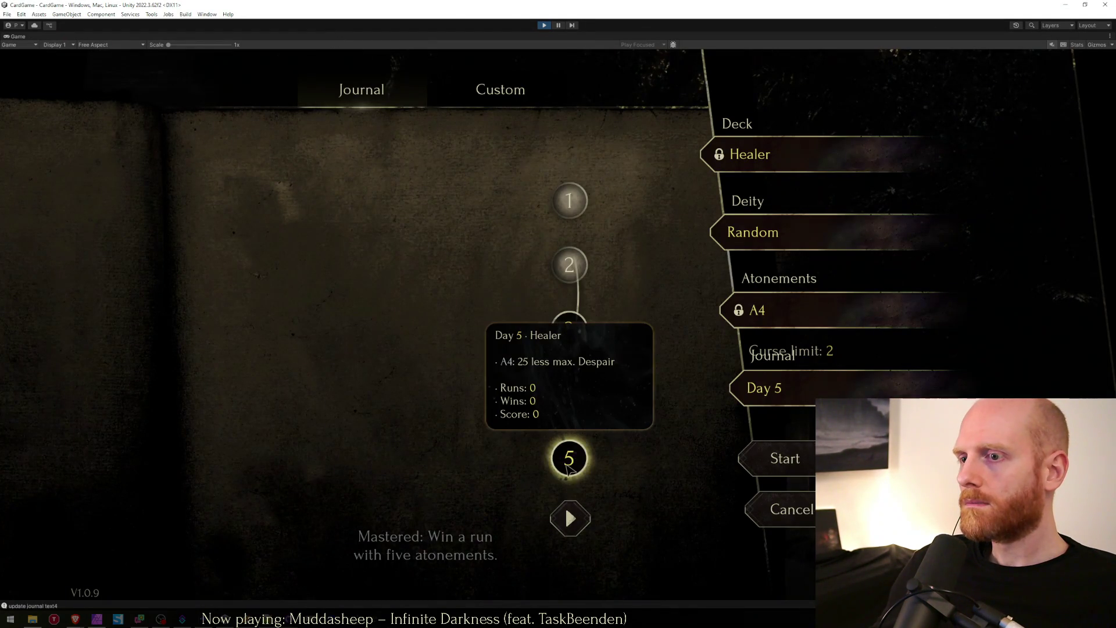
click(571, 398)
click(570, 327)
click(573, 407)
click(569, 328)
click(570, 265)
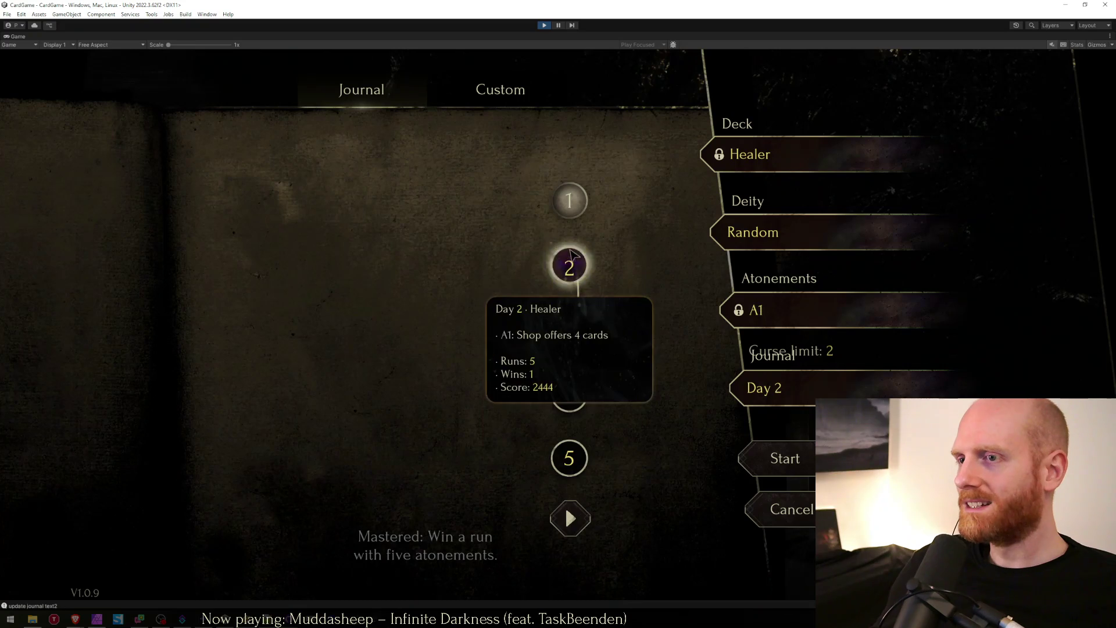
click(569, 200)
click(569, 265)
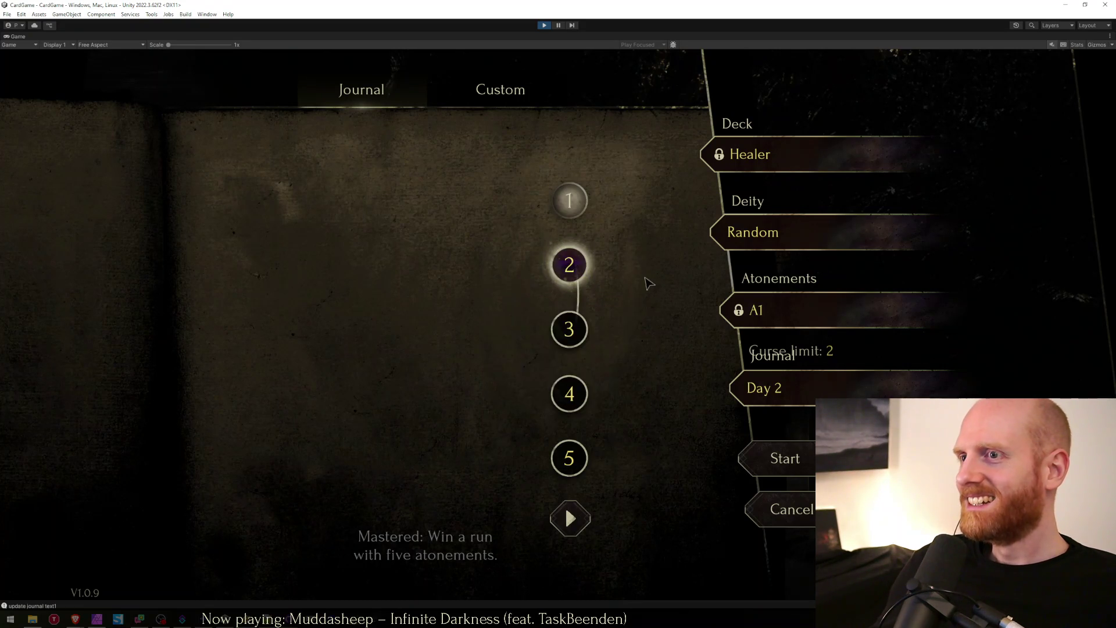
click(552, 330)
click(569, 265)
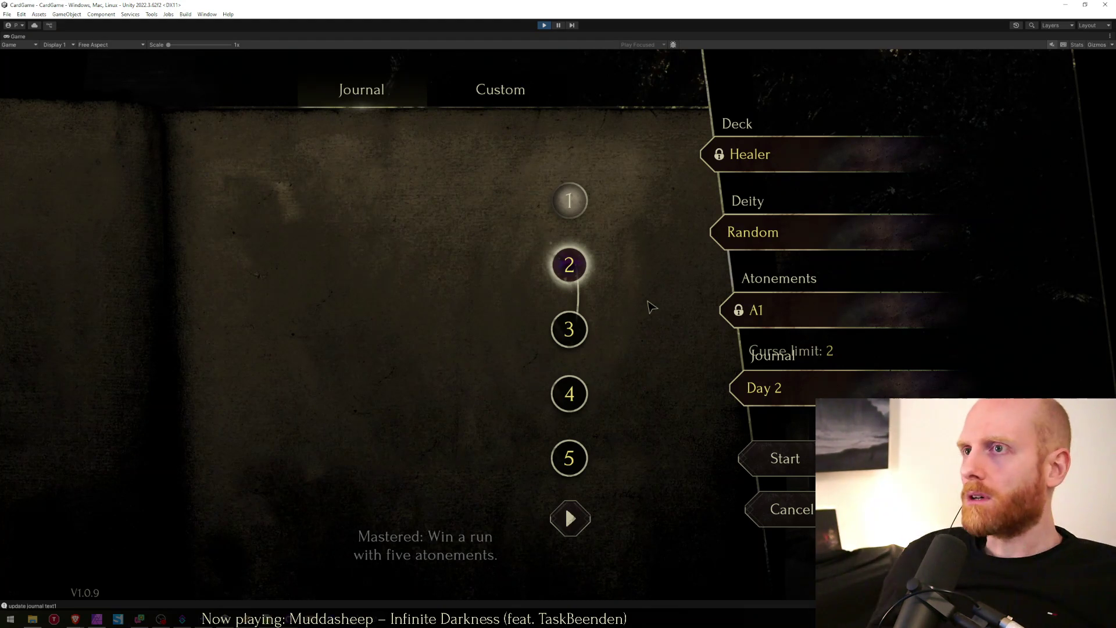
Step: Nudge day node 2 right and day node 4 left along X, then return to Affinity Photo
key(shift+space)
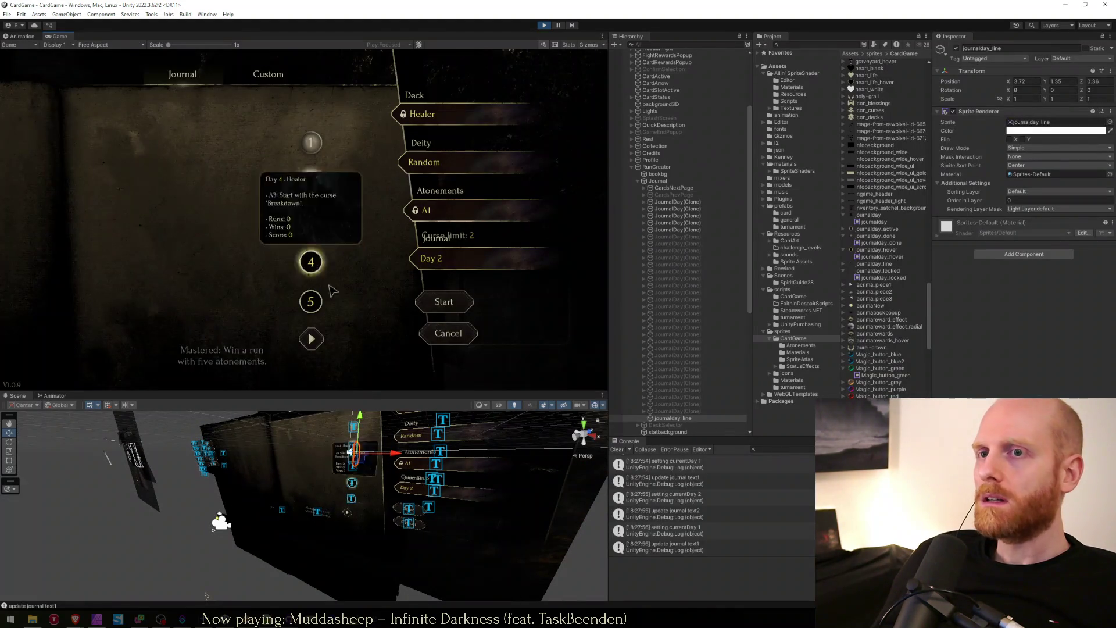
click(667, 209)
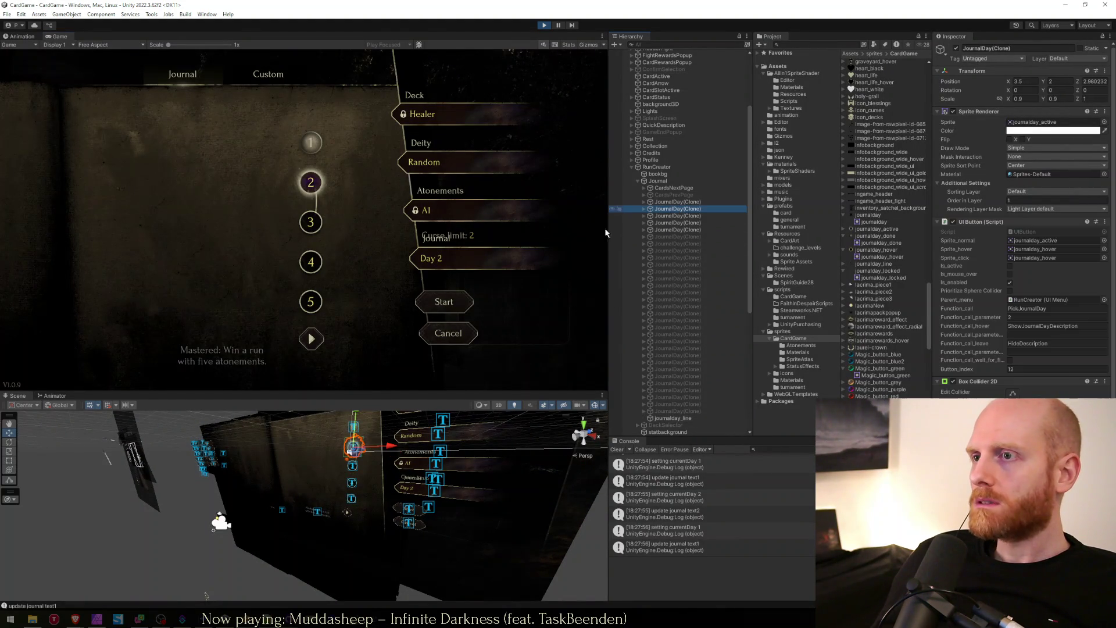
drag(397, 449, 401, 448)
click(665, 223)
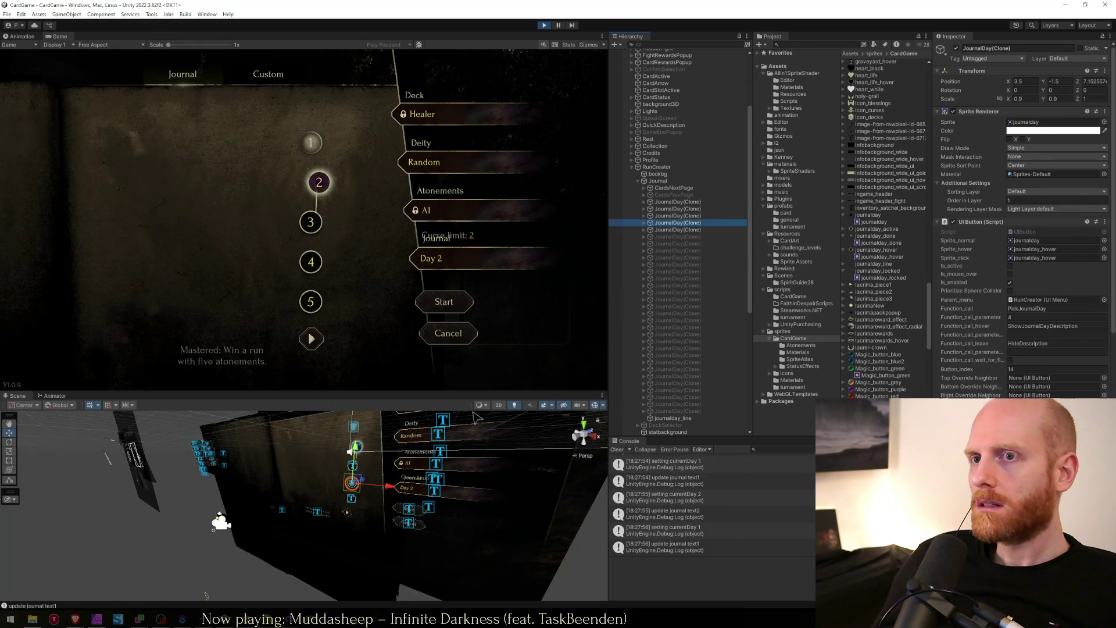
drag(388, 489, 379, 489)
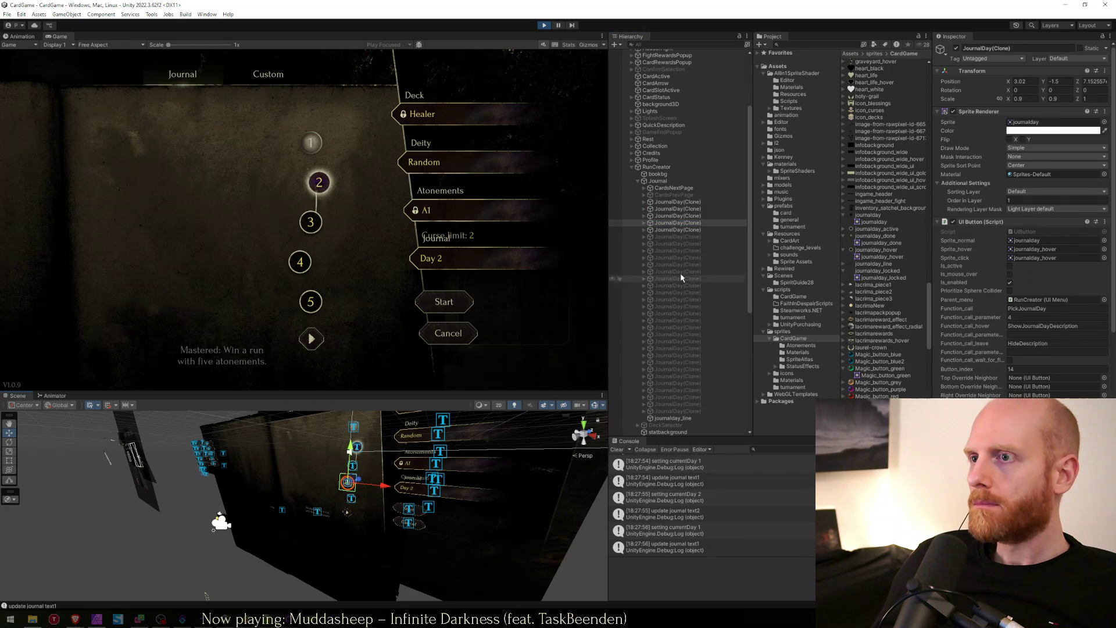
click(674, 230)
click(366, 265)
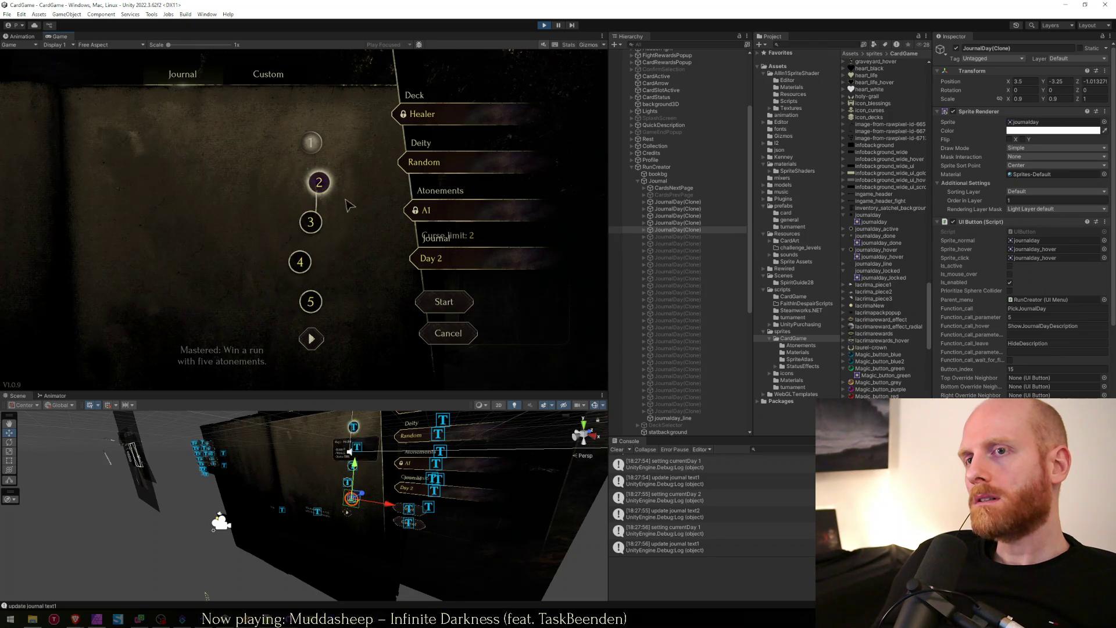
key(alt+Tab)
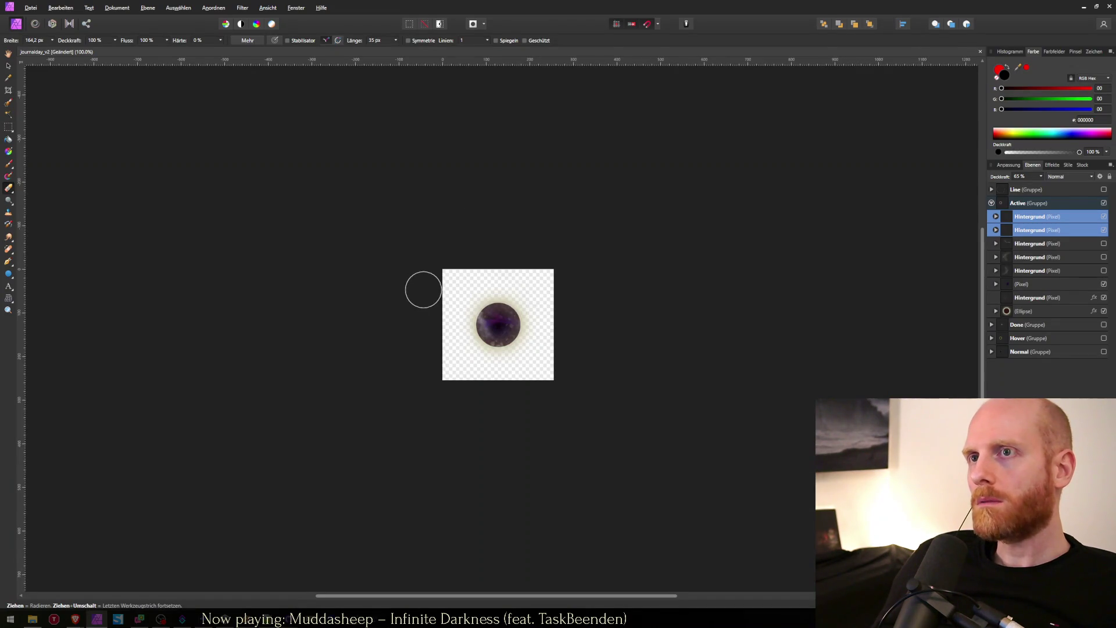
Step: Open the recent mockup.afphoto document to compare it with Unity's journal screen
click(37, 10)
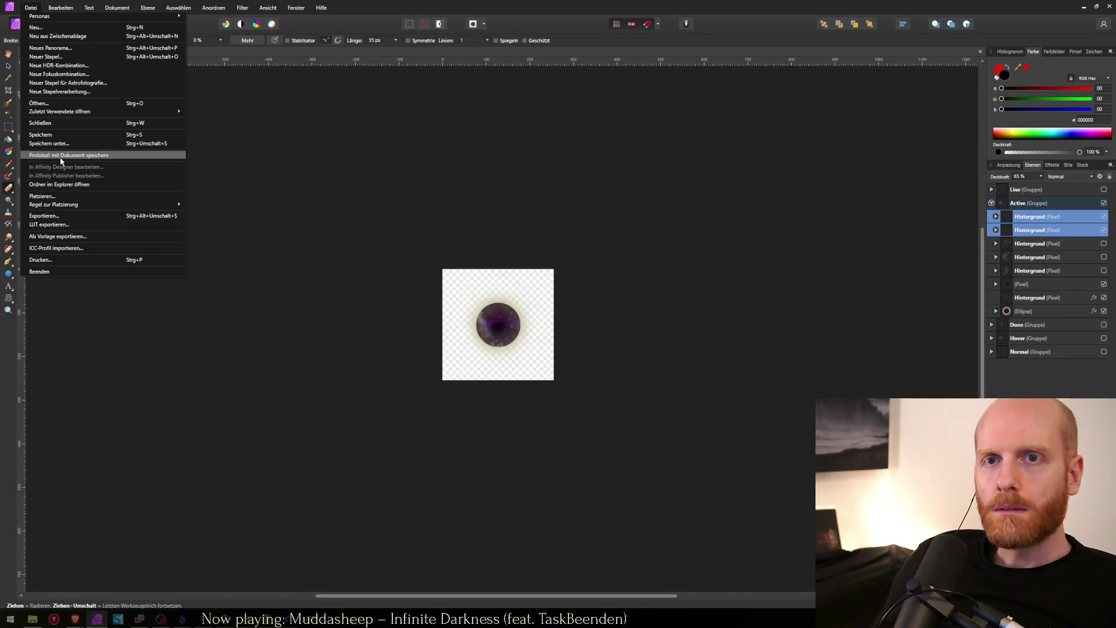
mouse_move(70, 111)
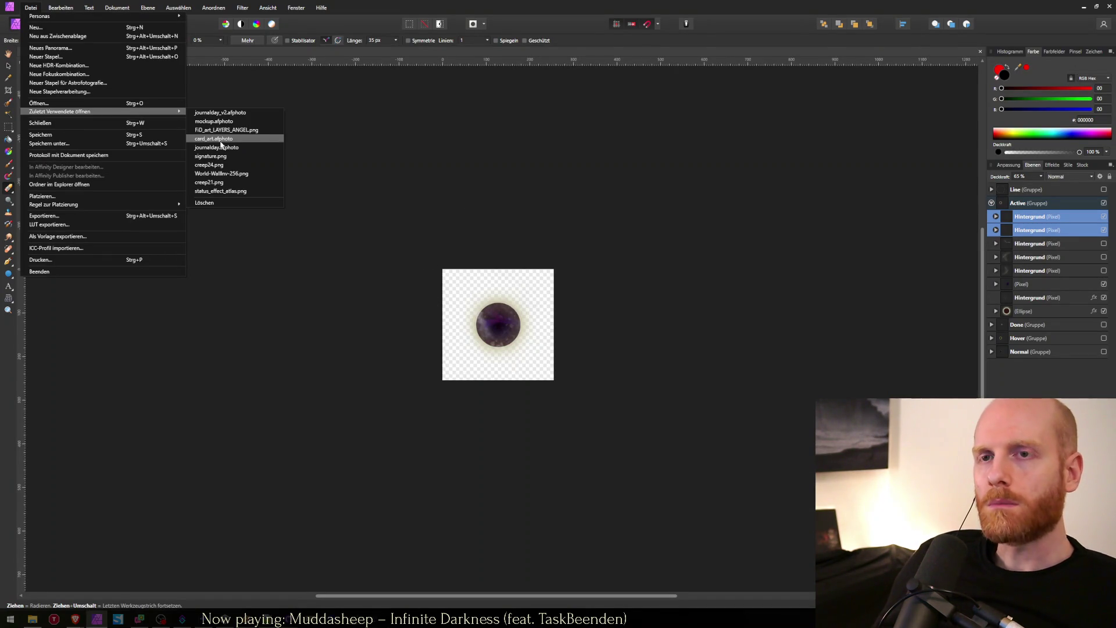
click(221, 122)
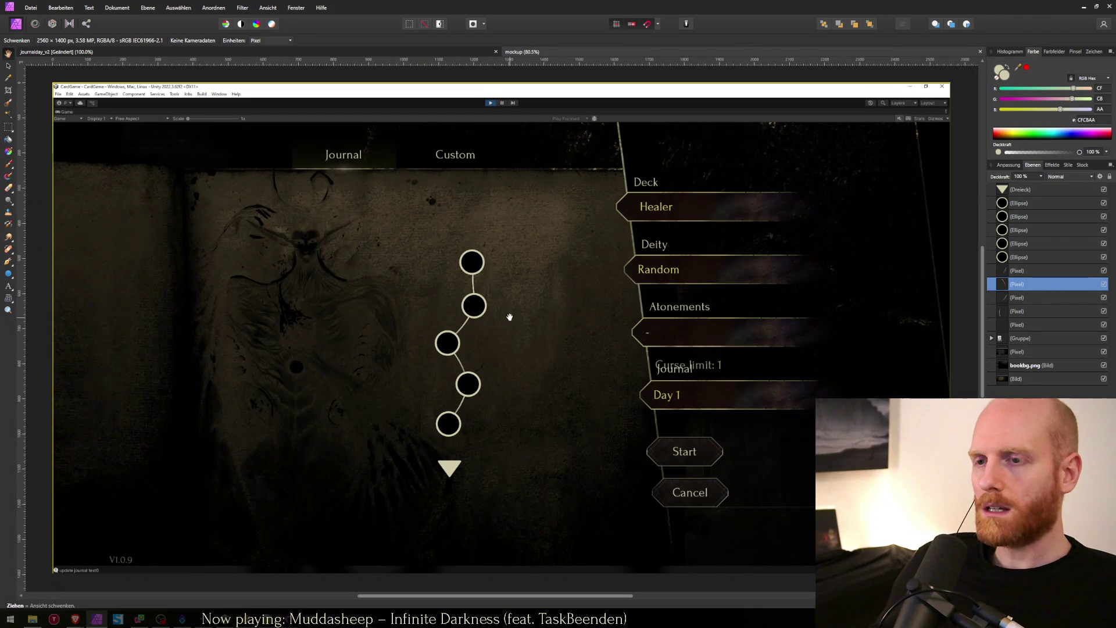
key(alt+Tab)
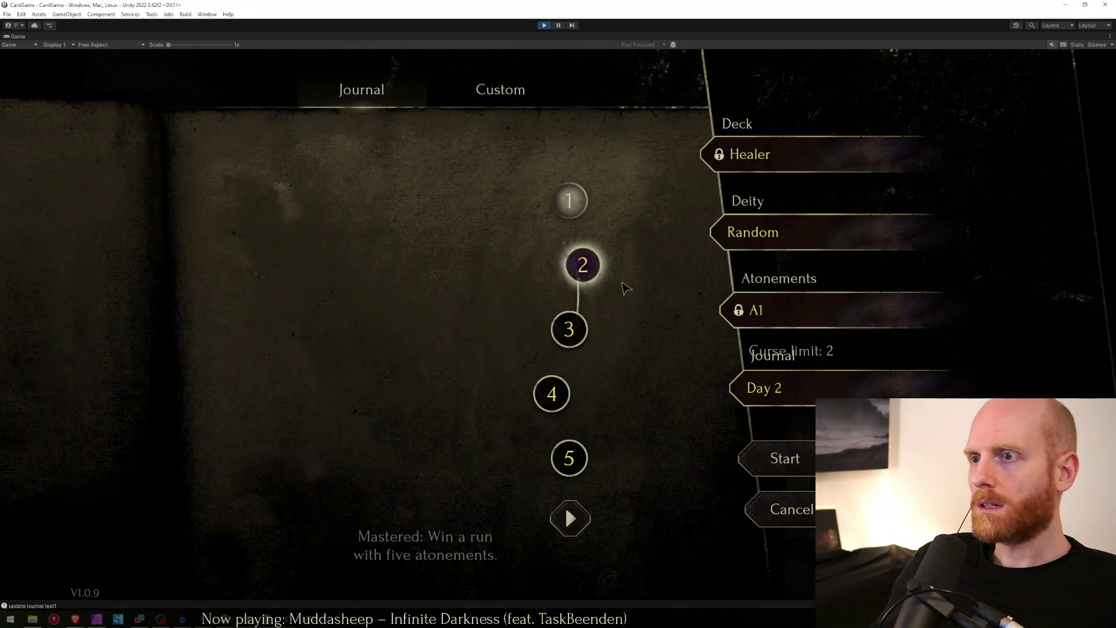
Step: Click through journal days 1–5, then page to days 6–10, pick Day 6 and page back
click(586, 272)
click(569, 329)
click(553, 392)
click(569, 329)
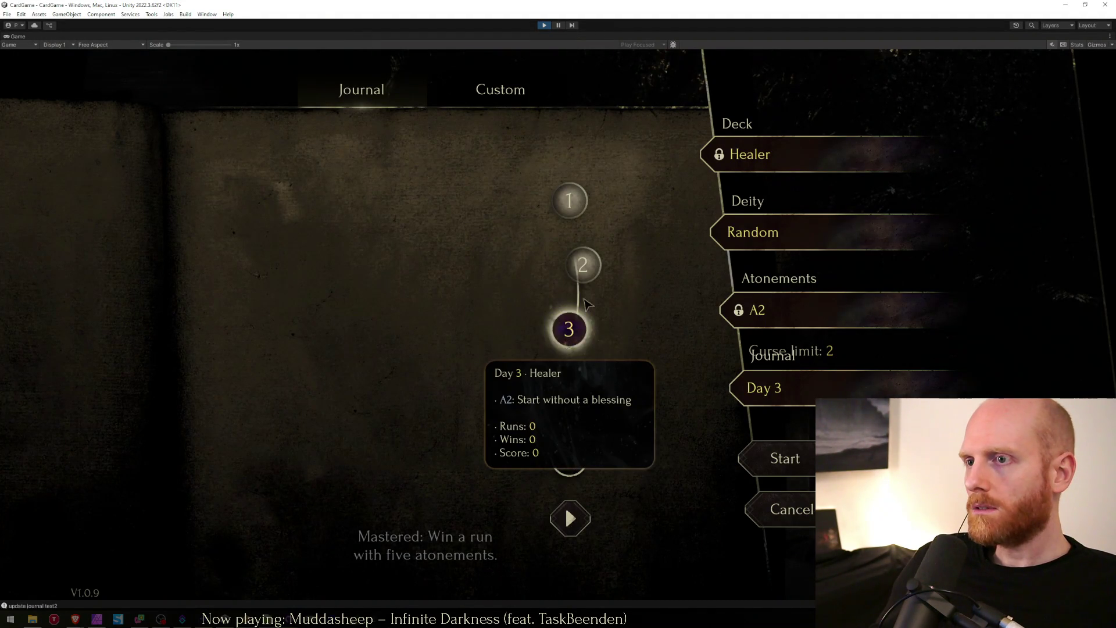
click(583, 265)
click(569, 201)
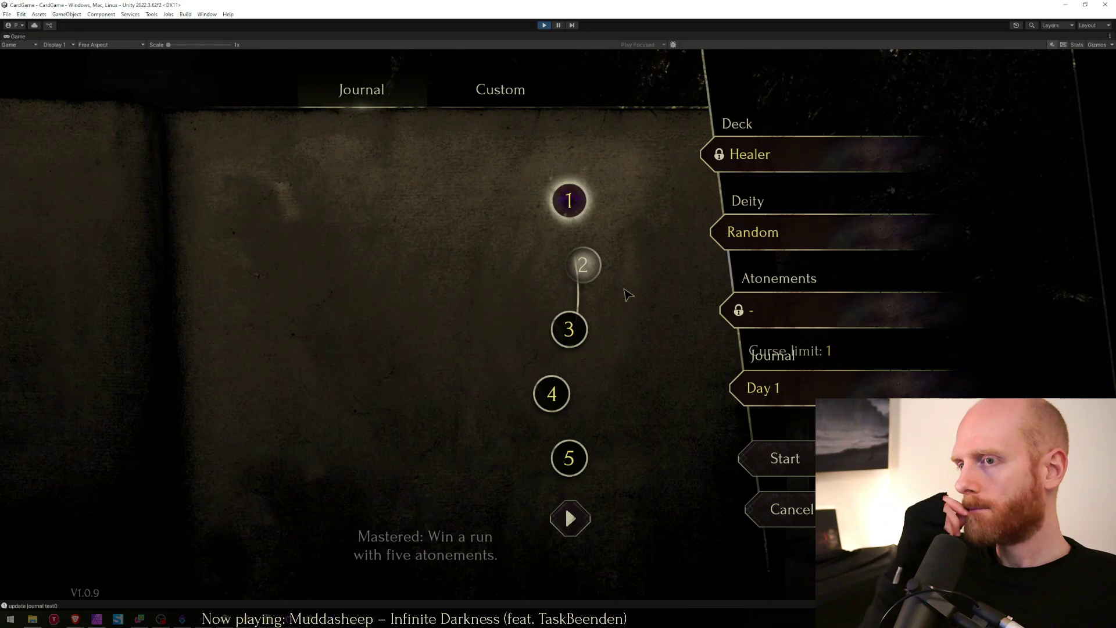
click(570, 518)
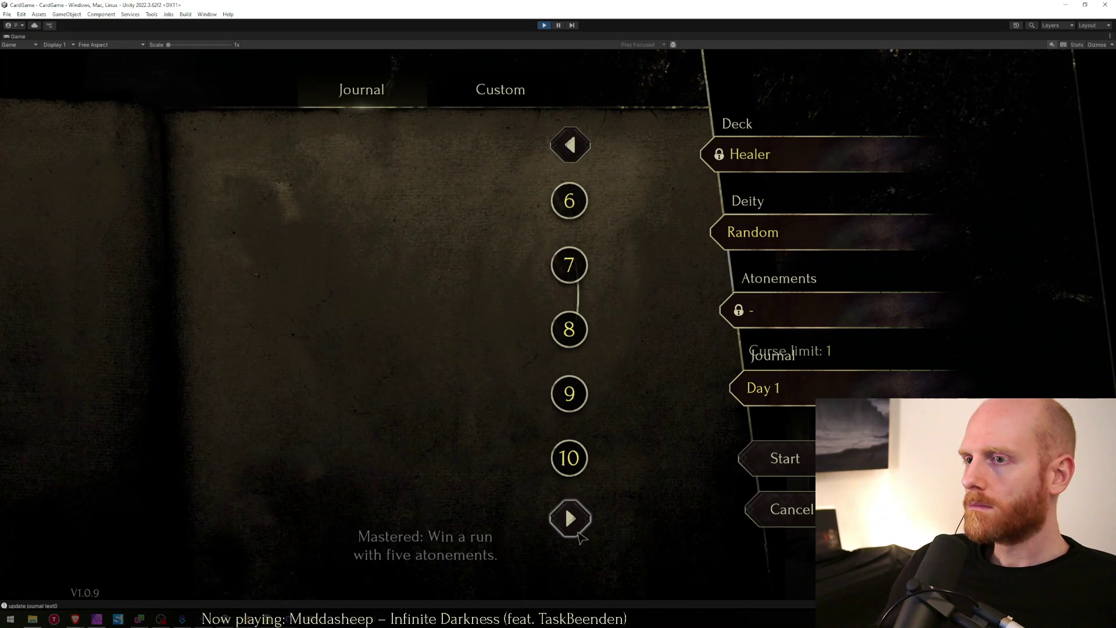
click(569, 200)
click(569, 157)
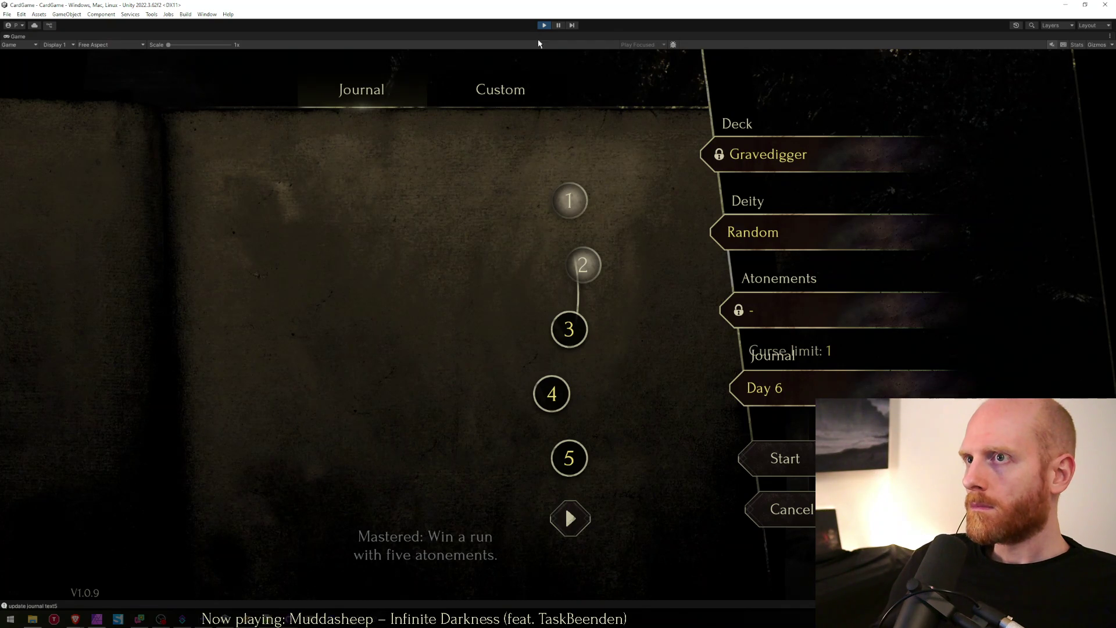
Step: Page forward through the journal to the final days 26–31
mouse_move(581, 225)
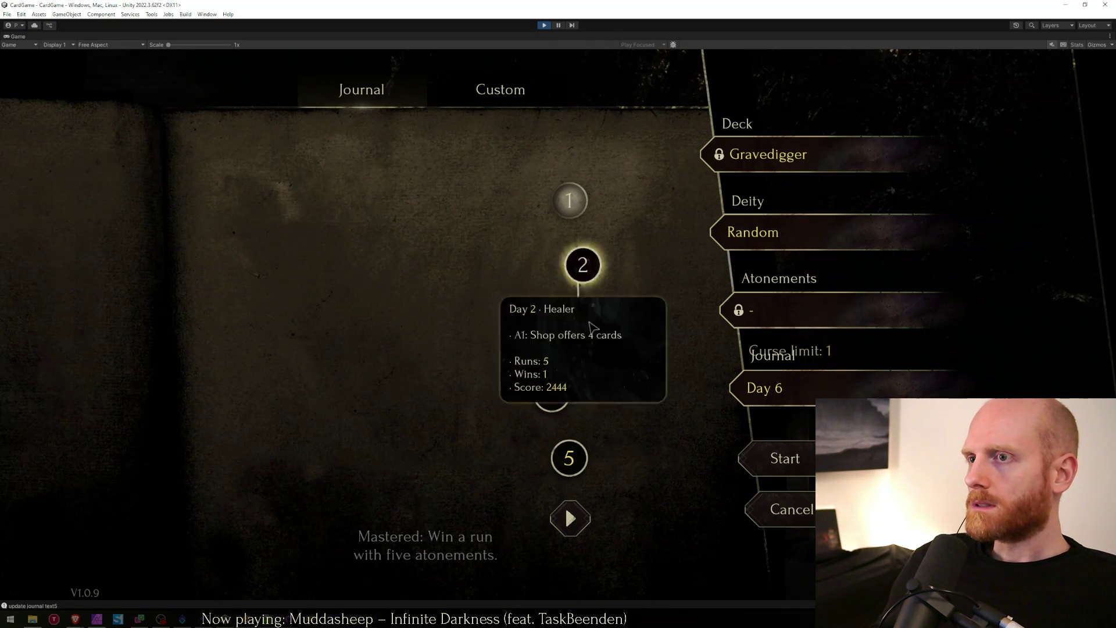
click(576, 519)
click(576, 519)
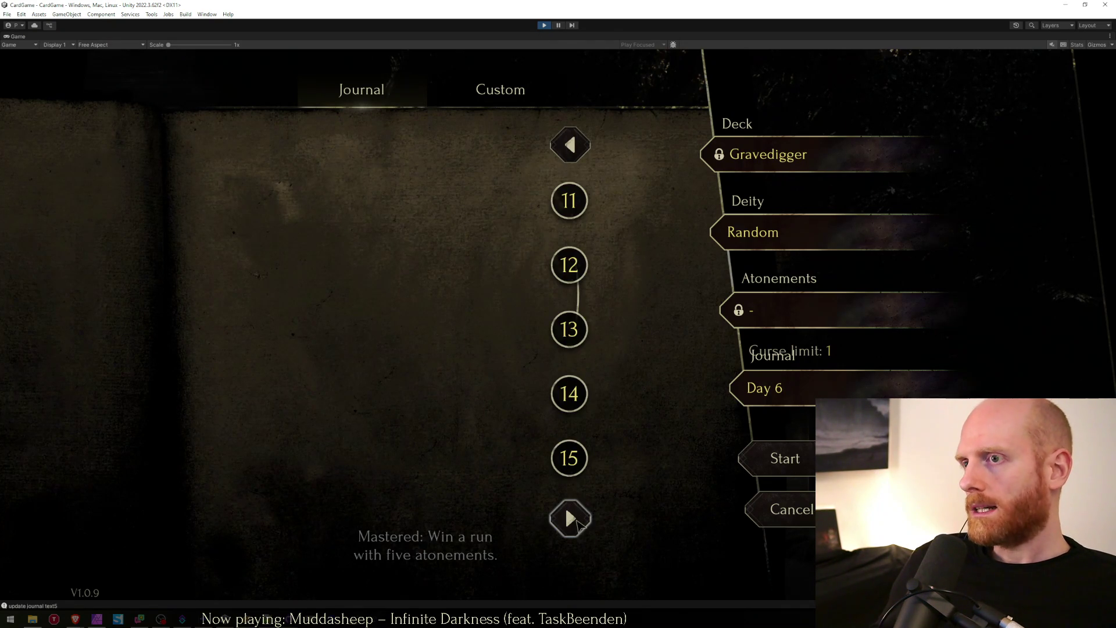
click(577, 519)
click(576, 519)
click(576, 519)
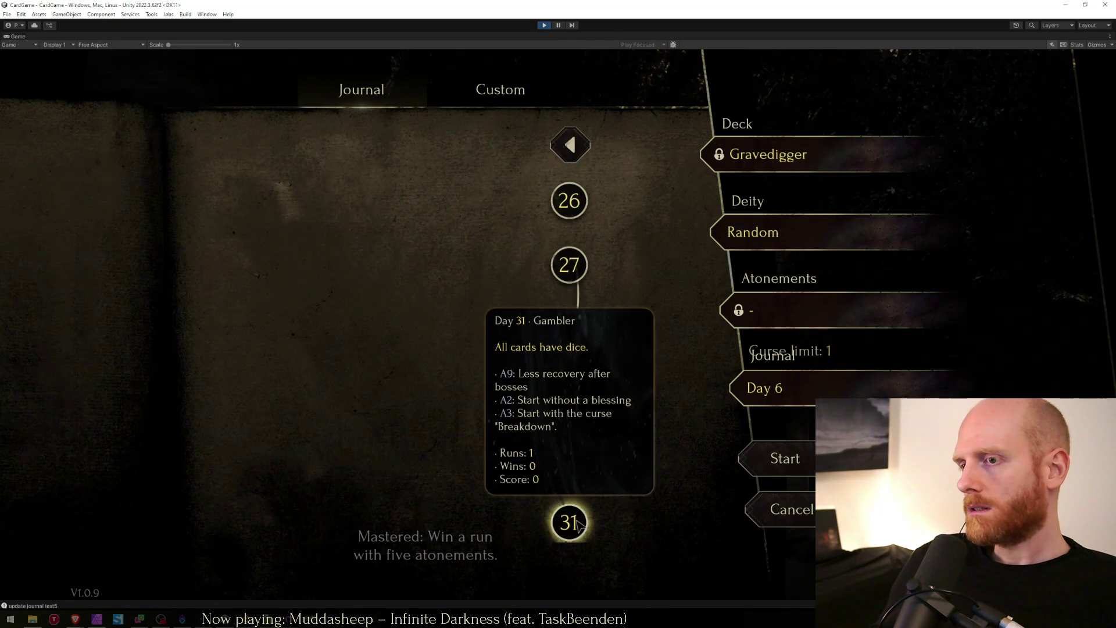
Step: Select journal days 31 down to 26, then 30 back up to Day 26
mouse_move(565, 529)
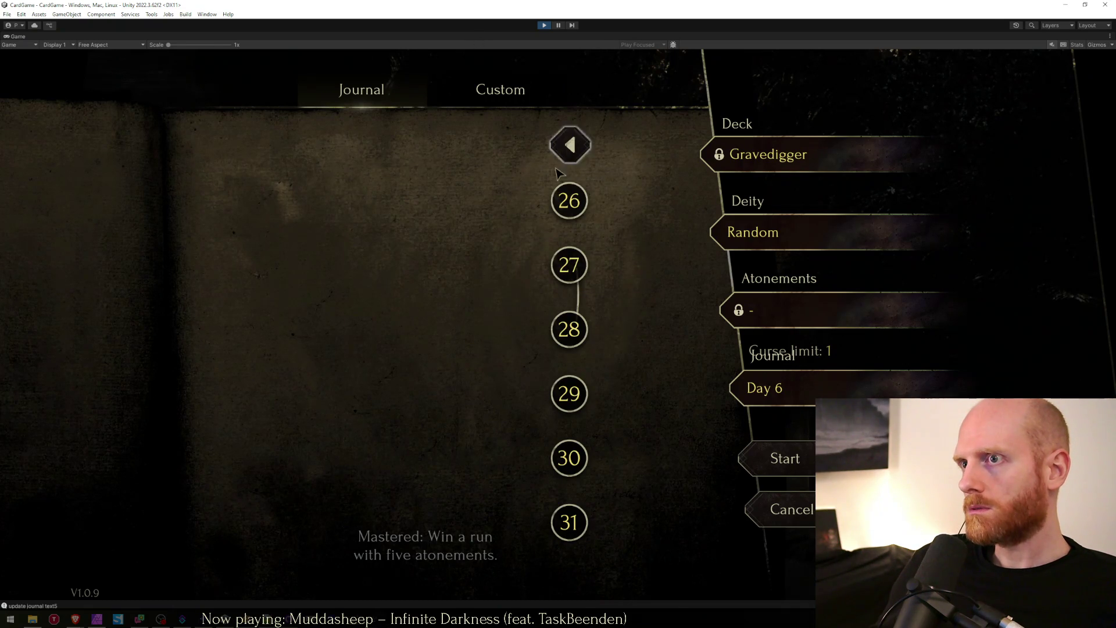
mouse_move(583, 342)
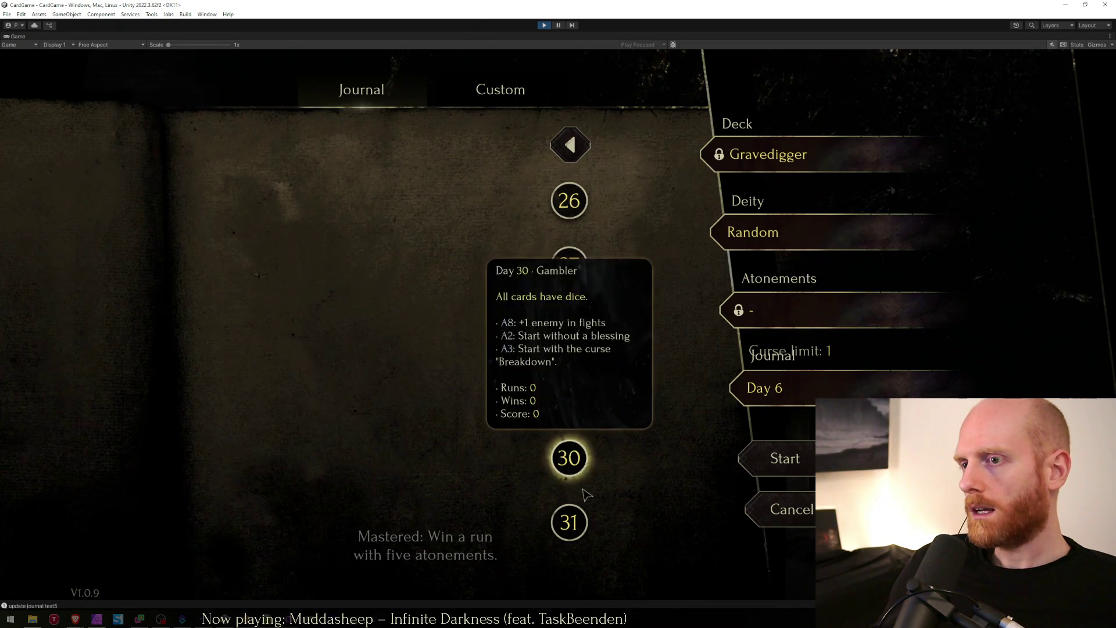
click(584, 526)
click(589, 461)
click(584, 395)
click(583, 331)
click(581, 267)
click(581, 203)
click(579, 459)
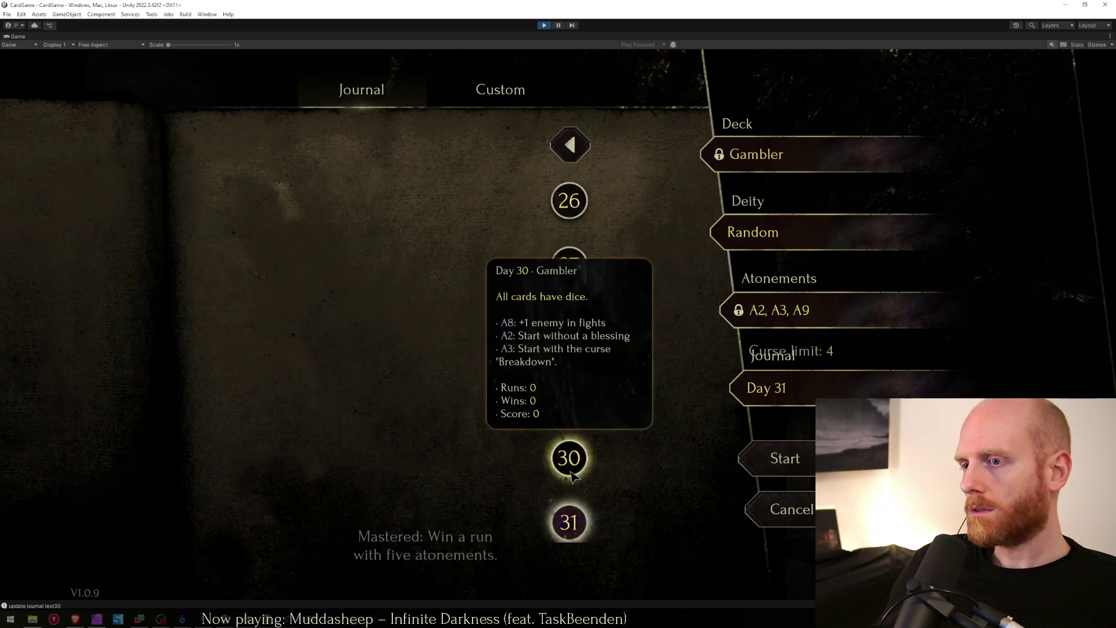
click(573, 407)
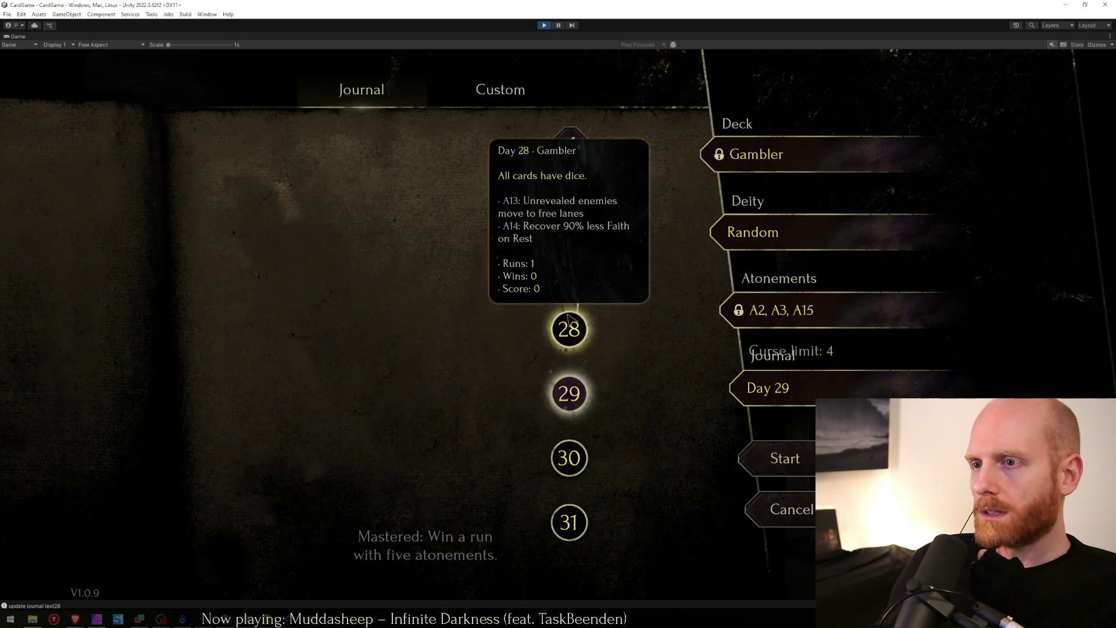
click(572, 329)
click(571, 264)
click(570, 215)
Step: Page back to days 1–5 and restore the full editor layout
click(578, 157)
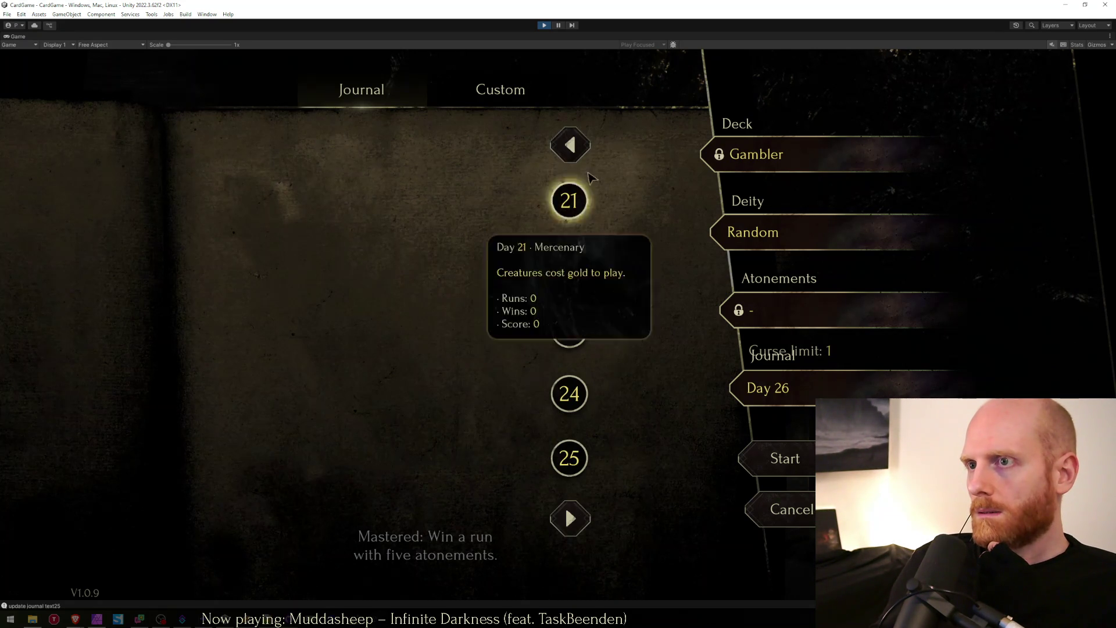
click(578, 157)
click(578, 157)
click(579, 157)
click(581, 162)
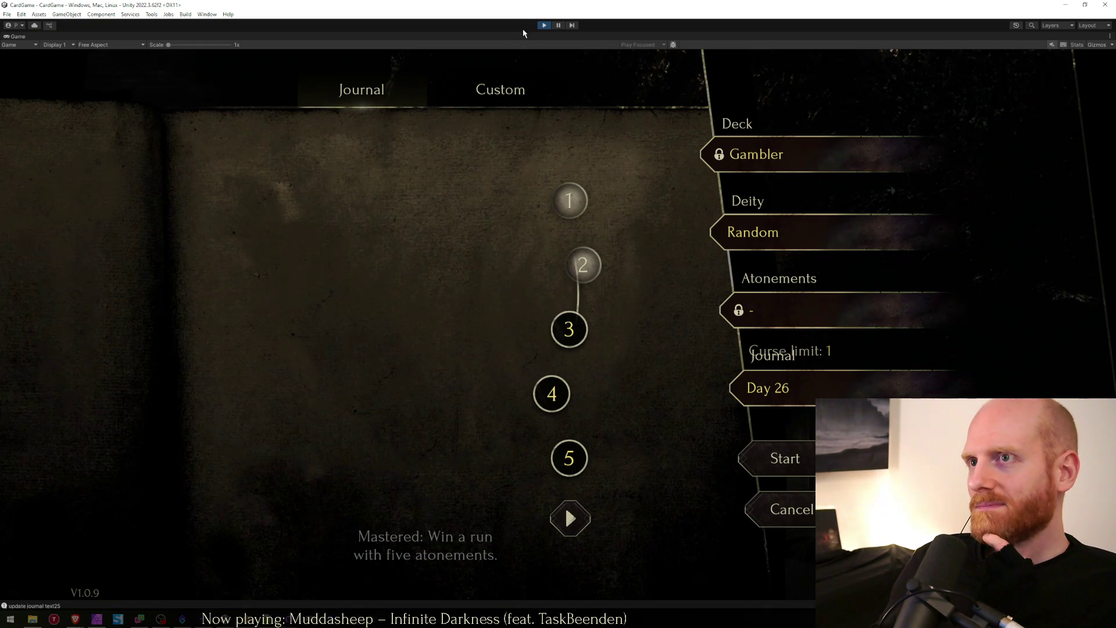
key(shift+space)
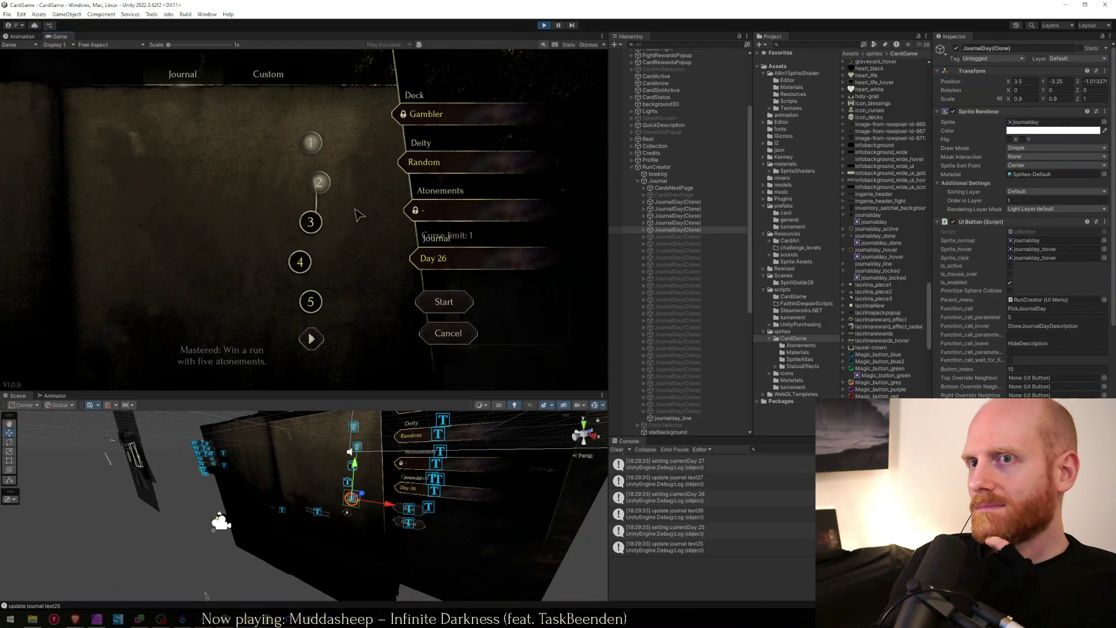
Step: Move journalday_line up under Journal, above the JournalDay(Clone) buttons
mouse_move(336, 204)
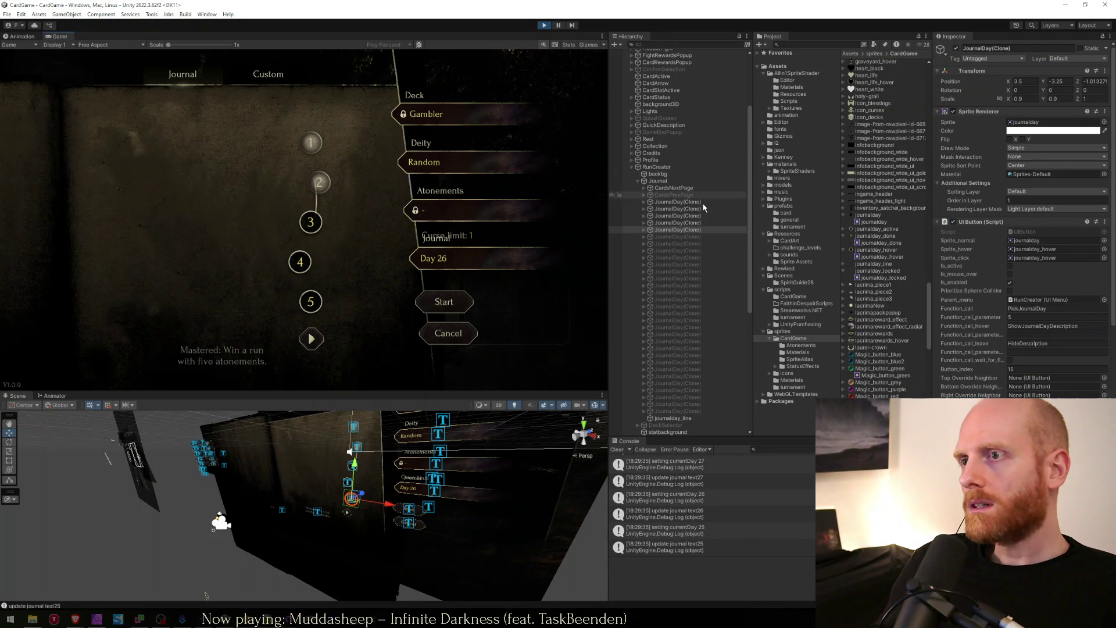
click(674, 418)
drag(673, 418, 675, 200)
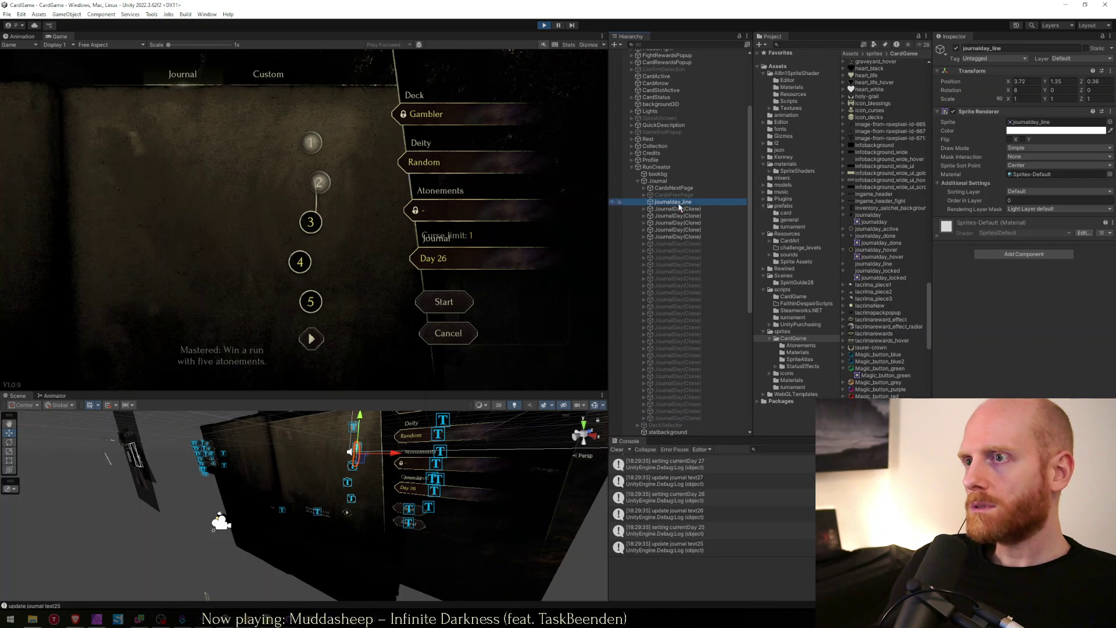
Step: Compare Inspector values between journalday_line and the JournalDay(Clone) buttons
click(675, 216)
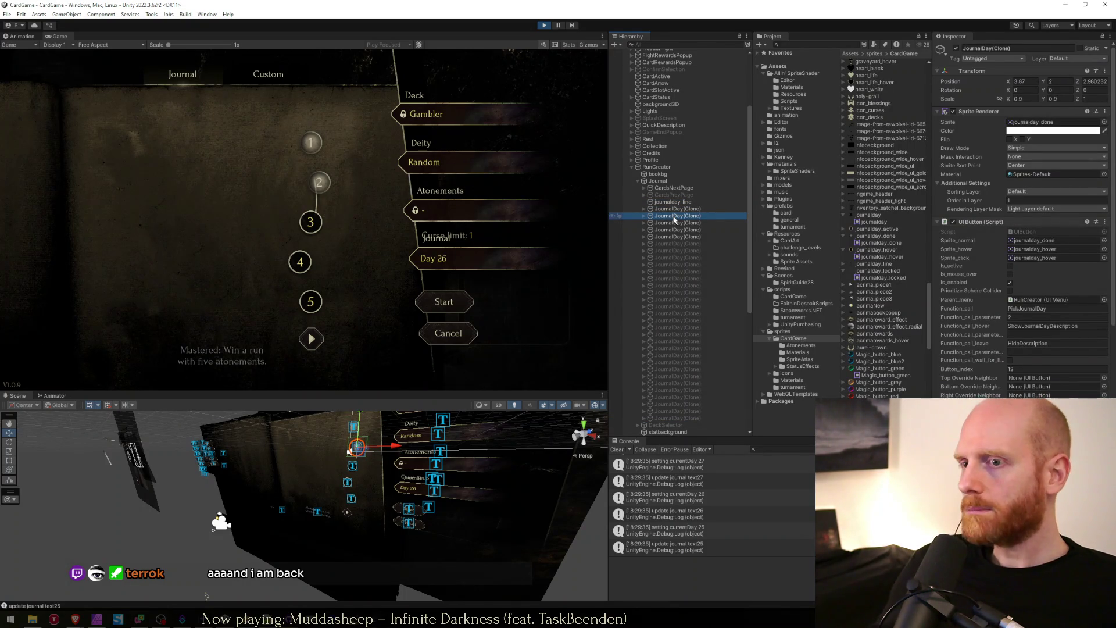
key(Up)
key(Up)
key(Down)
key(Down)
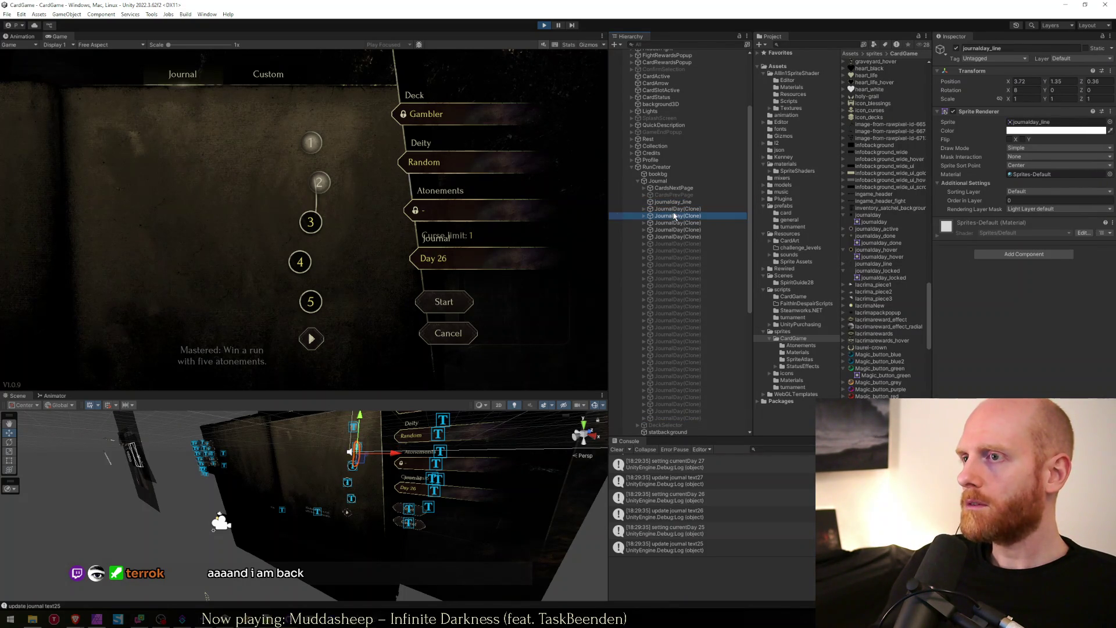
click(678, 202)
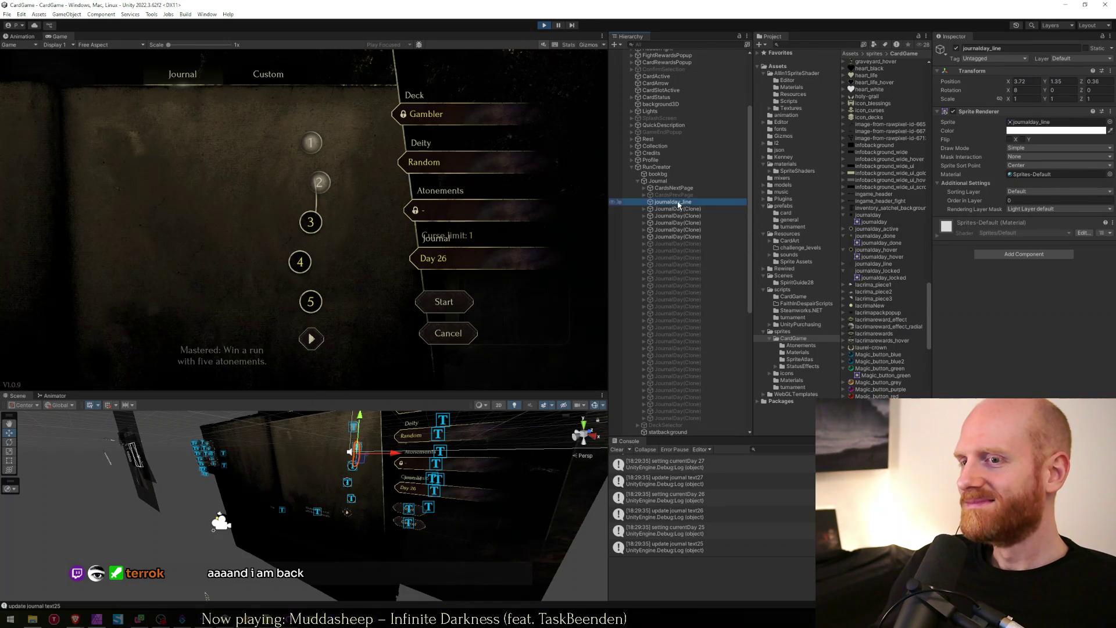
click(677, 216)
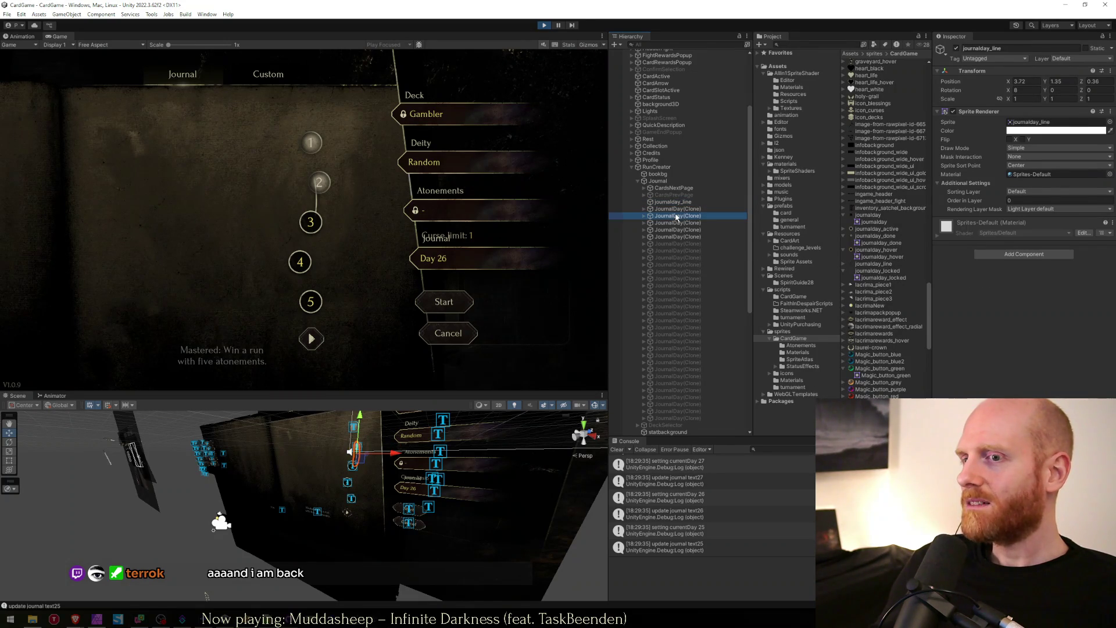
click(677, 202)
click(677, 208)
click(675, 216)
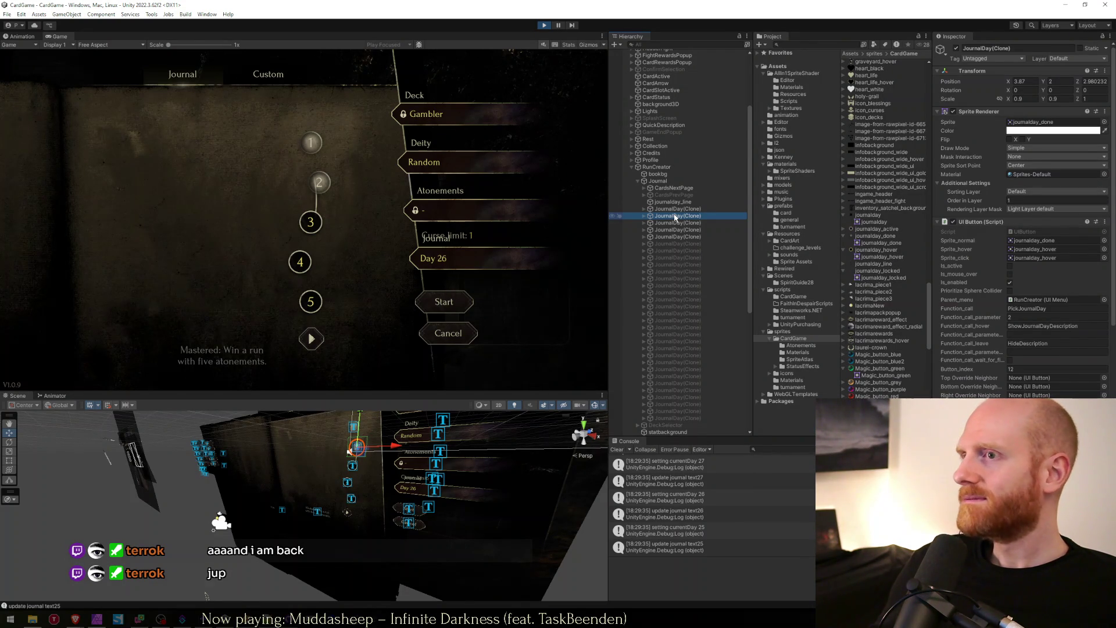
click(676, 202)
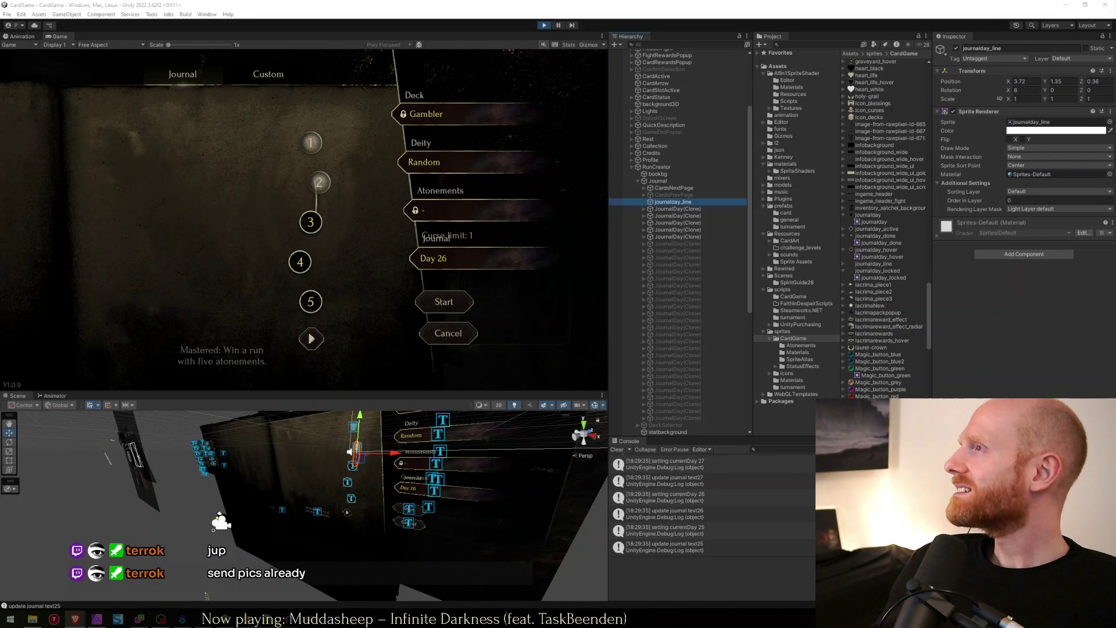
key(alt+Tab)
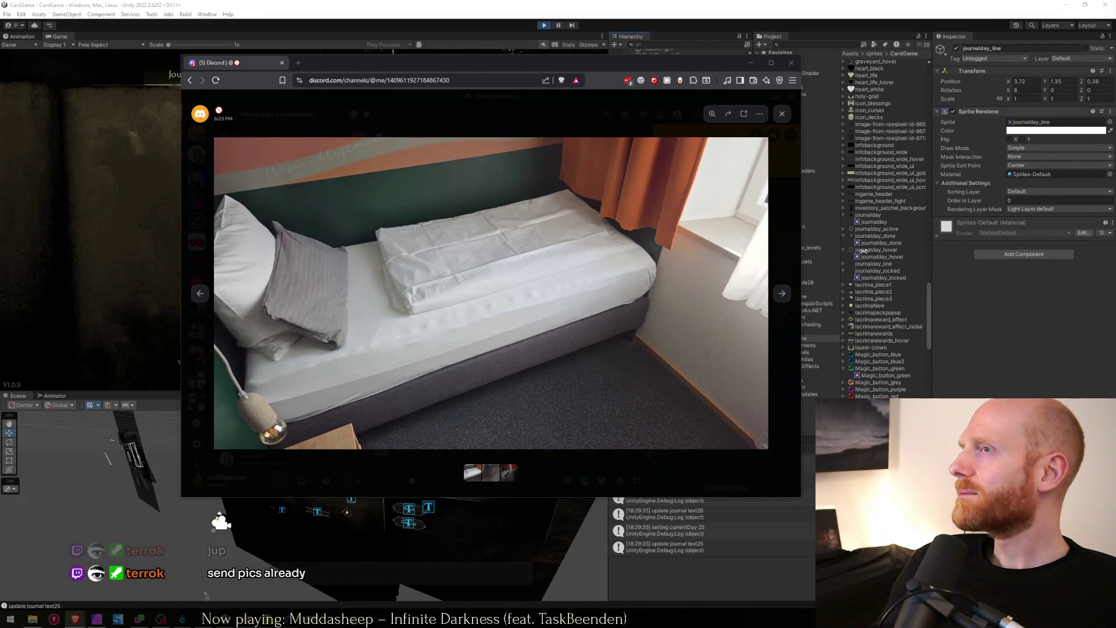
Step: Go back to the rooftop photo and zoom in and out around the skylight
key(alt+Tab)
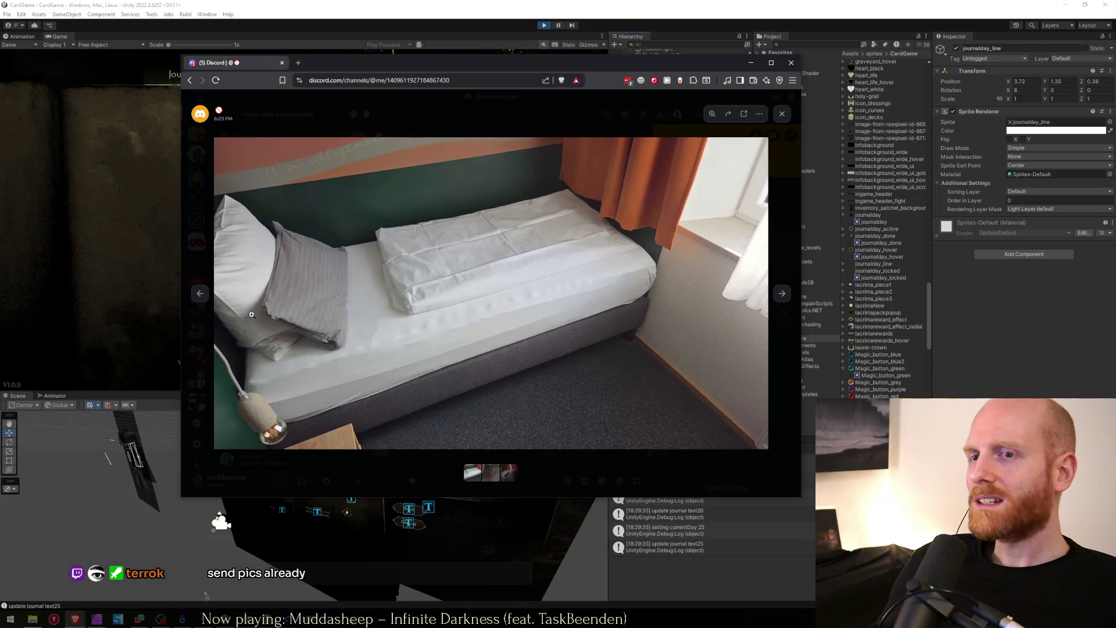
click(206, 298)
click(205, 298)
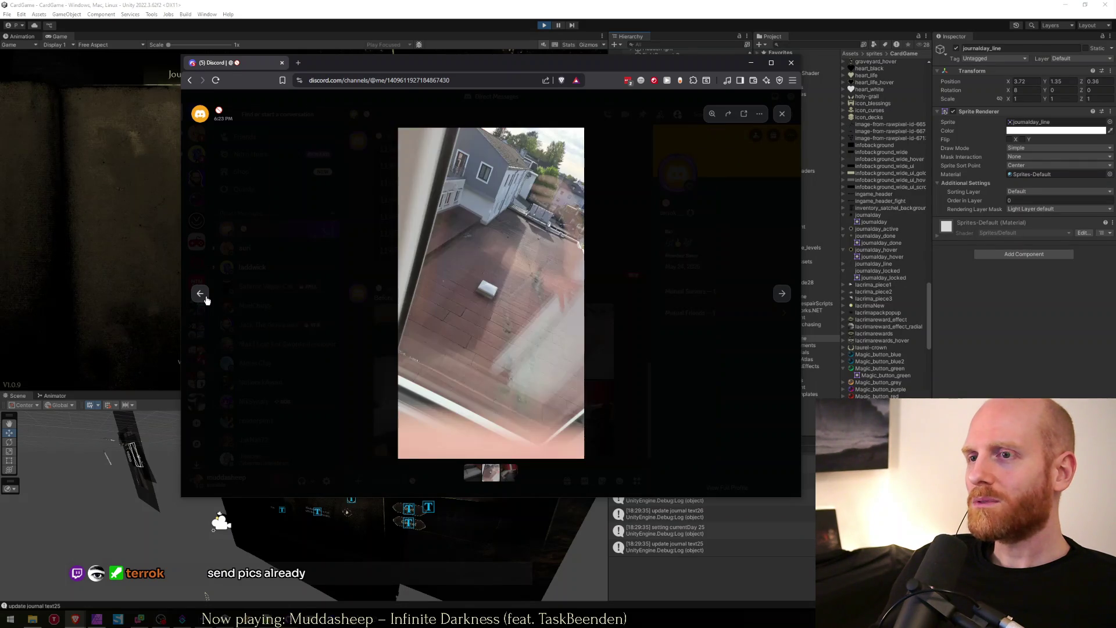
click(498, 297)
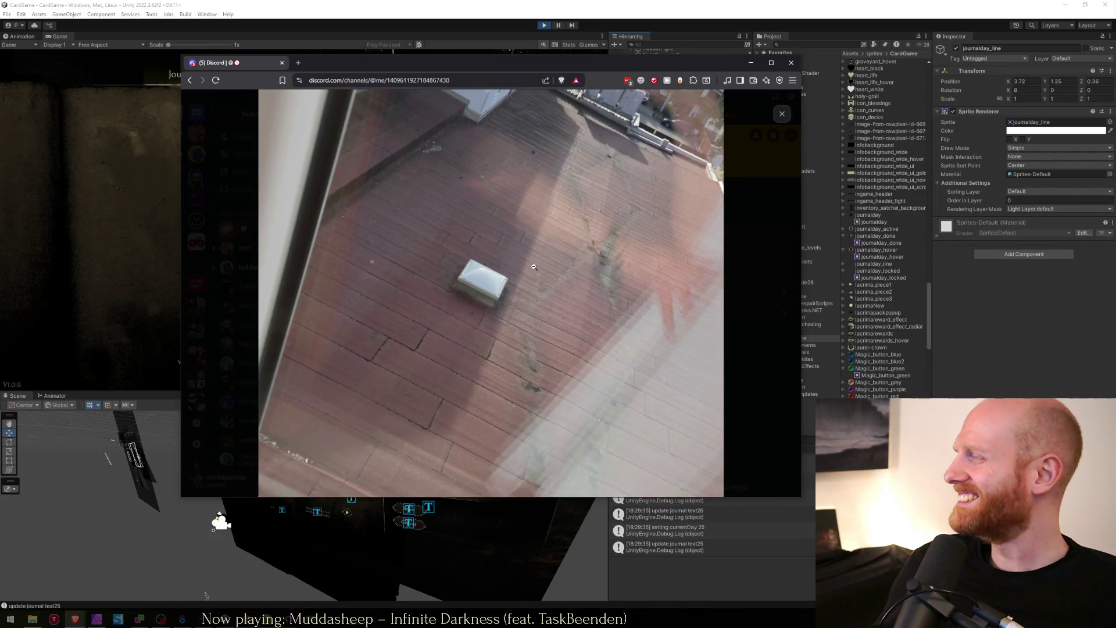
click(483, 285)
click(483, 285)
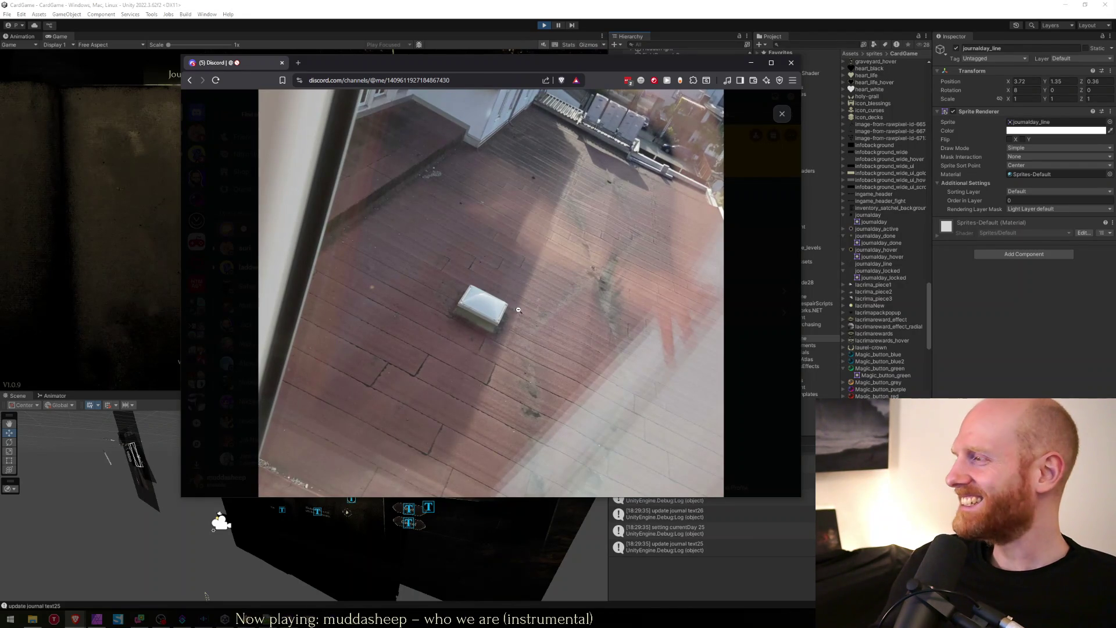
click(478, 328)
Step: Cycle through the bed, rooftop and room photos, then return to Unity
click(207, 299)
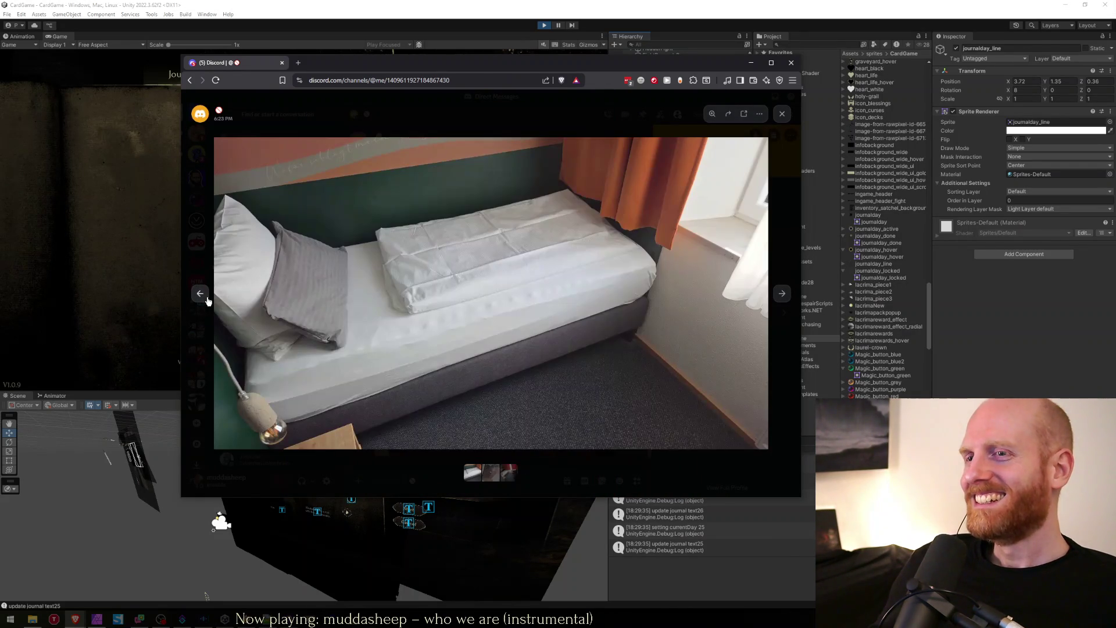
click(788, 298)
click(788, 298)
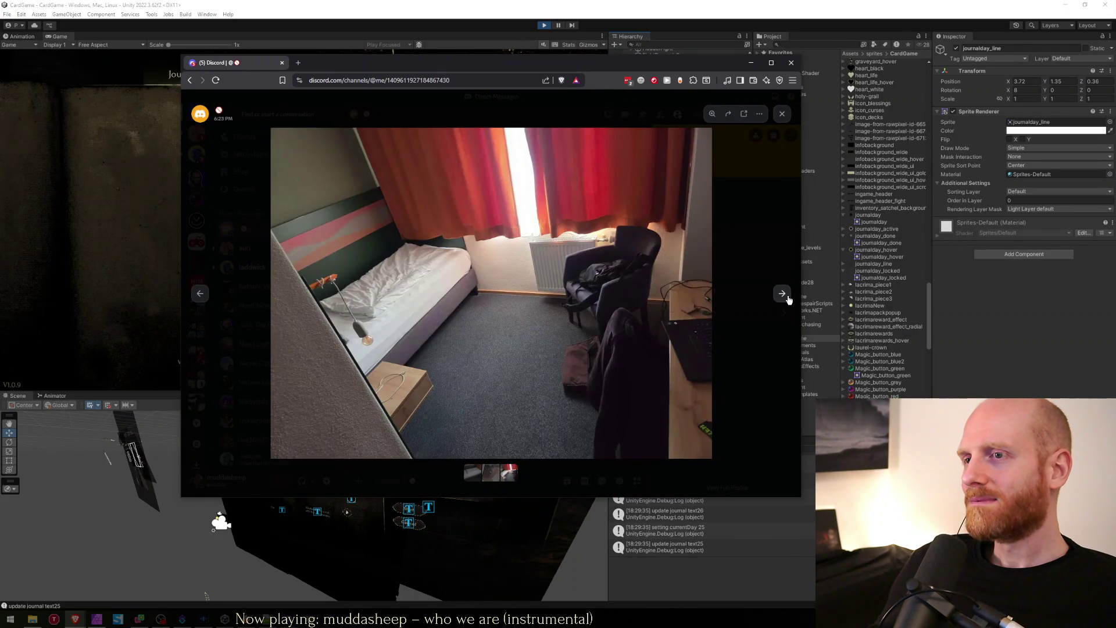
click(782, 293)
click(782, 294)
click(782, 294)
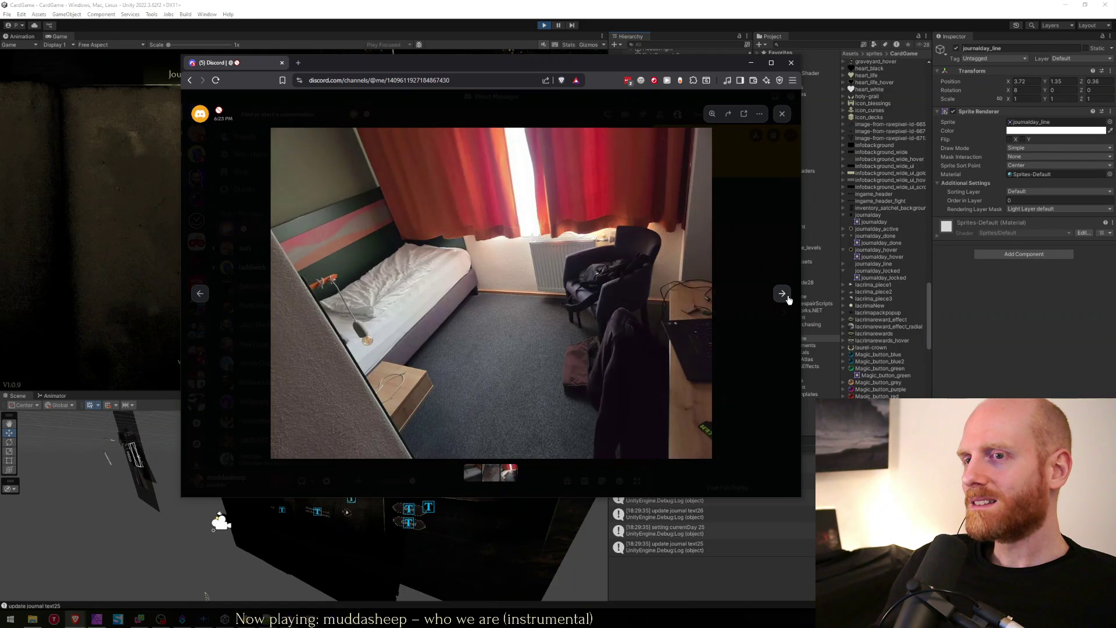
click(205, 297)
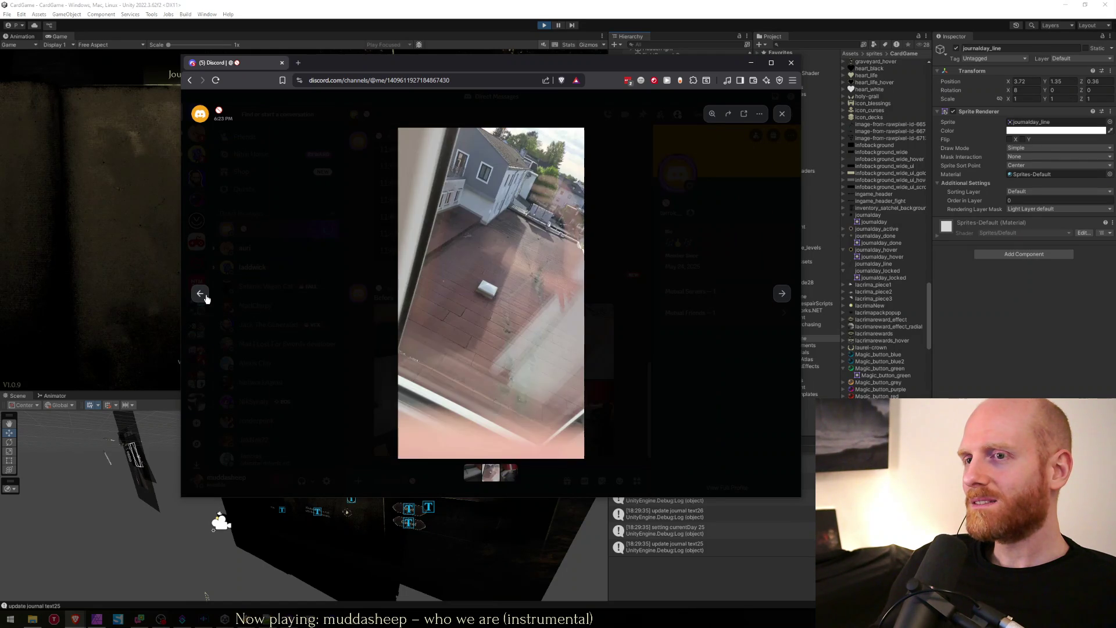
click(207, 298)
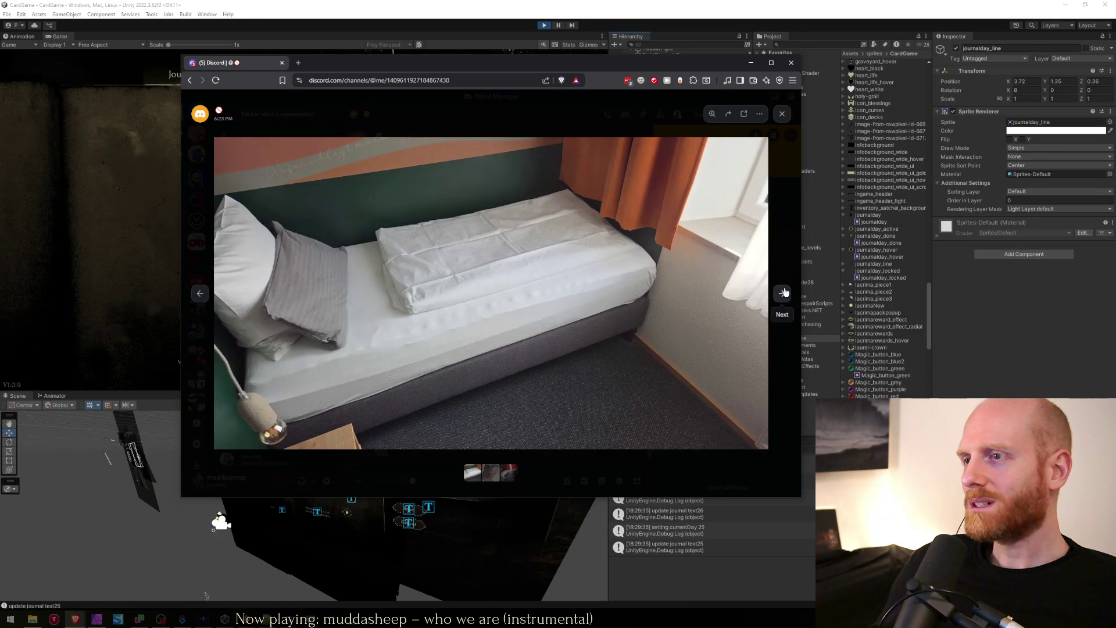
click(783, 293)
click(783, 293)
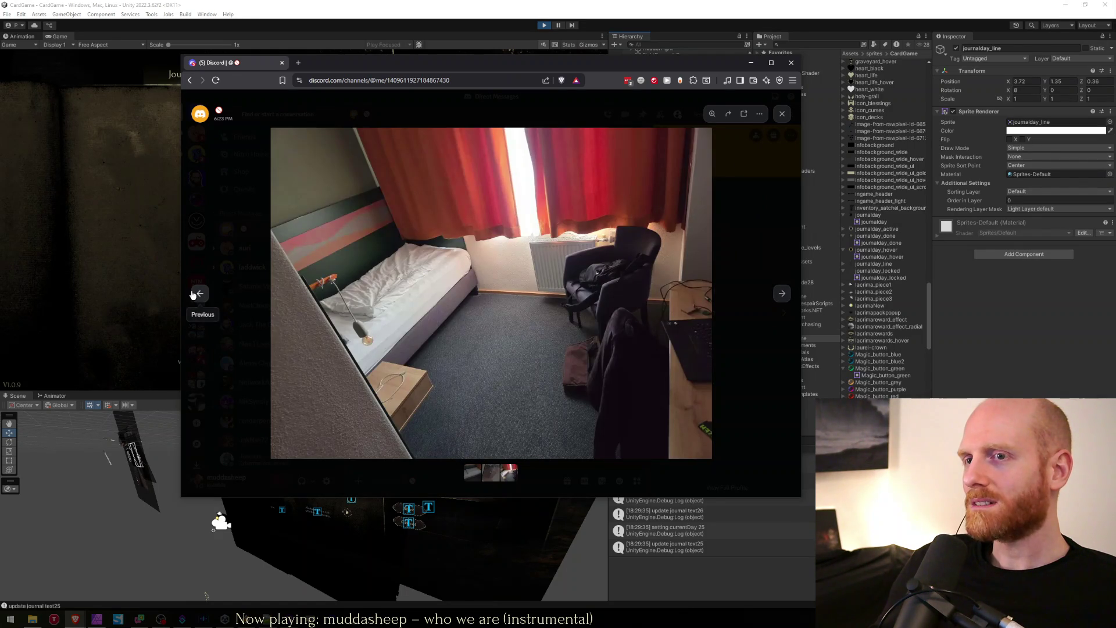
click(200, 294)
click(200, 294)
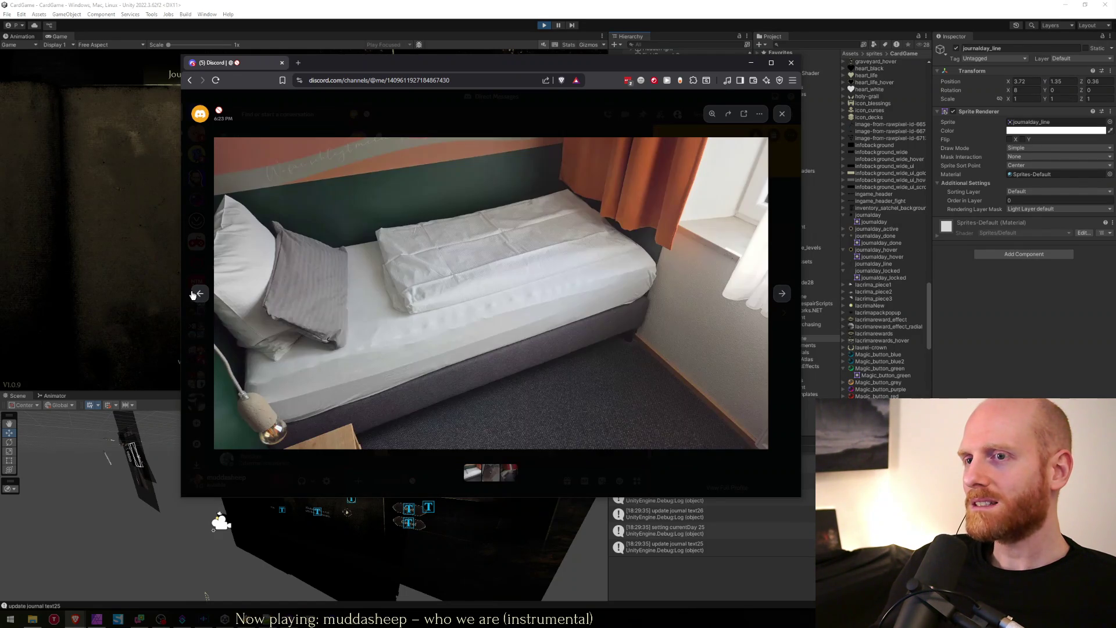
click(782, 294)
click(783, 294)
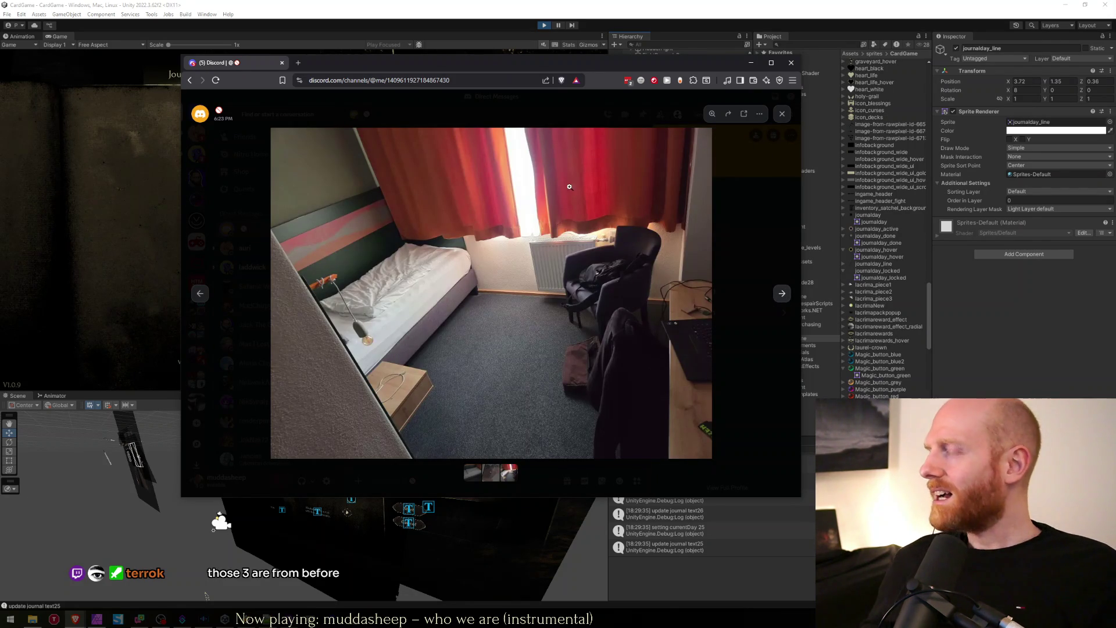
key(alt+Tab)
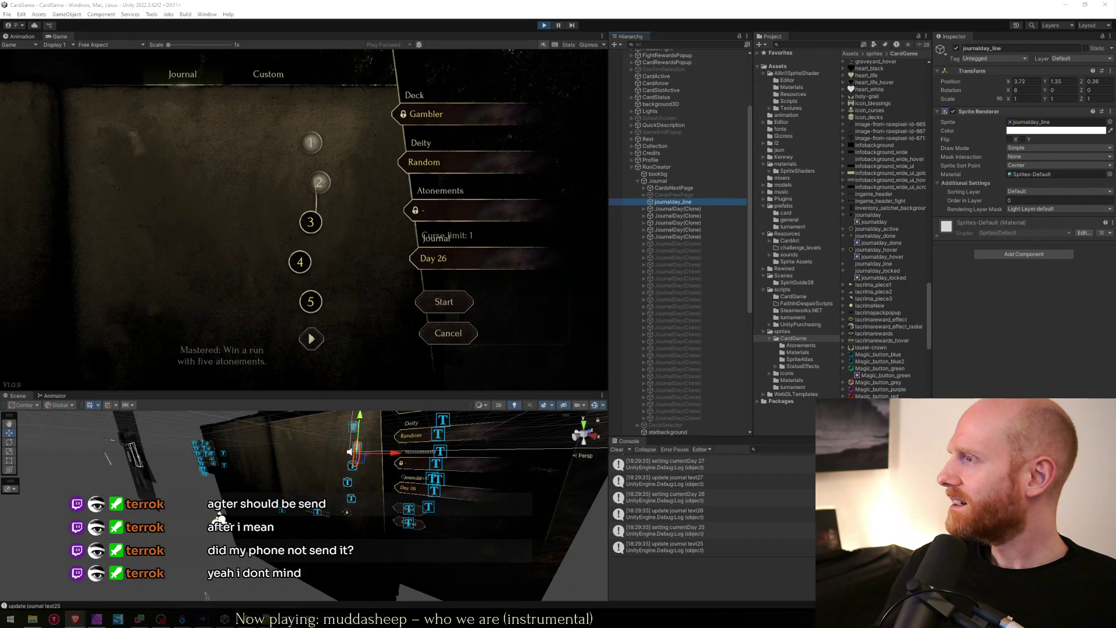
Step: Switch from Unity back to the Discord photo viewer
key(alt+Tab)
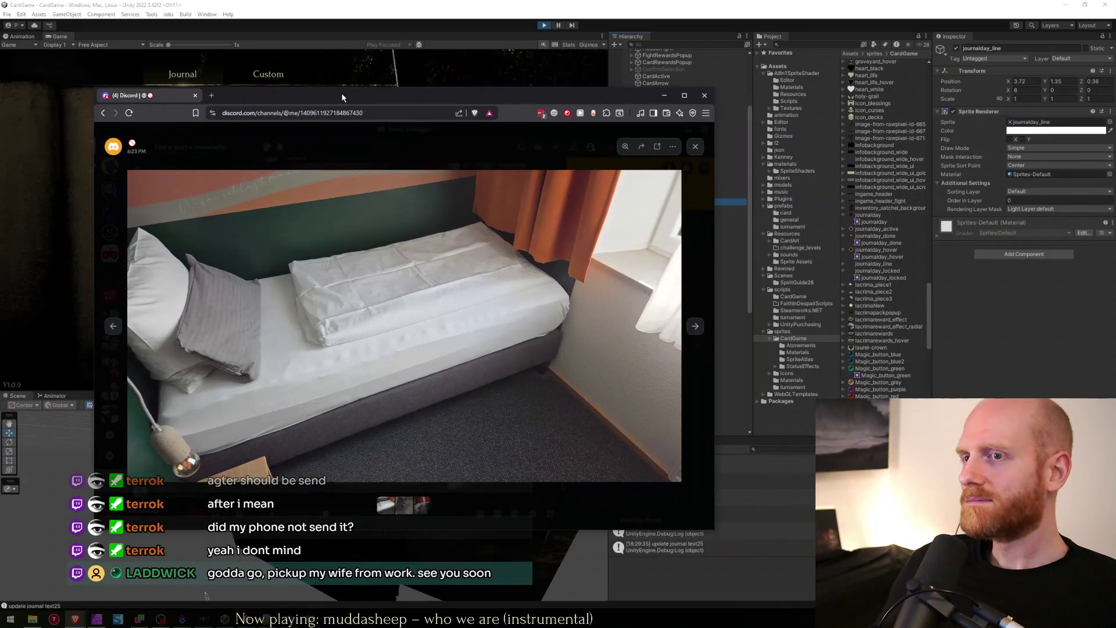
Step: Shift the Discord viewer left, view the street and hotel room photos, then return to Unity's game view
key(alt+Tab)
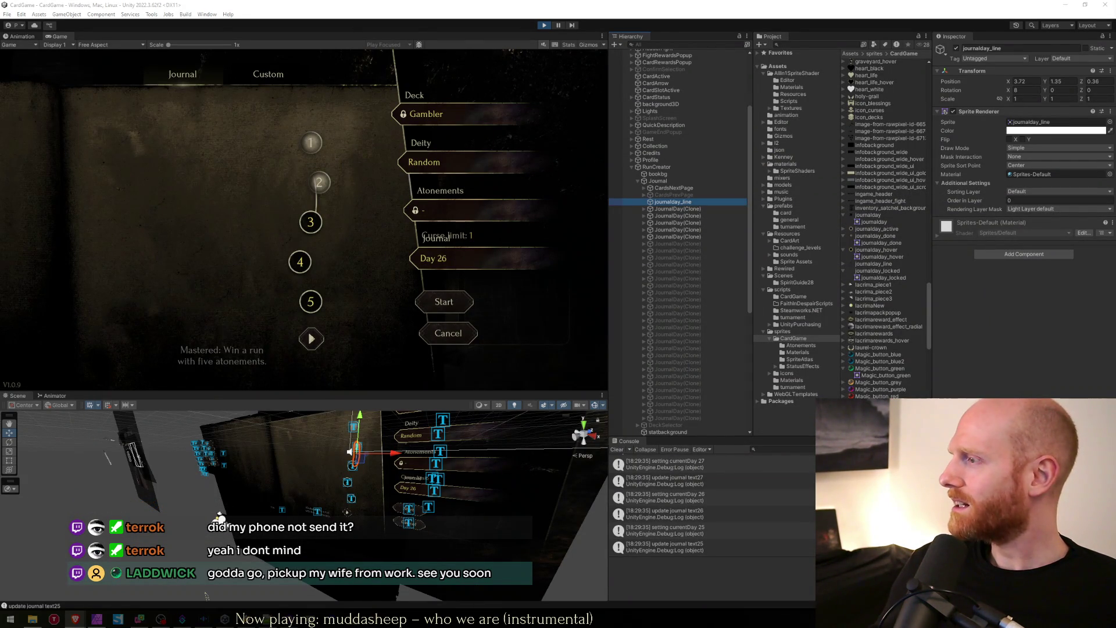
key(alt+Tab)
mouse_move(444, 68)
mouse_down()
mouse_move(406, 73)
mouse_move(406, 5)
mouse_up()
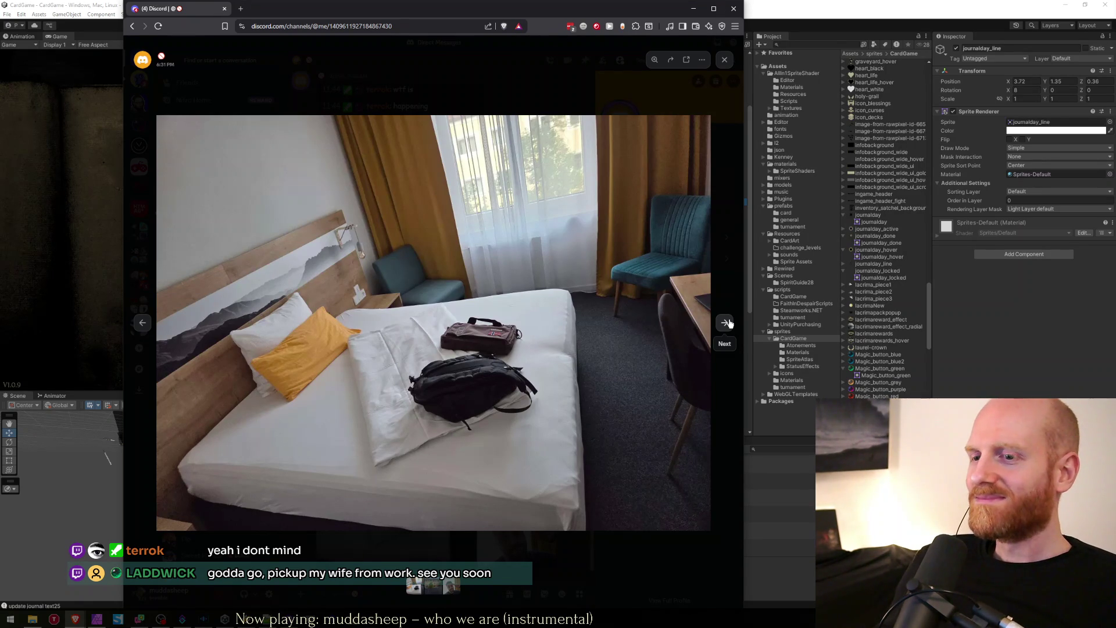
click(727, 323)
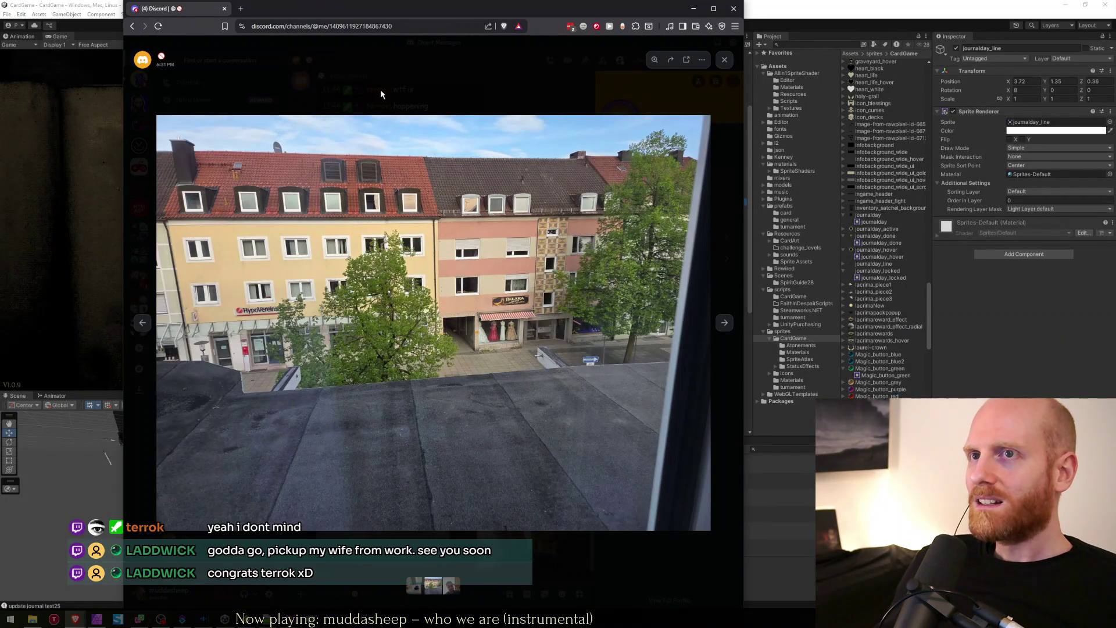
click(143, 322)
click(224, 619)
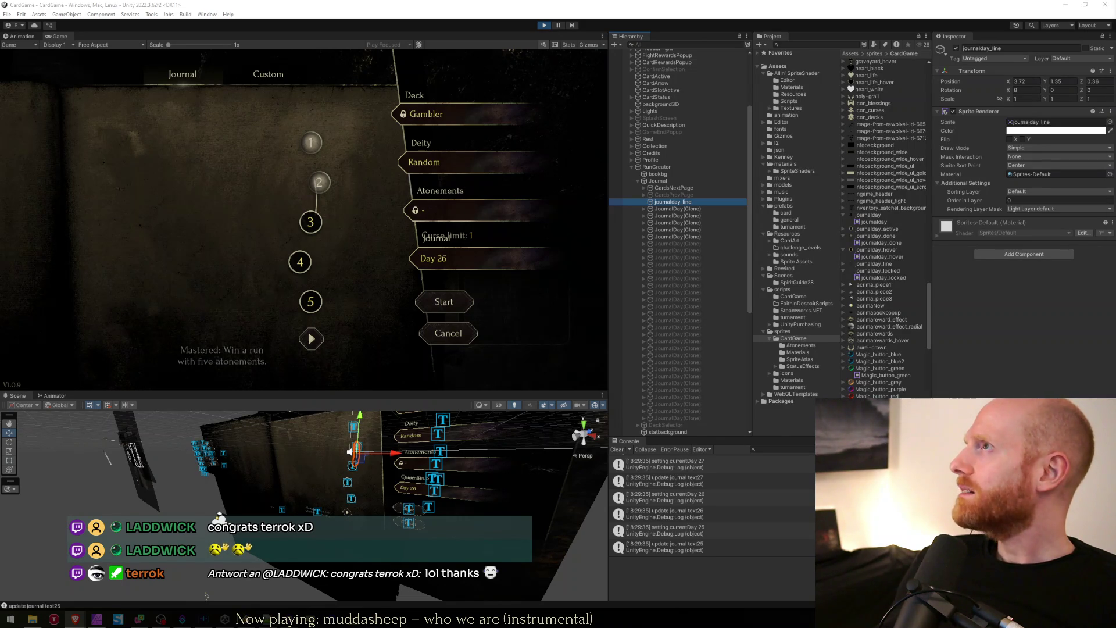
click(397, 218)
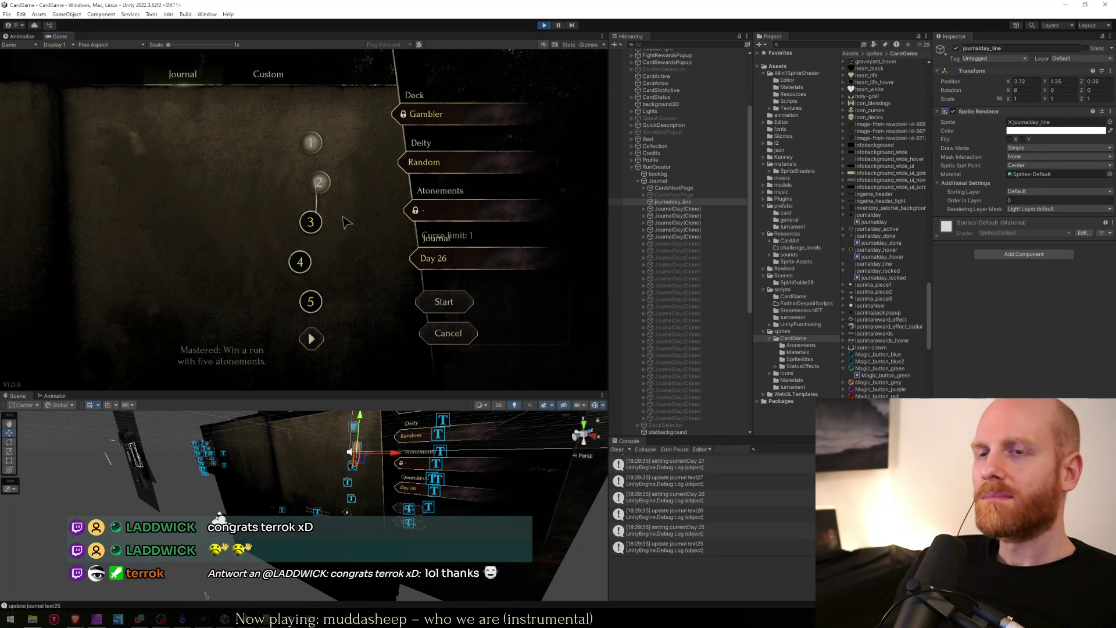
click(674, 204)
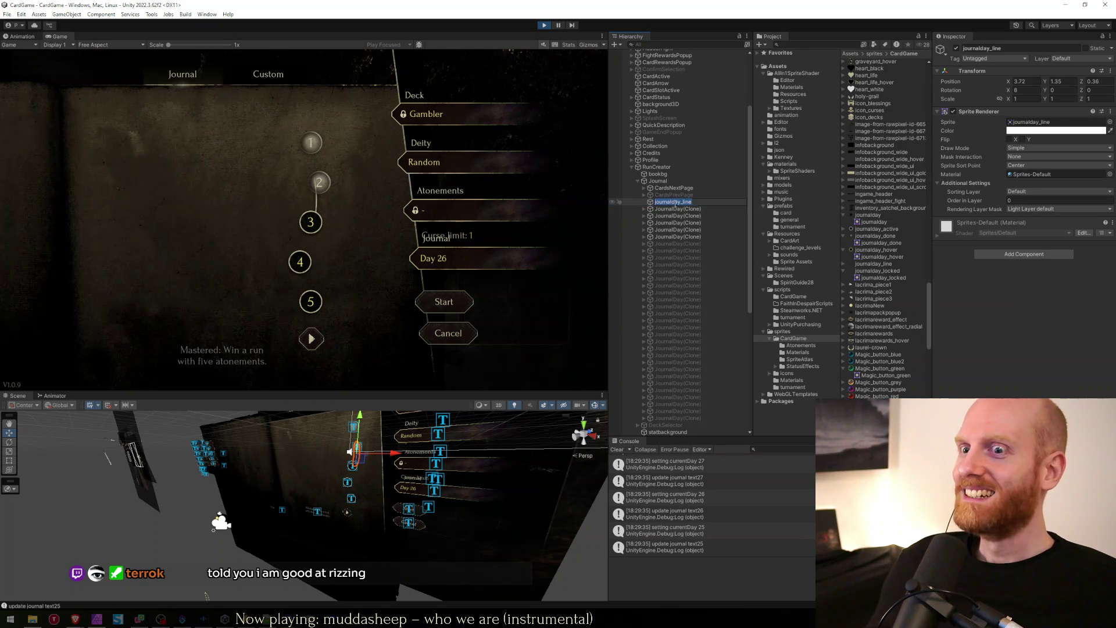
click(675, 209)
click(675, 202)
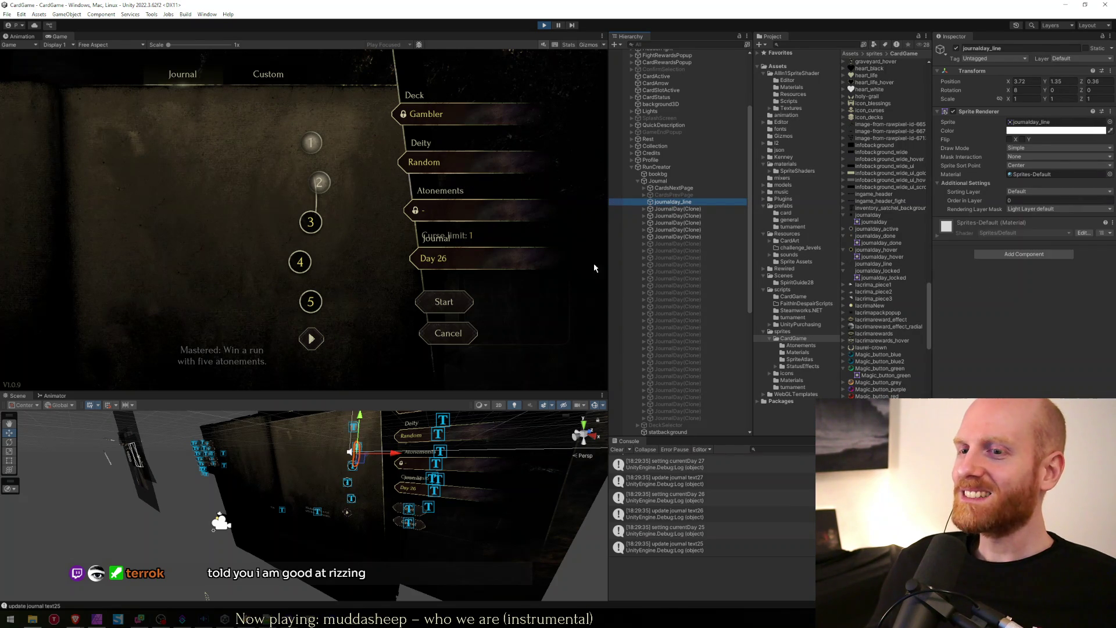
scroll(493, 432, up, 3)
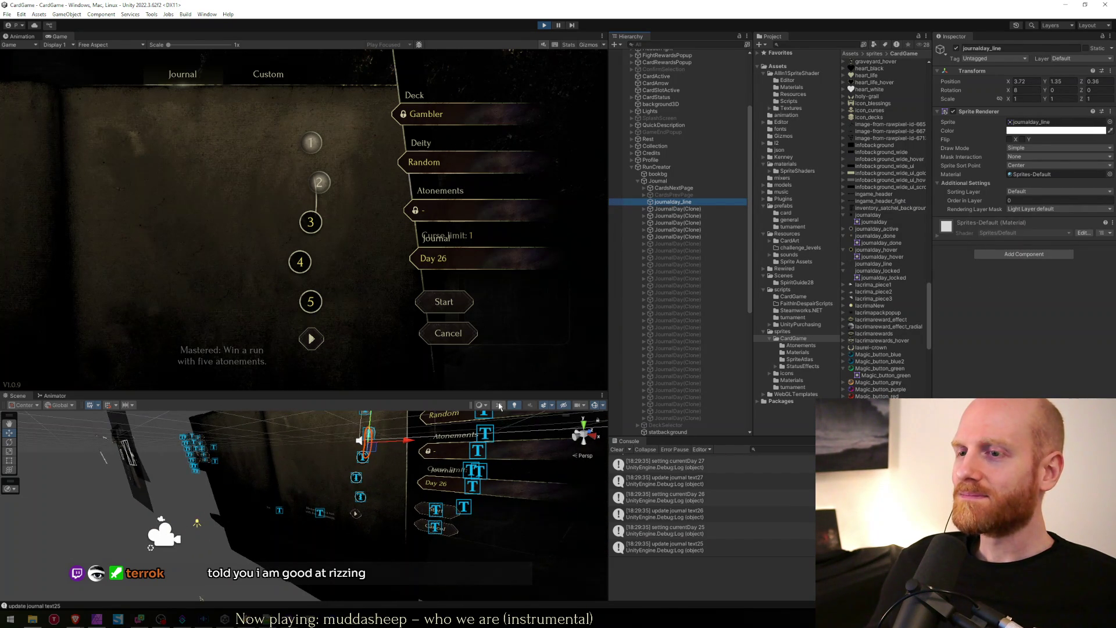
Step: In 2D view, raise journalday_line above the day button and try tilts from -34 to 10 degrees
click(498, 405)
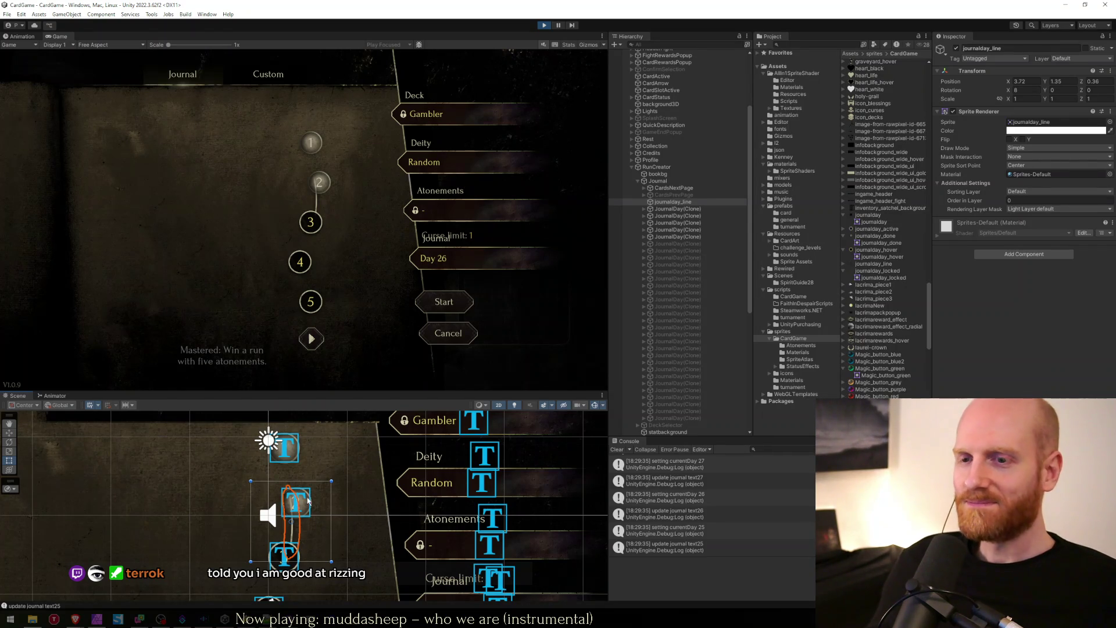
key(w)
drag(298, 525, 303, 502)
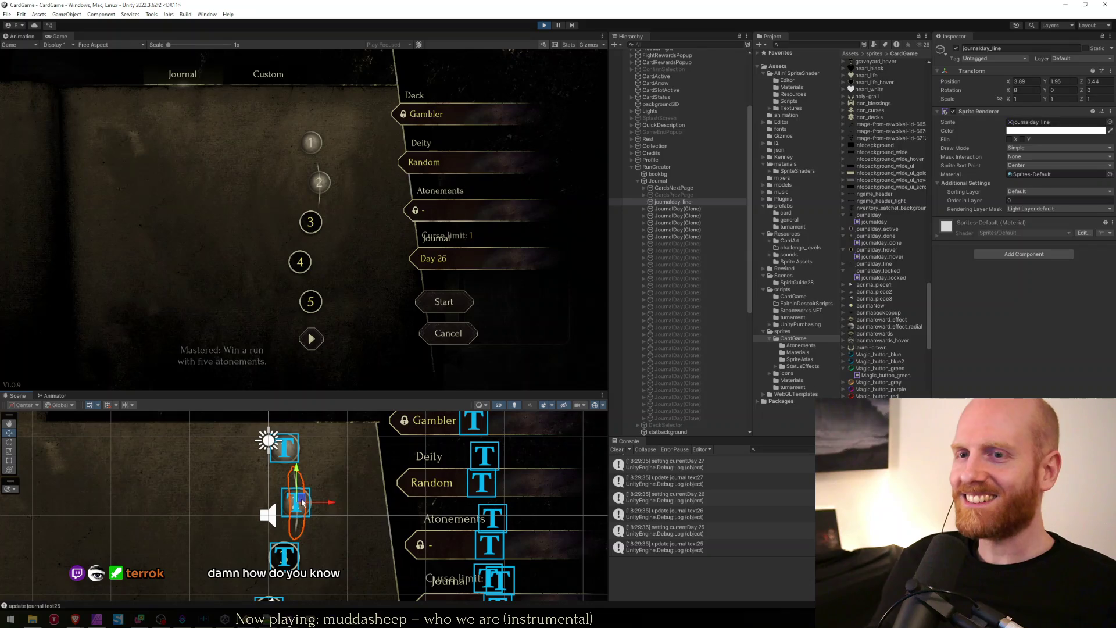
key(r)
key(e)
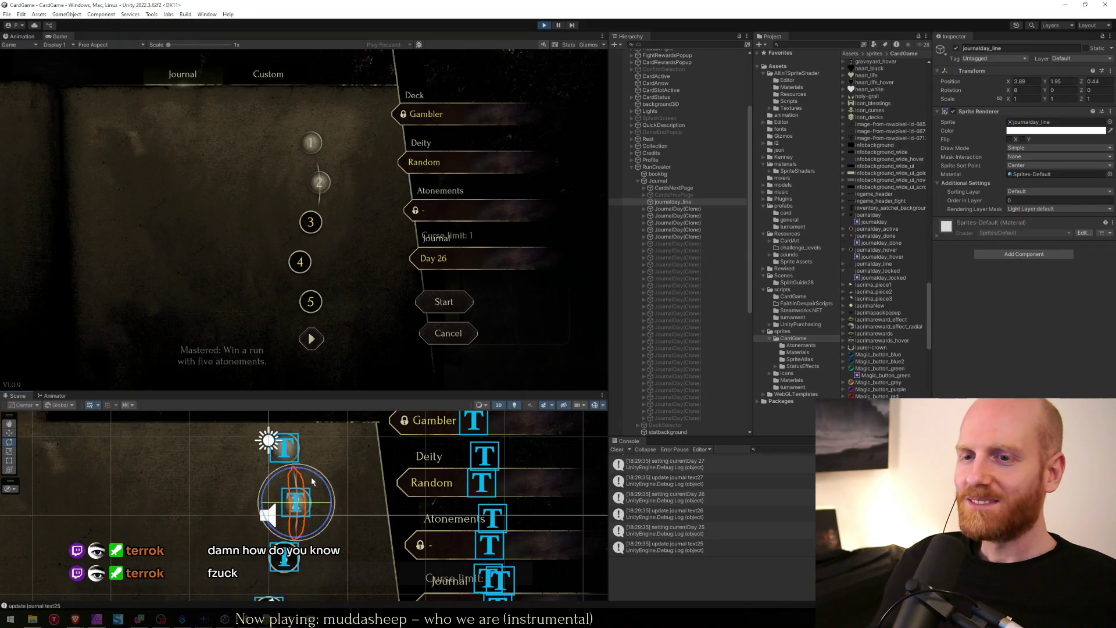
mouse_move(319, 480)
mouse_down()
mouse_move(352, 500)
mouse_move(304, 471)
mouse_move(380, 486)
mouse_move(327, 463)
mouse_up()
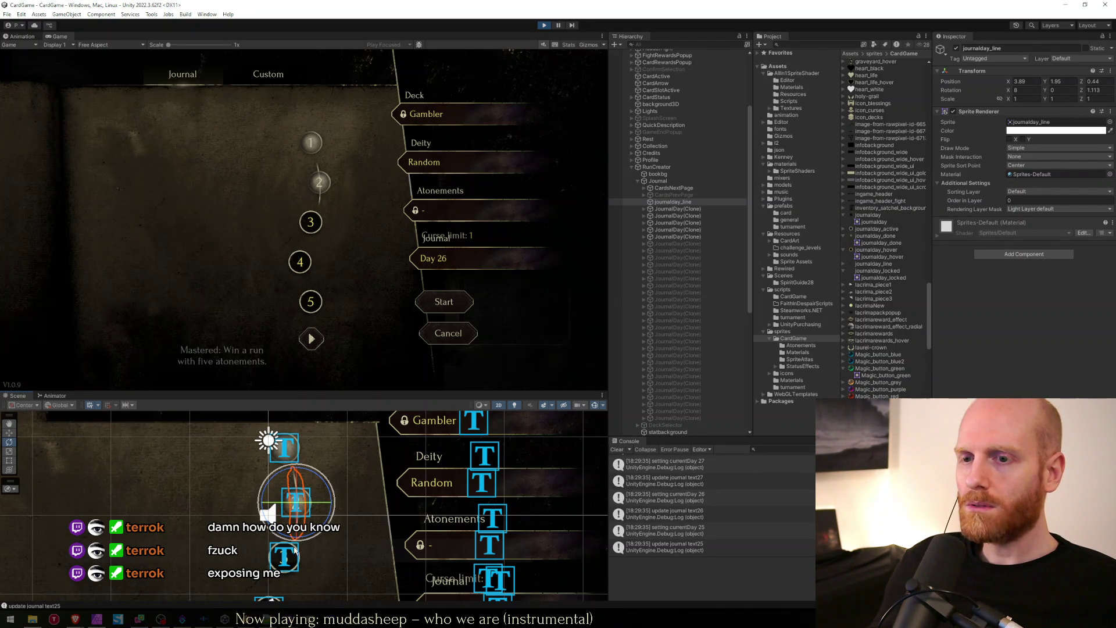
mouse_move(324, 489)
mouse_down()
mouse_move(369, 501)
mouse_move(379, 483)
mouse_move(317, 460)
mouse_up()
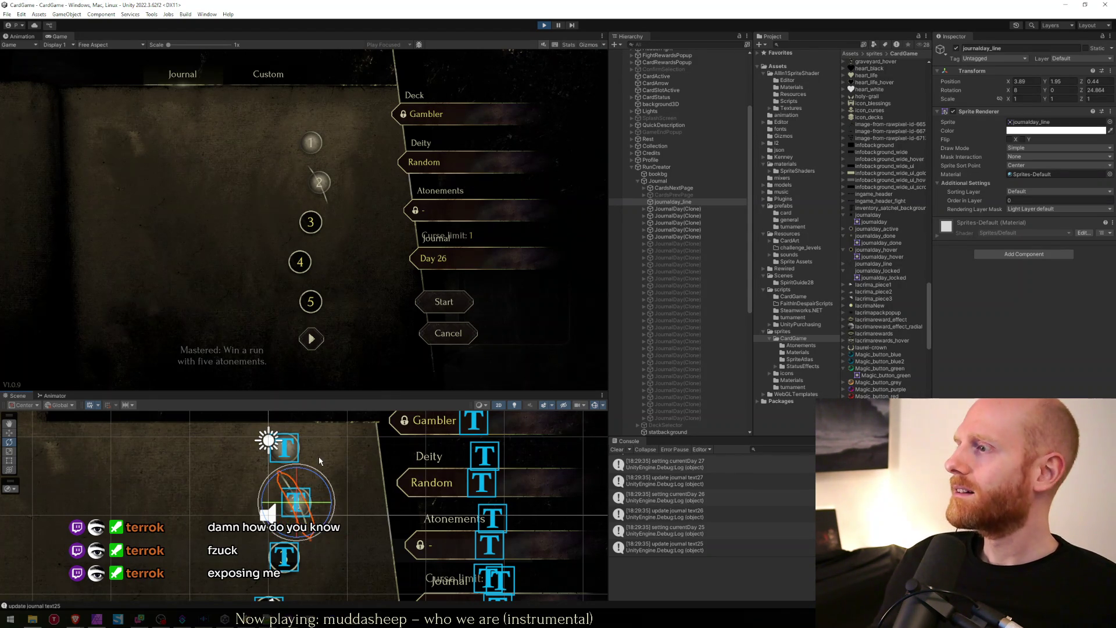
mouse_move(319, 460)
mouse_down()
mouse_move(342, 483)
mouse_move(368, 451)
mouse_up()
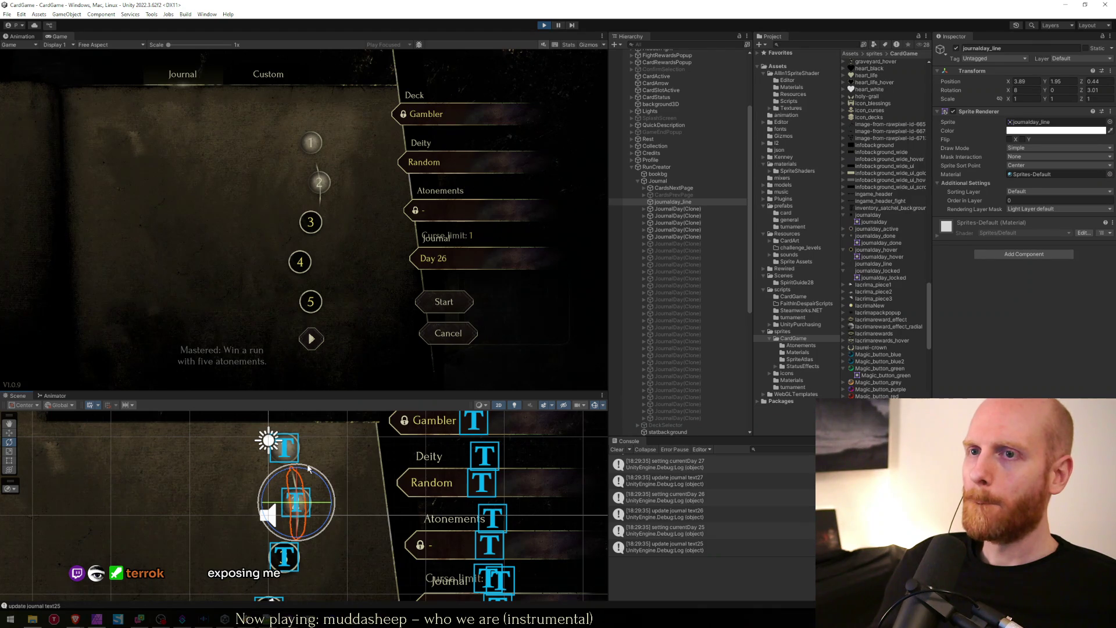
Step: Try a 1.5× scale on the line, undo it, set rotation near 1 degree, and stop play
key(r)
drag(299, 507, 314, 495)
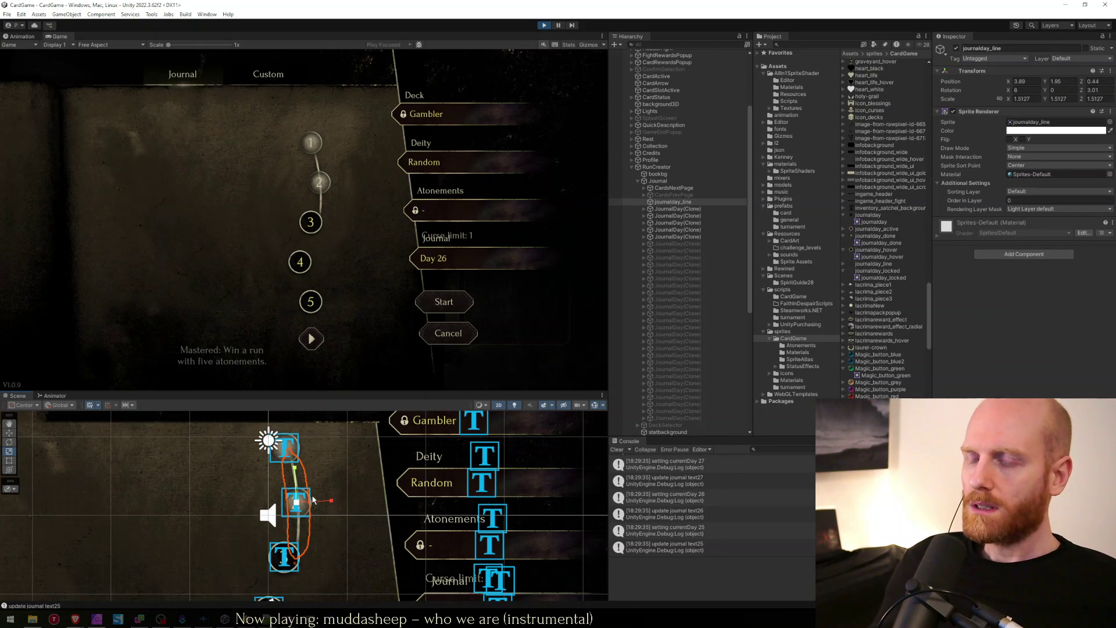
key(ctrl+z)
drag(314, 499, 315, 501)
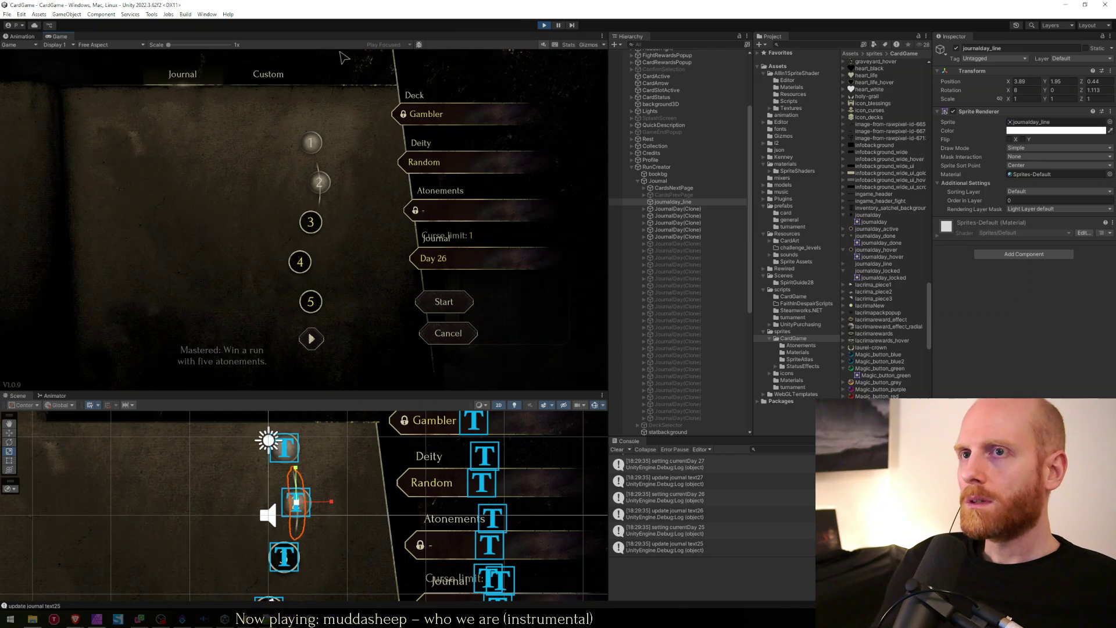
click(544, 26)
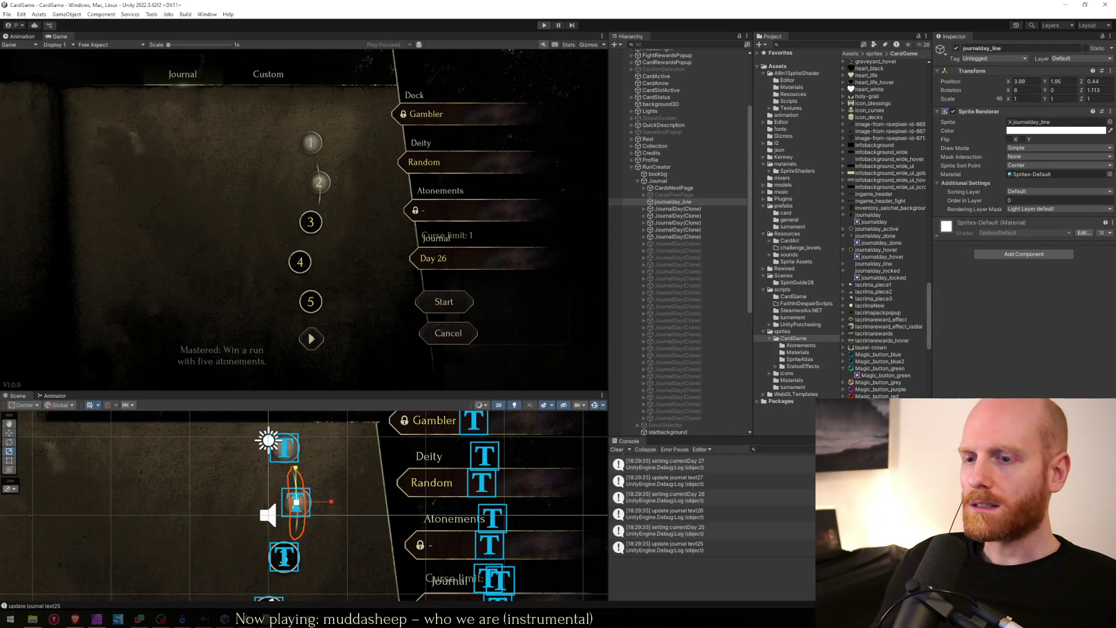
key(alt+Tab)
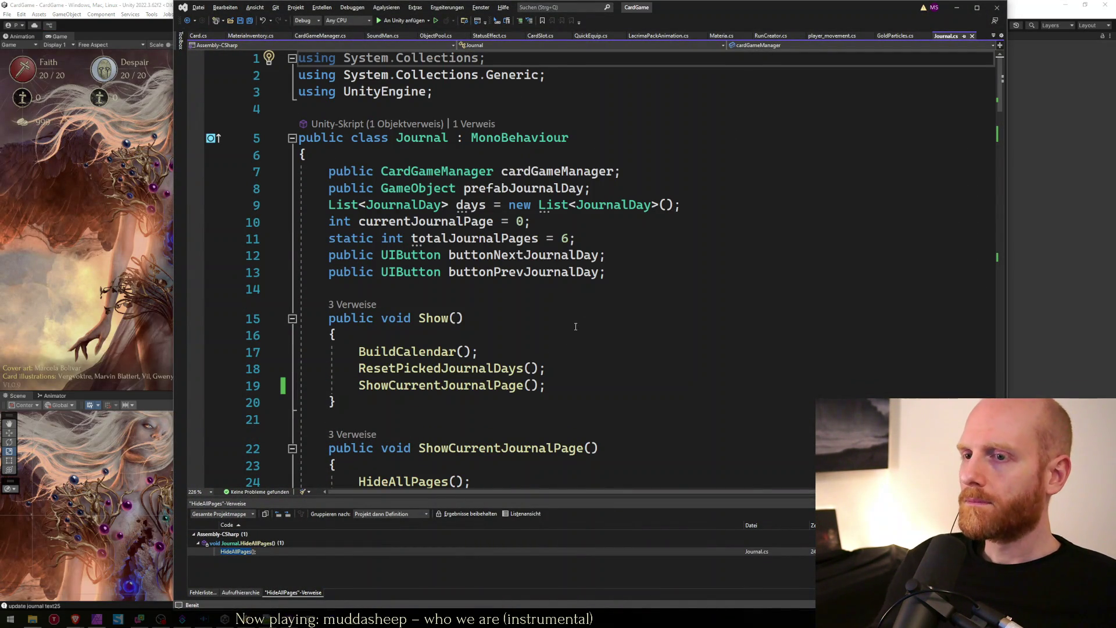
Step: Find BuildCalendar's day-creation loop and add a blank line after the Instantiate call
scroll(527, 257, down, 5)
scroll(526, 258, up, 2)
ctrl+click(442, 147)
click(458, 342)
scroll(458, 344, down, 6)
click(579, 357)
double_click(741, 235)
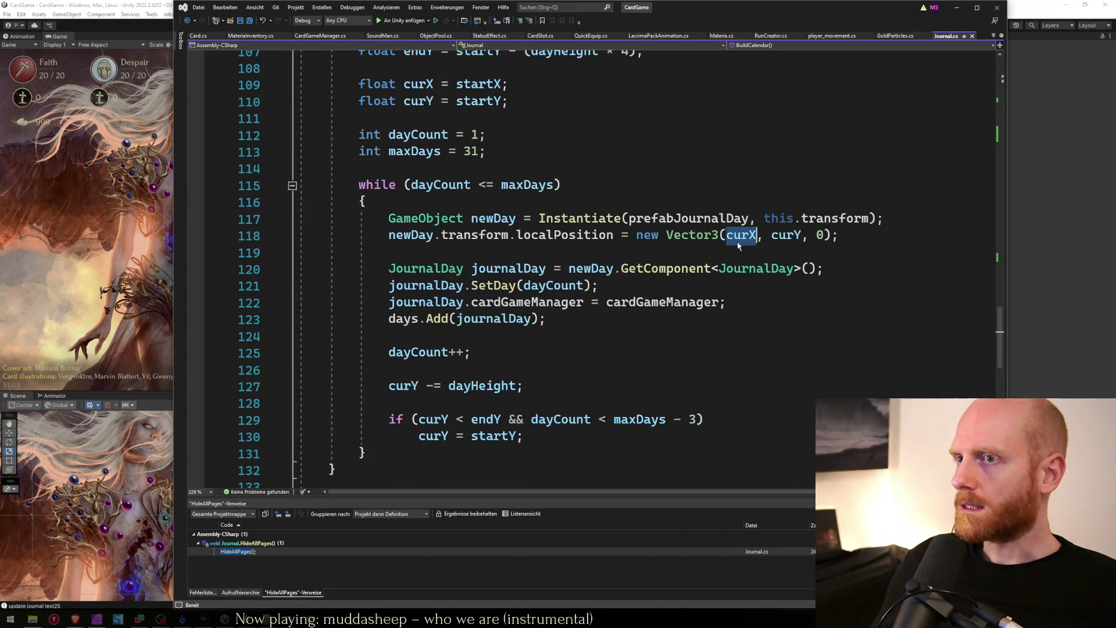
click(837, 236)
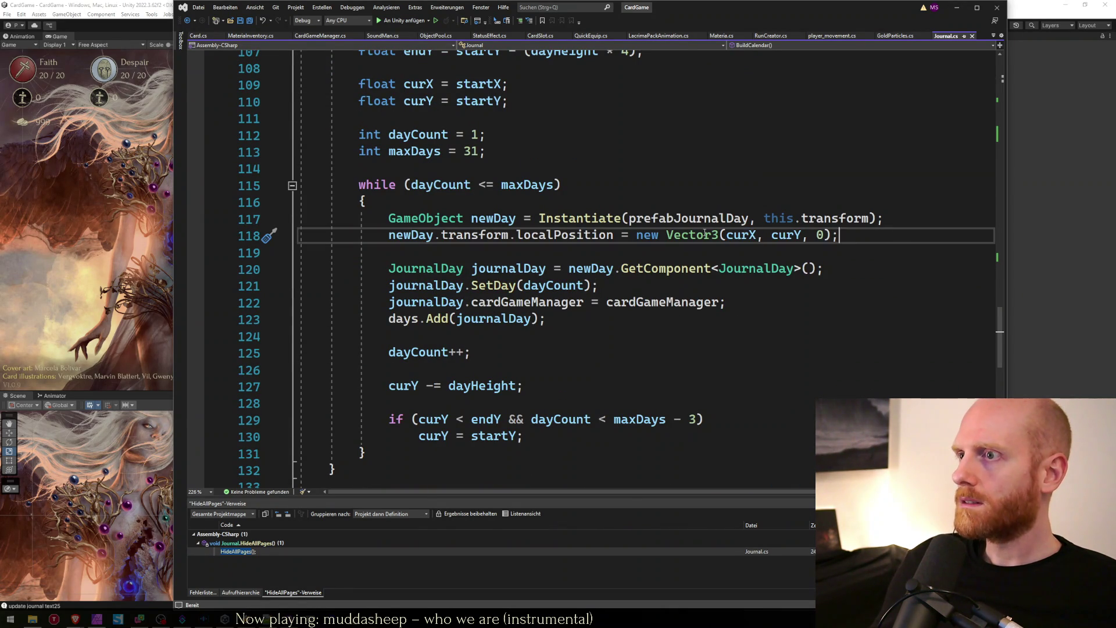
key(Up)
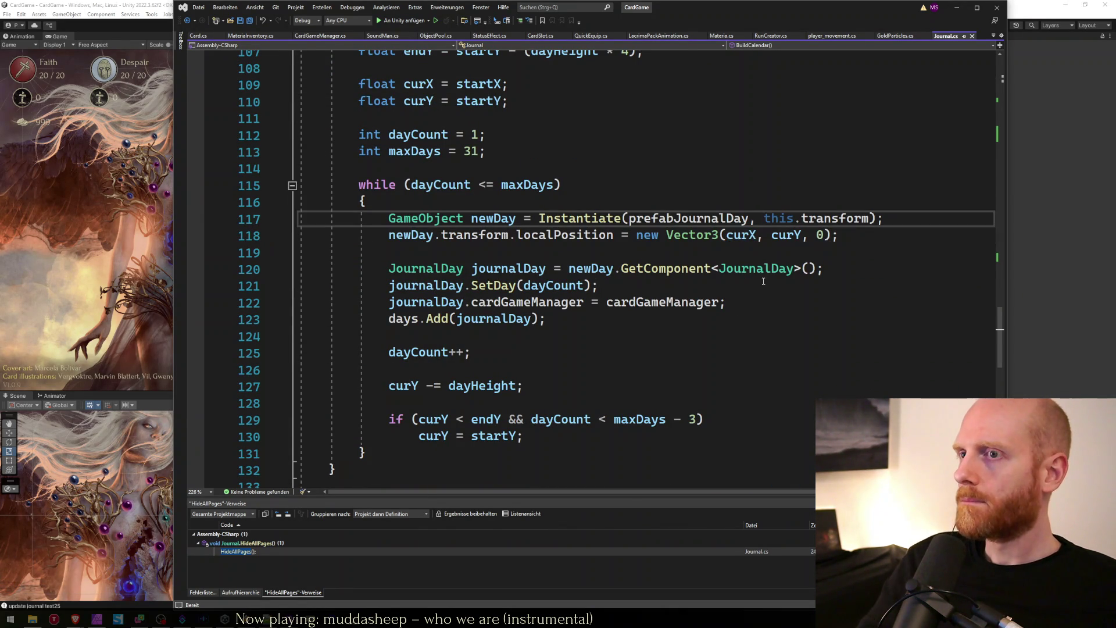
key(End)
key(Return)
Step: Start the line 'float newX = curX - Random.Range(0, 0.25f'
text(float newX = c)
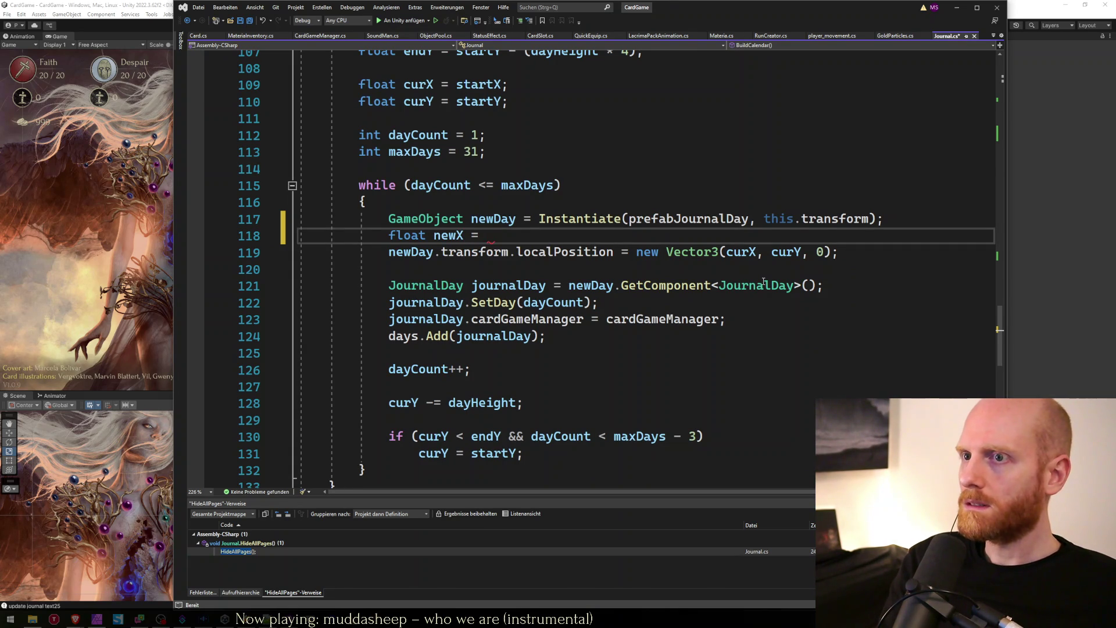
text(urX)
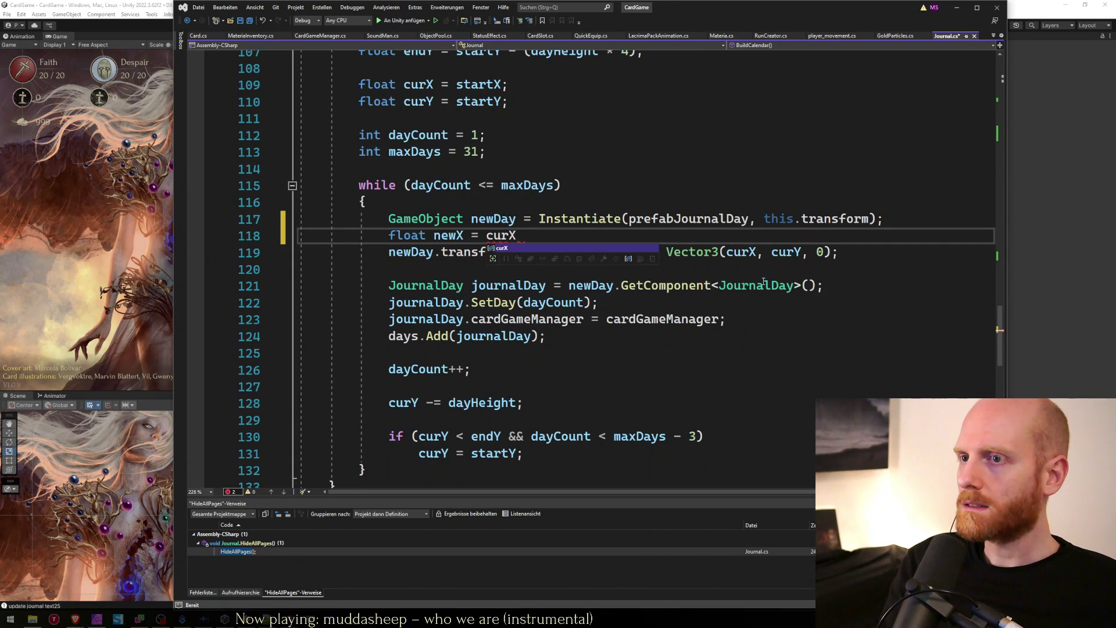
text( - Math)
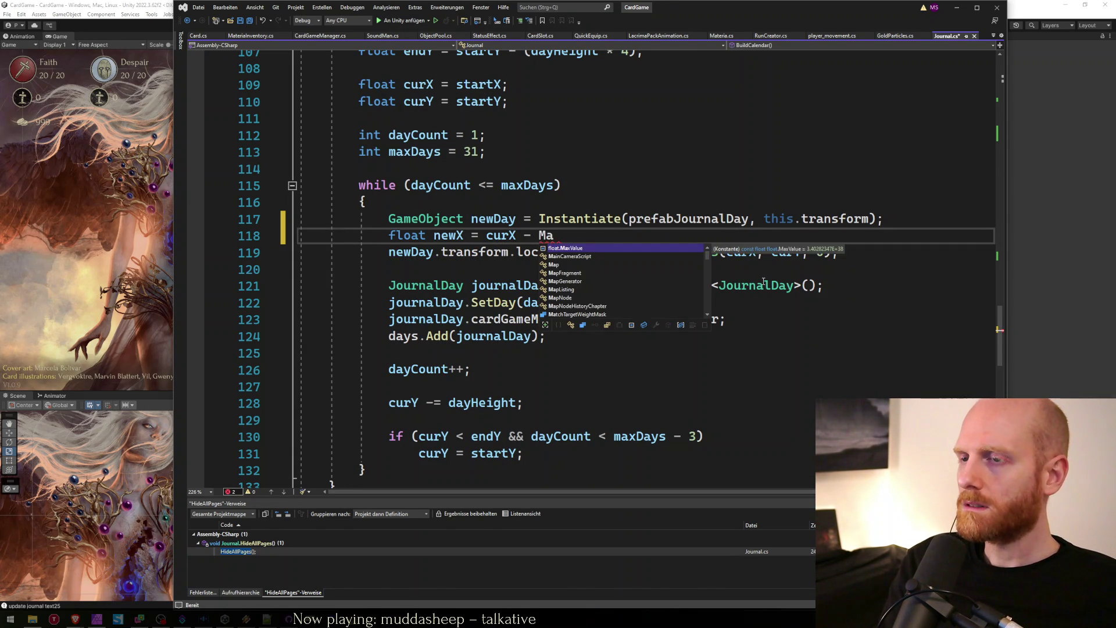
key(BackSpace)
key(BackSpace)
key(BackSpace)
text(Random.ran)
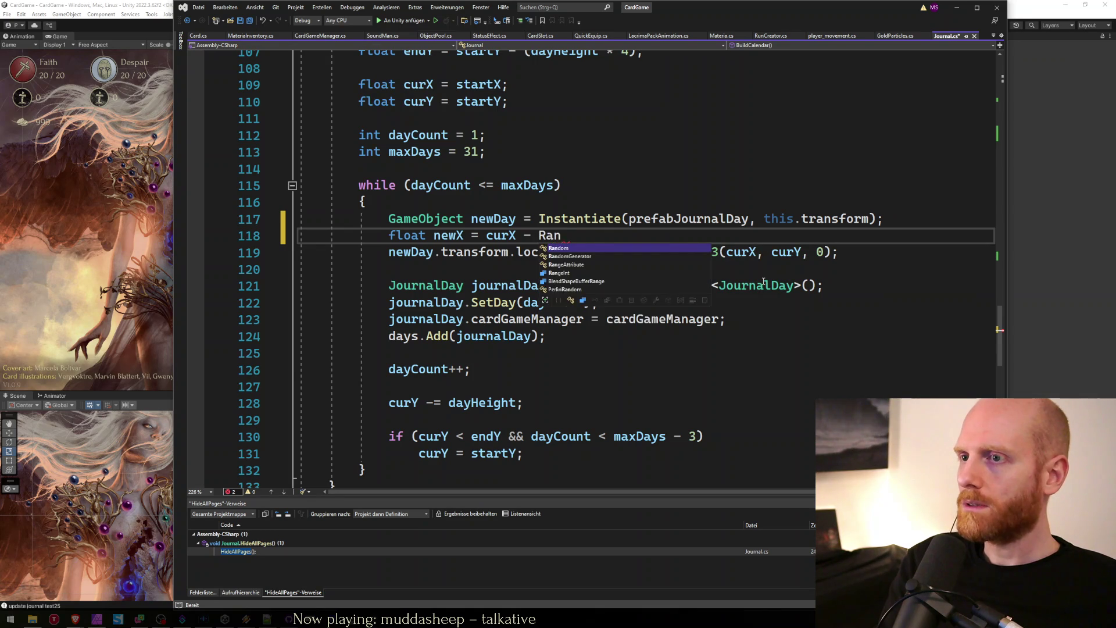
key(Tab)
key(ctrl+z)
key(BackSpace)
text(n)
key(Down)
key(Tab)
text(()
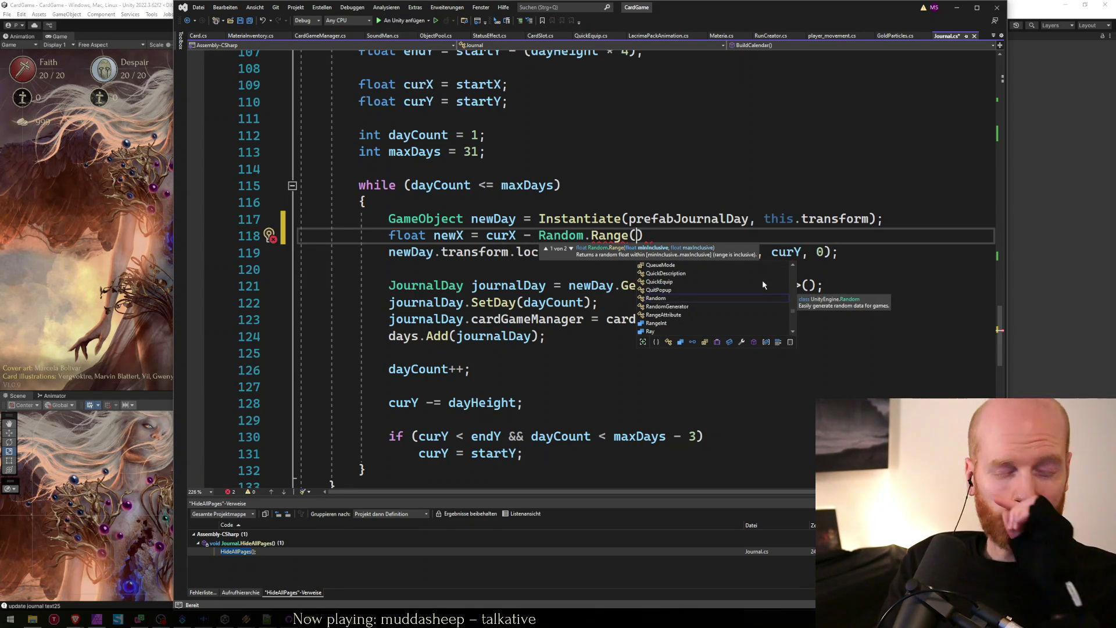
text(0, 0)
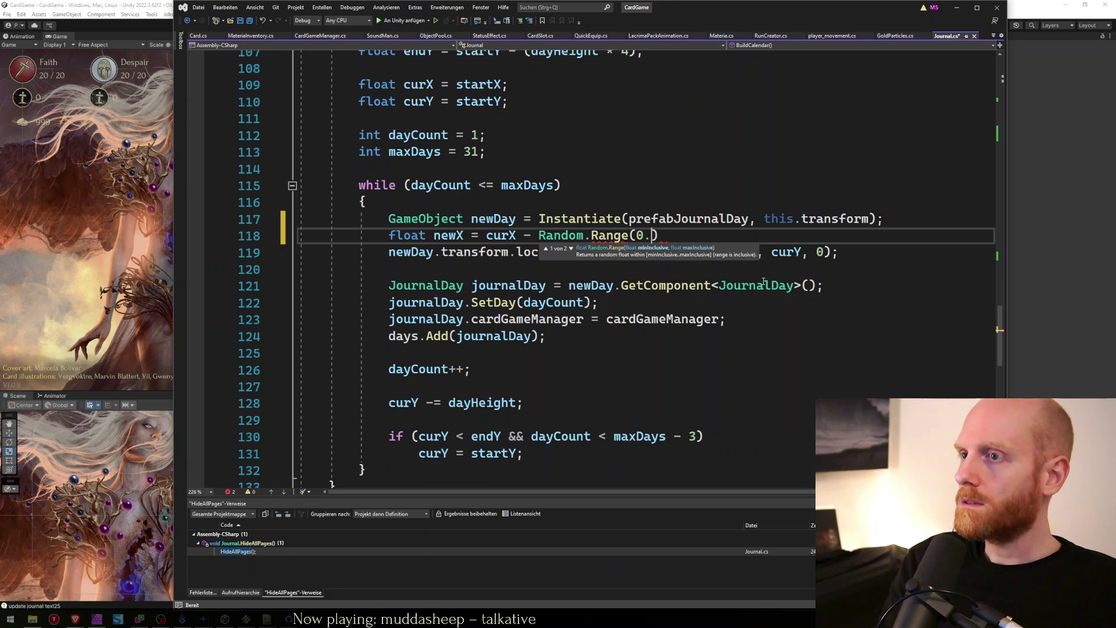
text(.25f)
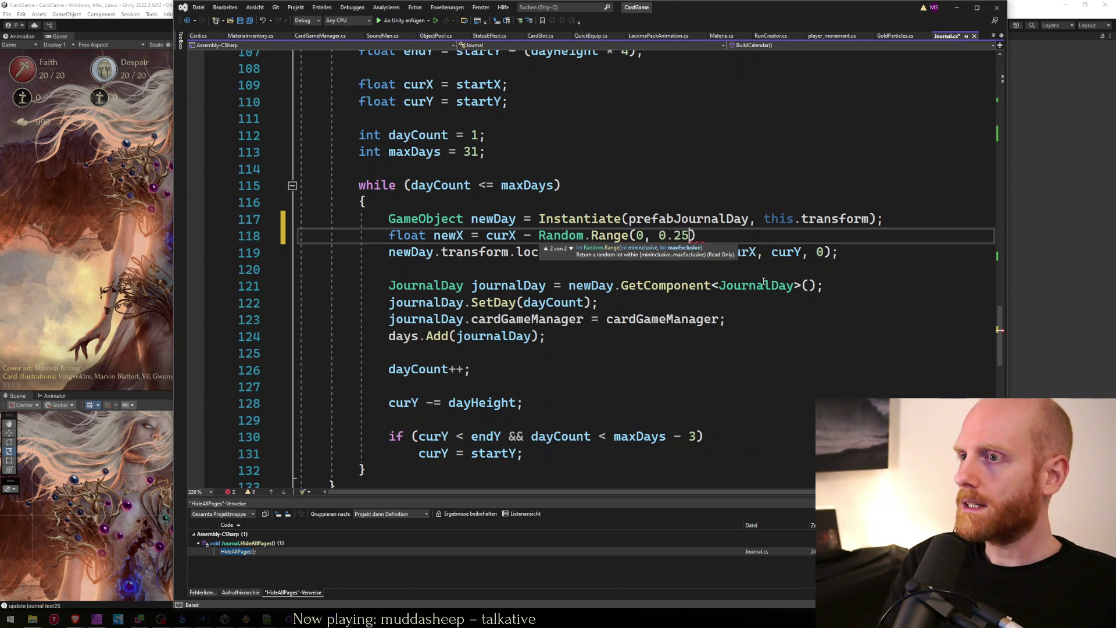
Step: Finish it with '+ Random.Range(0, 0.5f);' and save Journal.cs
key(Right)
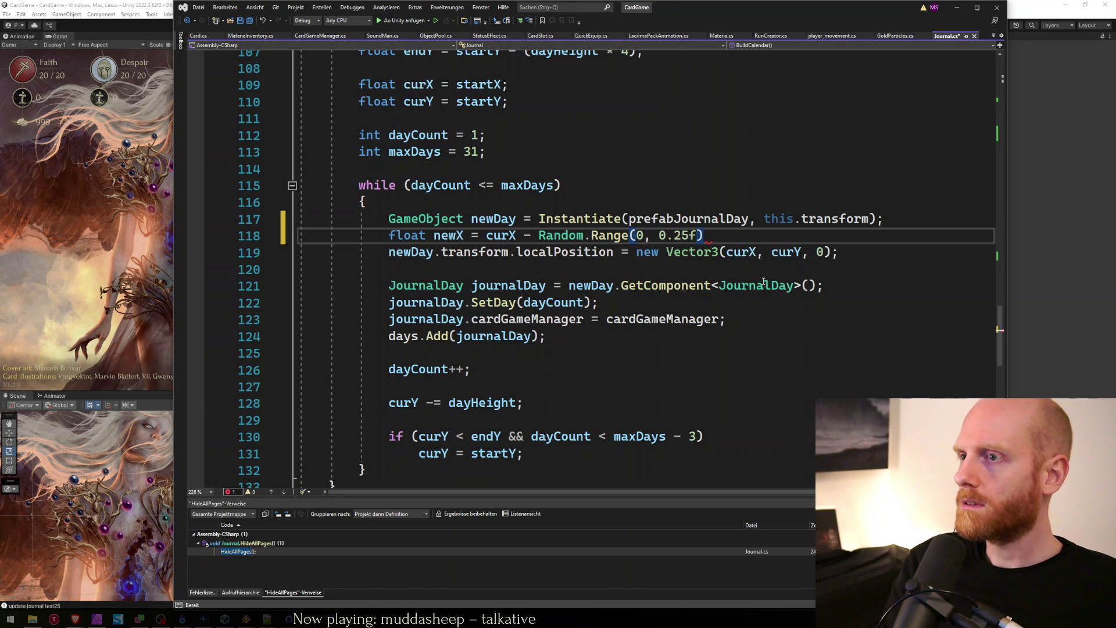
text(+ (0, 0.5f);)
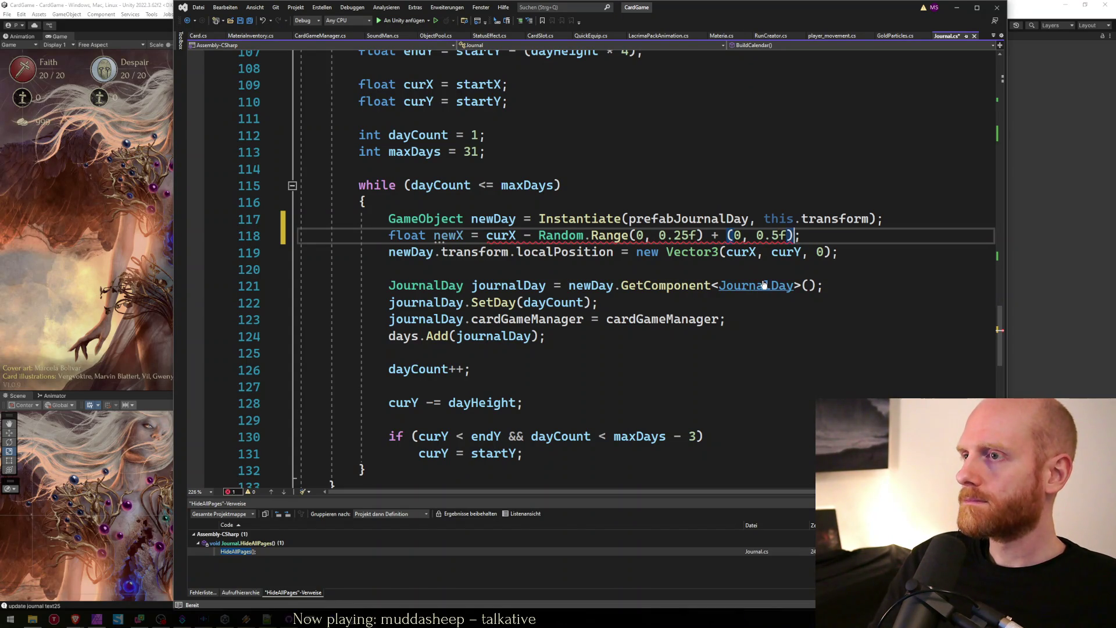
key(Left)
key(Left)
key(Left)
text(Random)
key(Escape)
text(.Range)
key(Down)
key(Down)
key(ctrl+s)
Step: Replace curX with newX in the Vector3 position, save, and return to Unity to compile
double_click(741, 251)
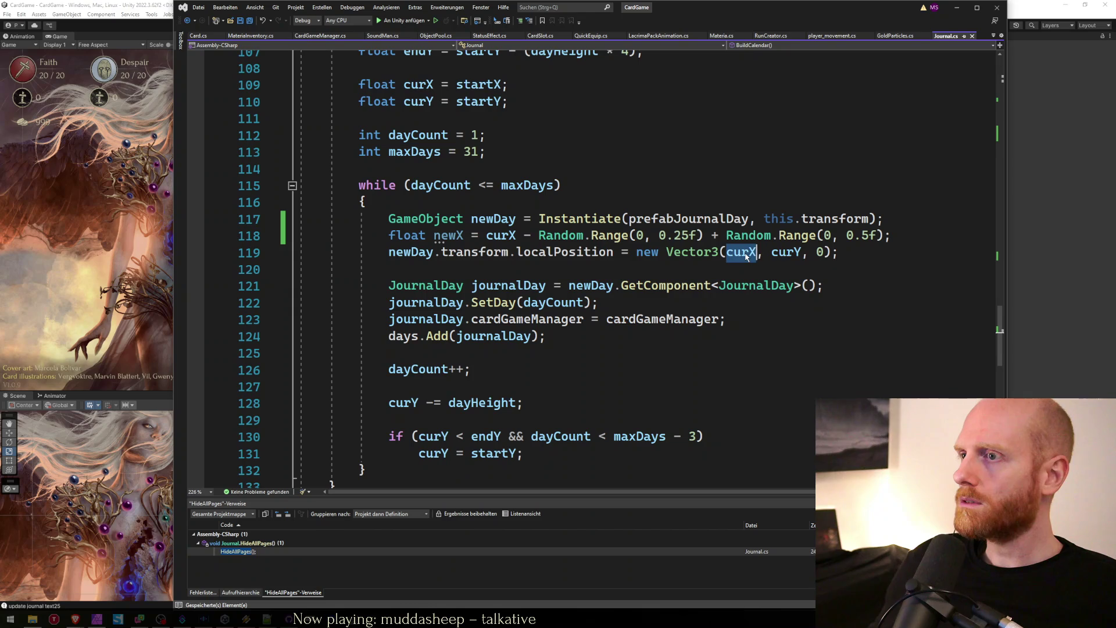
text(newX)
key(Escape)
key(Down)
key(ctrl+s)
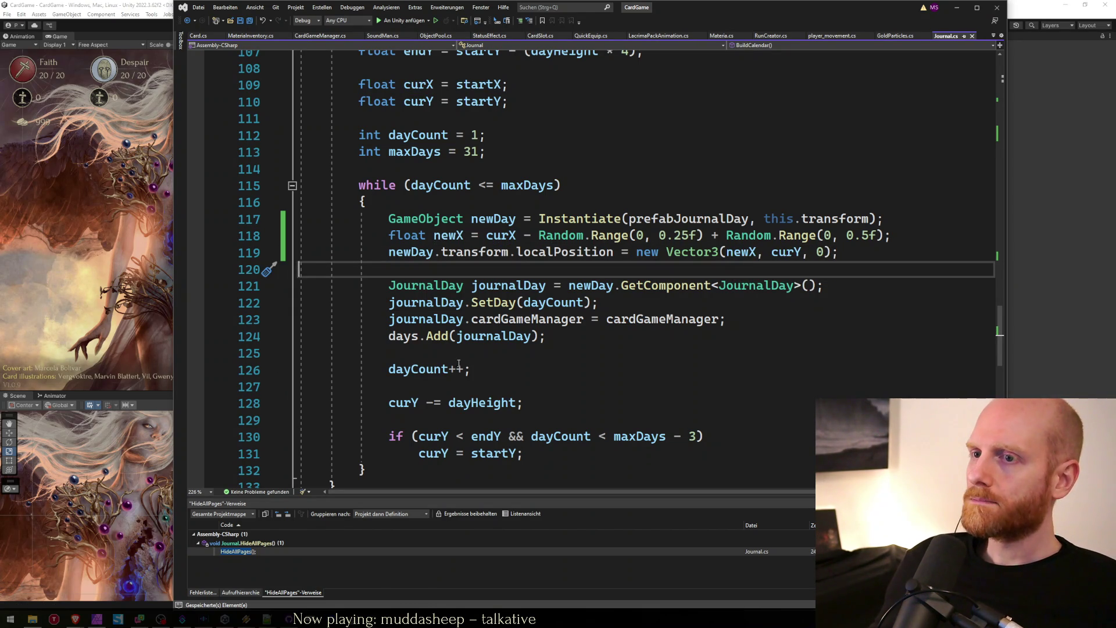
click(147, 316)
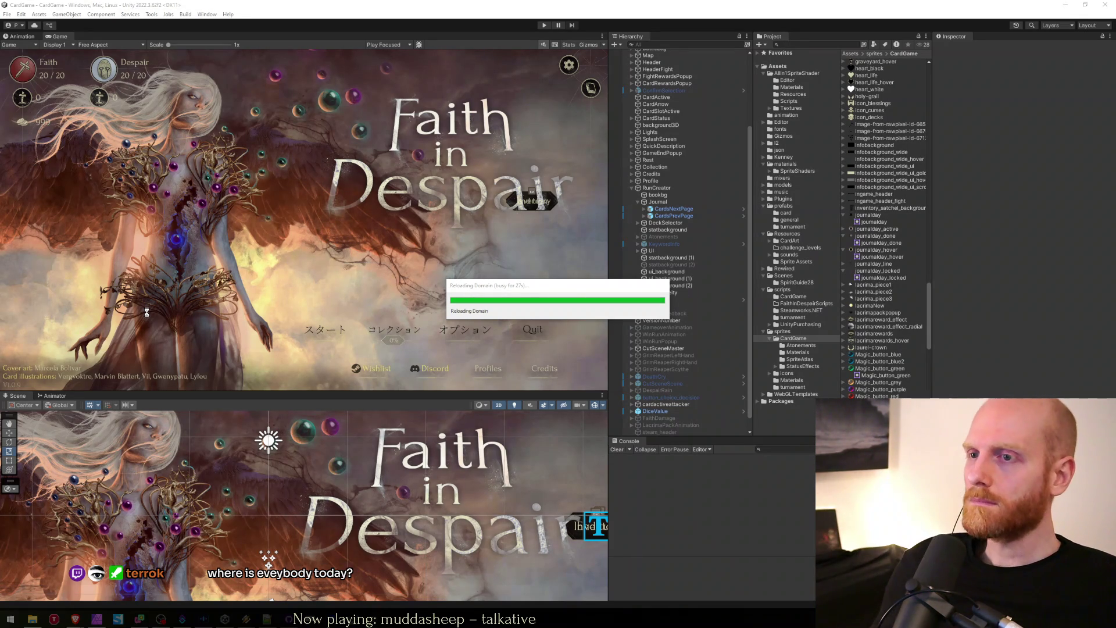
Step: Check Journal.cs after the days.Add line, then bring up the journalday_v2 artwork in Affinity Photo
key(alt+Tab)
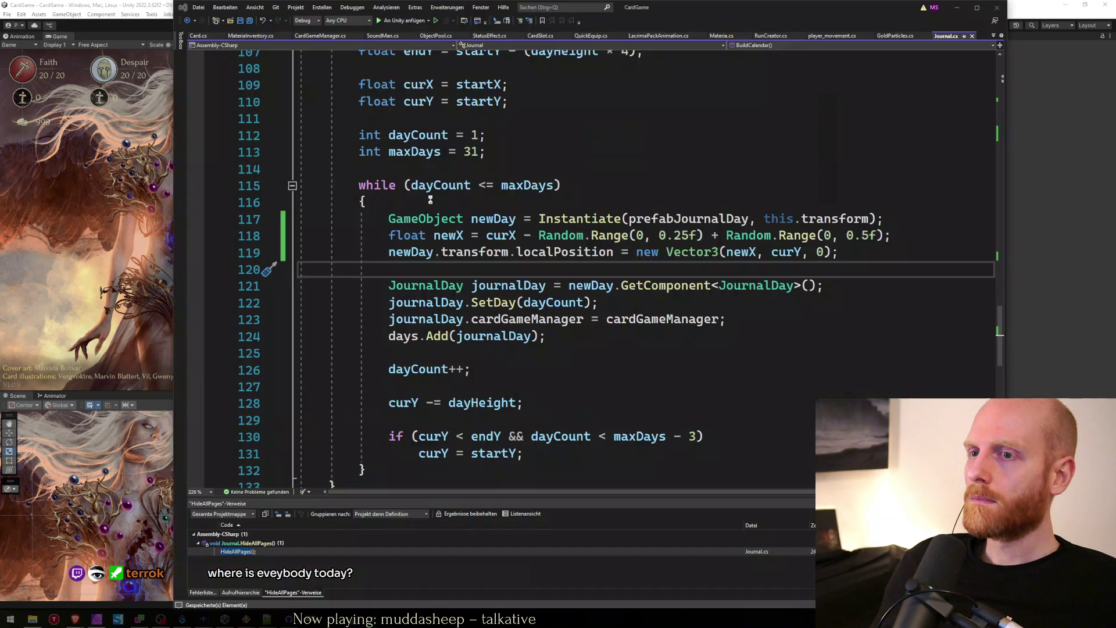
click(571, 340)
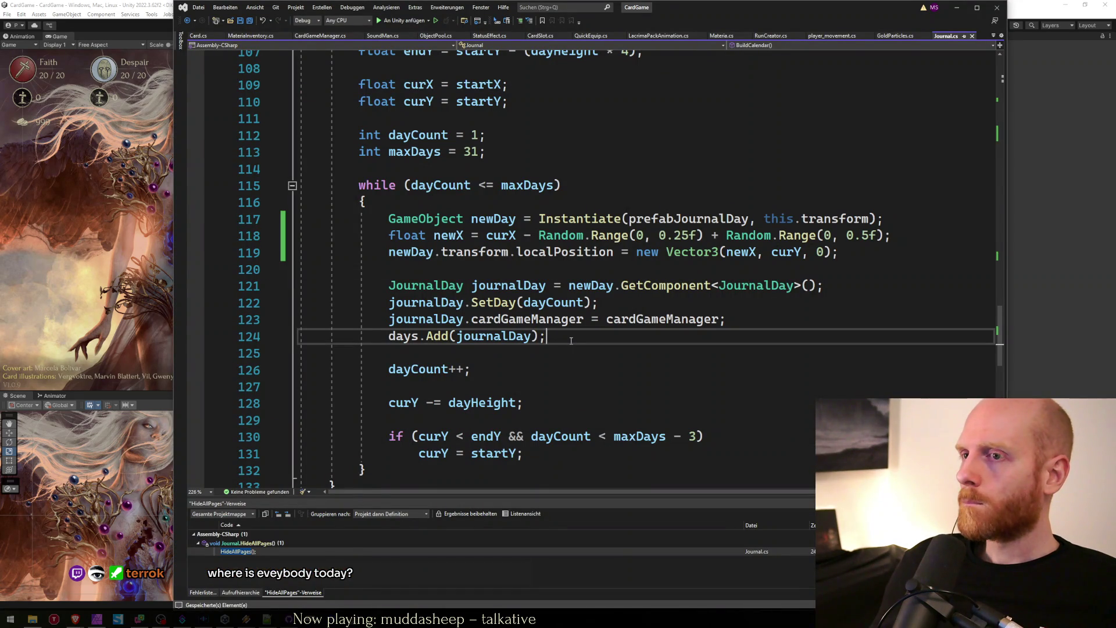
mouse_move(75, 618)
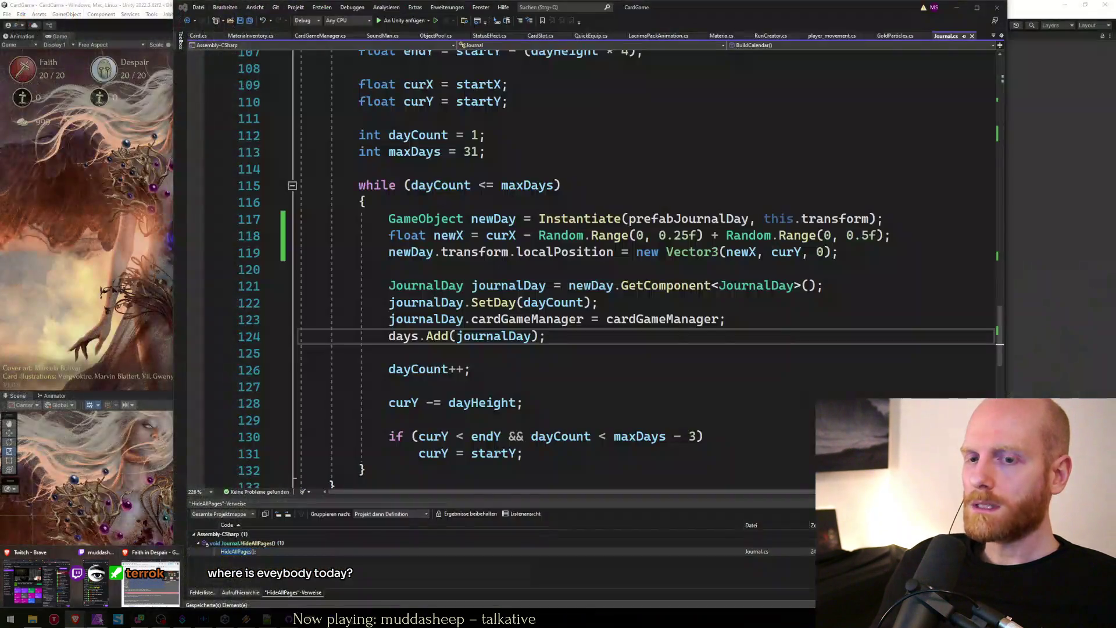
click(97, 618)
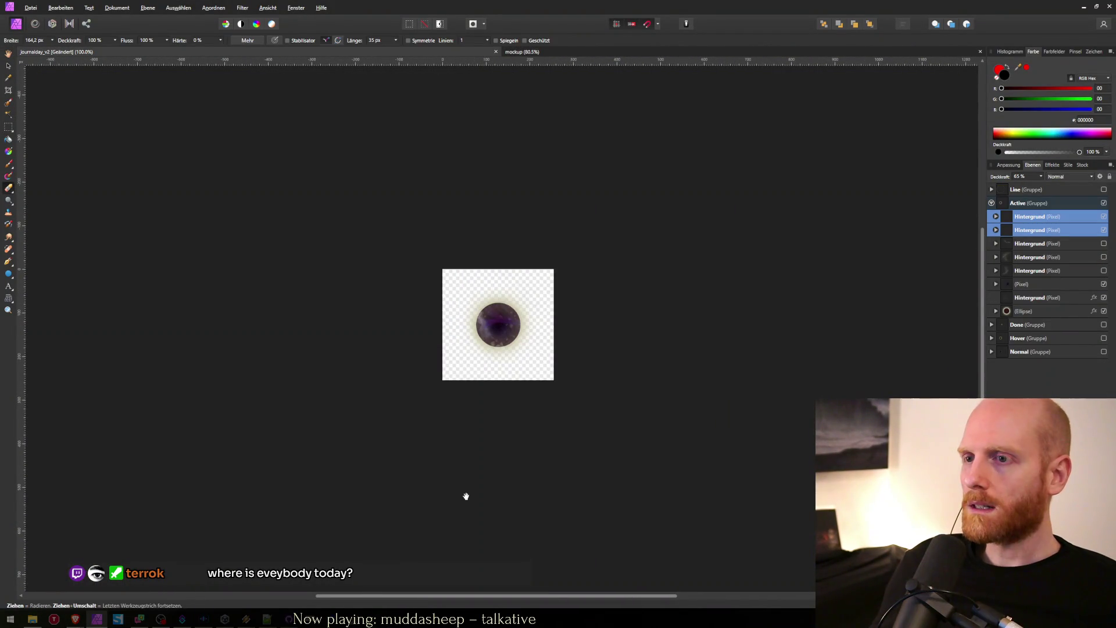
Step: Check Unity's script reload, deselect all journalday_v2 layers with the Move tool, and return to Unity
key(alt+Tab)
key(alt+Tab)
key(alt+Tab)
key(Escape)
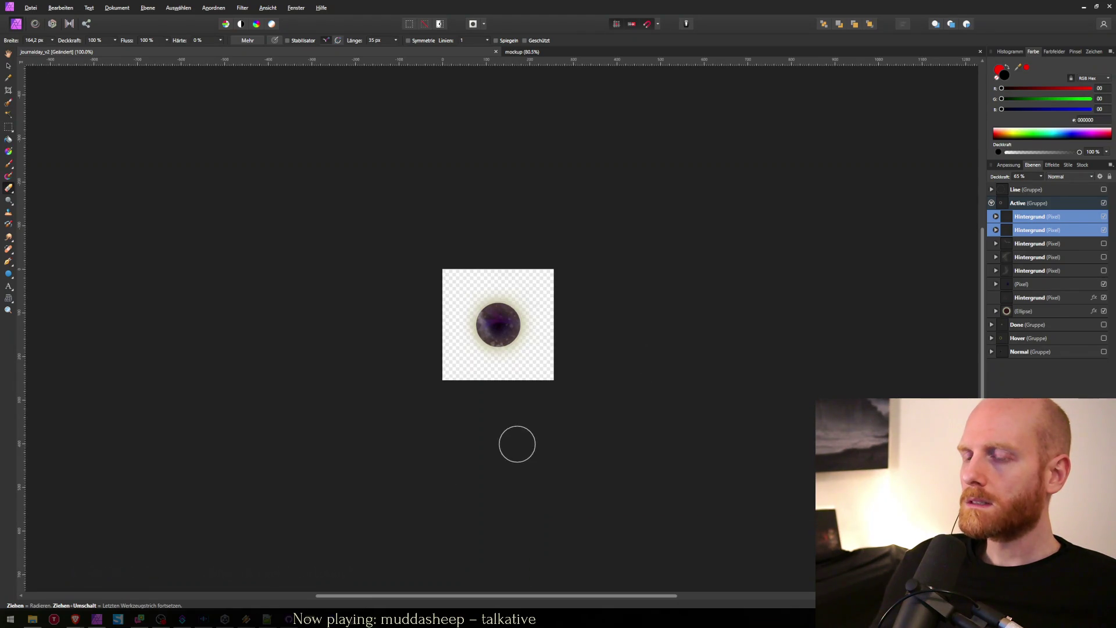
click(406, 577)
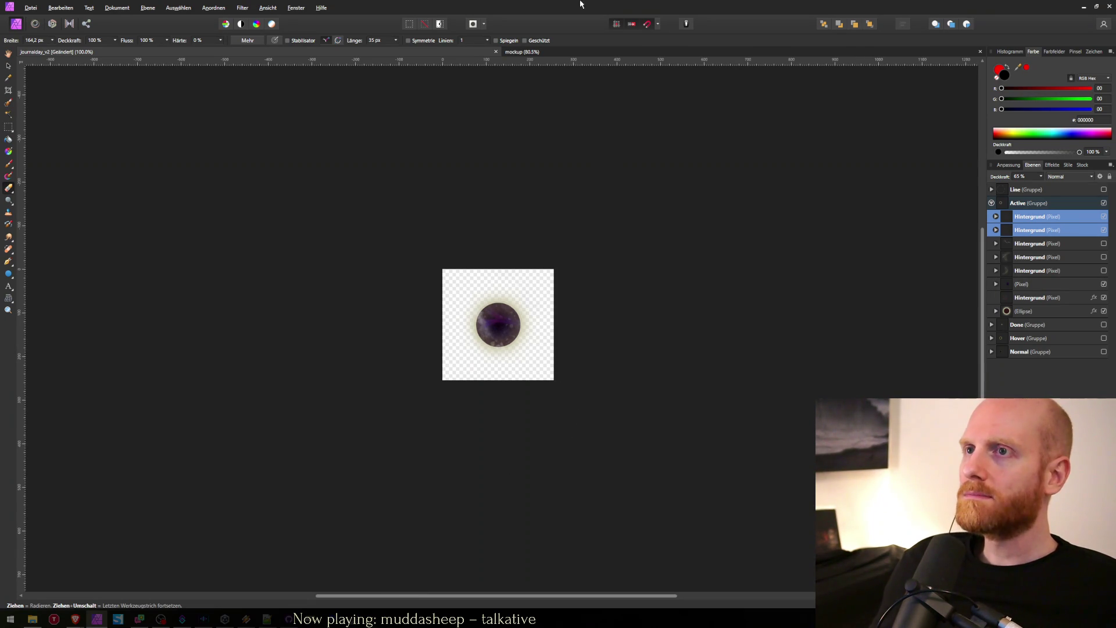
key(v)
click(400, 203)
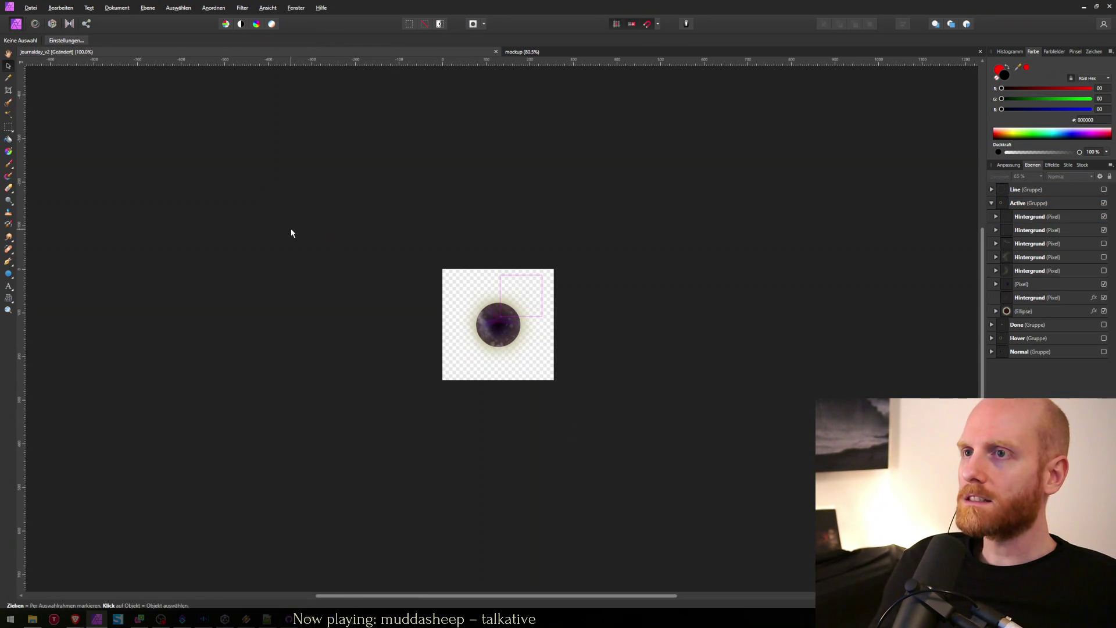
key(alt+Tab)
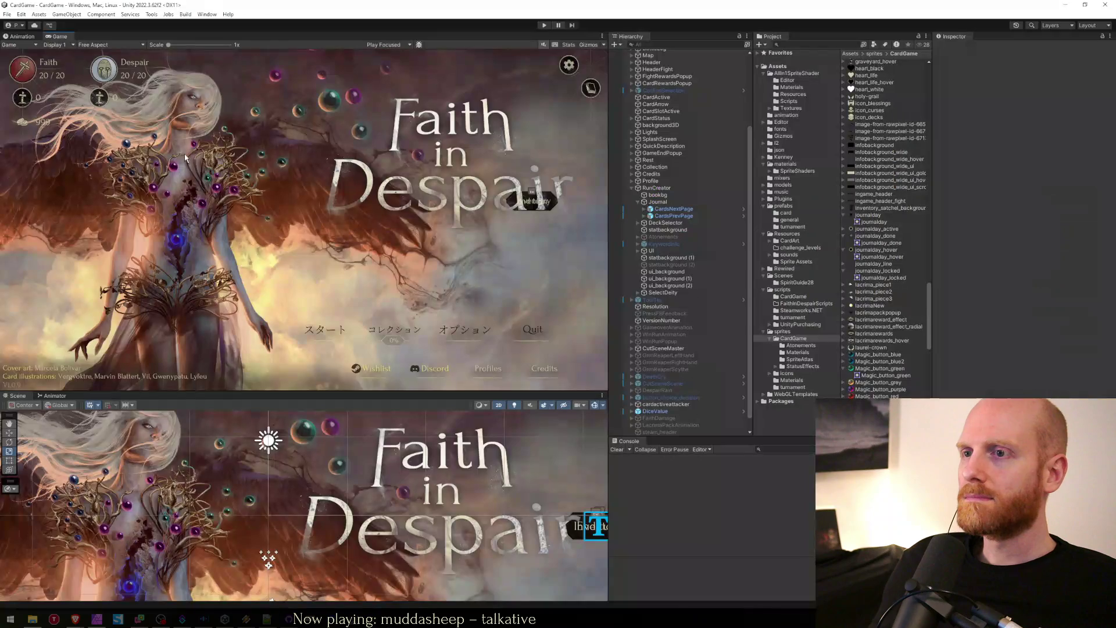
Step: Enter Play mode, open the run creator, and page forward through the journal days
click(543, 25)
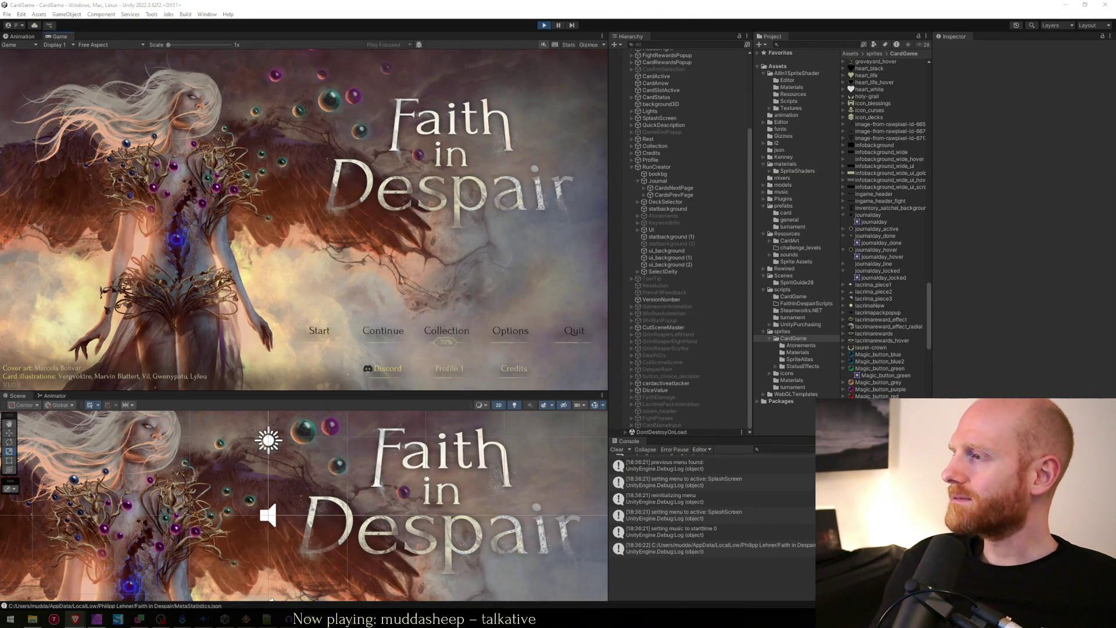
click(320, 330)
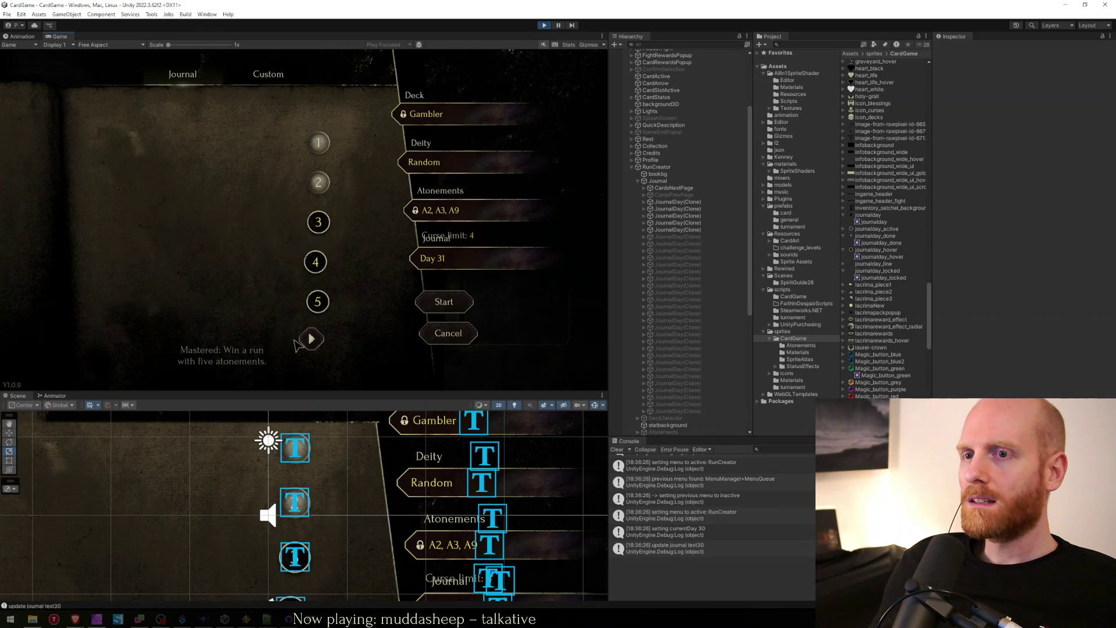
click(311, 340)
click(311, 340)
click(311, 339)
click(311, 339)
click(312, 340)
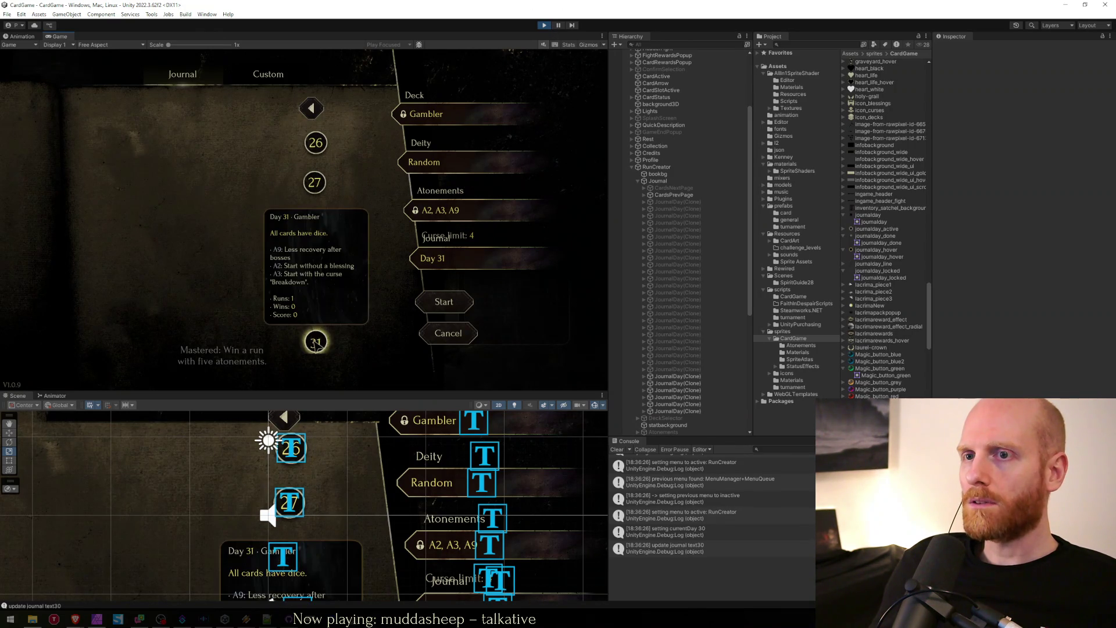
Step: Page back to days 1–5 and forward to 26–31, stop Play, and return to Journal.cs line 118
click(310, 108)
click(310, 108)
click(310, 108)
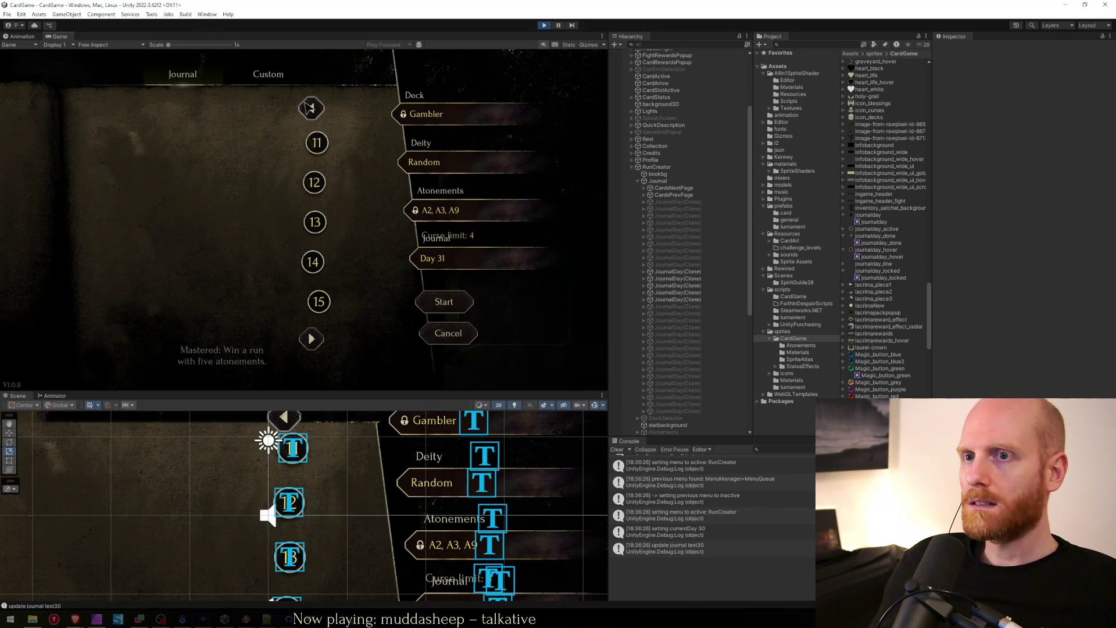
click(310, 108)
click(309, 108)
click(311, 339)
click(311, 339)
click(311, 339)
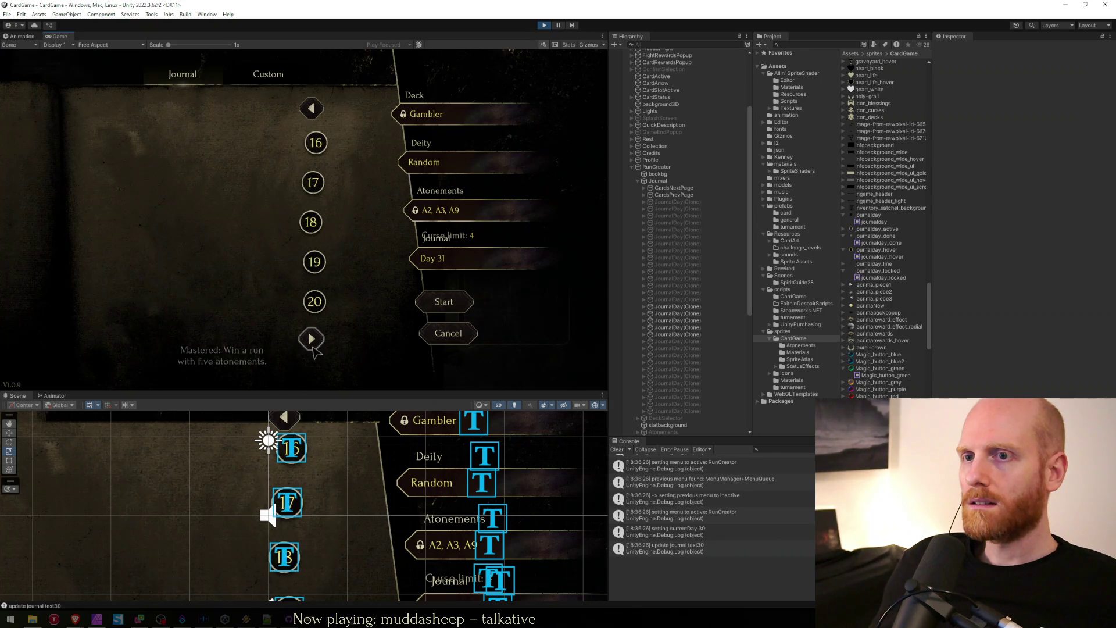
click(311, 338)
click(311, 339)
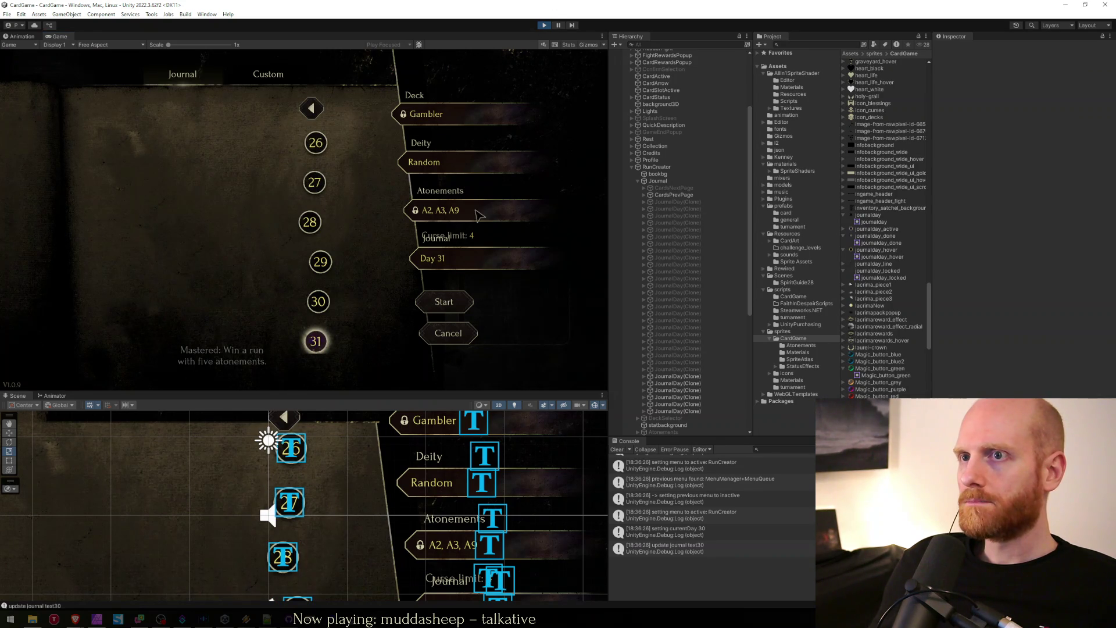
click(544, 26)
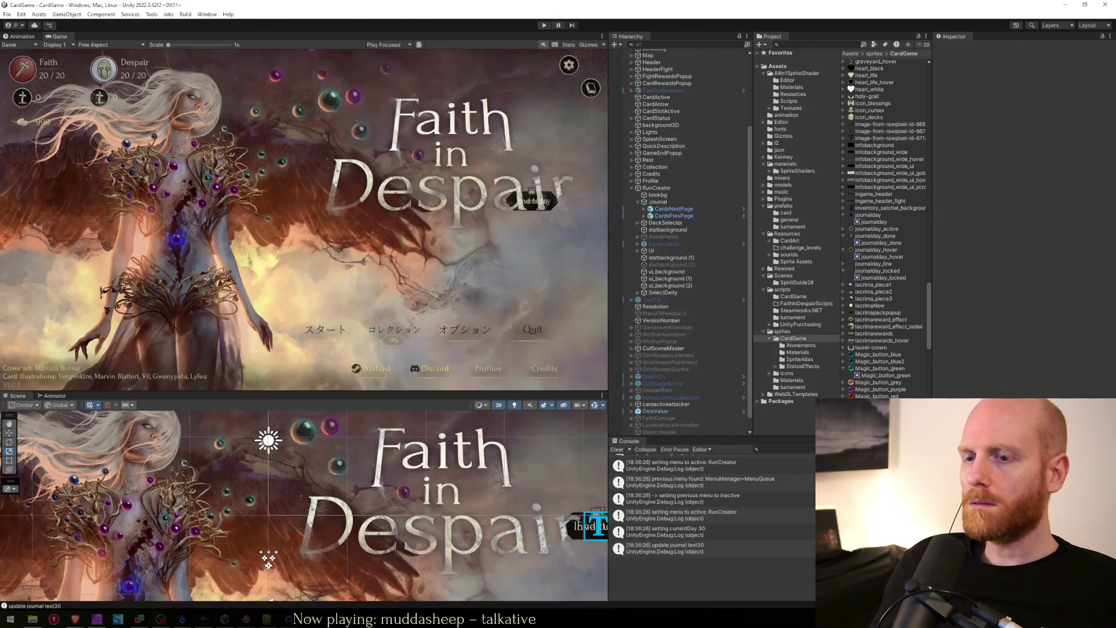
key(alt+Tab)
click(675, 235)
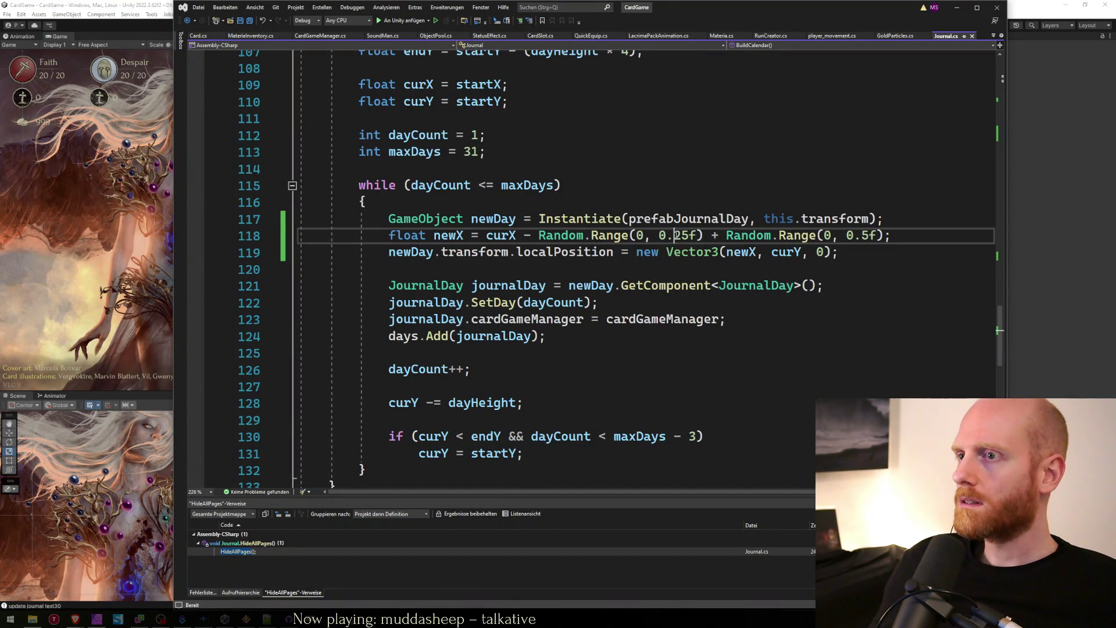
Step: Widen line 118's jitter to Random.Range(0, 0.5f) and Random.Range(0, 1f), save, and return to Unity
key(Delete)
key(End)
key(Left)
key(Left)
key(Left)
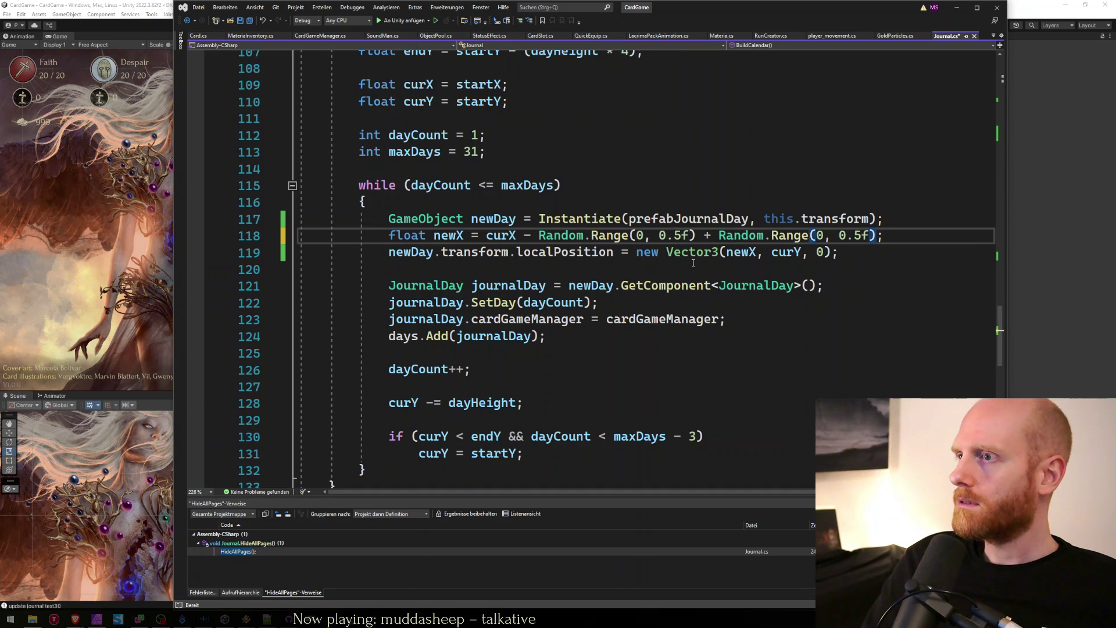
key(Right)
key(Right)
key(shift+Right)
key(shift+Right)
text(1)
key(Delete)
key(ctrl+s)
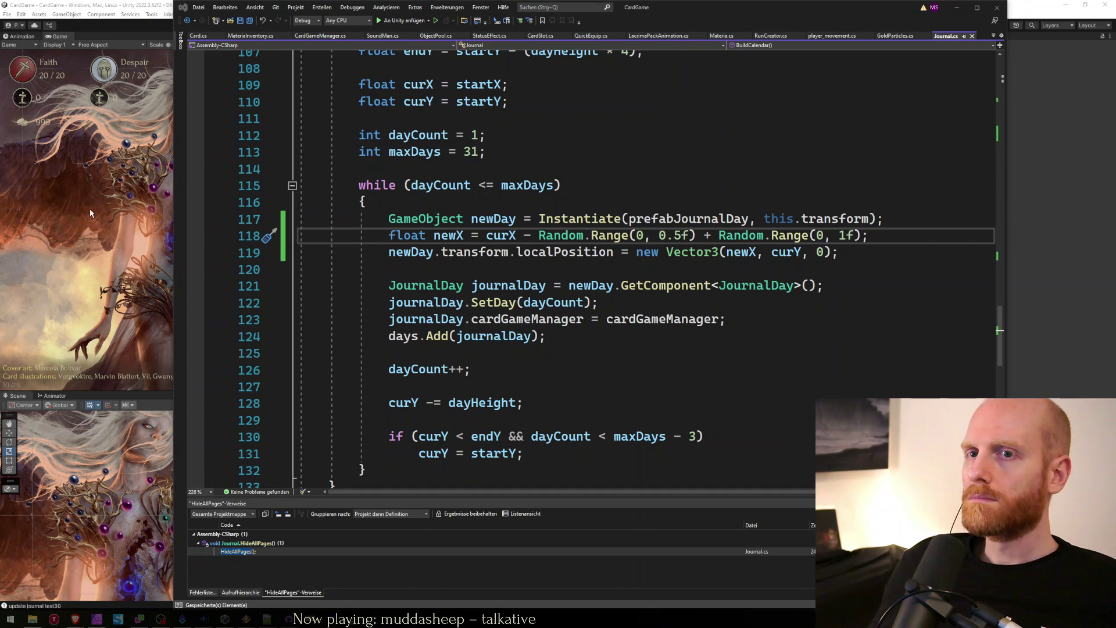
click(91, 209)
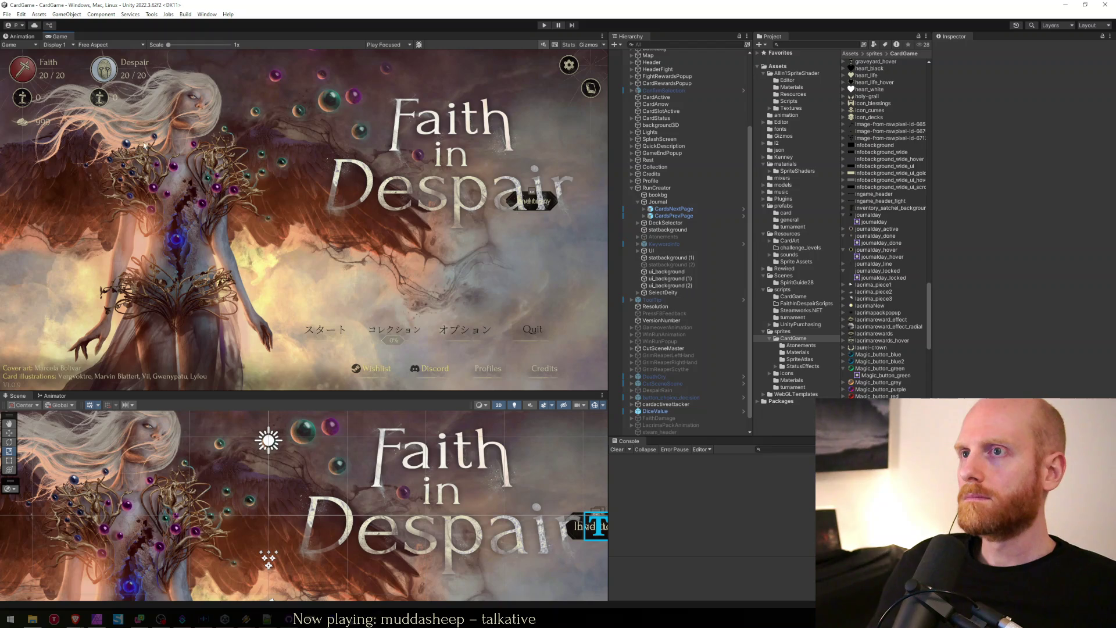
Step: Enter Play mode, page forward to days 26–31 and back to days 1–5 to check the wider jitter
click(544, 25)
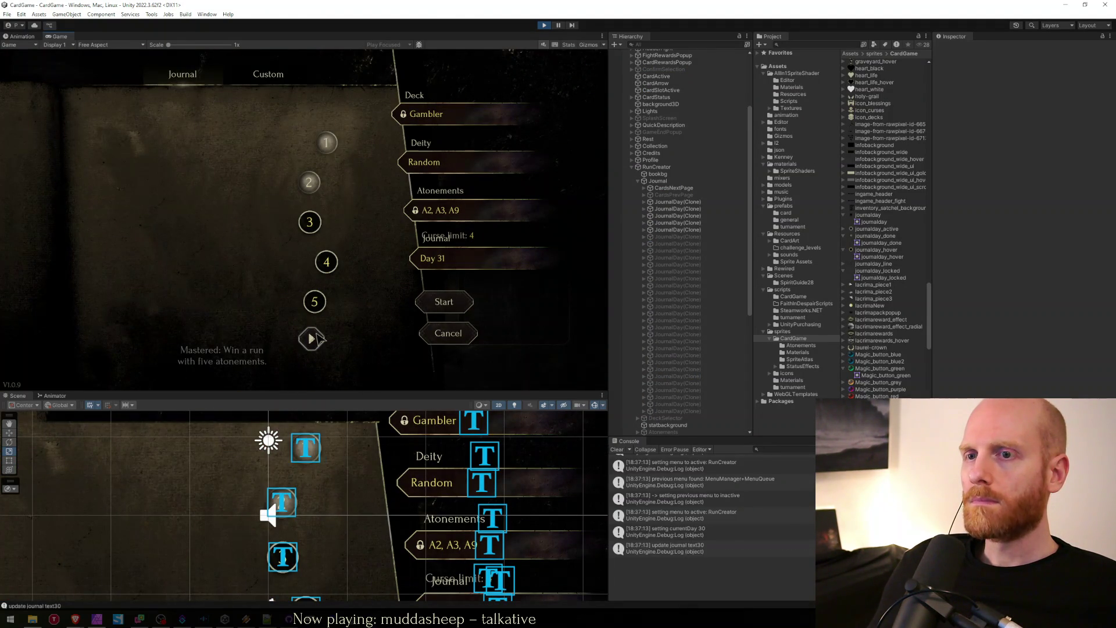
click(317, 339)
click(318, 339)
click(317, 339)
click(317, 339)
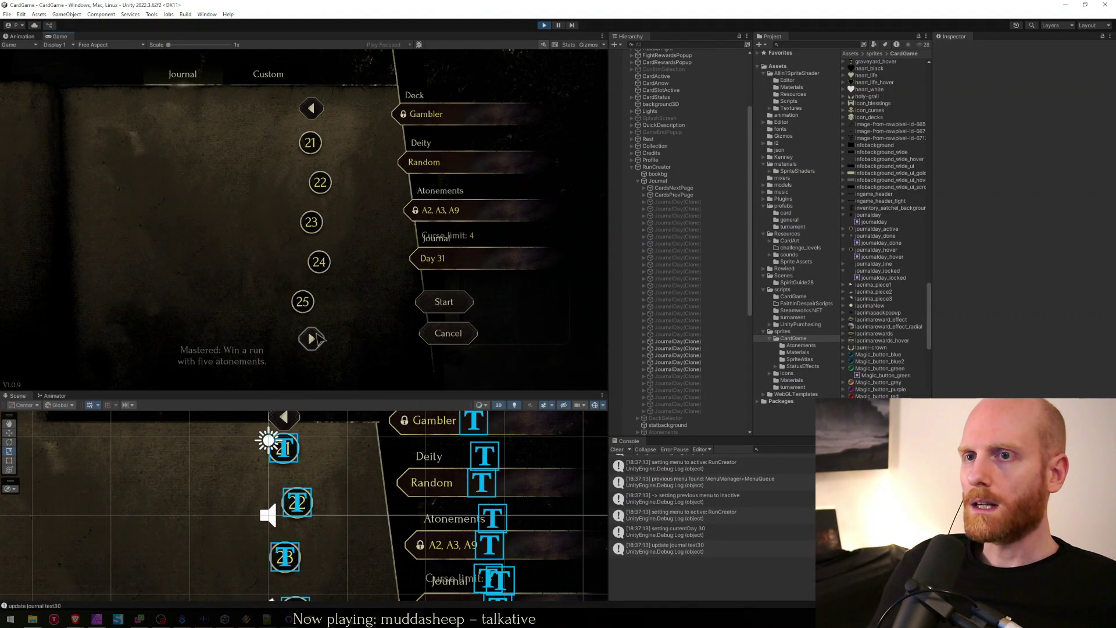
click(319, 339)
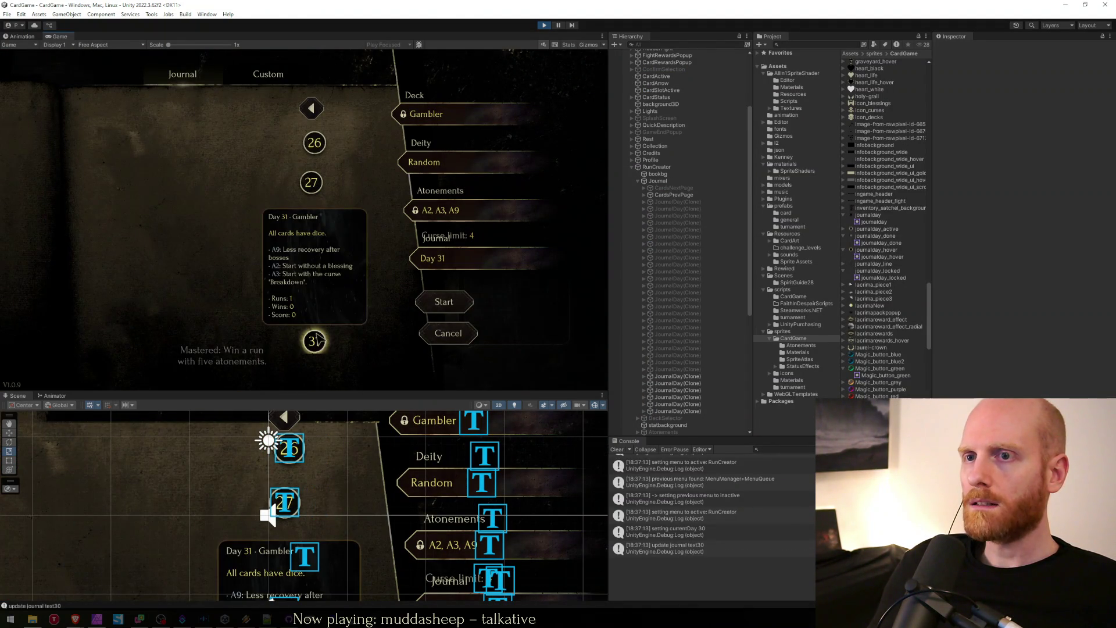
click(315, 109)
click(315, 110)
click(316, 110)
click(315, 111)
click(315, 110)
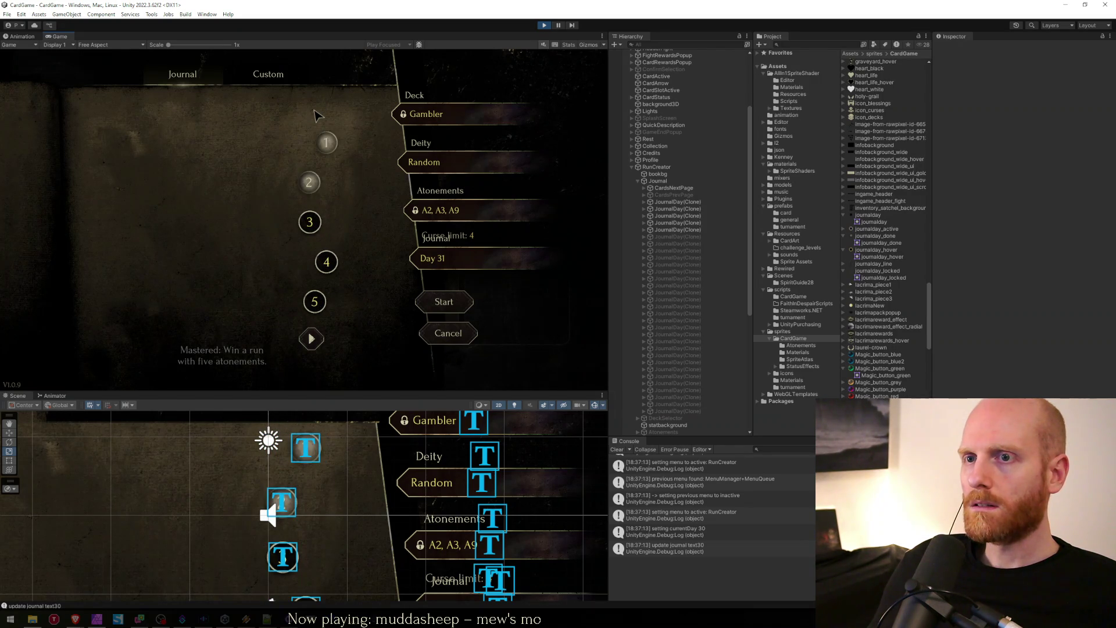
Step: Page through the journal days again ending on days 1–5, stop Play, and return to Journal.cs
mouse_move(326, 272)
click(312, 340)
click(312, 340)
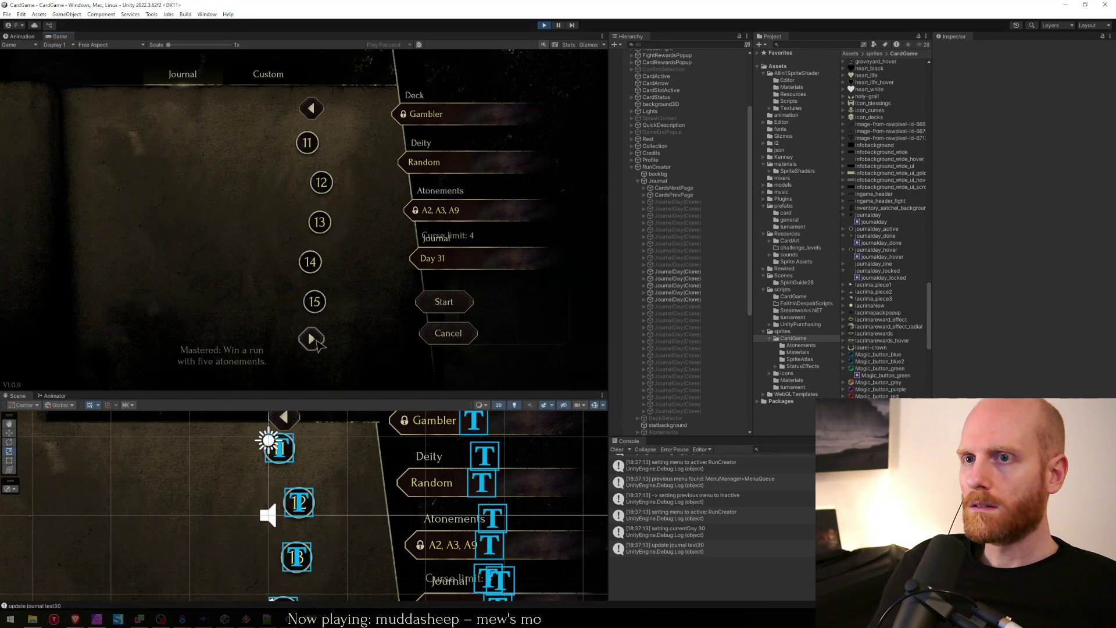
click(312, 340)
click(312, 339)
click(312, 340)
mouse_move(325, 148)
click(313, 109)
click(313, 109)
click(312, 108)
click(312, 109)
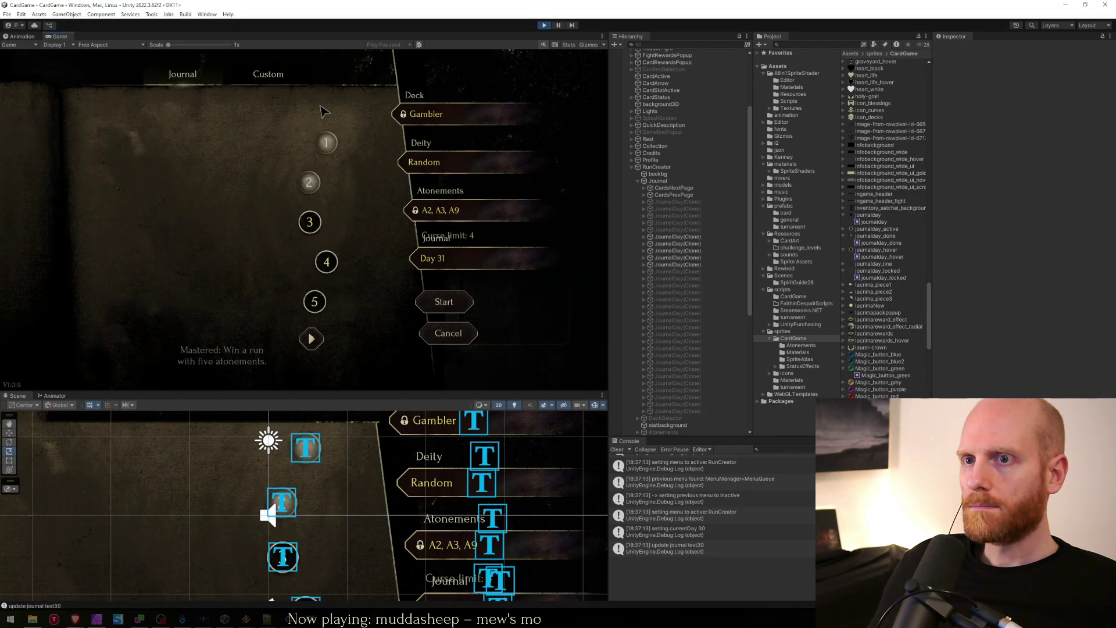
click(312, 340)
click(312, 340)
click(312, 340)
click(312, 340)
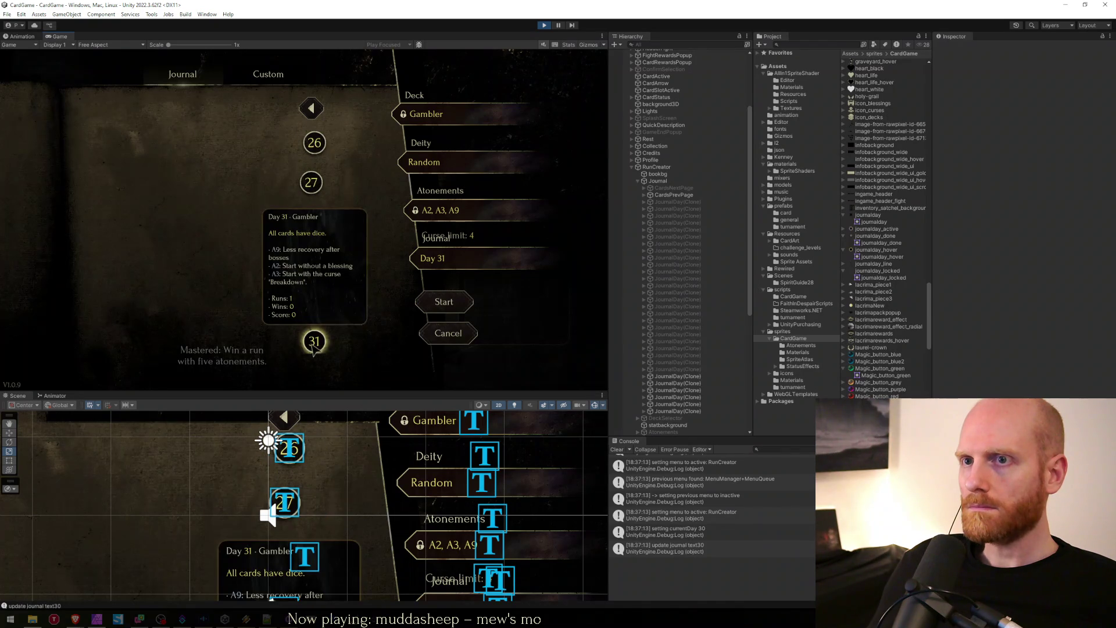
click(314, 110)
click(314, 111)
click(314, 110)
click(312, 109)
click(312, 109)
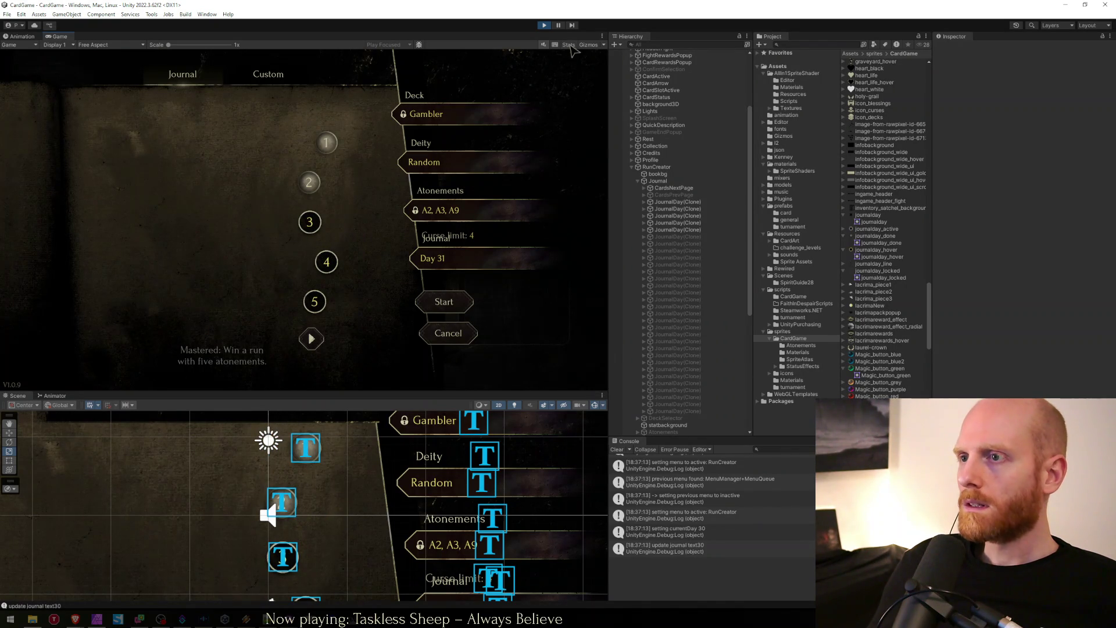
click(544, 25)
key(alt+Tab)
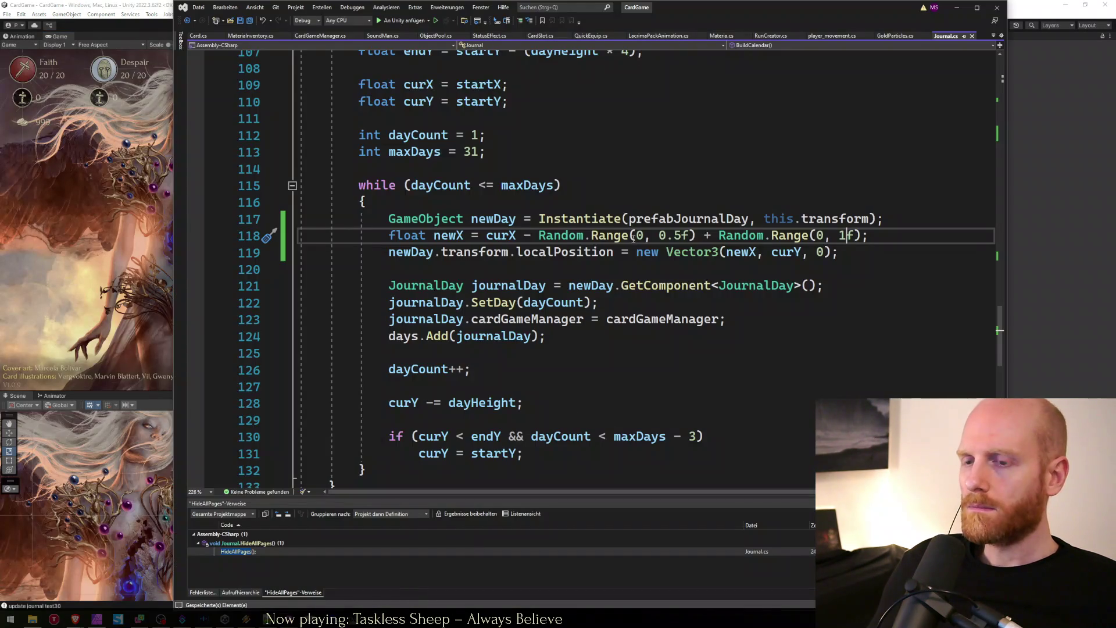
Step: Add a public GameObject prefabJournalLine field among the declarations at the top of Journal.cs
key(ctrl+Home)
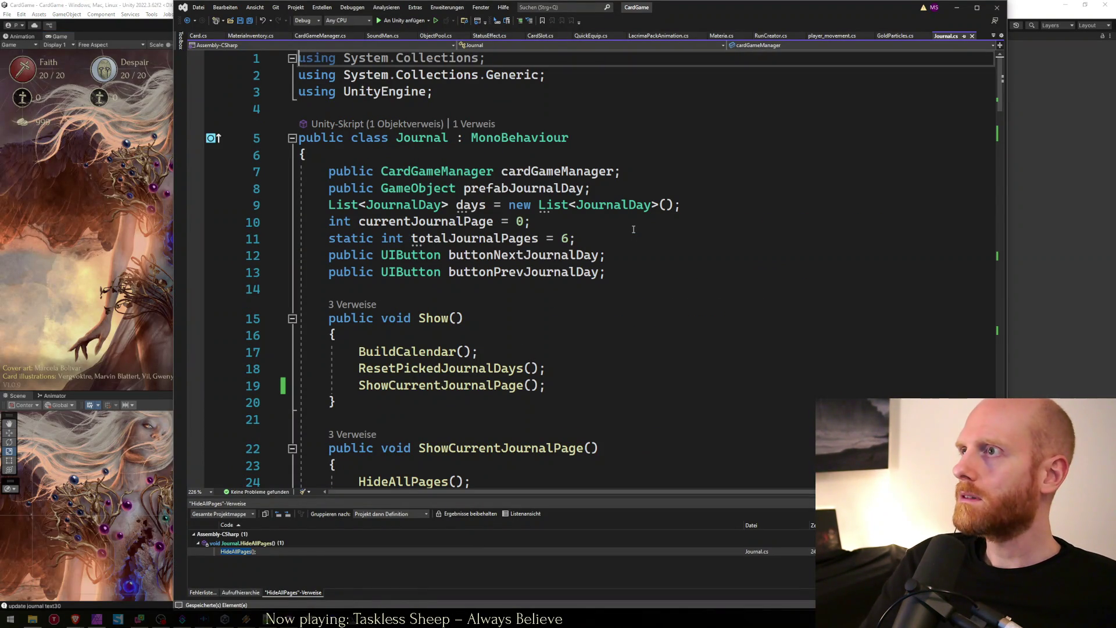
key(Down)
key(Down)
key(Down)
key(Down)
key(Down)
key(Up)
key(Up)
key(Up)
key(ctrl+Return)
text(public GameOb)
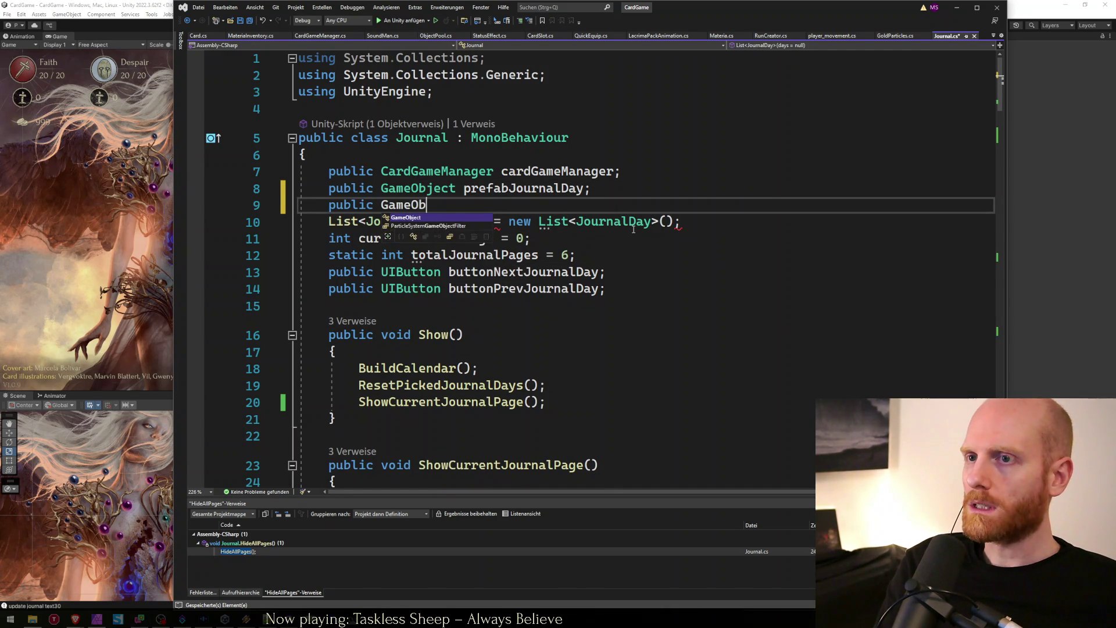
text(ject prefabJourn)
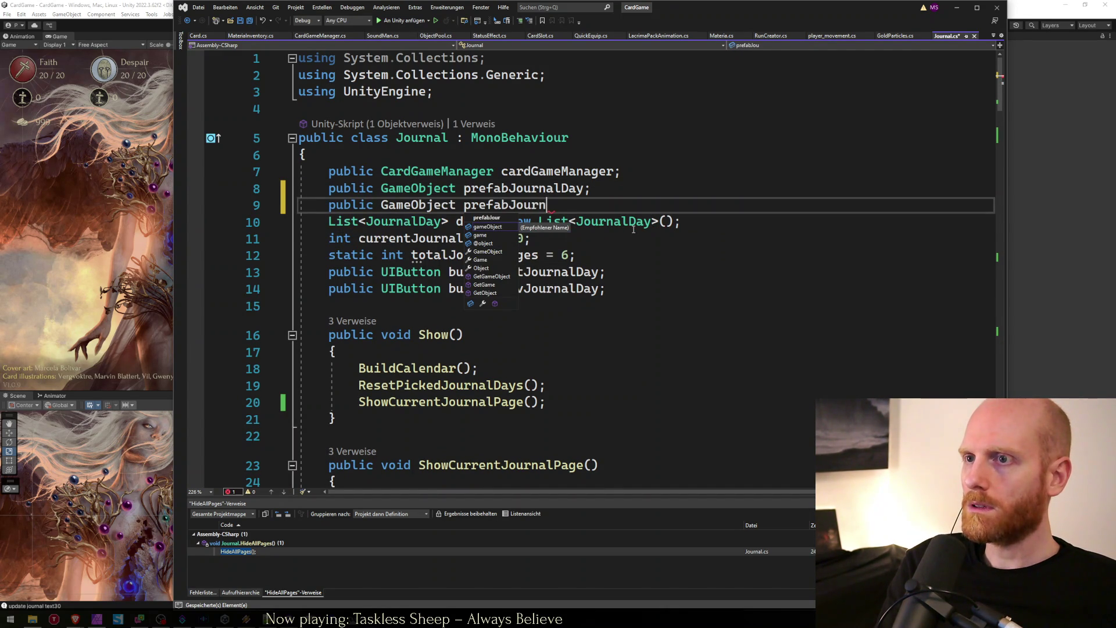
text(alLine;)
key(Down)
key(Return)
key(Up)
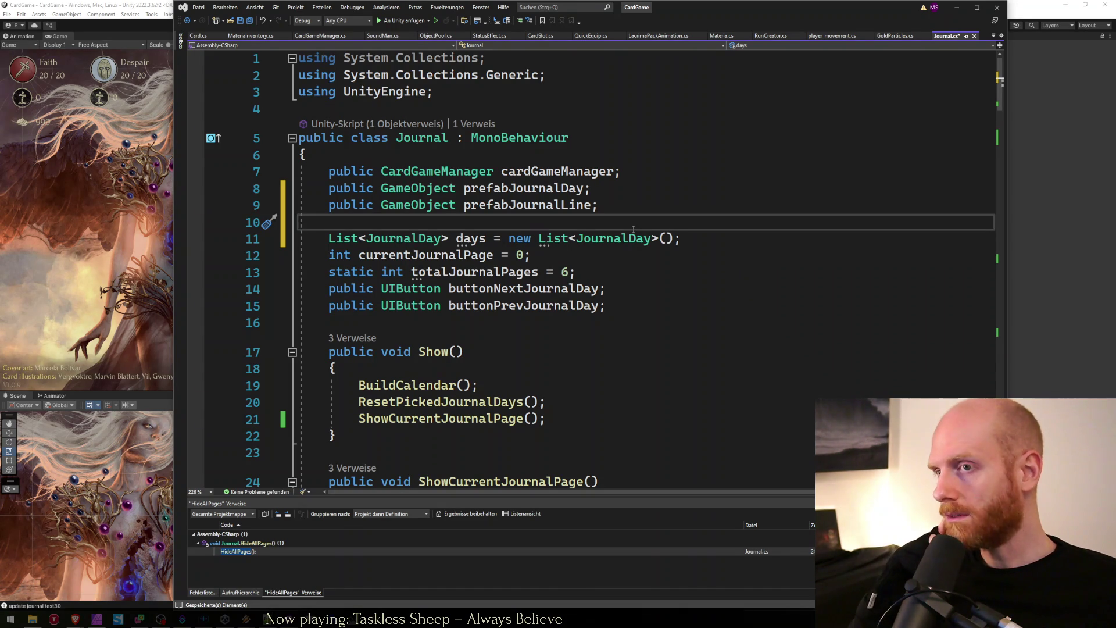
Step: Delete the prefabJournalLine field again, save Journal.cs, and switch back to Unity
key(Down)
key(shift+Down)
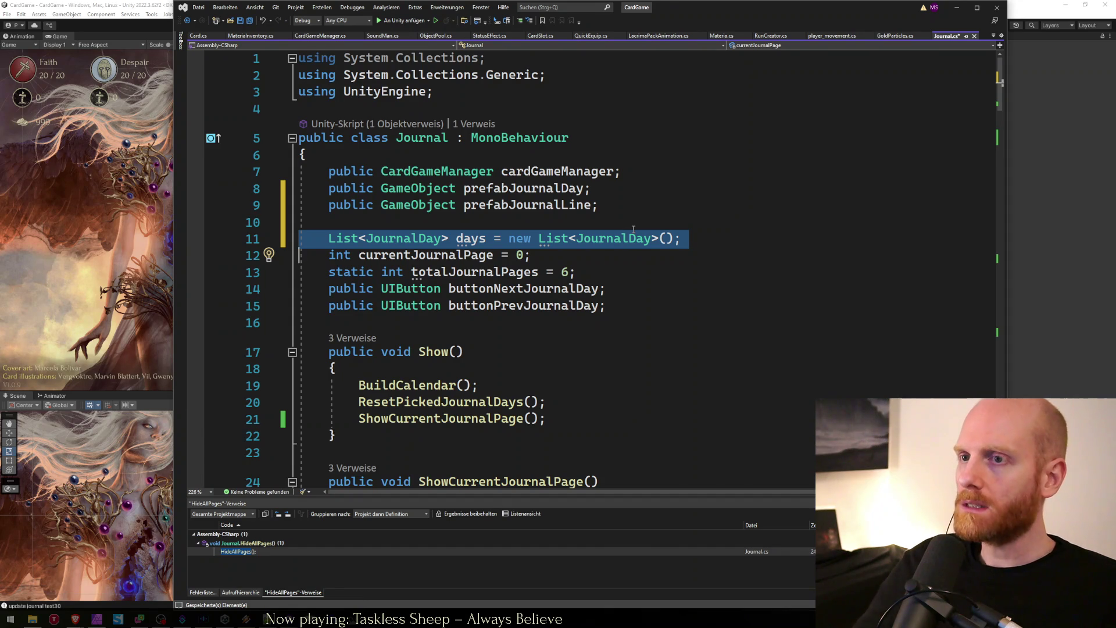
key(Up)
key(shift+Up)
key(Delete)
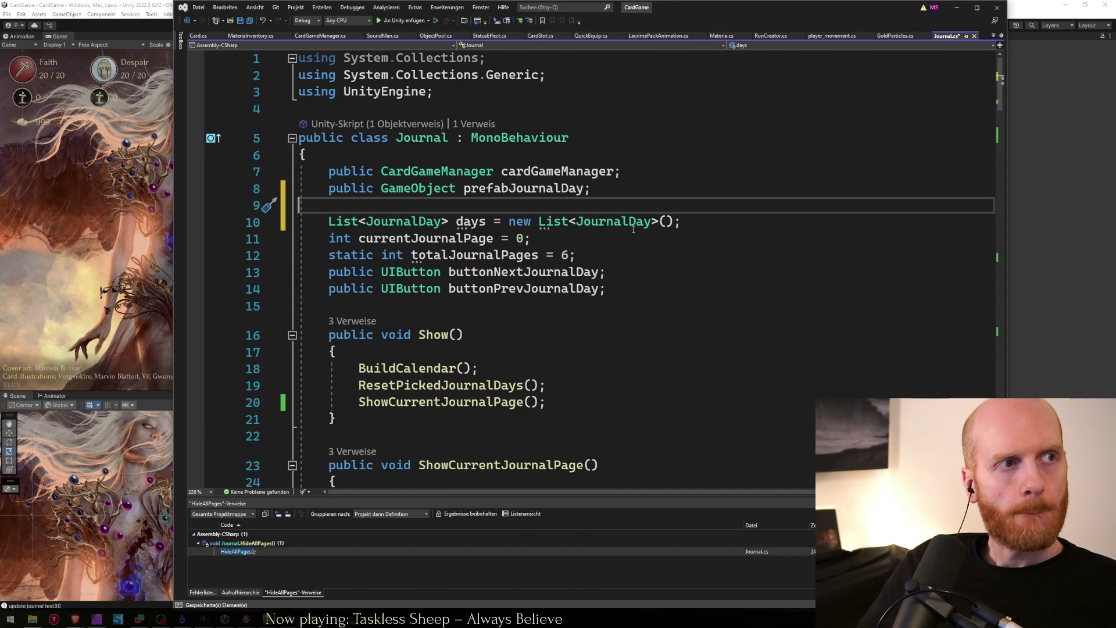
click(627, 223)
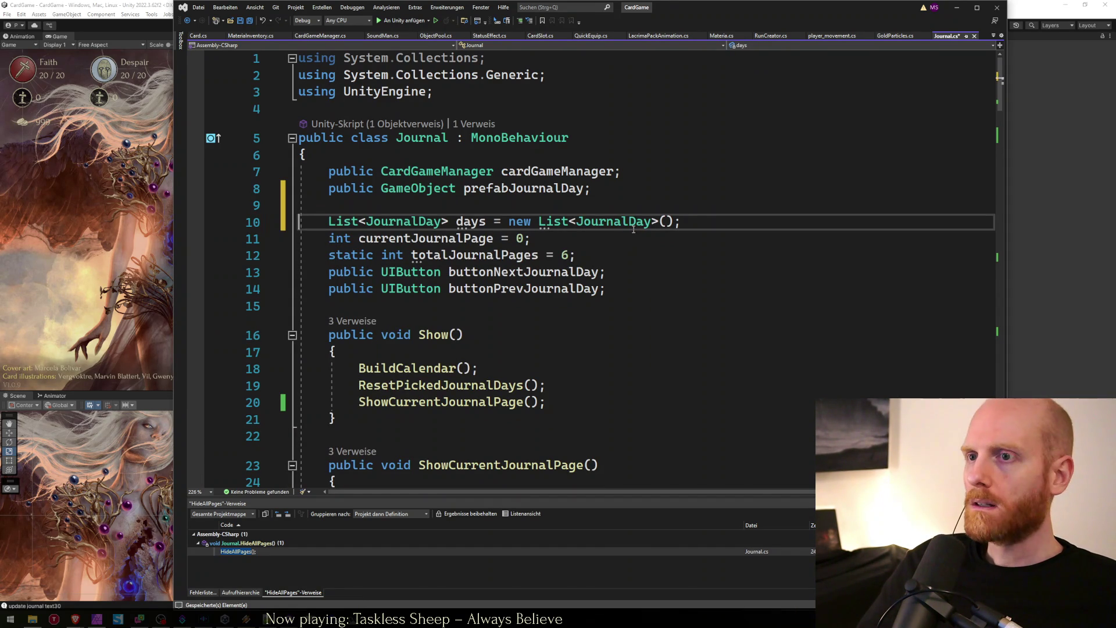
key(ctrl+s)
key(Down)
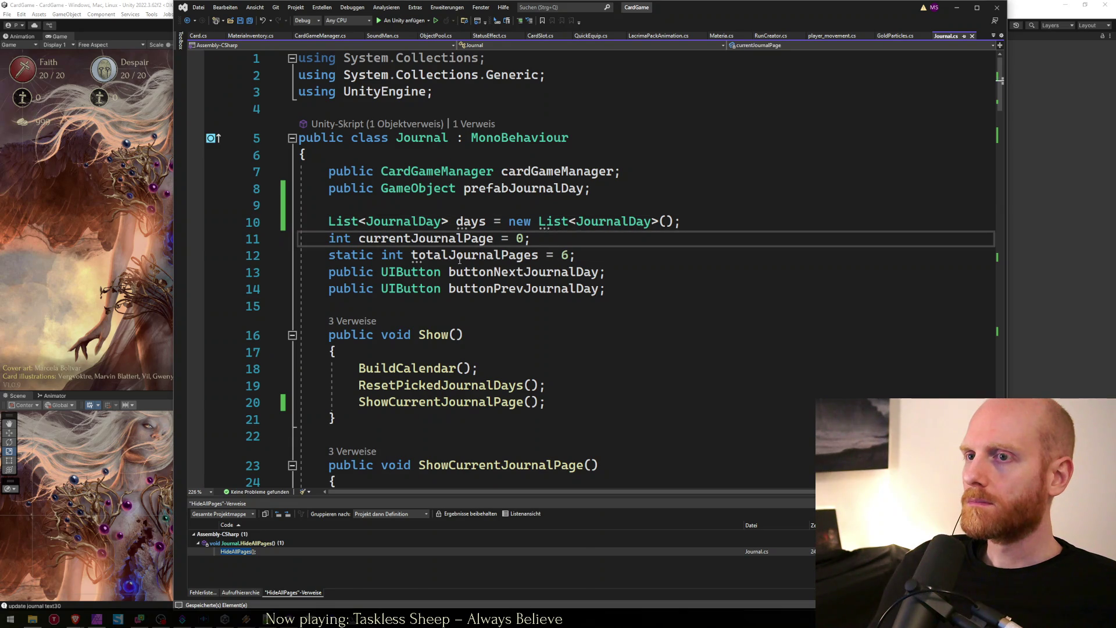
click(158, 237)
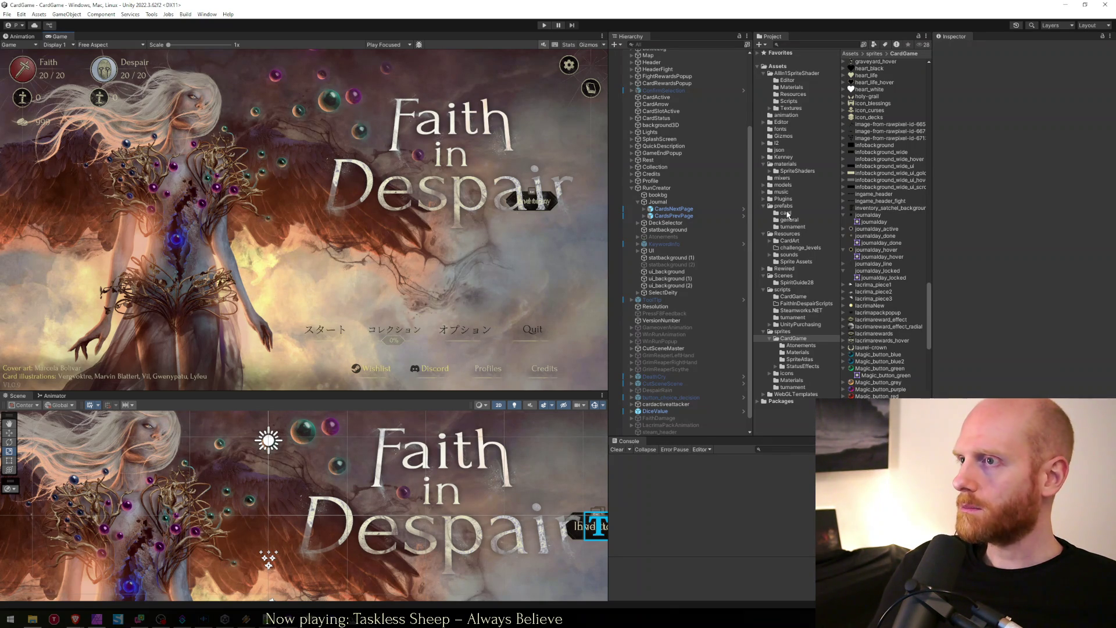
Step: Open the JournalDay prefab from the card folder for editing
click(786, 214)
scroll(891, 201, up, 10)
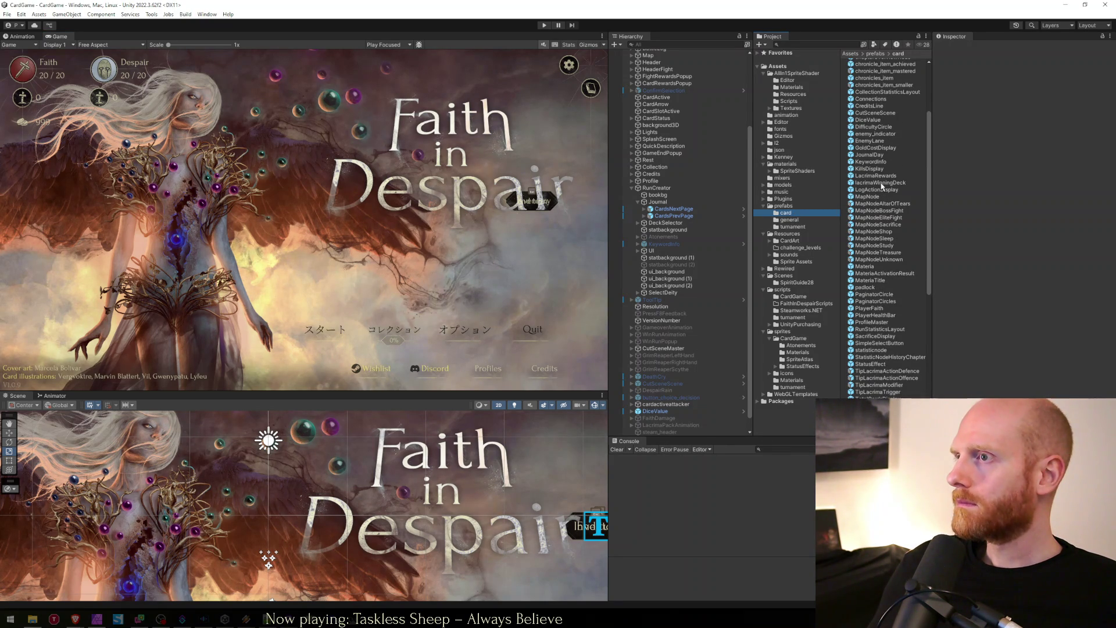
click(871, 156)
double_click(870, 156)
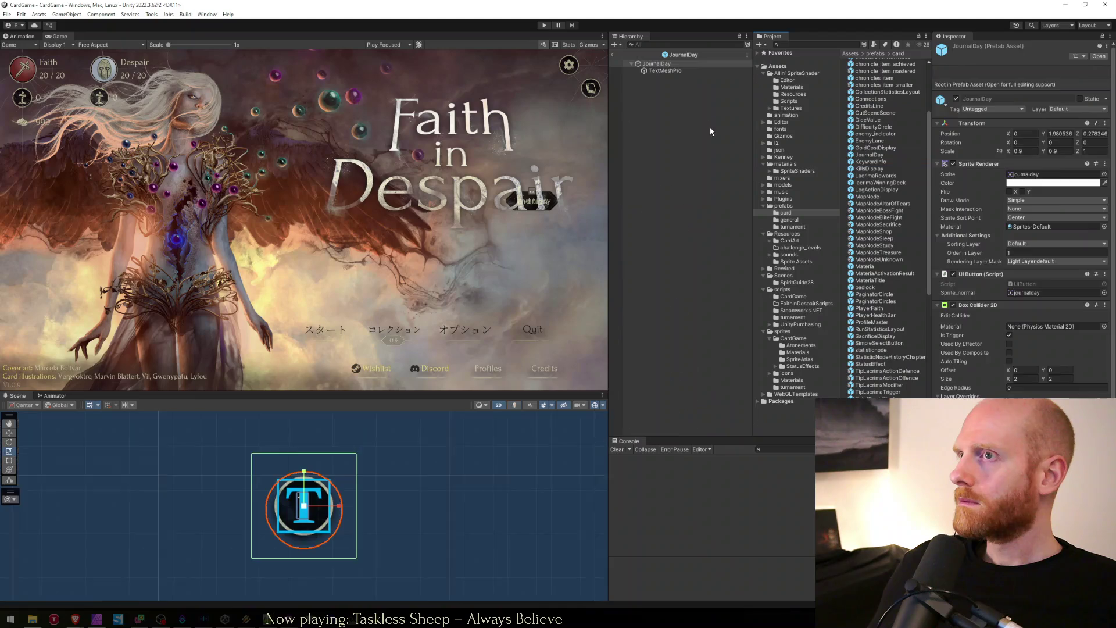
click(663, 71)
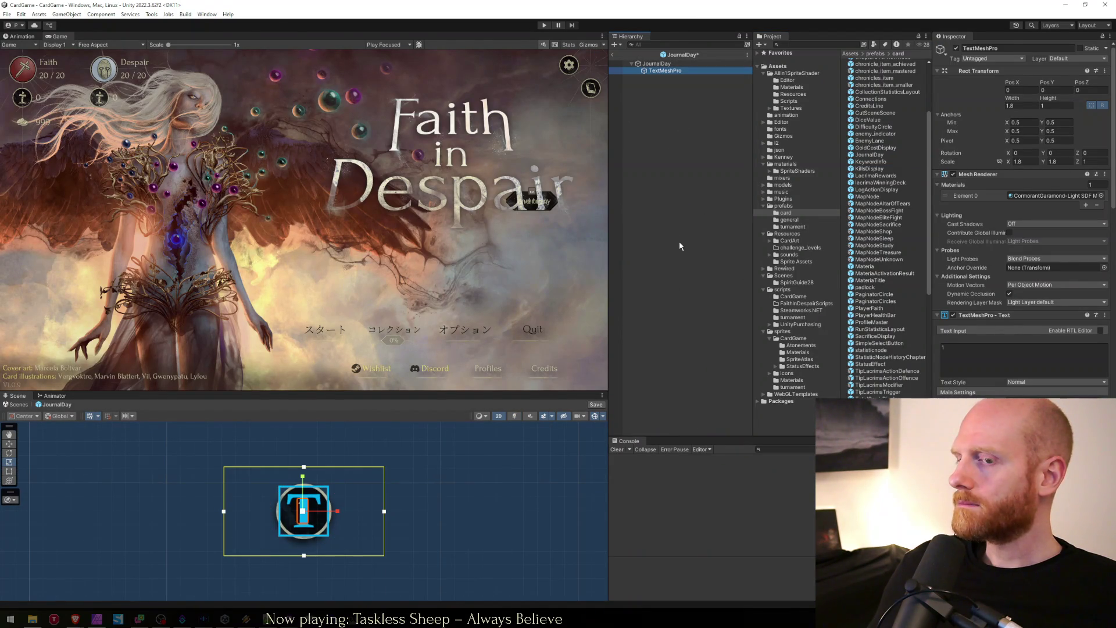
Step: Save the prefab with its journalday_line sprite child and switch to the Move tool
key(alt+Tab)
key(alt+Tab)
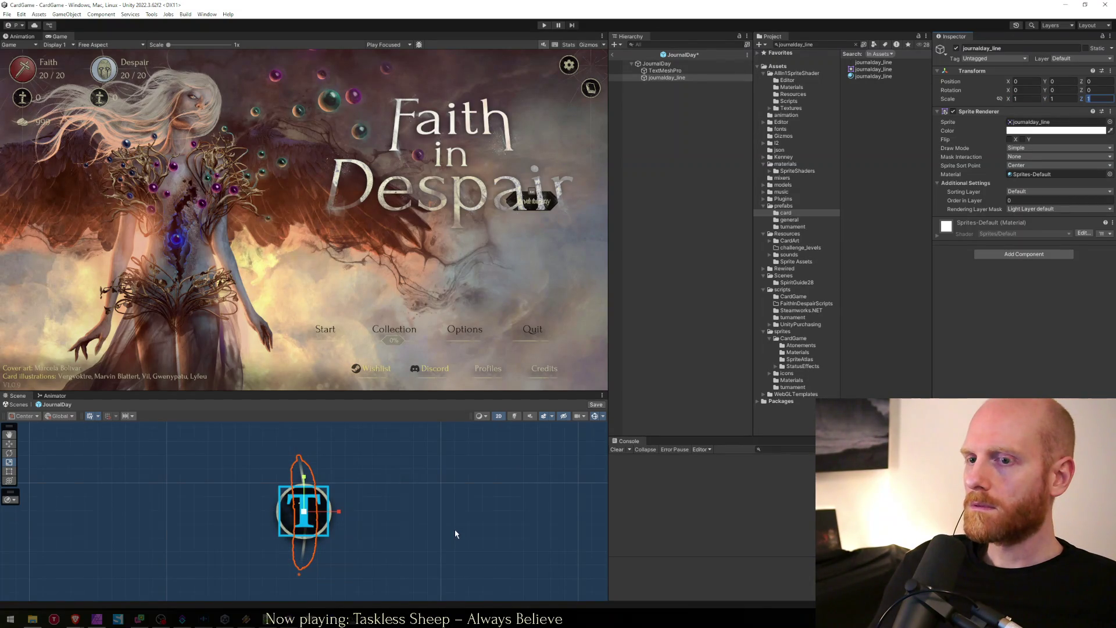
click(650, 279)
key(ctrl+s)
click(666, 79)
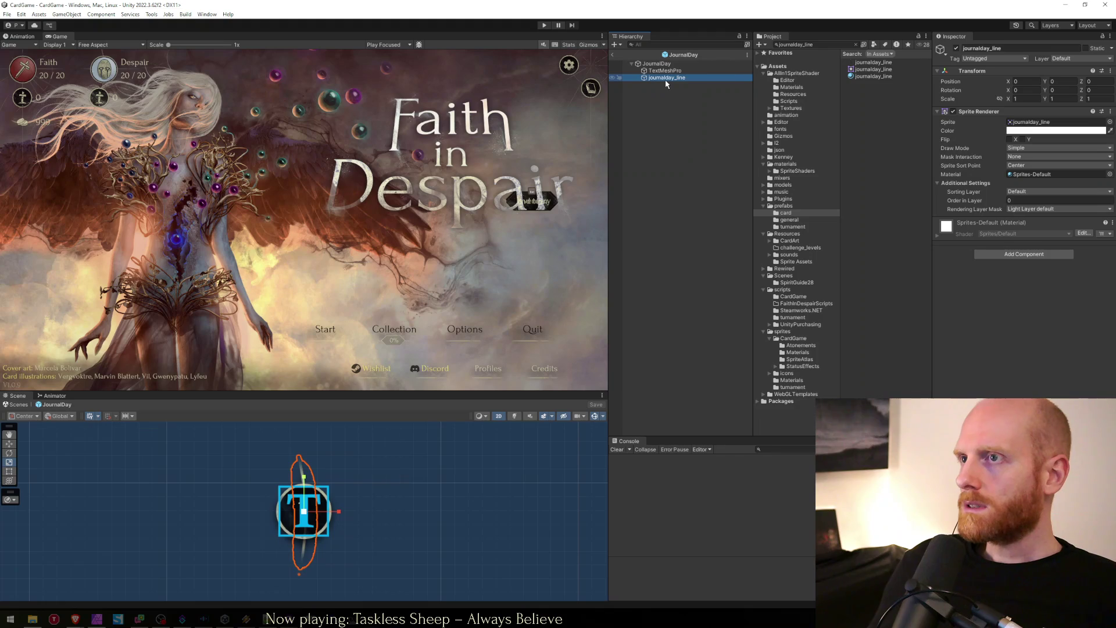
key(w)
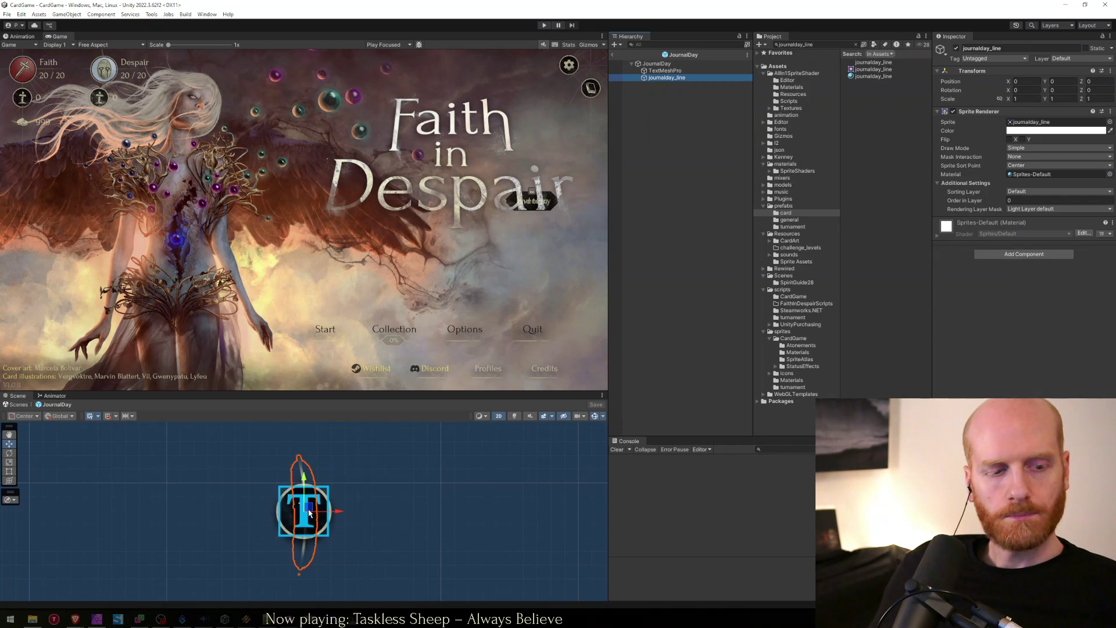
click(668, 230)
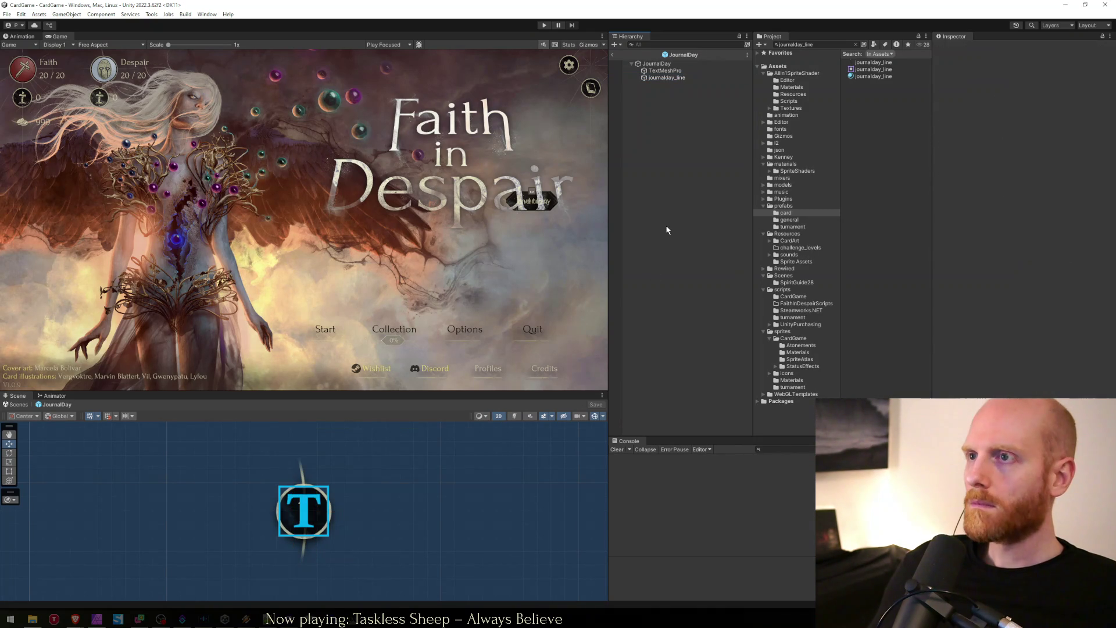
Step: Drag the journalday_line sprite down below the button in the Scene view
click(659, 78)
click(664, 128)
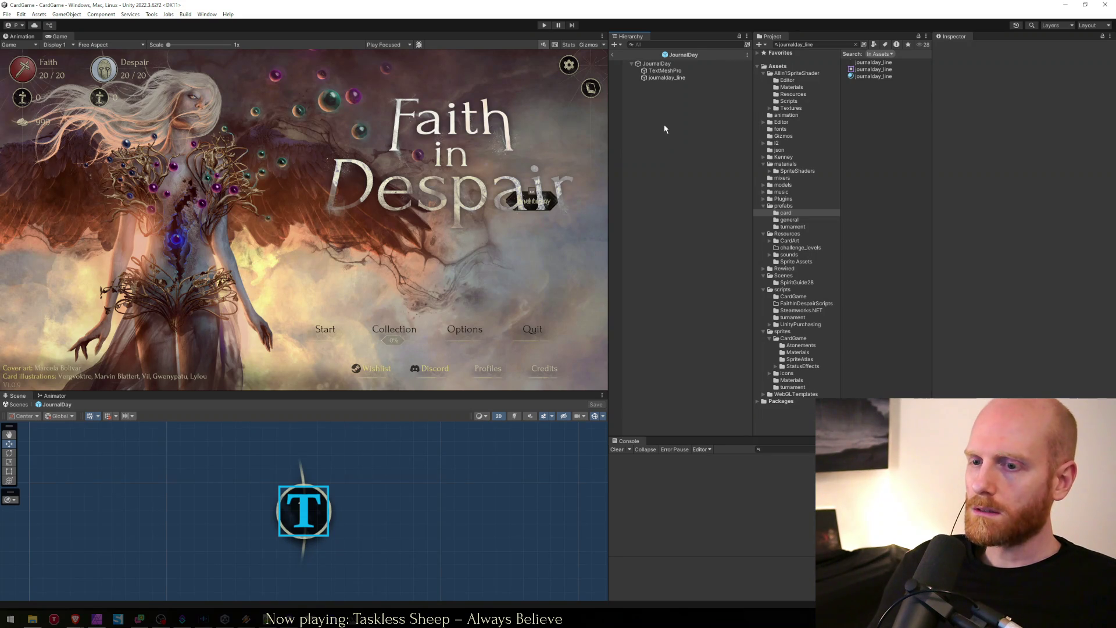
click(664, 79)
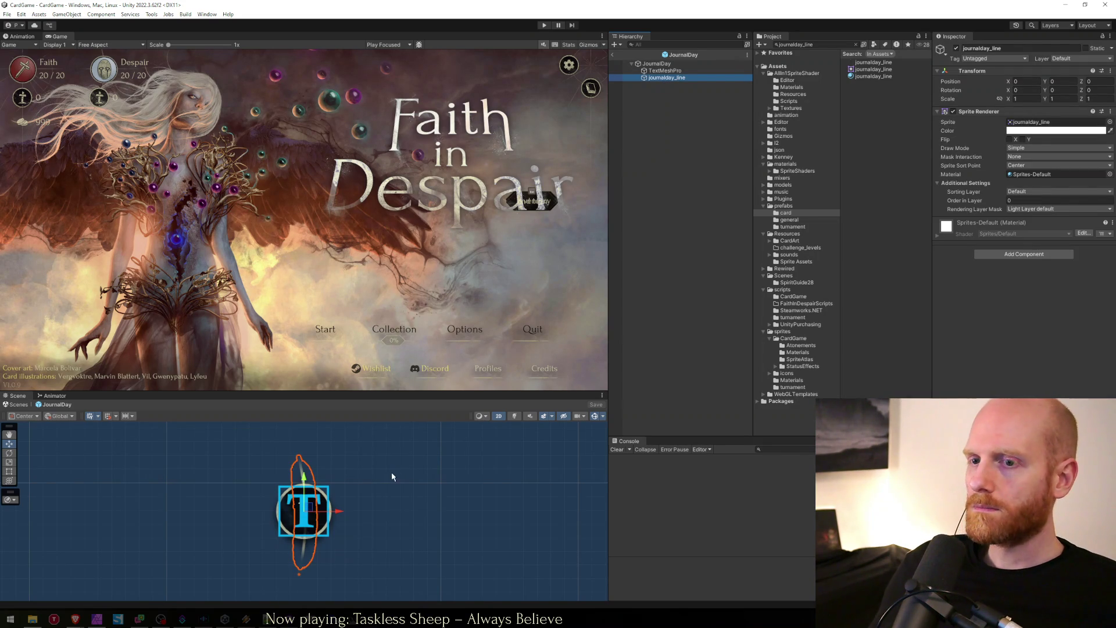
drag(313, 509, 325, 550)
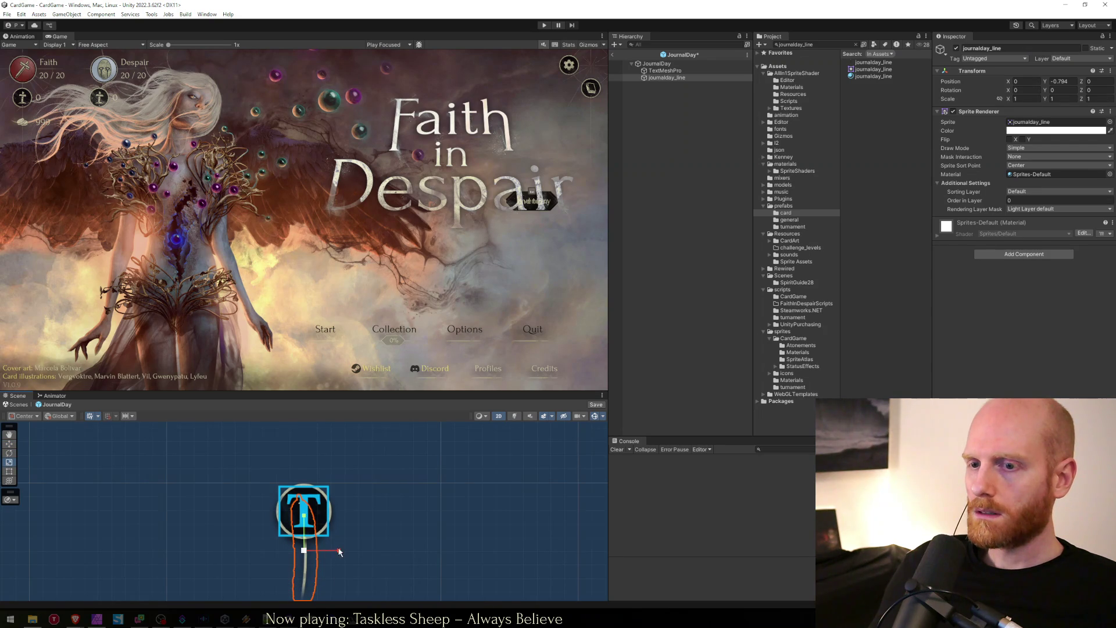
drag(311, 546, 313, 551)
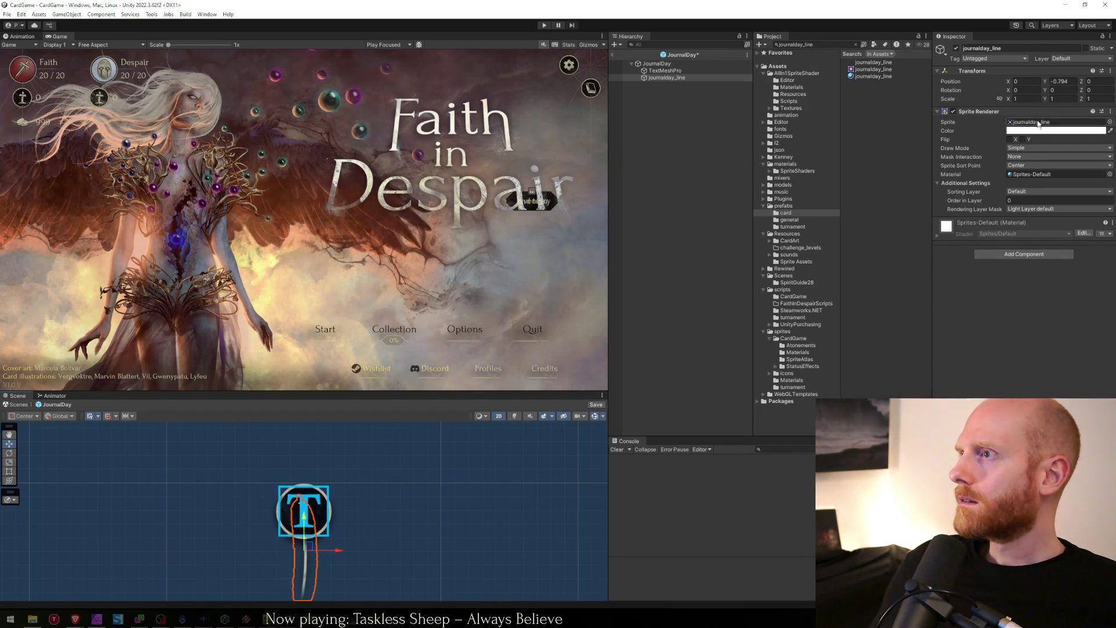
Step: Set journalday_line's Position Y to -1, save the prefab, and check its placement
click(1071, 72)
click(1071, 71)
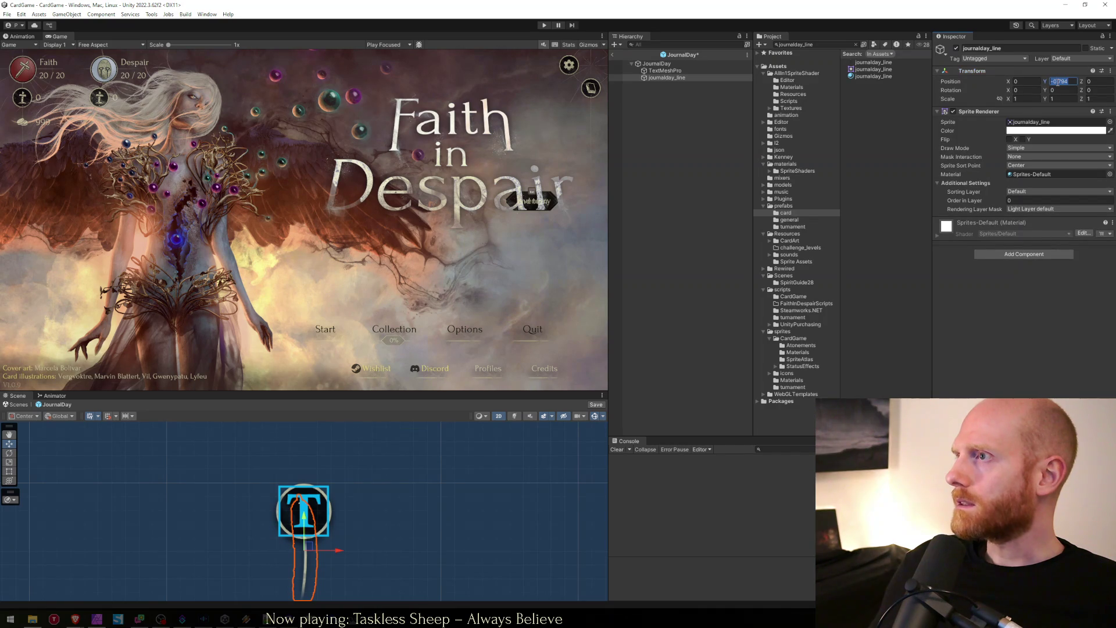
click(1058, 81)
text(-1)
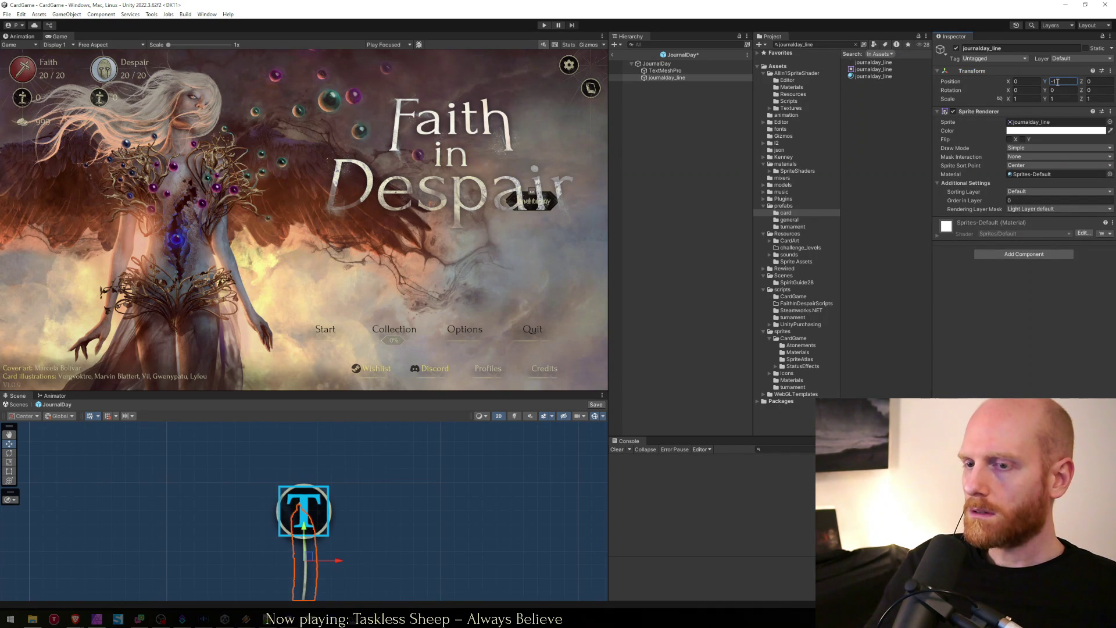
key(ctrl+s)
click(672, 134)
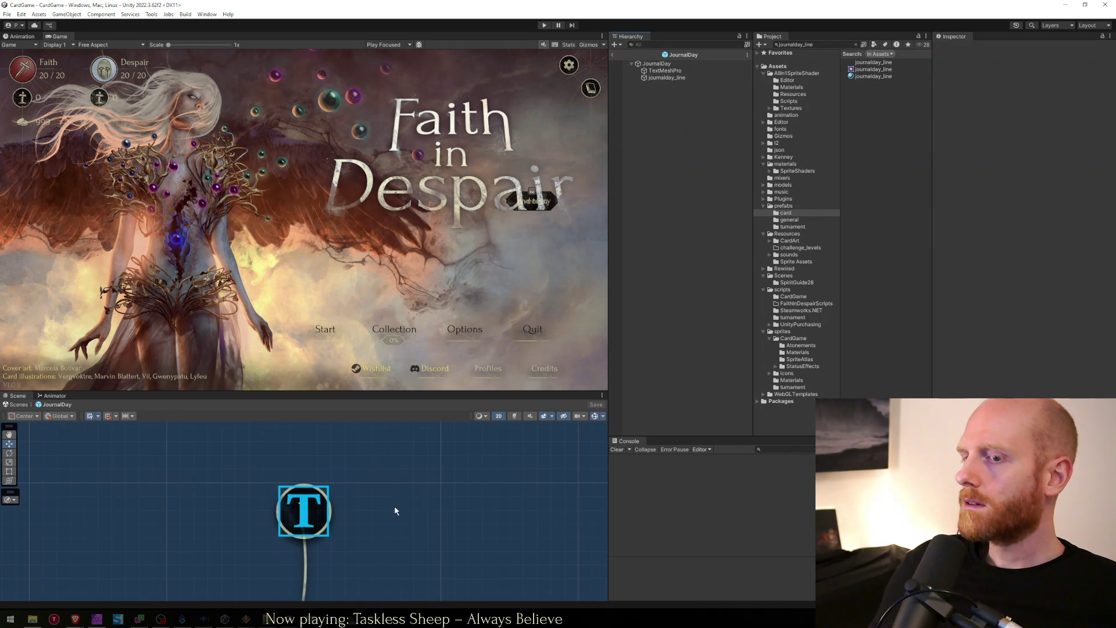
scroll(396, 494, down, 2)
drag(401, 516, 380, 476)
click(666, 78)
key(Up)
key(Down)
Step: Wrap journalday_line in a new empty parent and try rotating it around the button
right_click(670, 80)
click(689, 216)
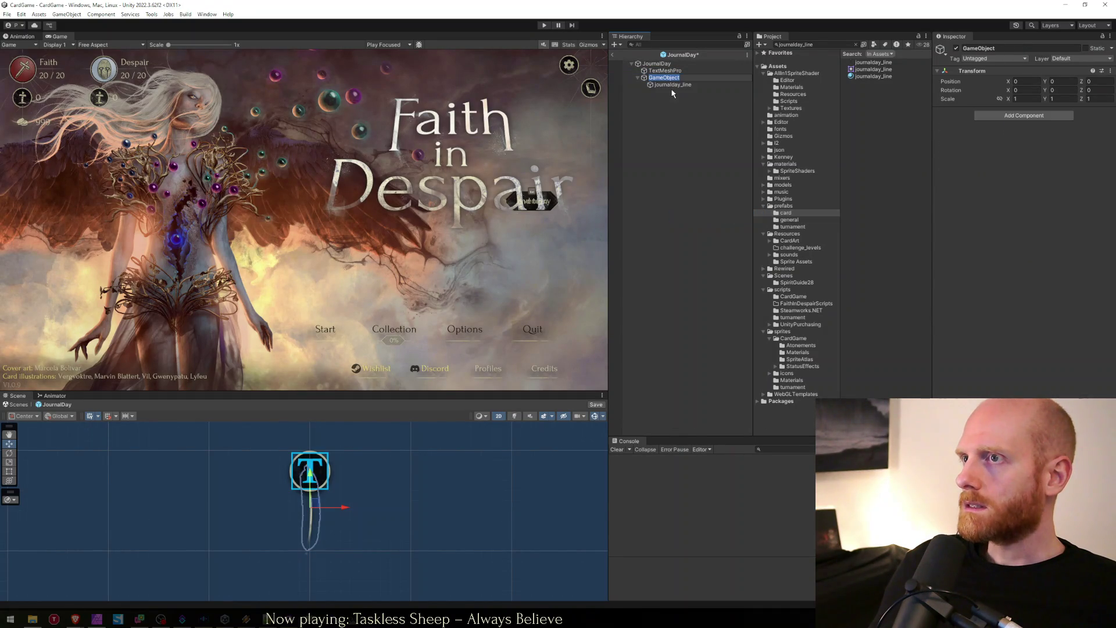
click(669, 85)
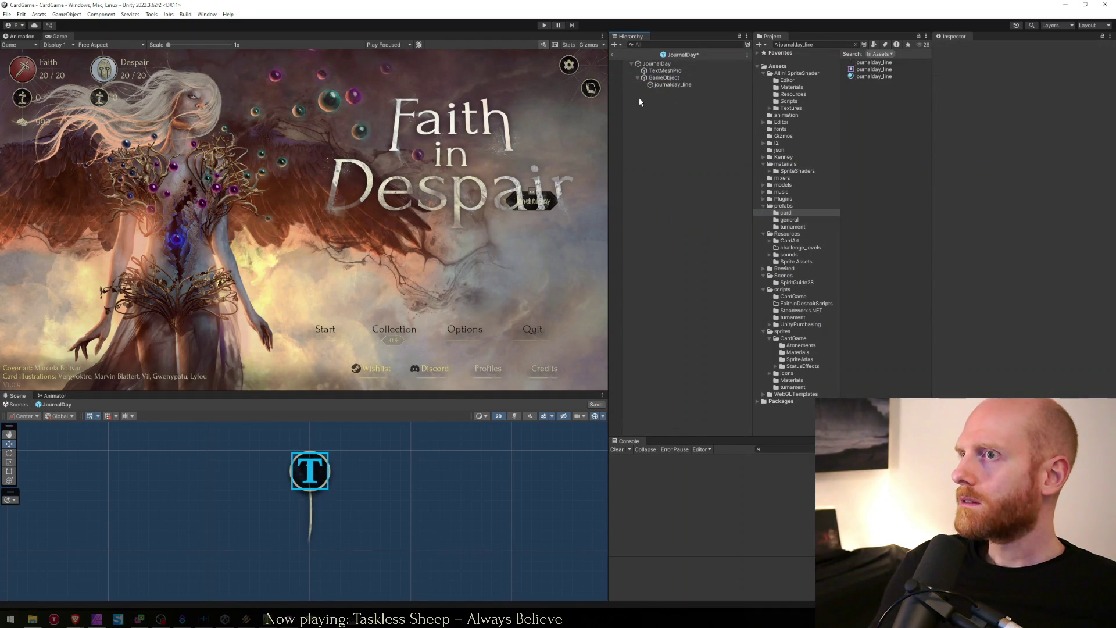
click(663, 78)
key(e)
drag(342, 499, 344, 499)
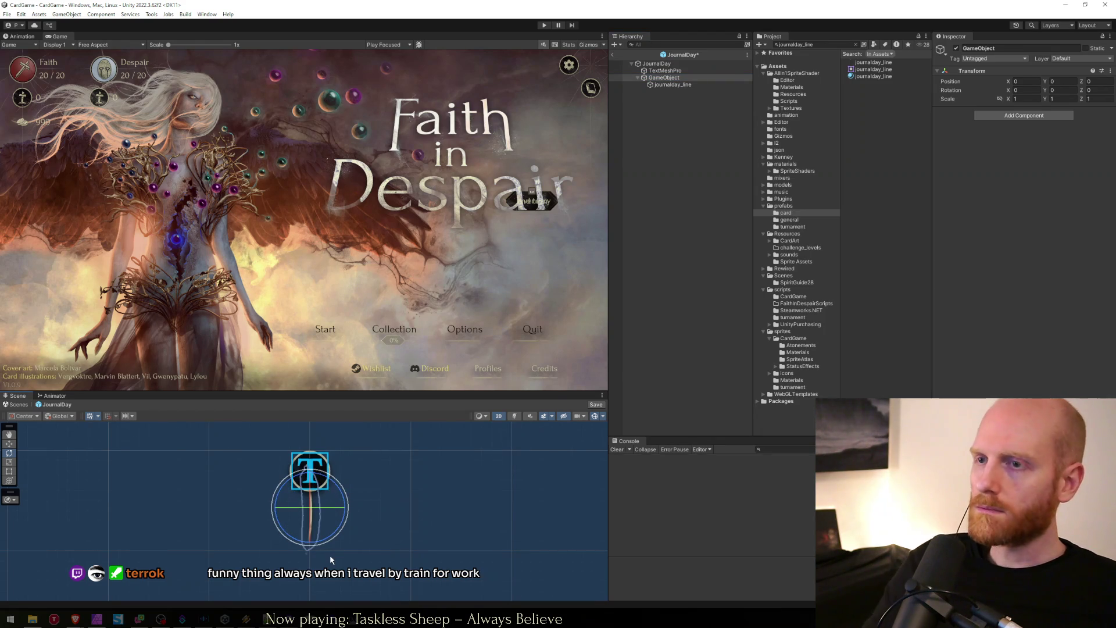
key(ctrl+s)
Step: Duplicate journalday_line and give the copy Position Y 1 and Scale X -1, then save
click(672, 85)
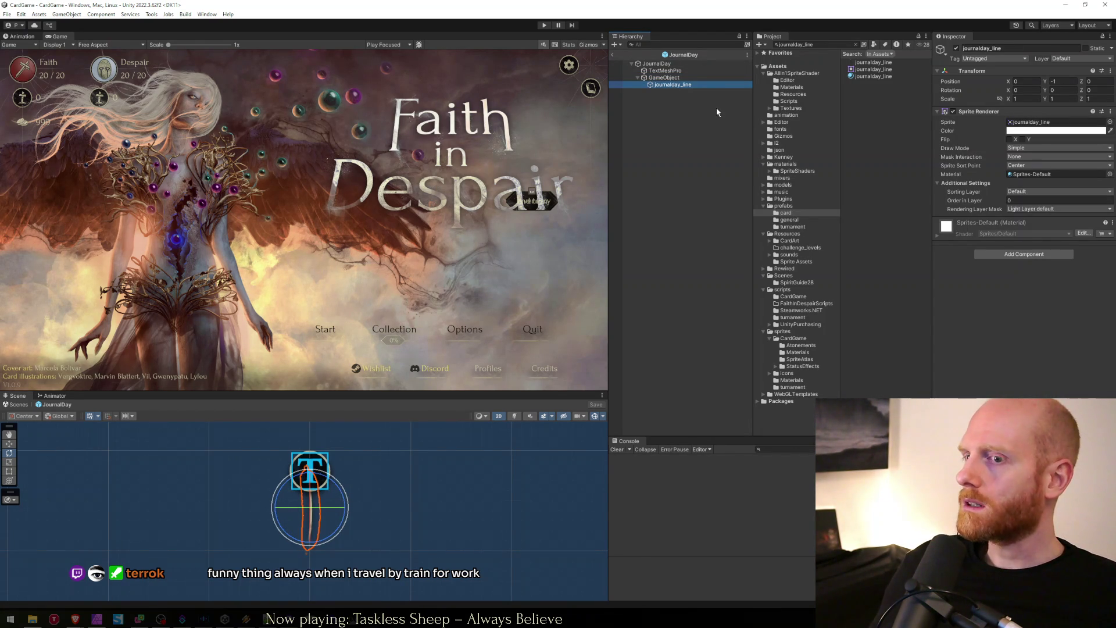
key(ctrl+d)
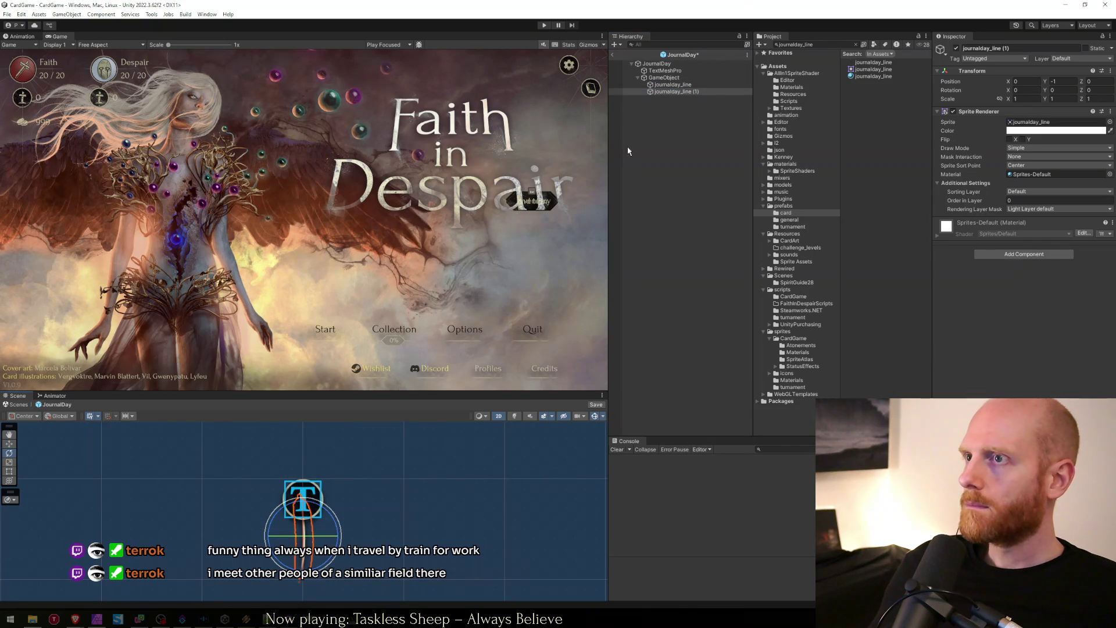
click(1065, 79)
text(1)
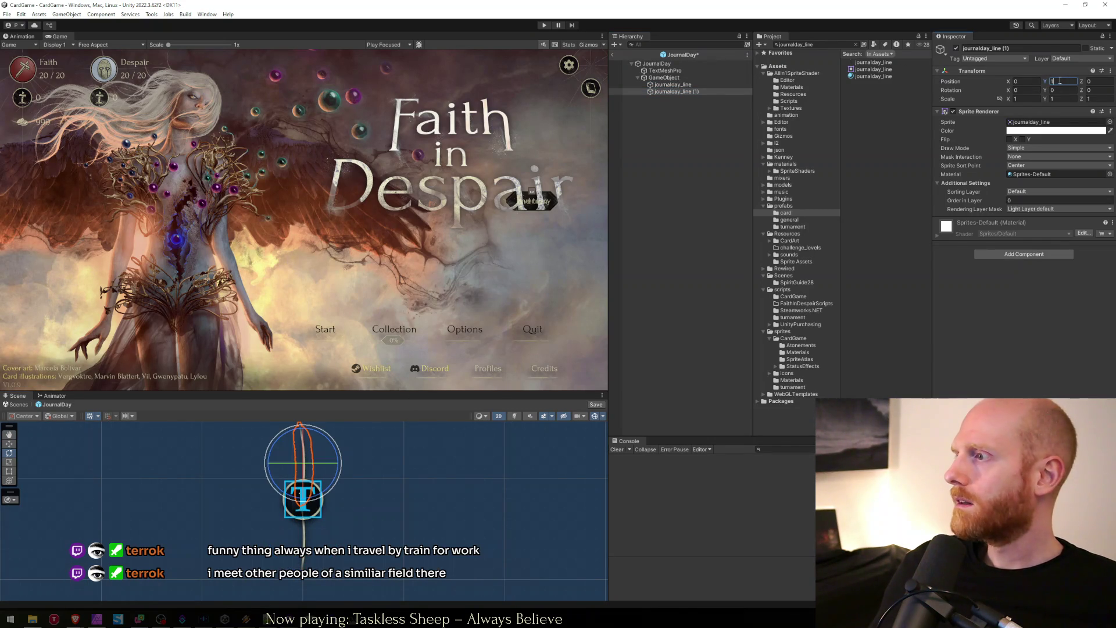
click(700, 91)
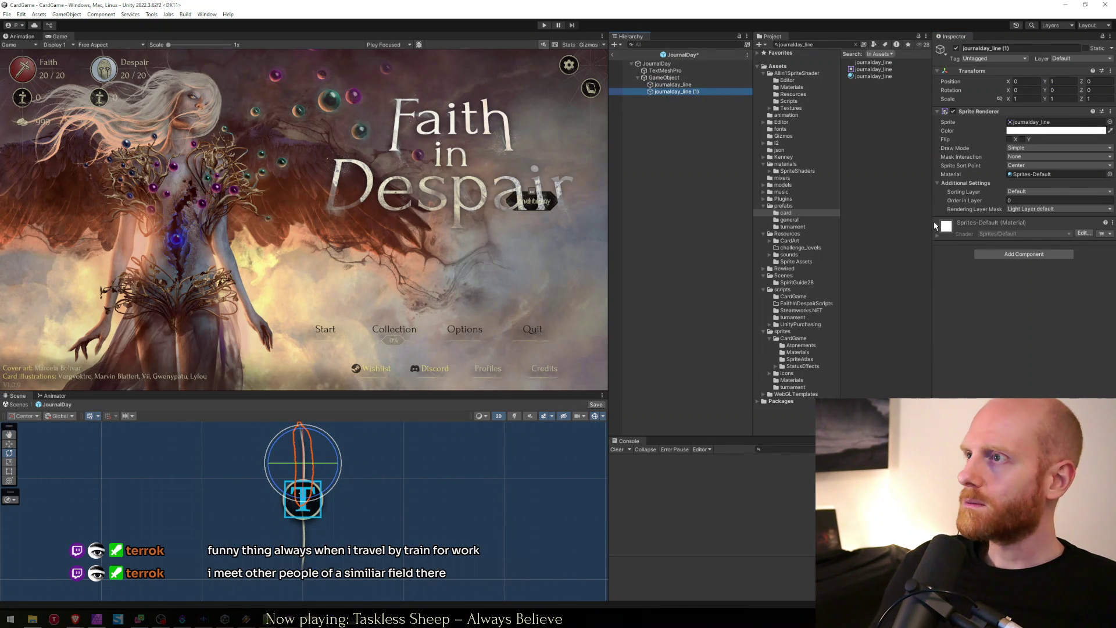
click(1036, 98)
text(-1)
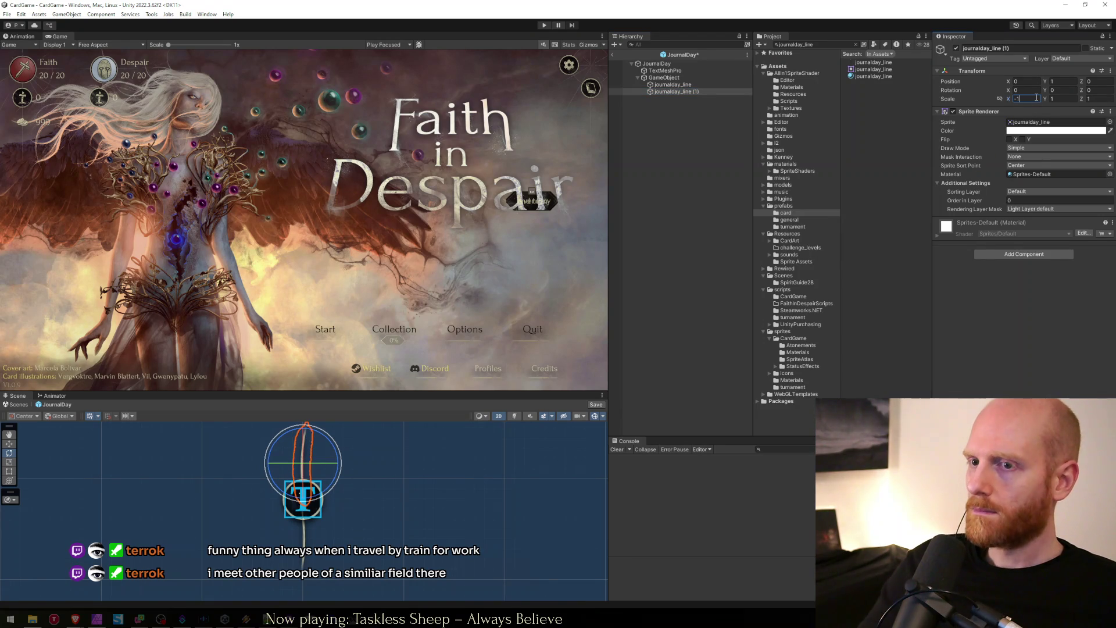
key(ctrl+s)
Step: Rotate the parent about 40 degrees around the button and toggle the copied line's visibility
click(678, 172)
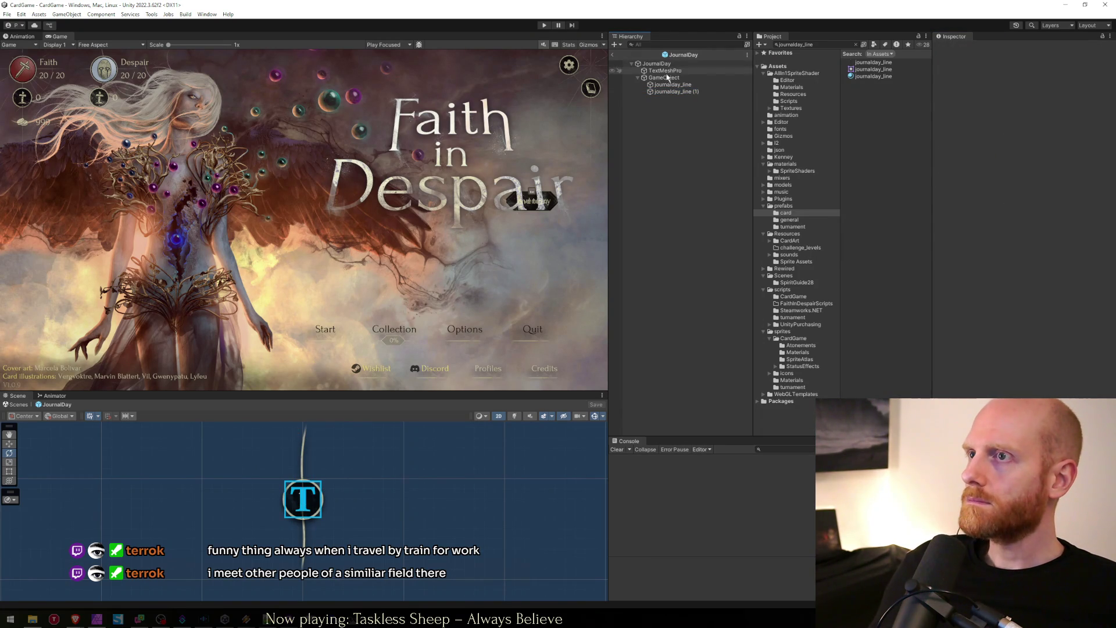
click(668, 77)
drag(339, 497, 372, 506)
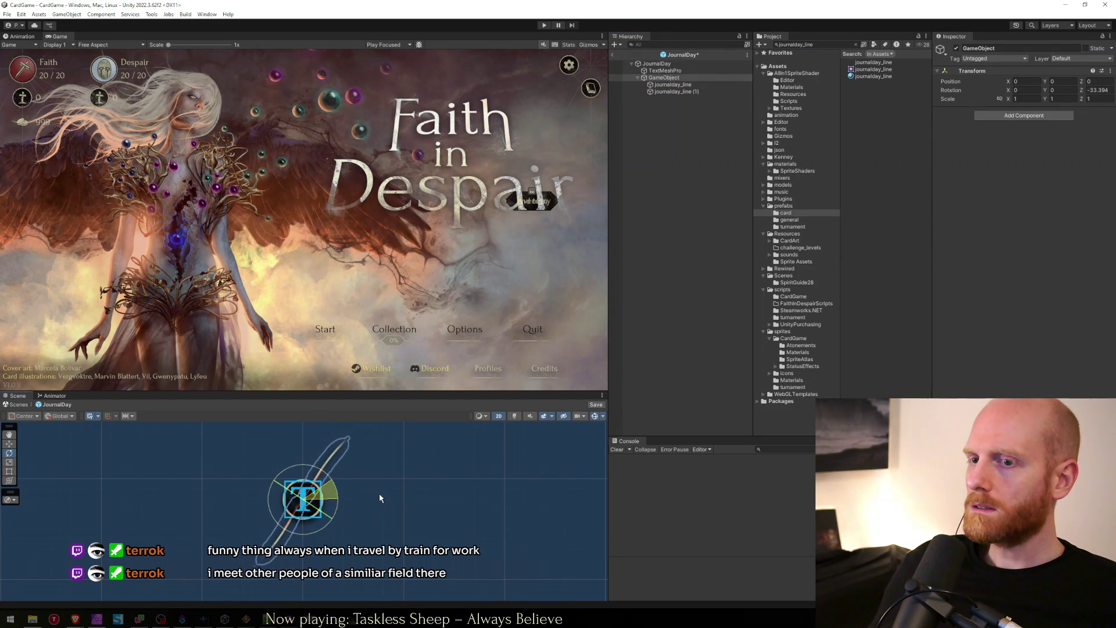
click(657, 186)
click(668, 78)
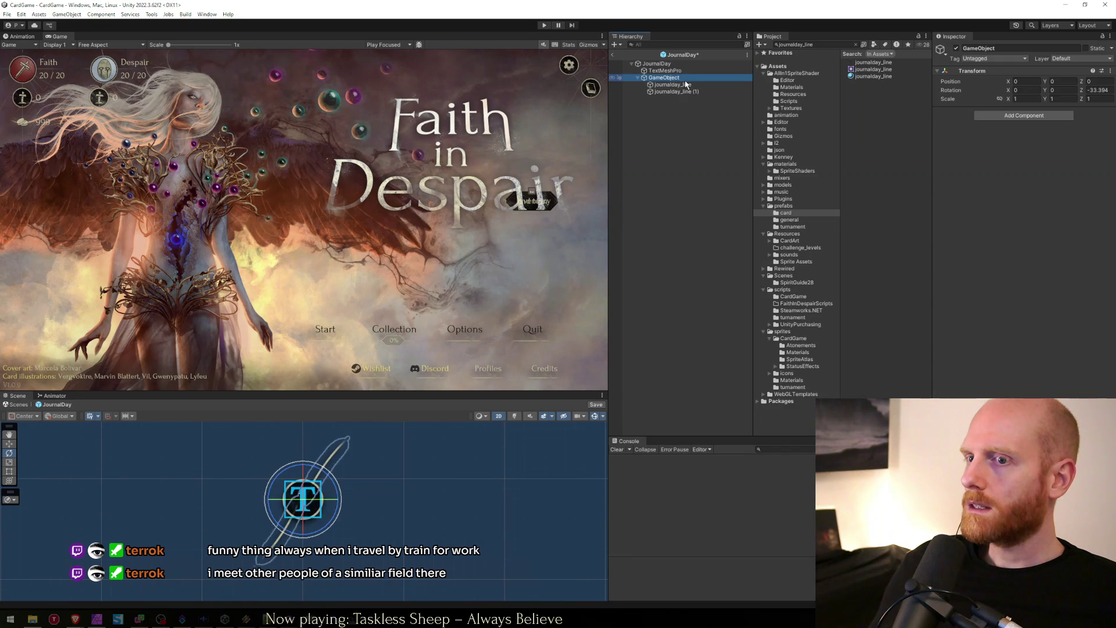
click(677, 85)
click(685, 92)
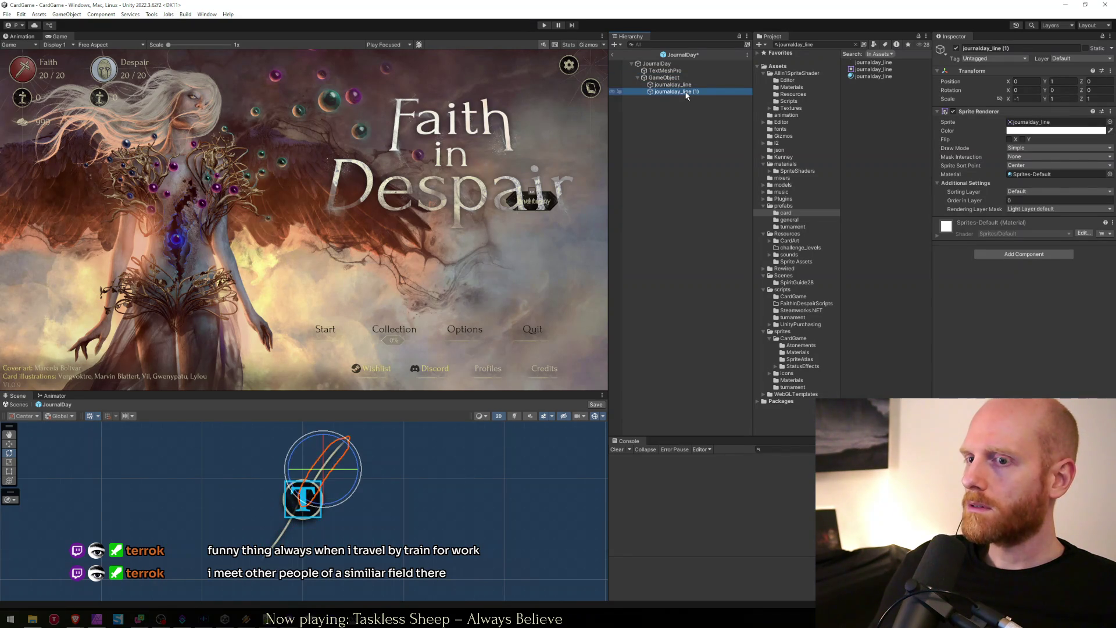
click(956, 49)
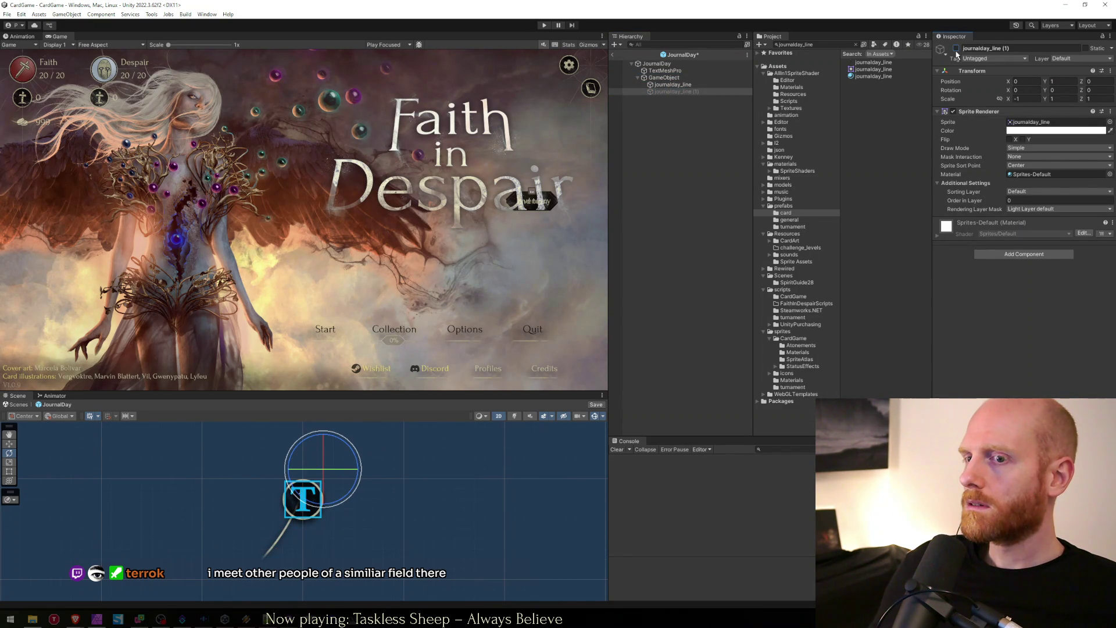
click(956, 49)
click(956, 49)
click(956, 49)
Step: Rename the lines journalday_line_south and journalday_line_north, with north placed above south
key(ctrl+z)
key(ctrl+z)
click(697, 85)
click(700, 84)
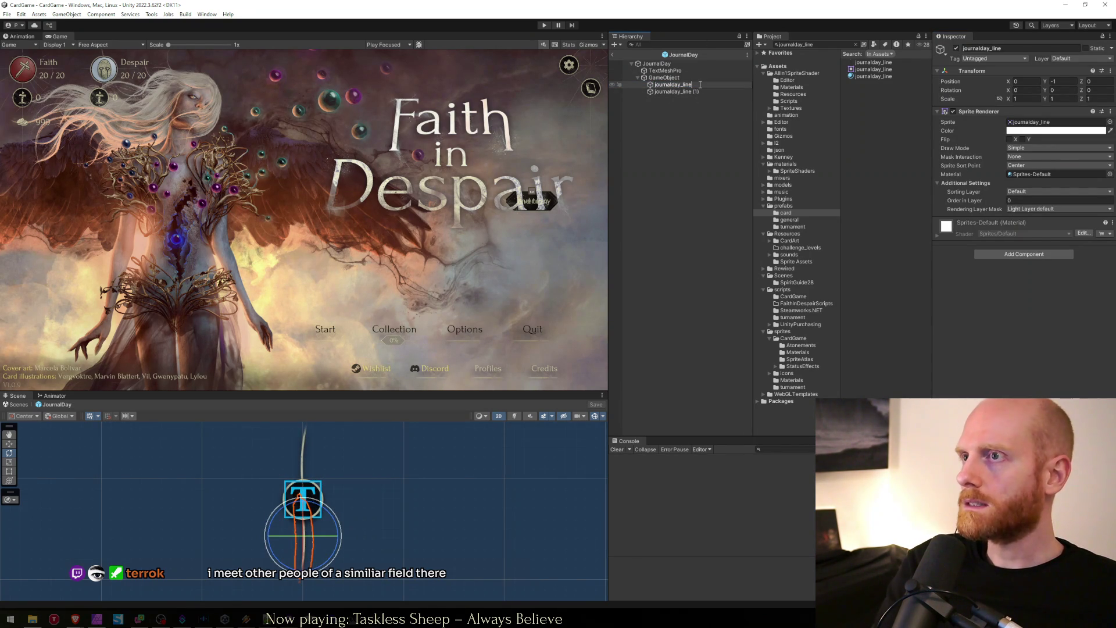
text(_south)
key(Return)
key(Down)
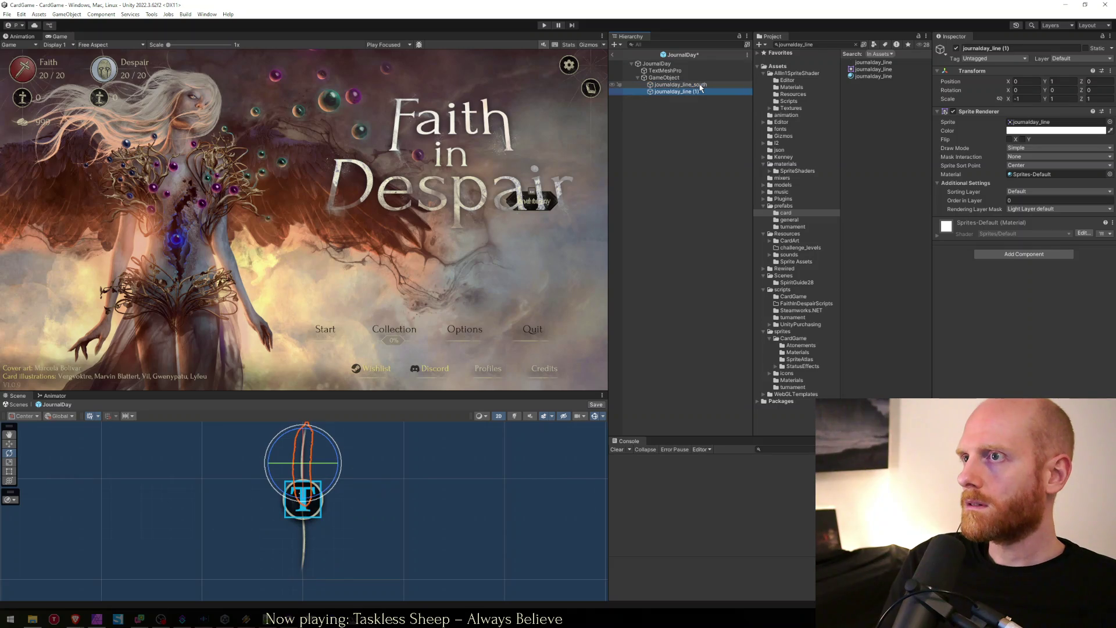
text(_north)
key(Return)
drag(684, 87, 680, 82)
Step: Rename the parent GameObject TheLine
click(669, 78)
click(673, 79)
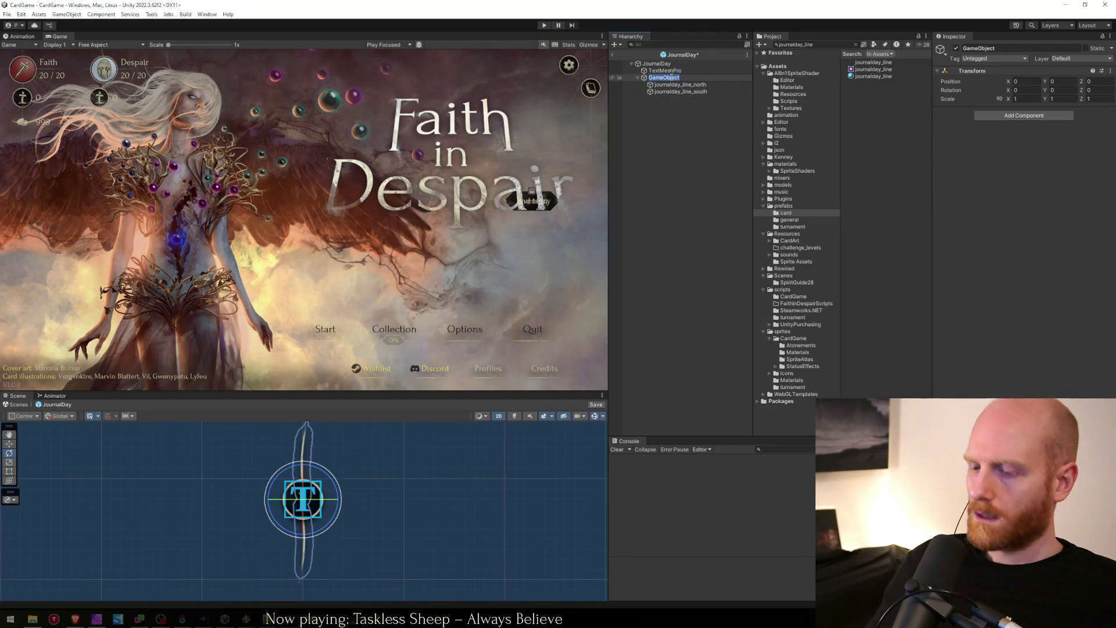
text(TheLine)
key(Return)
click(657, 64)
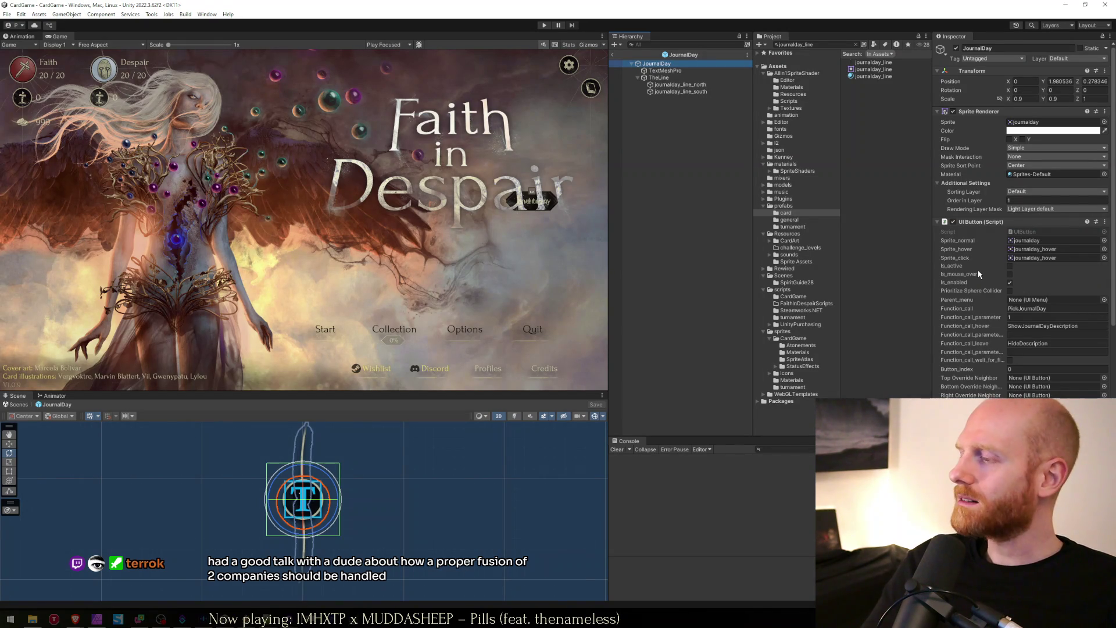
Step: Open JournalDay.cs in Visual Studio from the Project panel and place the cursor above SetDay
scroll(977, 280, down, 1)
scroll(977, 280, up, 2)
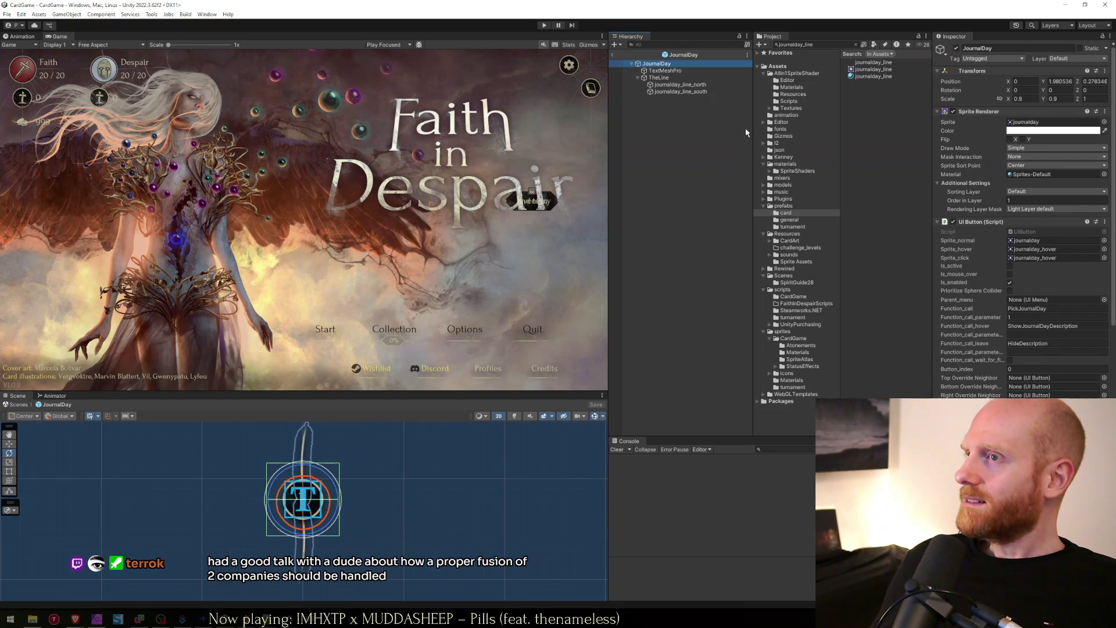
key(Down)
key(Up)
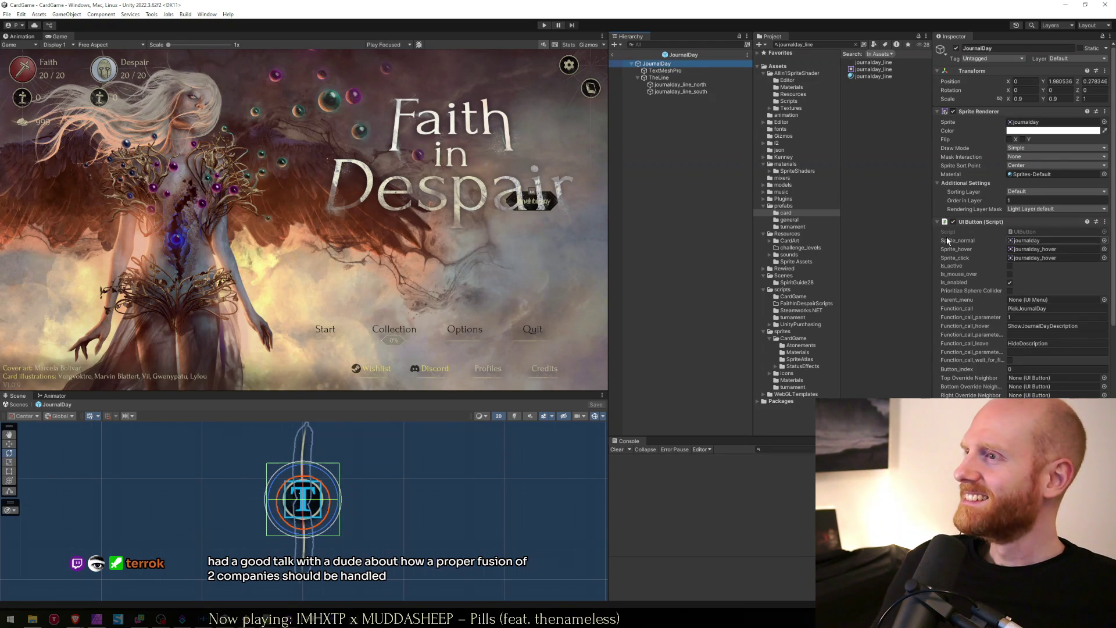
scroll(959, 349, down, 10)
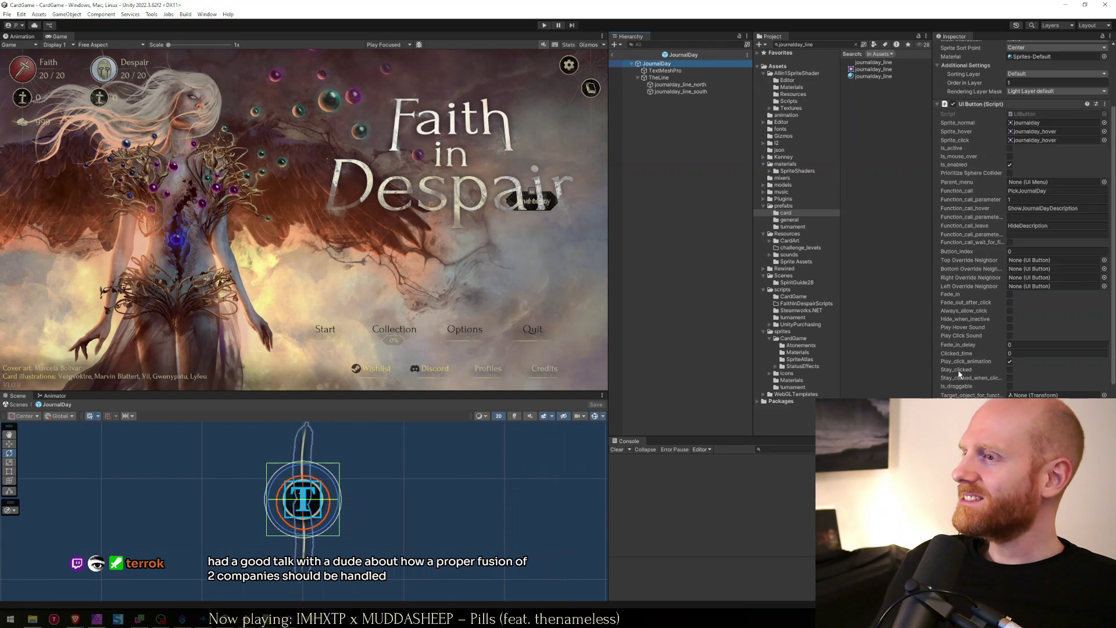
scroll(959, 373, up, 10)
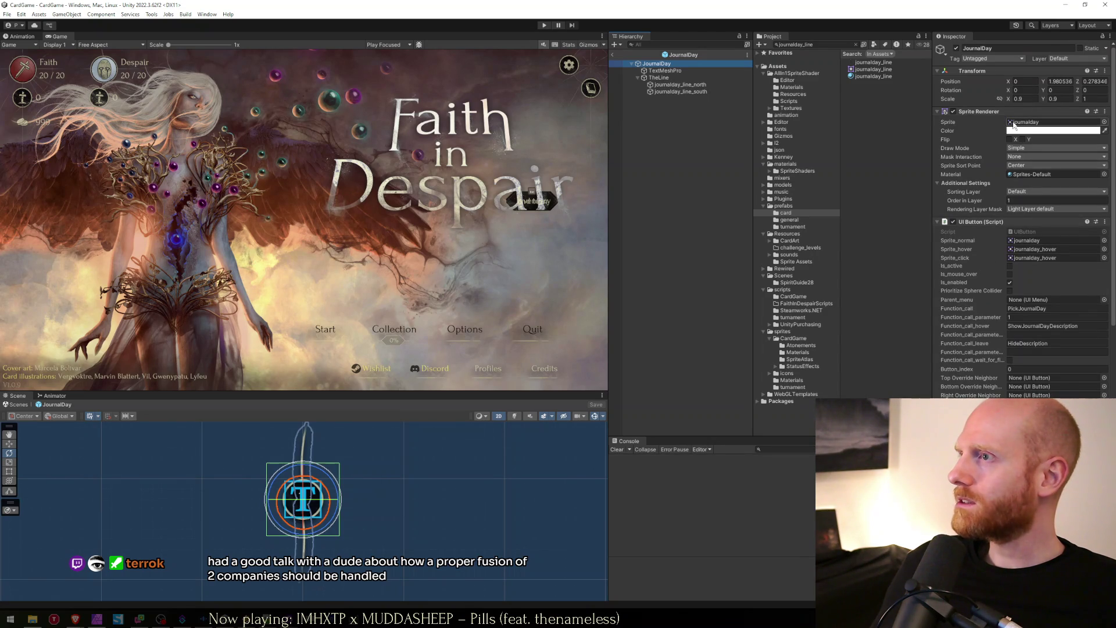
scroll(969, 372, down, 10)
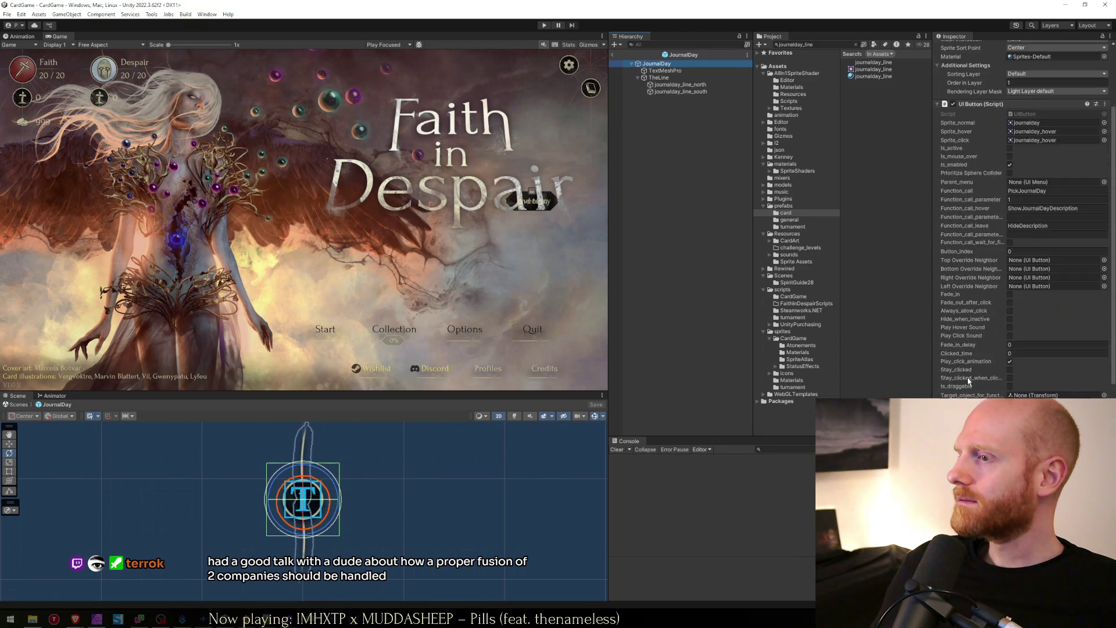
scroll(969, 377, down, 8)
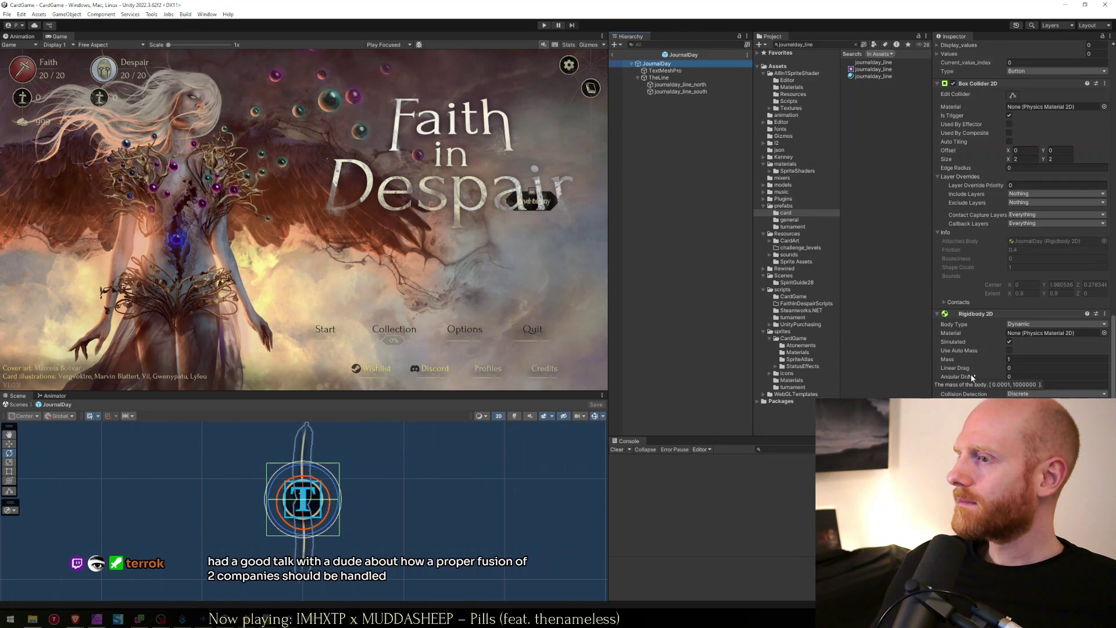
double_click(859, 241)
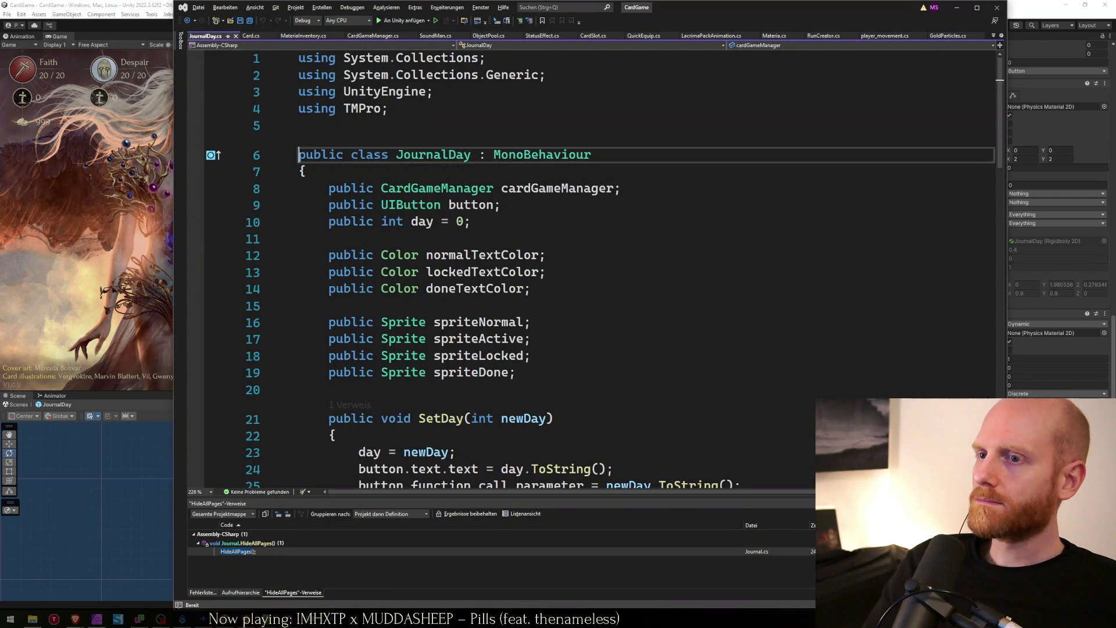
click(326, 418)
Step: Insert a blank line above SetDay in JournalDay.cs and begin a public declaration
key(Up)
key(Return)
key(Return)
key(Up)
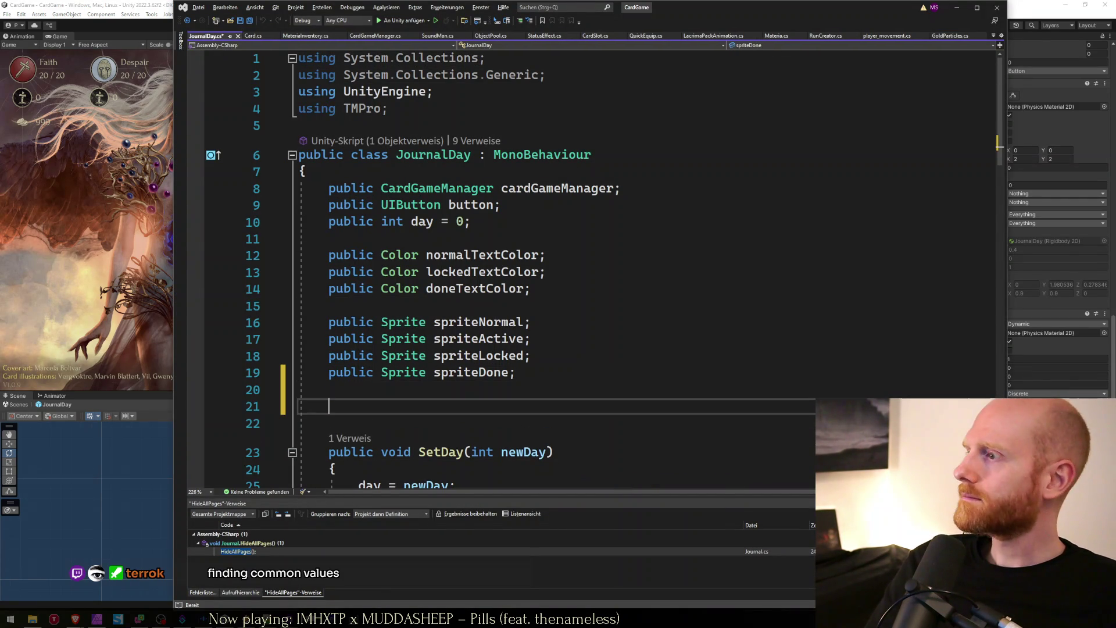
text(public)
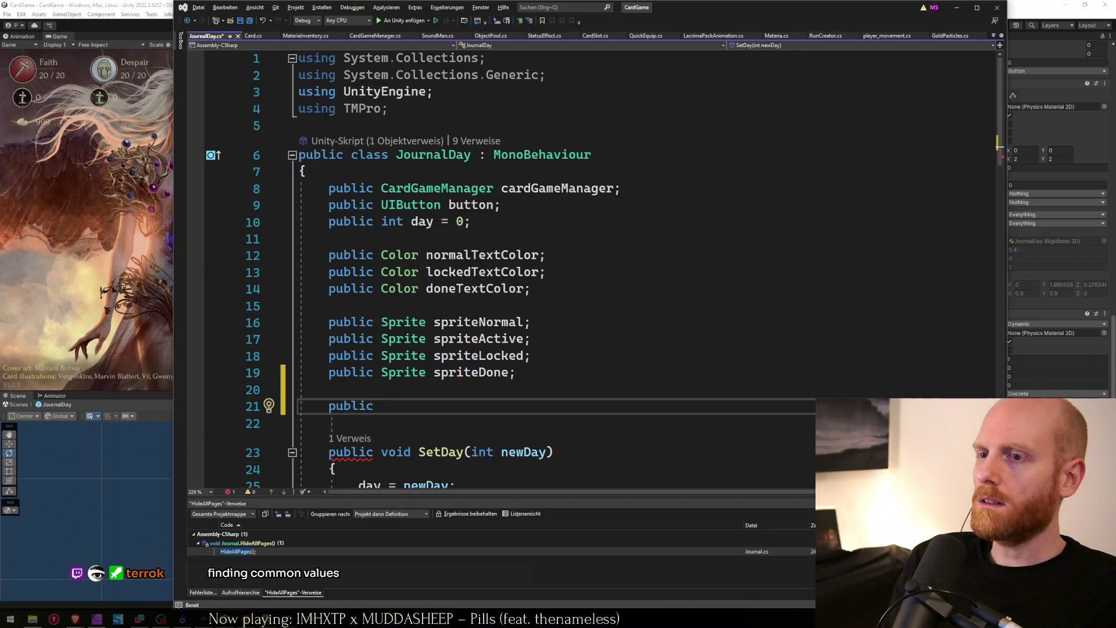
key(alt+Tab)
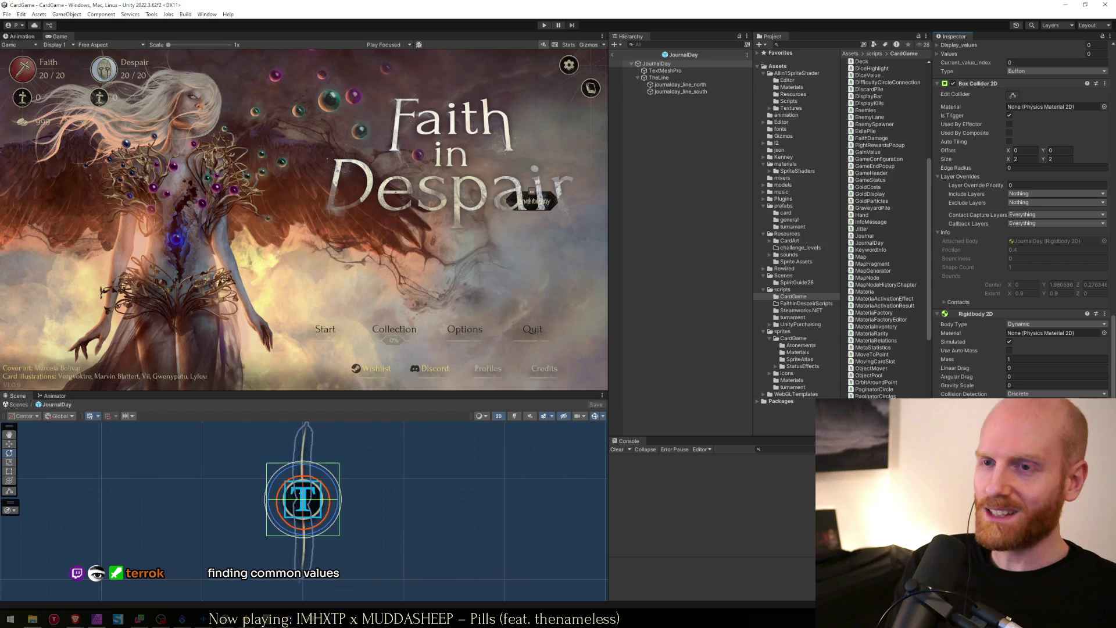
key(alt+Tab)
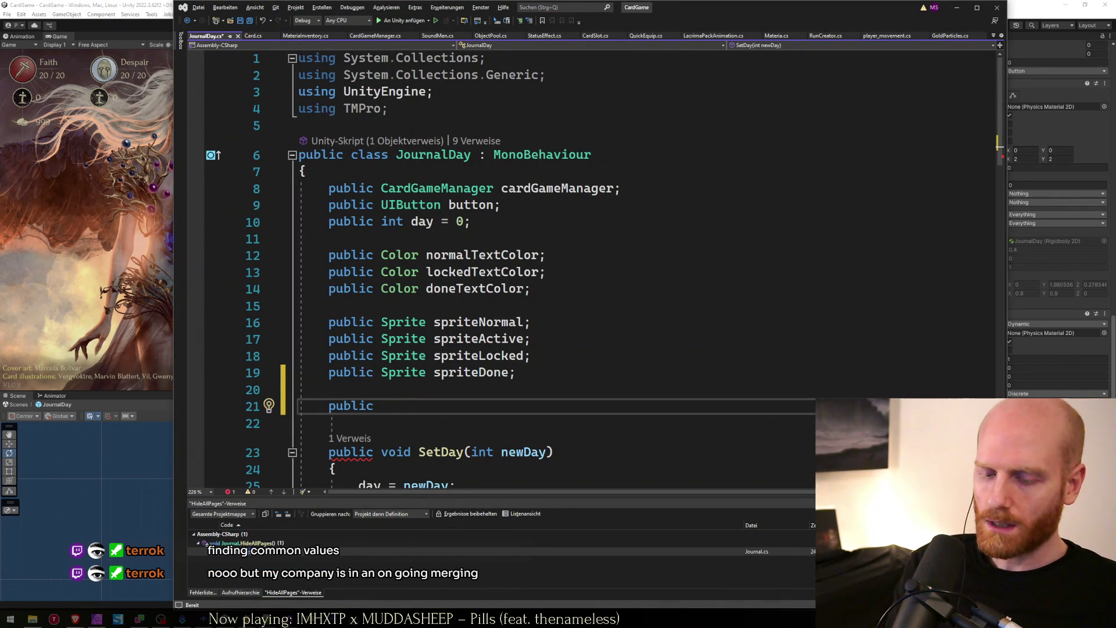
key(alt+Tab)
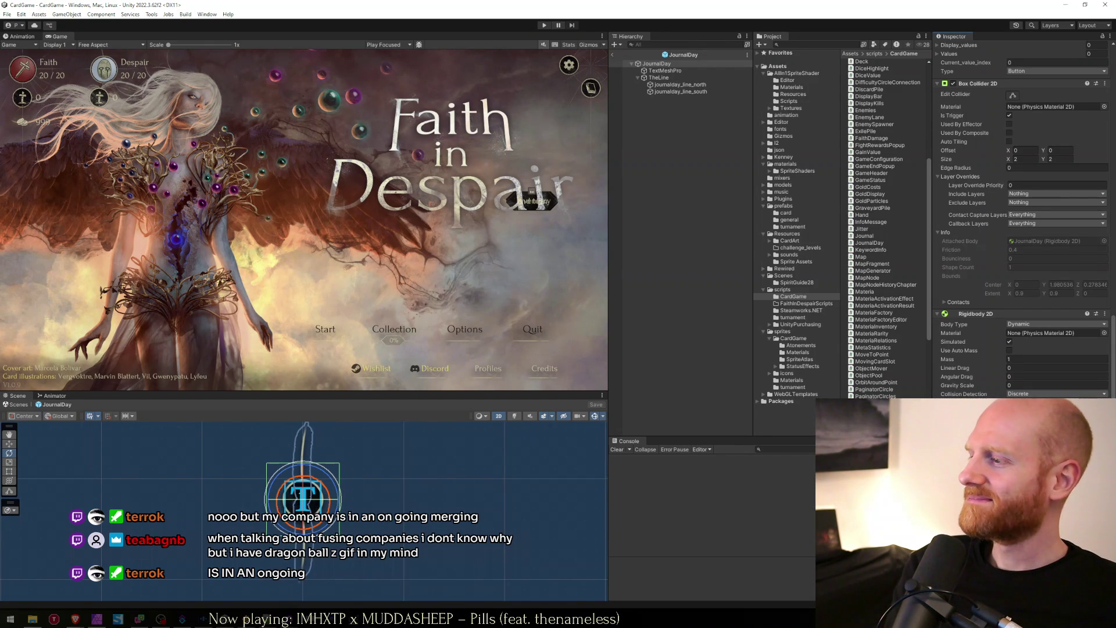
key(alt+Tab)
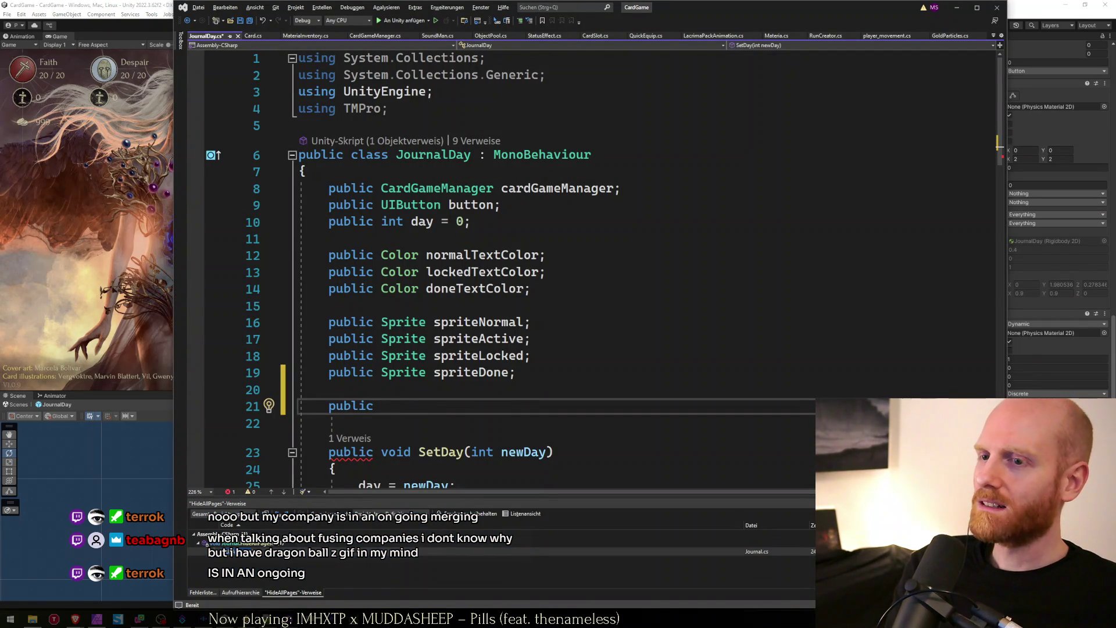
Step: Declare the GameObject fields lines and lineNorth
text(GameObject )
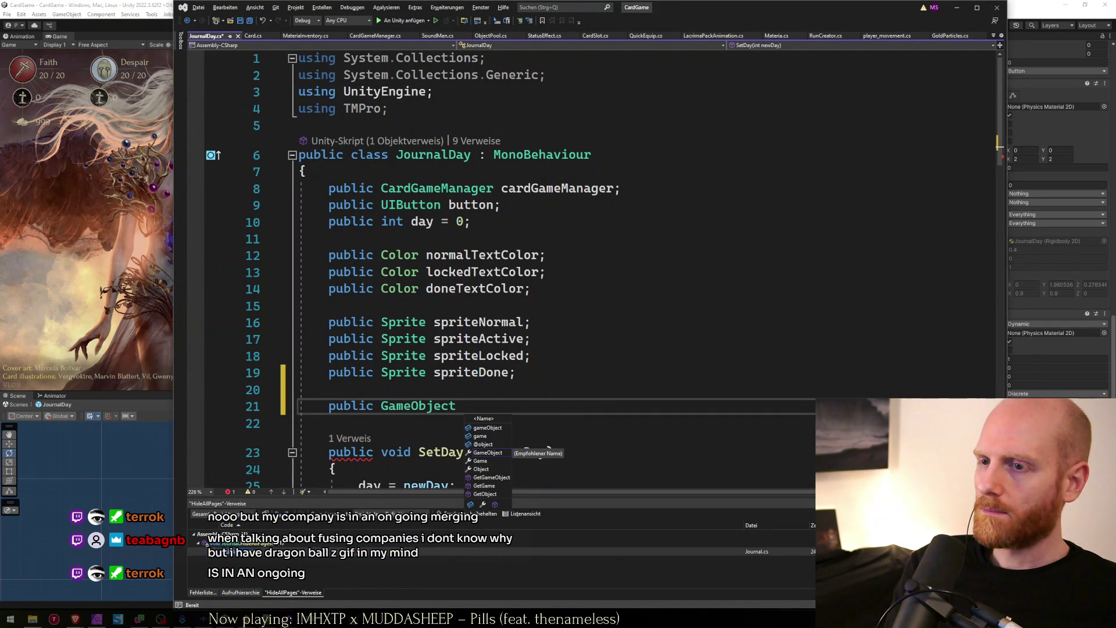
text(lines:)
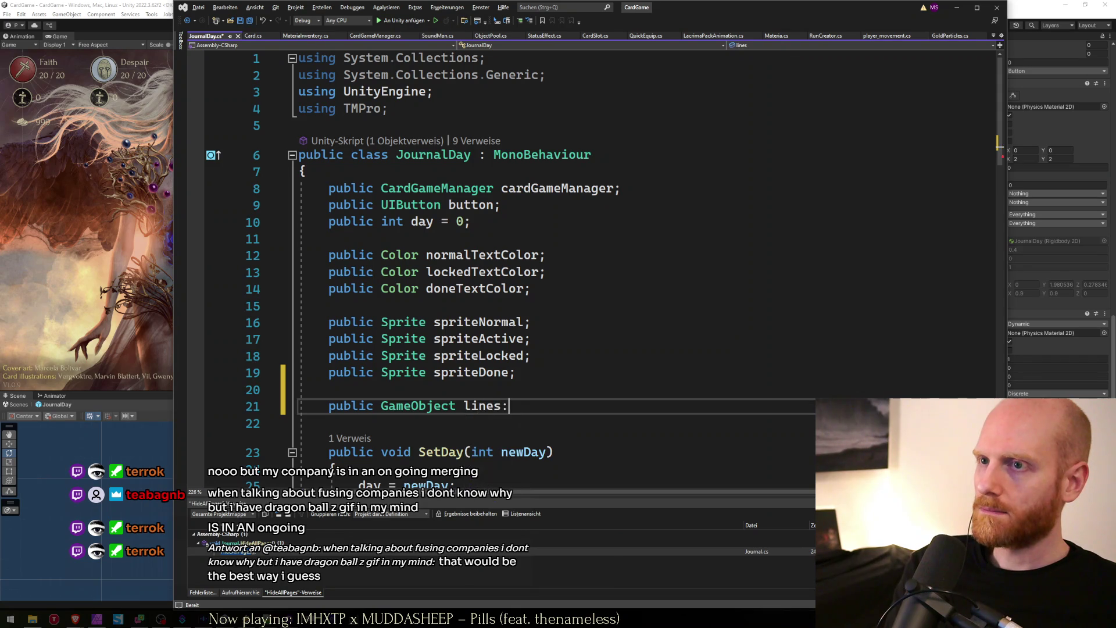
key(BackSpace)
text(;)
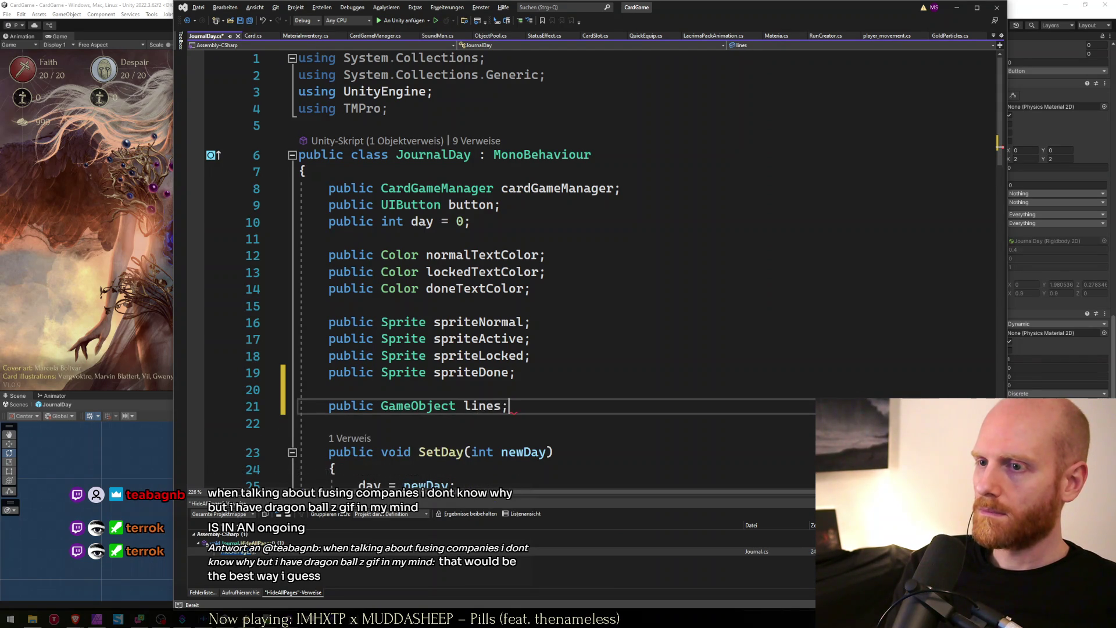
key(Return)
text(public Game)
key(Tab)
text(line_)
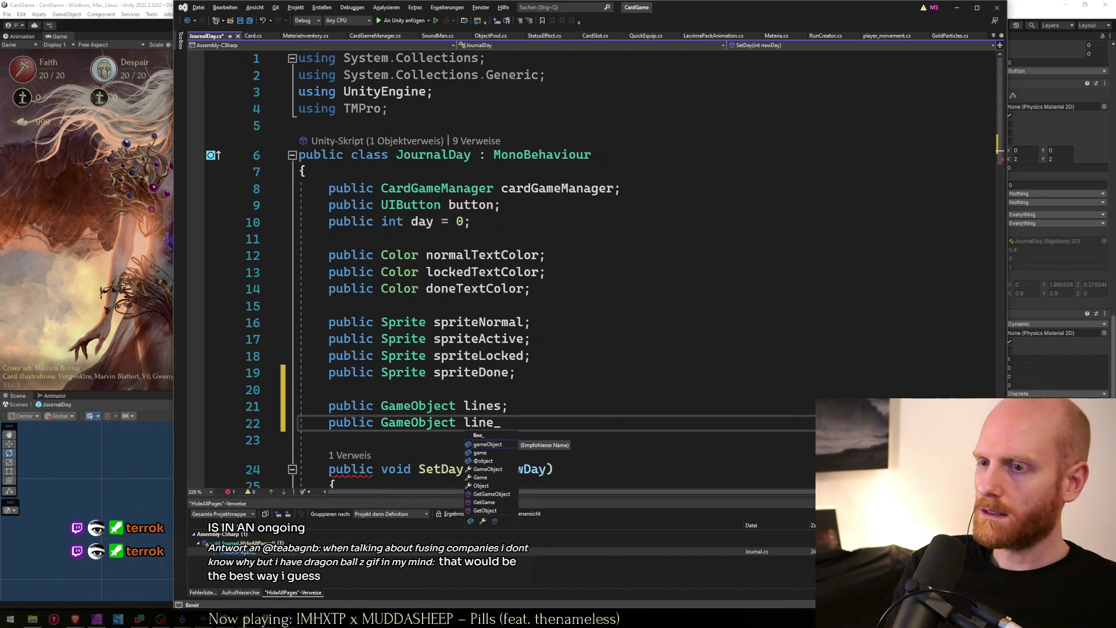
key(BackSpace)
text(North;)
Step: Duplicate that declaration as lineSouth and save JournalDay.cs
key(ctrl+d)
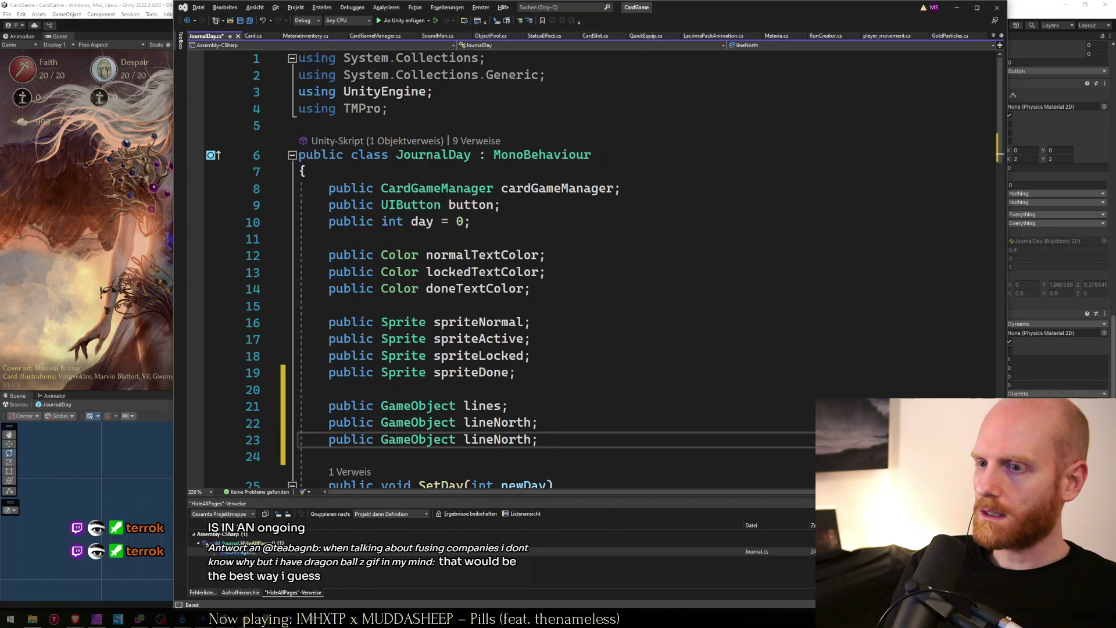
key(BackSpace)
key(BackSpace)
key(BackSpace)
text(South)
key(ctrl+s)
key(Down)
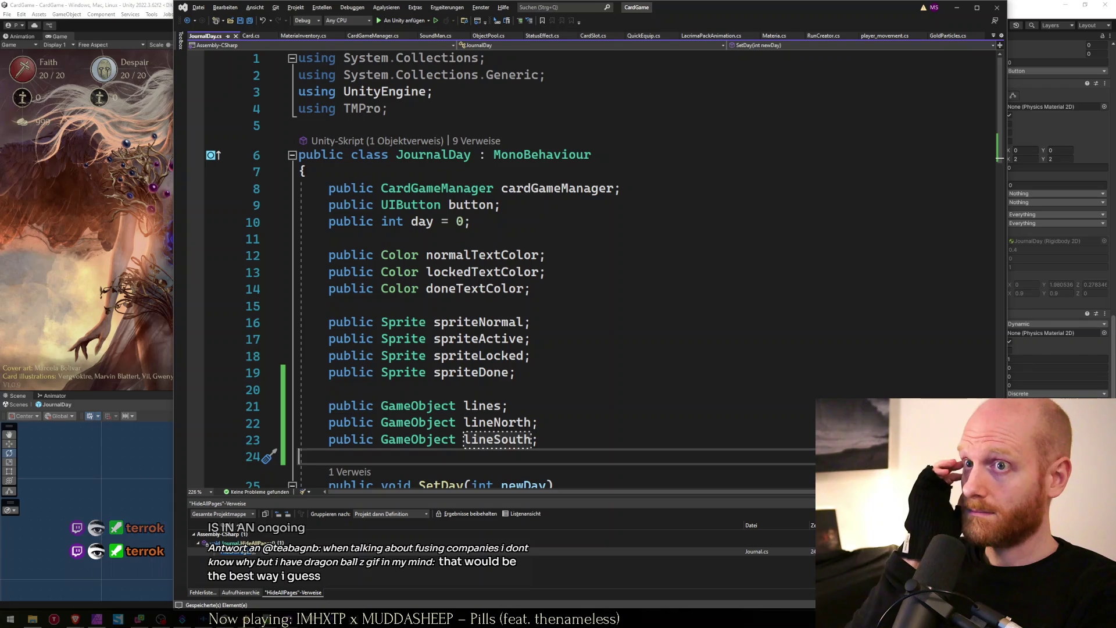
key(alt+Tab)
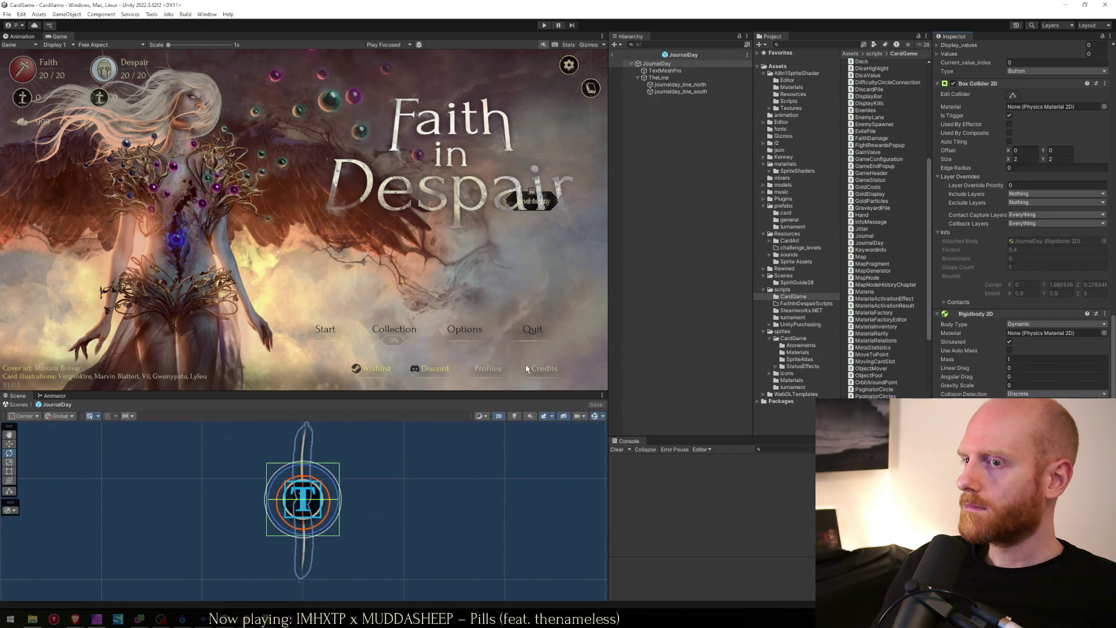
Step: Check the JournalDay root and its TheLine child, then save the JournalDay prefab
click(668, 64)
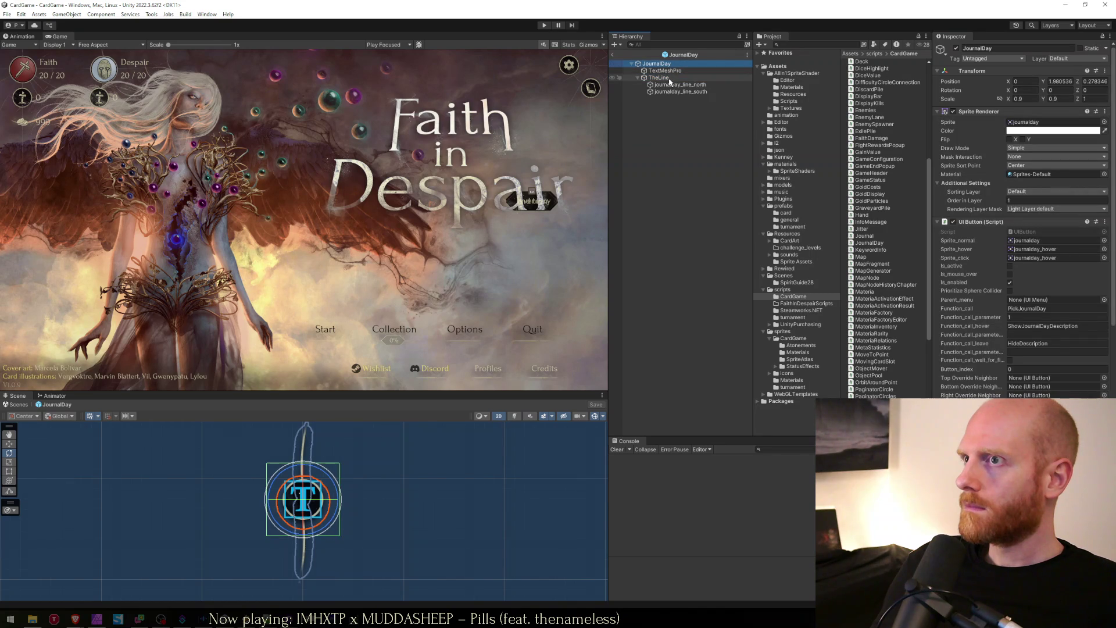
click(670, 79)
click(660, 64)
scroll(1046, 340, down, 10)
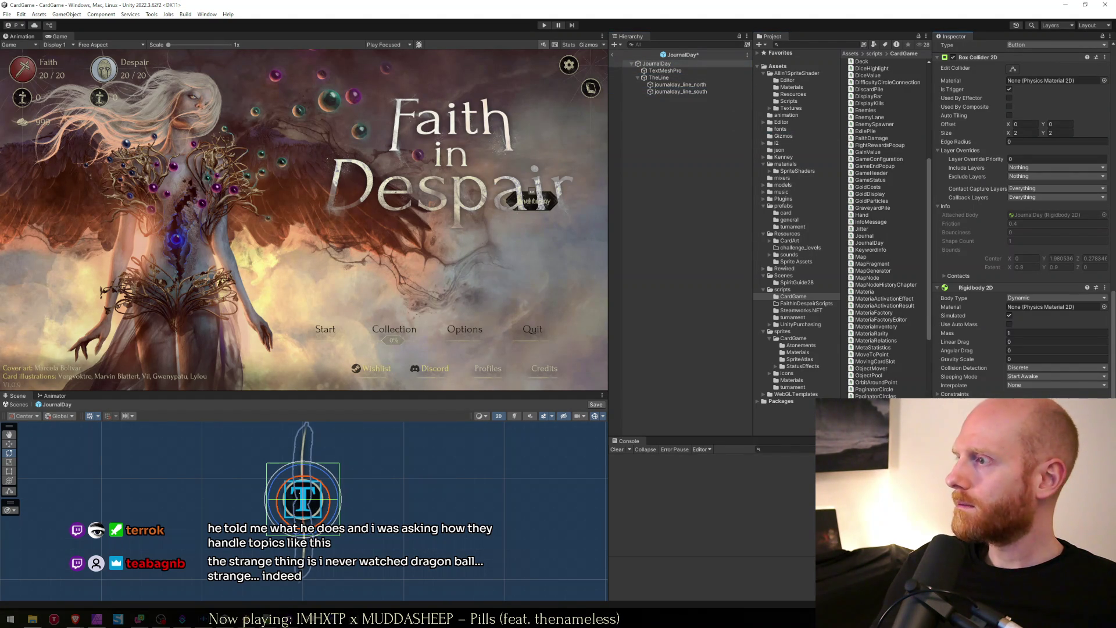
key(ctrl+s)
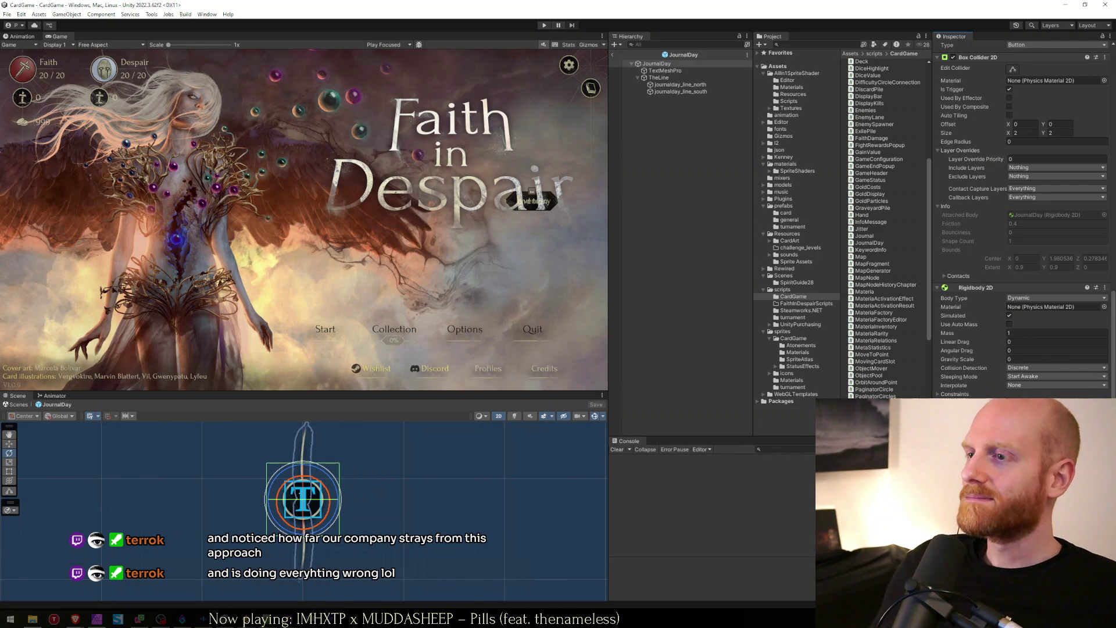
click(710, 247)
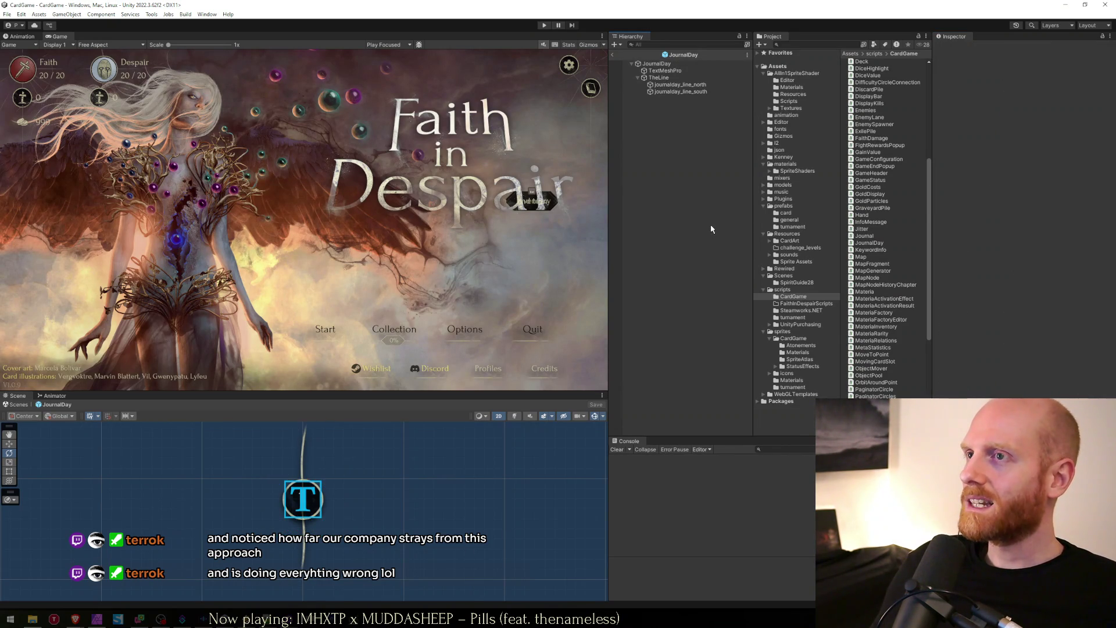
Step: Exit prefab mode and inspect the SplashScreen, Layout, Journal and RunCreator objects
click(614, 56)
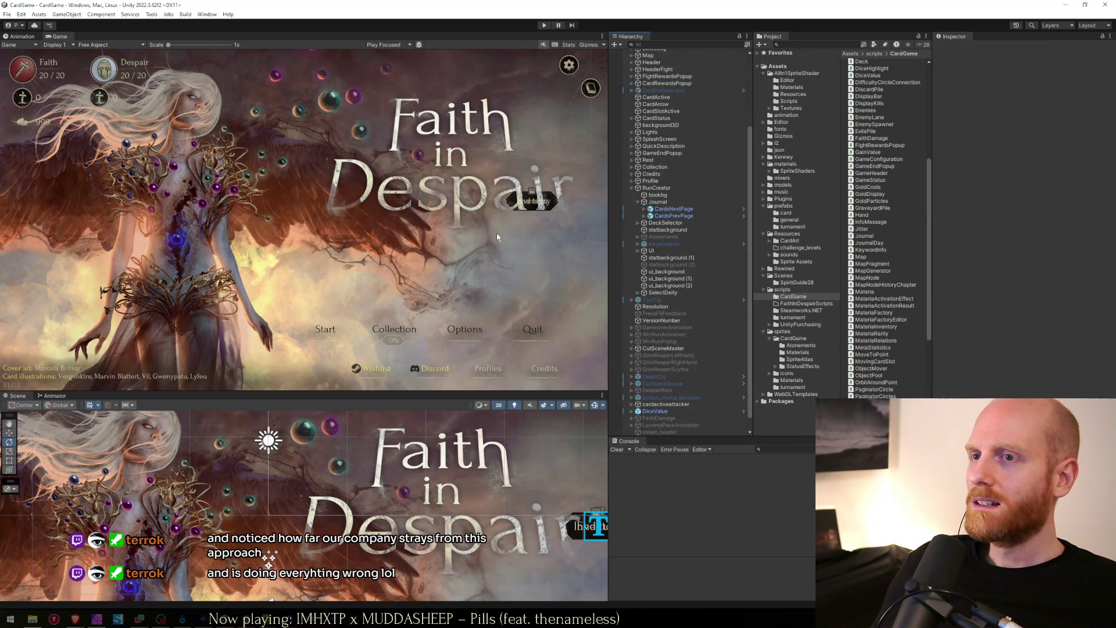
scroll(418, 470, down, 3)
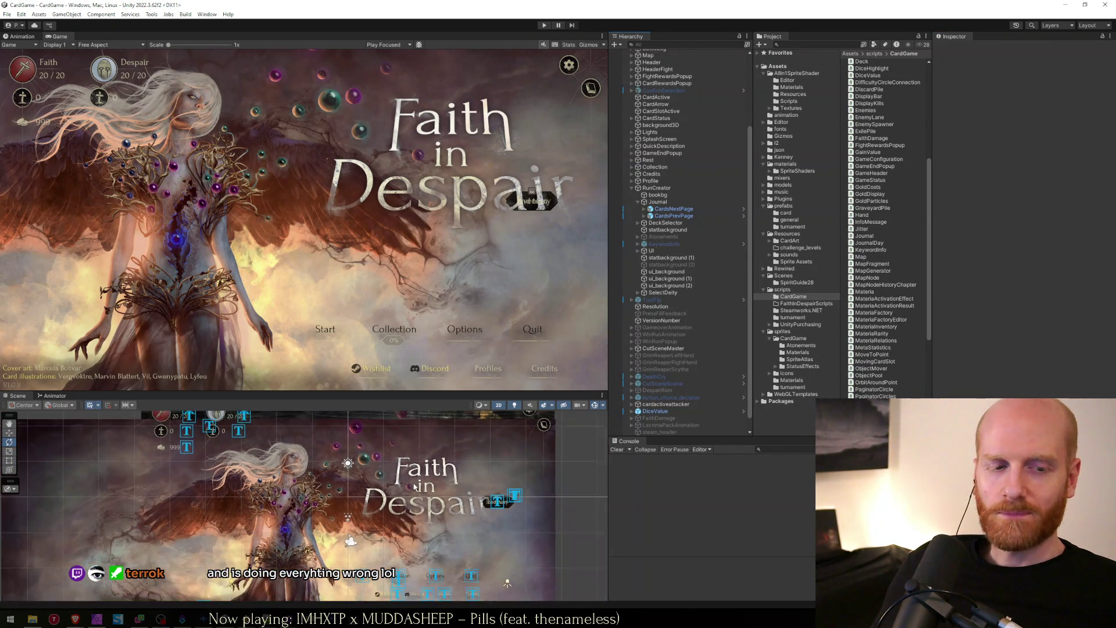
scroll(415, 487, down, 3)
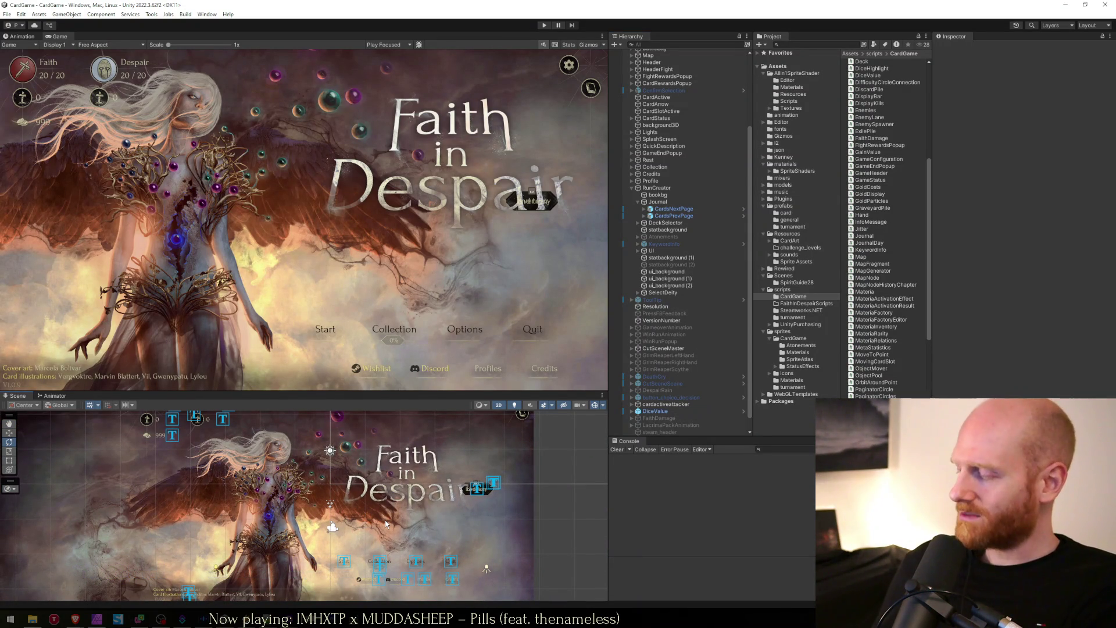
click(385, 523)
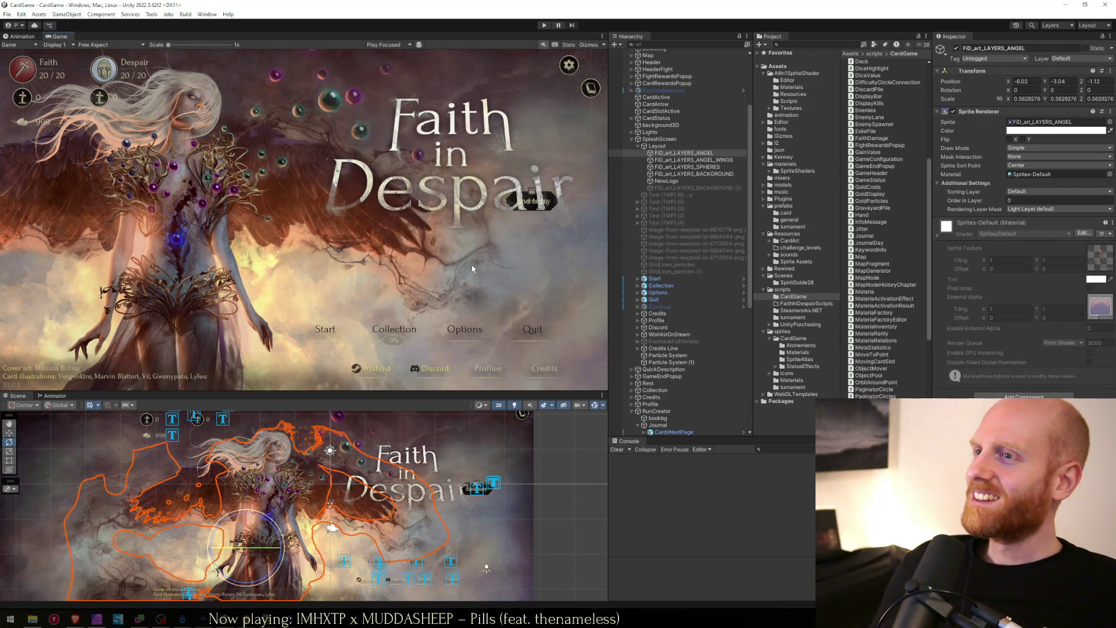
click(631, 145)
click(637, 146)
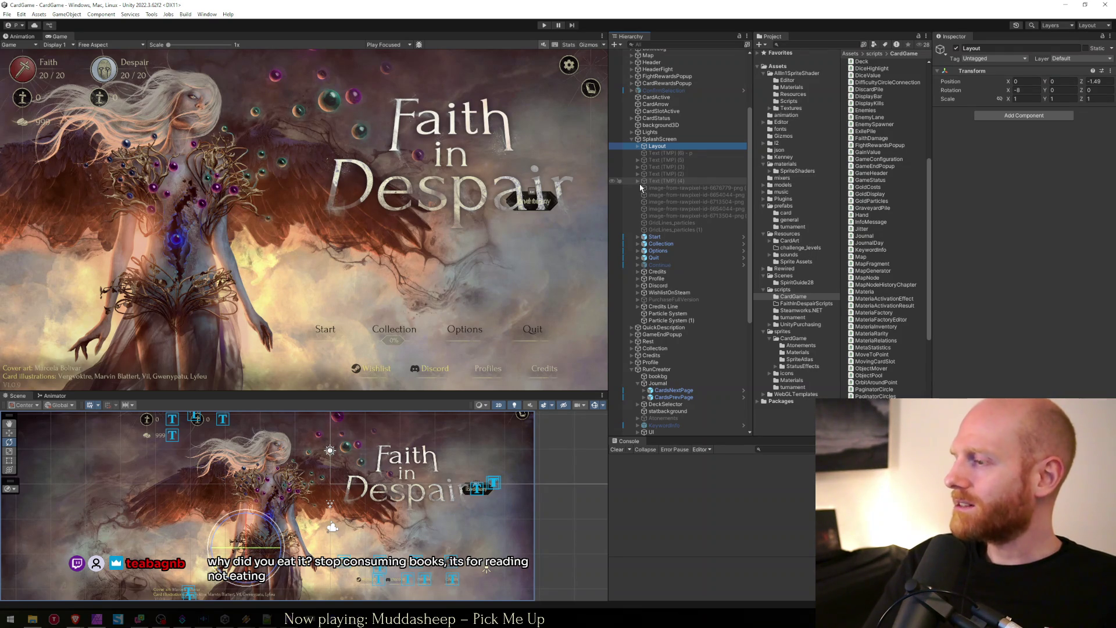
click(636, 141)
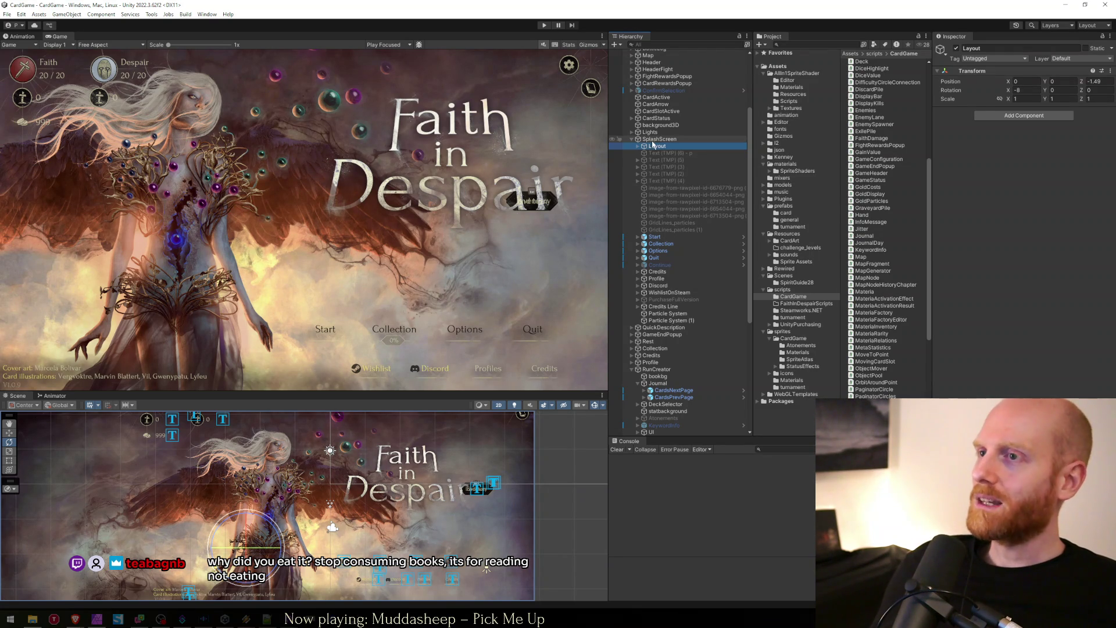
click(633, 140)
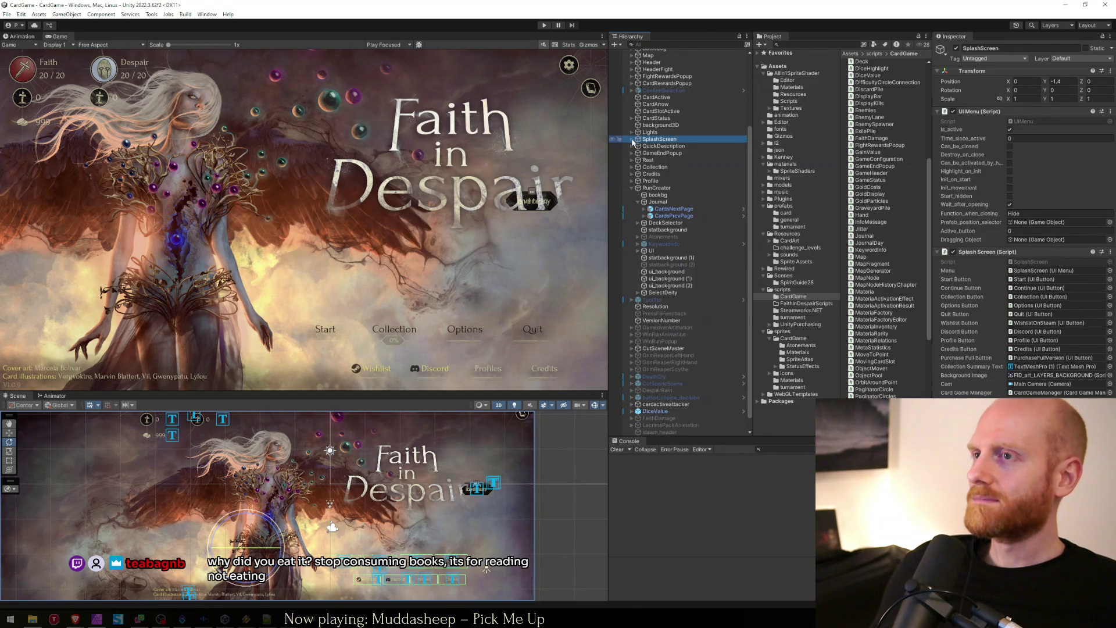
click(648, 201)
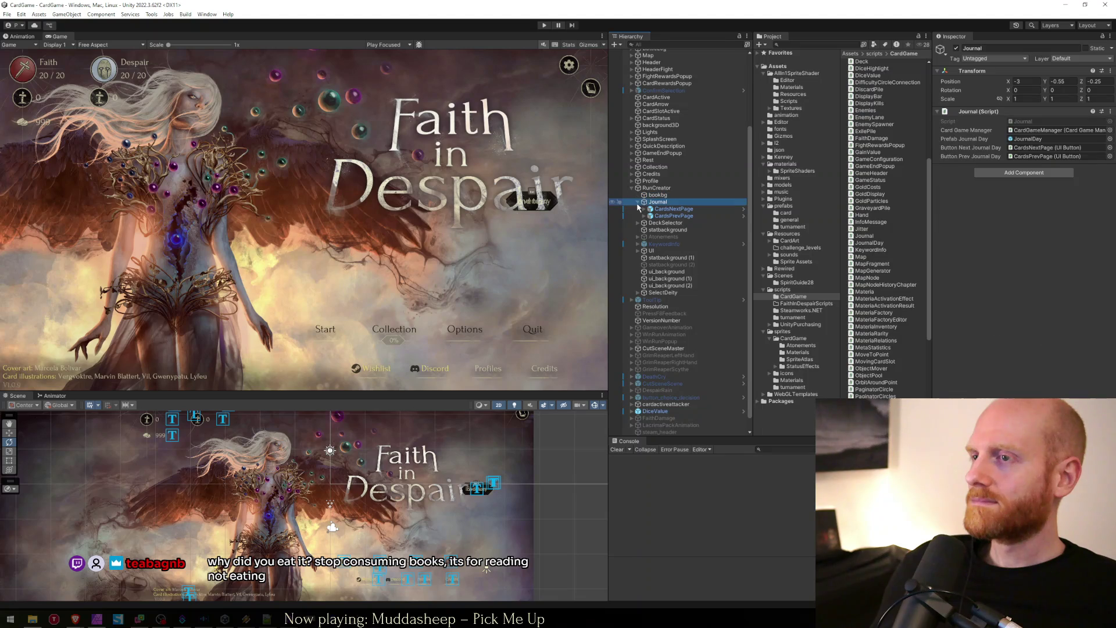
click(654, 188)
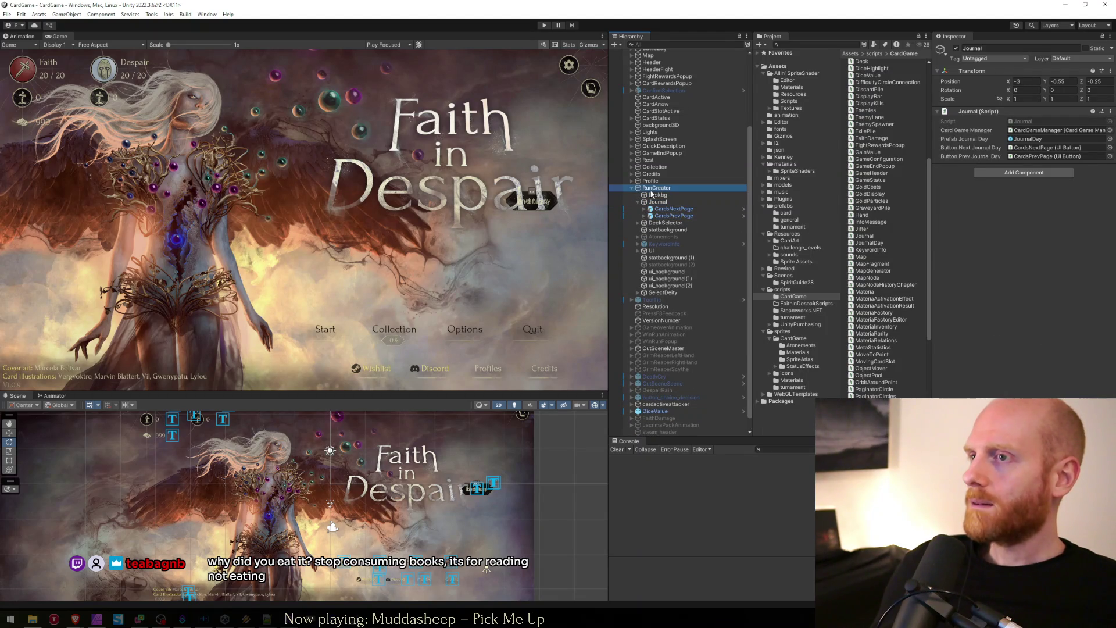
click(638, 201)
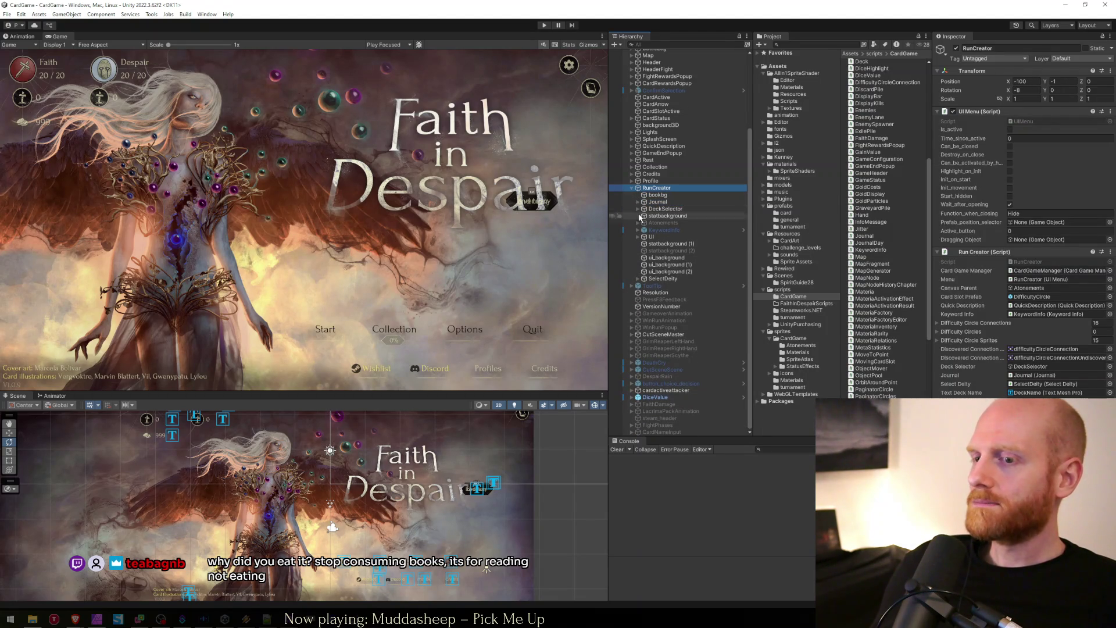
Step: Start play mode and place the cursor at the end of the lineSouth line
click(544, 26)
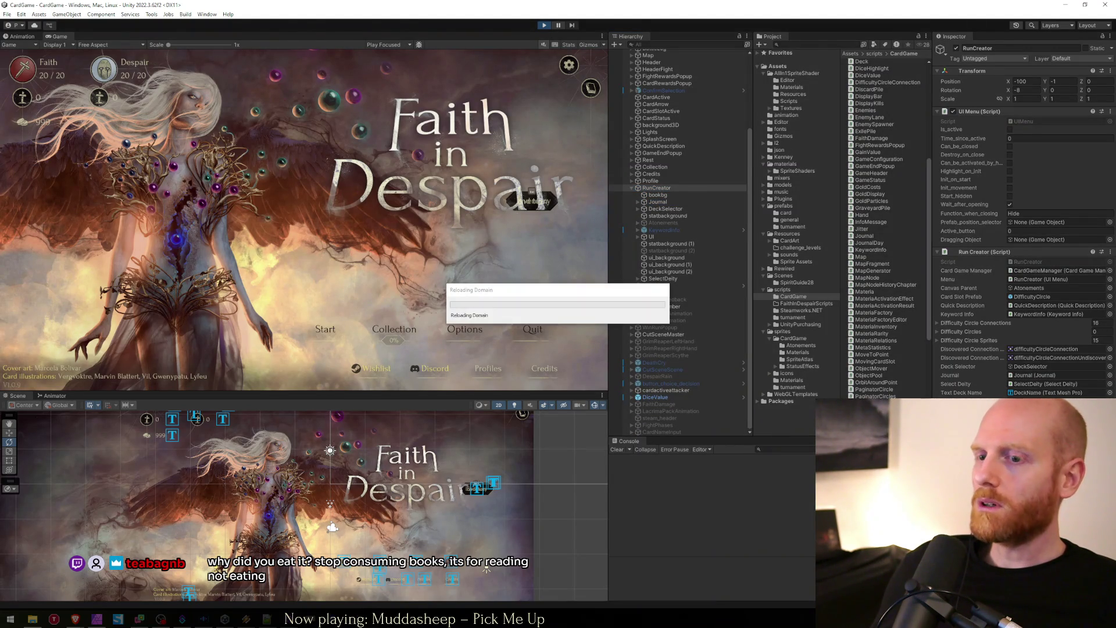
key(alt+Tab)
key(Up)
key(End)
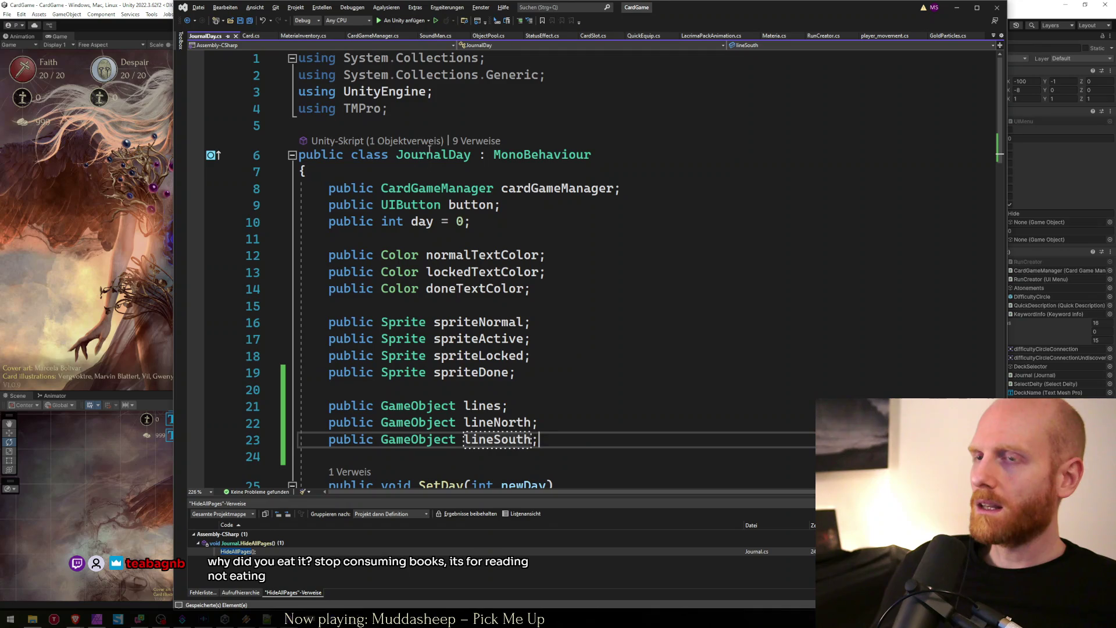
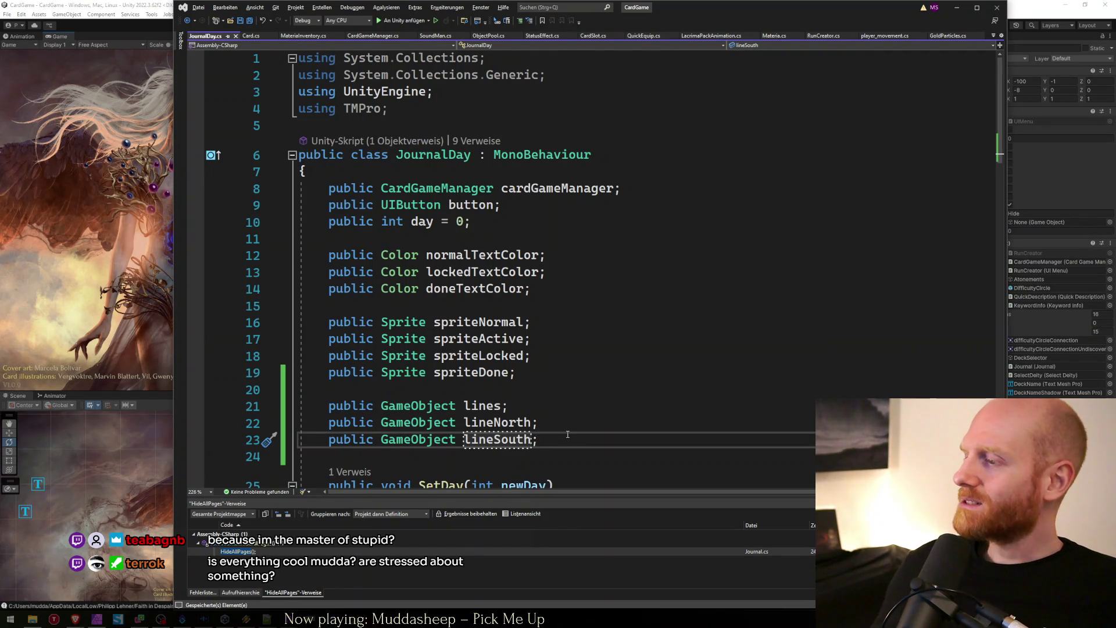
Step: Check the JournalDay lines, lineNorth and lineSouth field declarations, then minimize Visual Studio
click(555, 401)
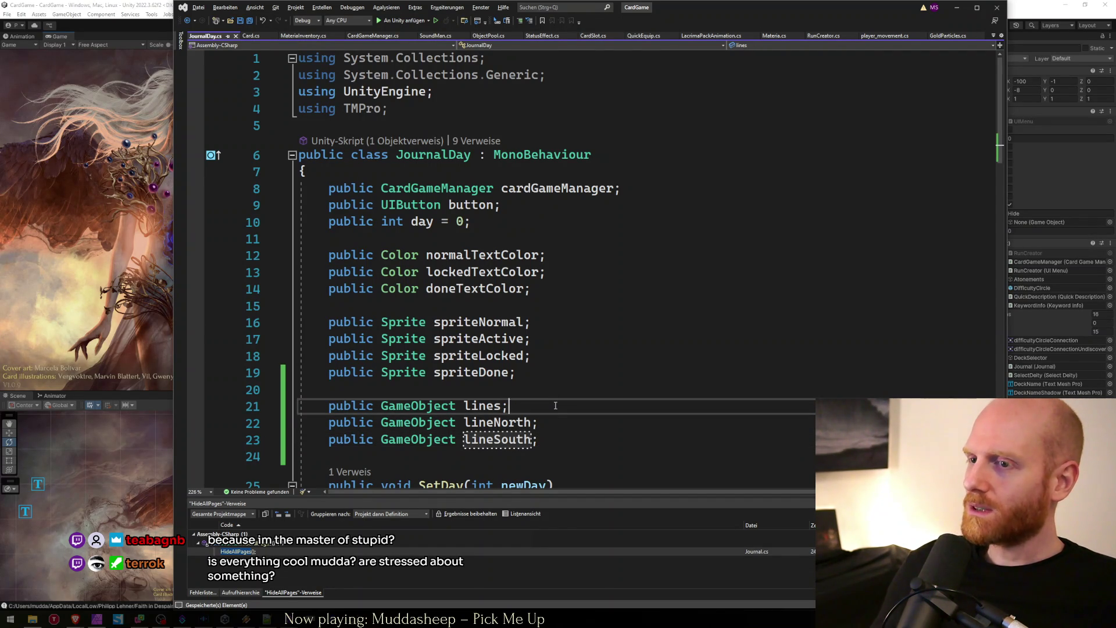
key(Right)
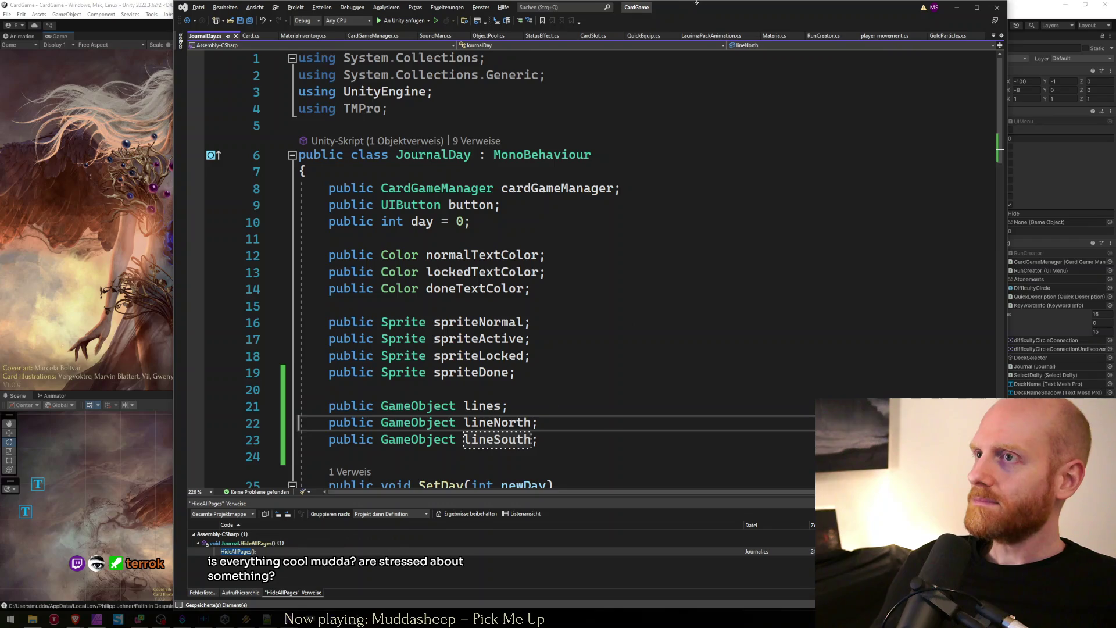
click(966, 5)
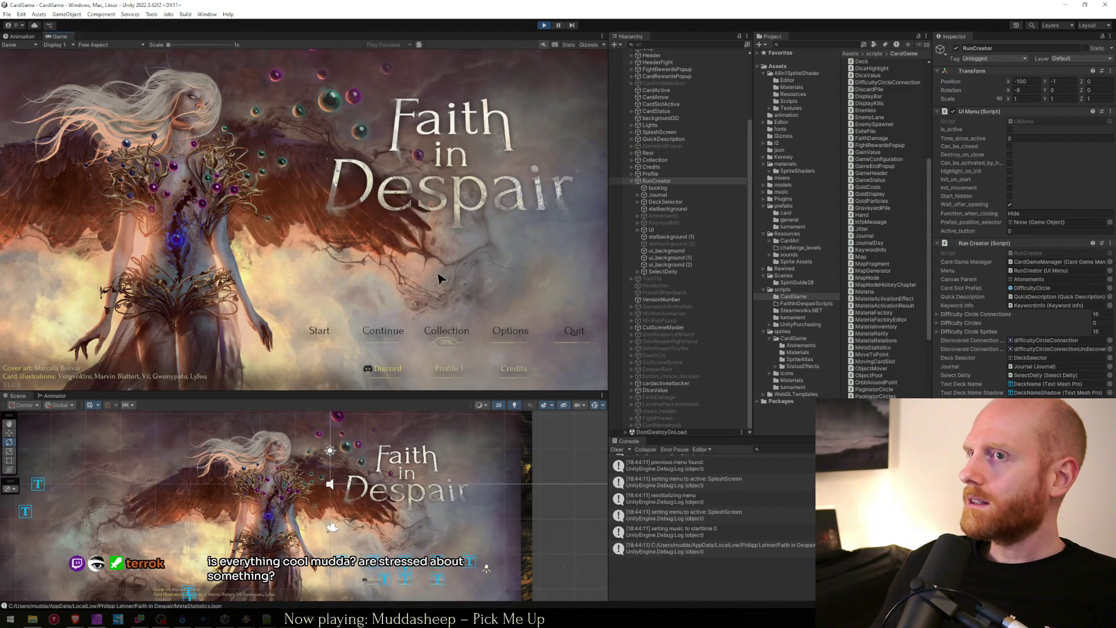
Step: Start a run and enlarge the Game view to preview the numbered day circles, then stop play mode
click(319, 330)
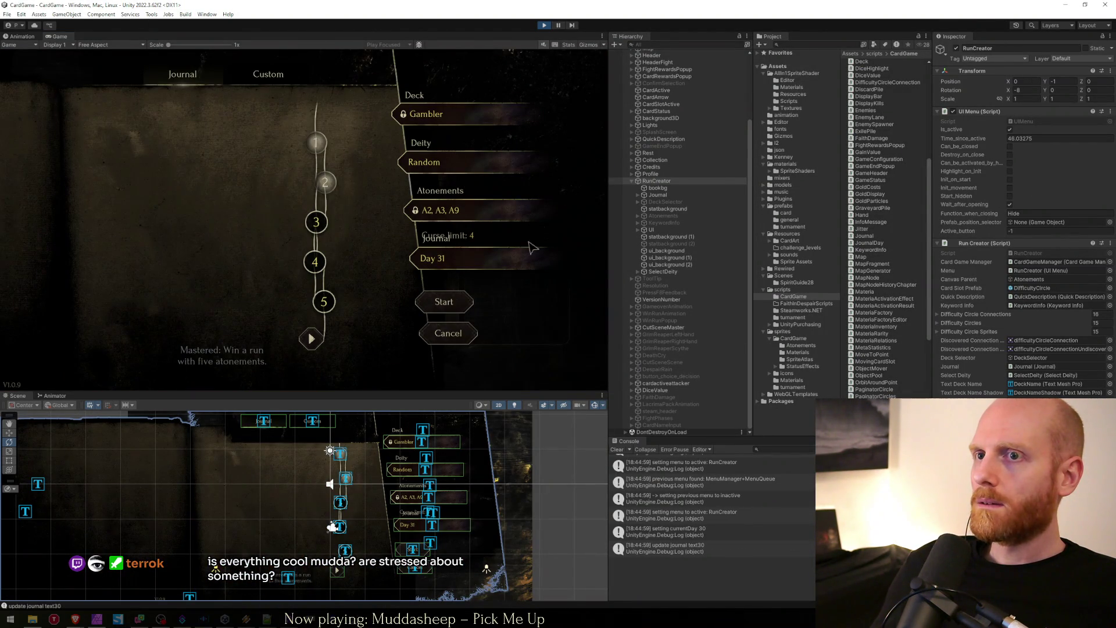
double_click(425, 38)
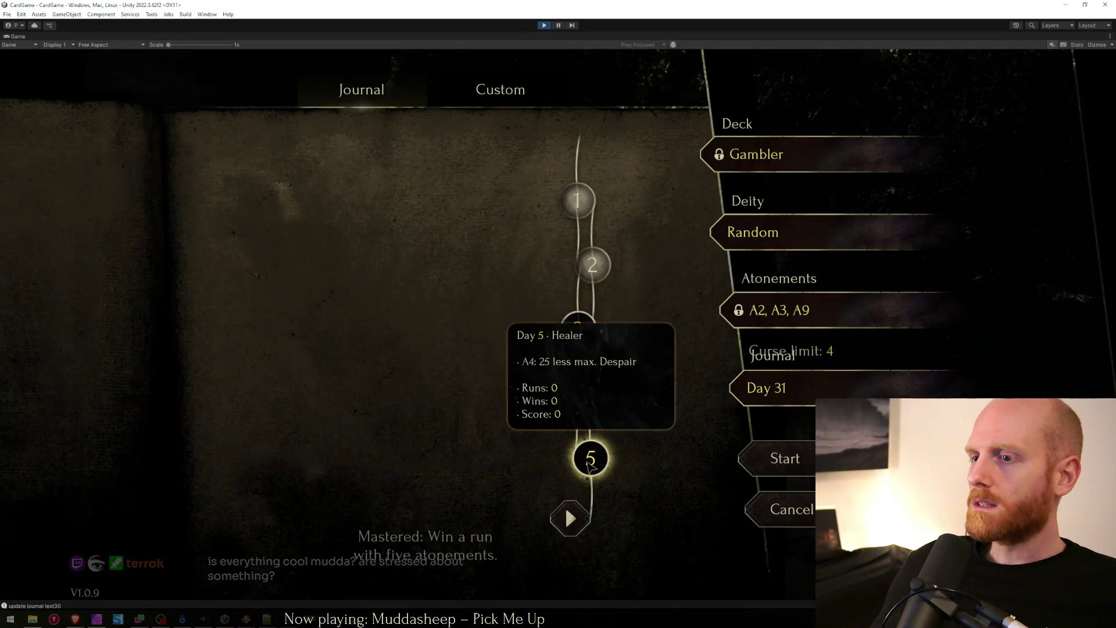
mouse_move(580, 192)
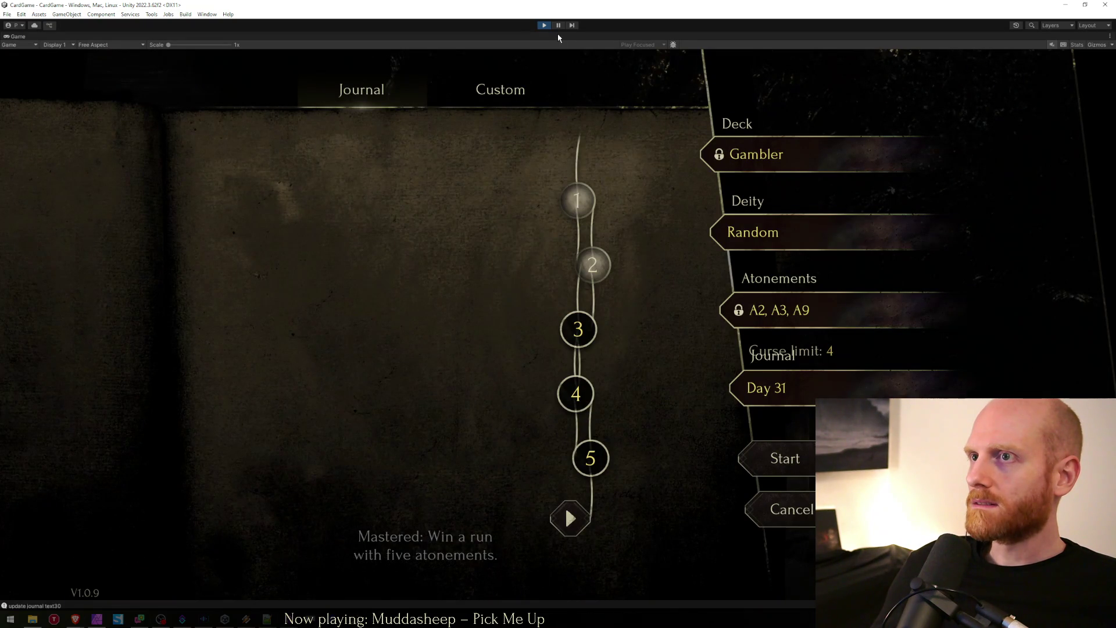
double_click(558, 38)
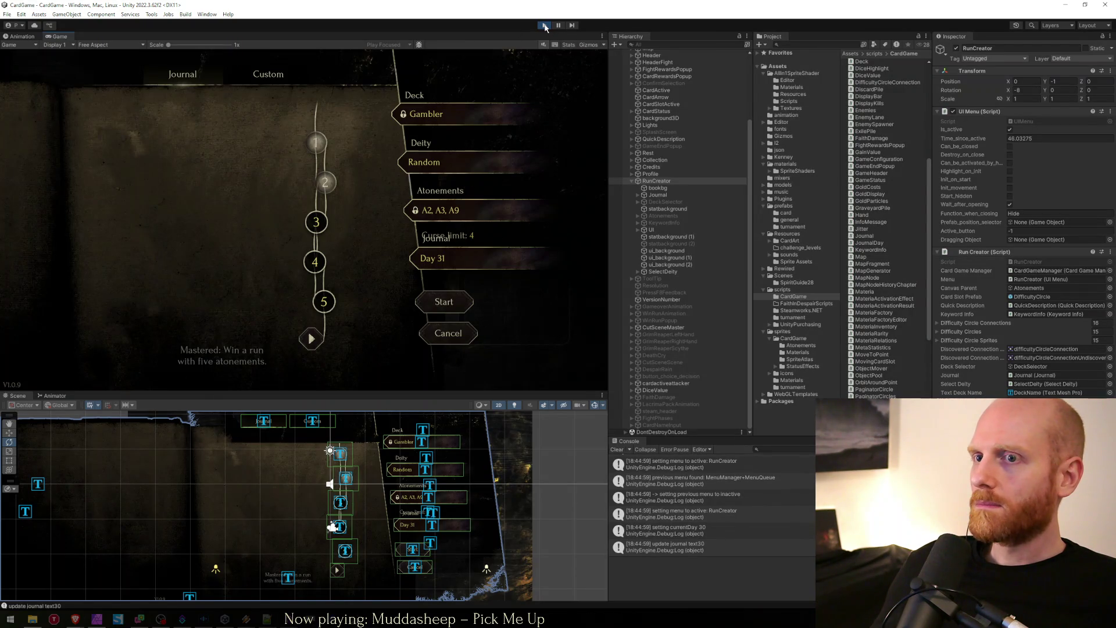
click(544, 25)
key(alt+Tab)
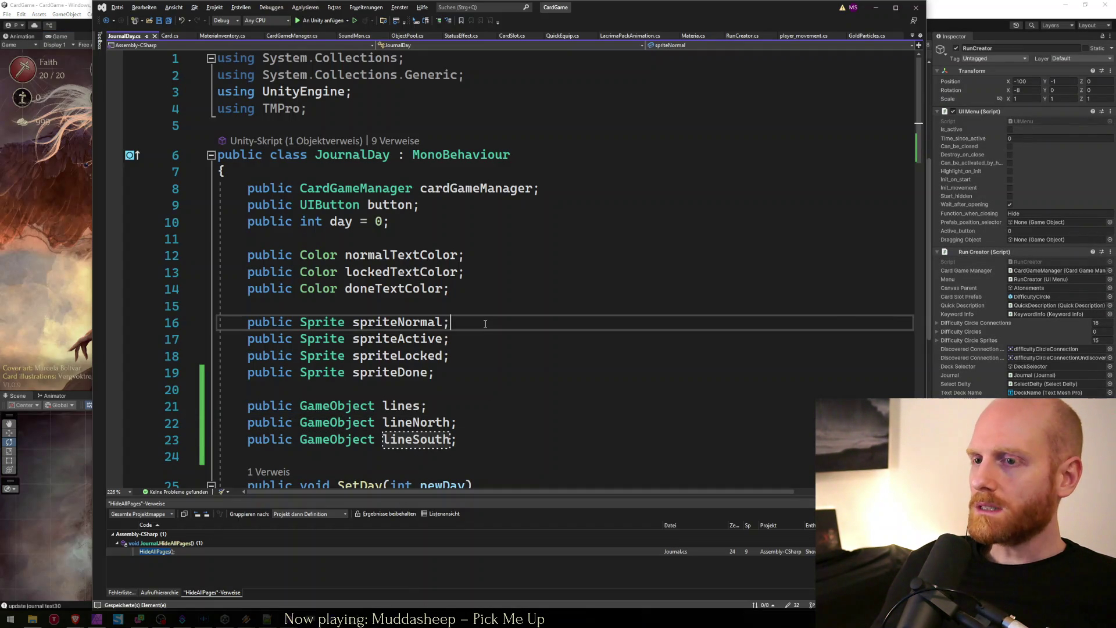
Step: Find the BuildCalendar method's definition in Journal.cs
key(Down)
key(Down)
key(Down)
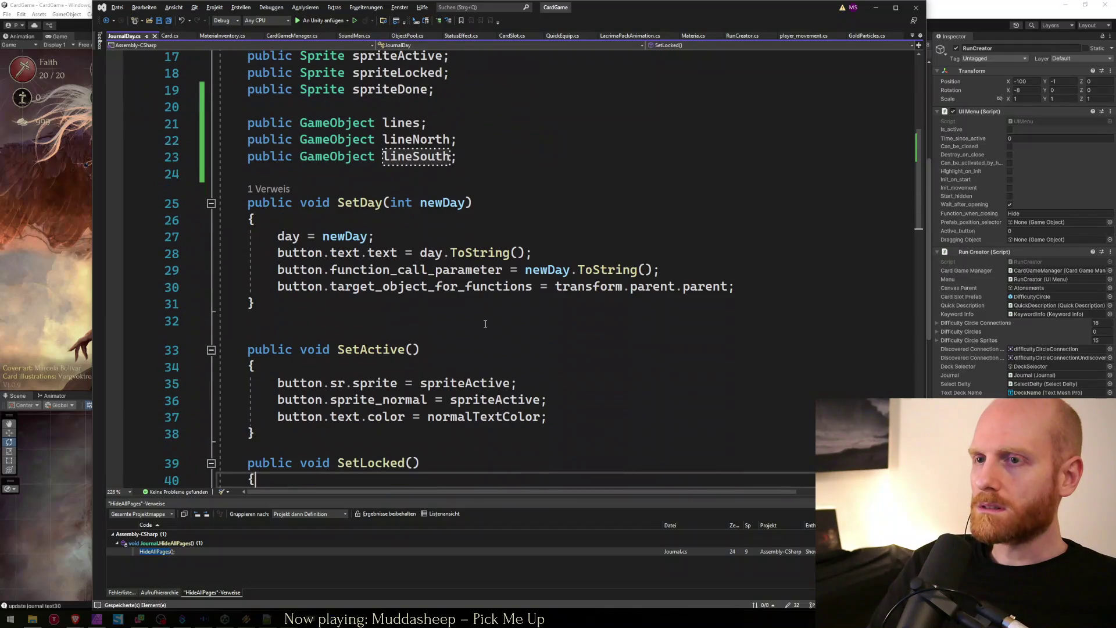
key(ctrl+Tab)
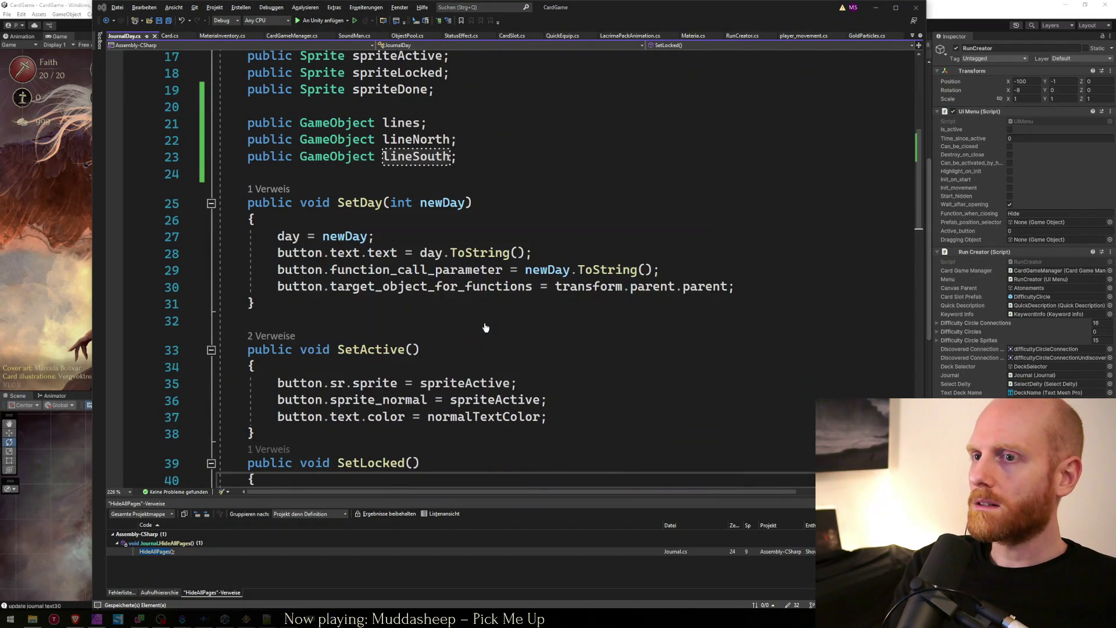
key(ctrl+f)
text(buildcalendar)
key(Escape)
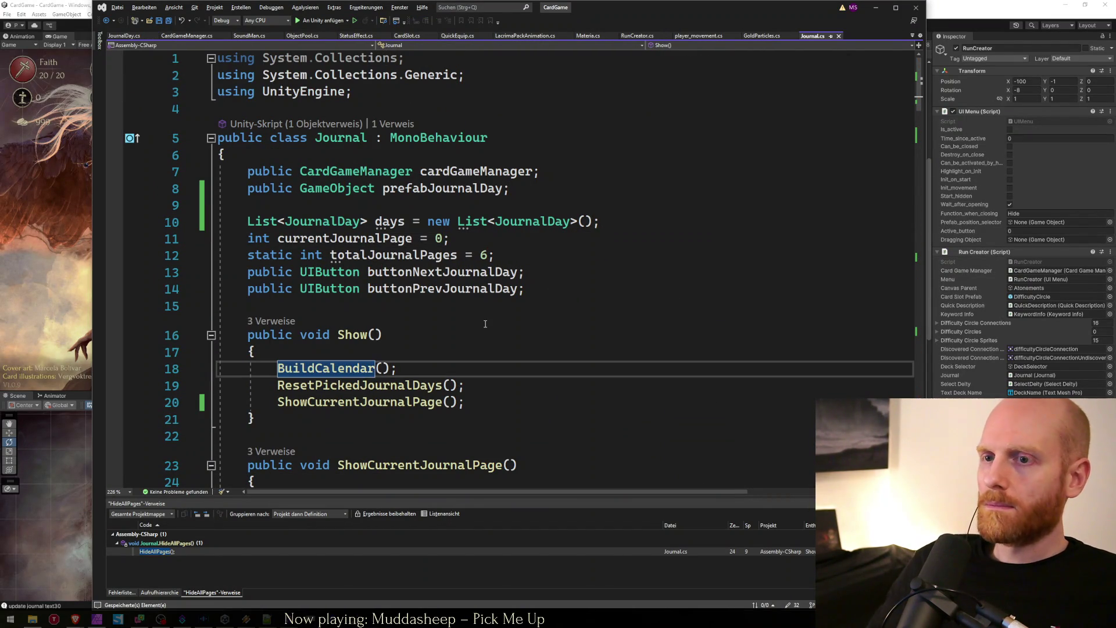
key(F12)
Step: Add journalDay.lineNorth.SetActive(false); right after days.Add(journalDay) in the calendar loop
scroll(454, 354, down, 8)
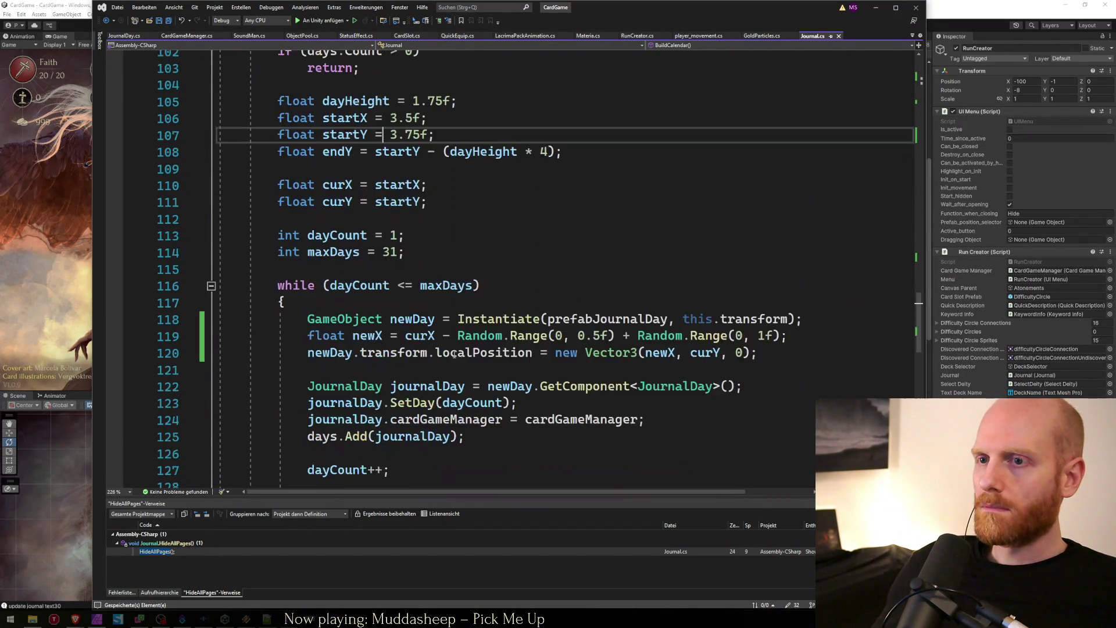
click(459, 269)
scroll(460, 269, up, 2)
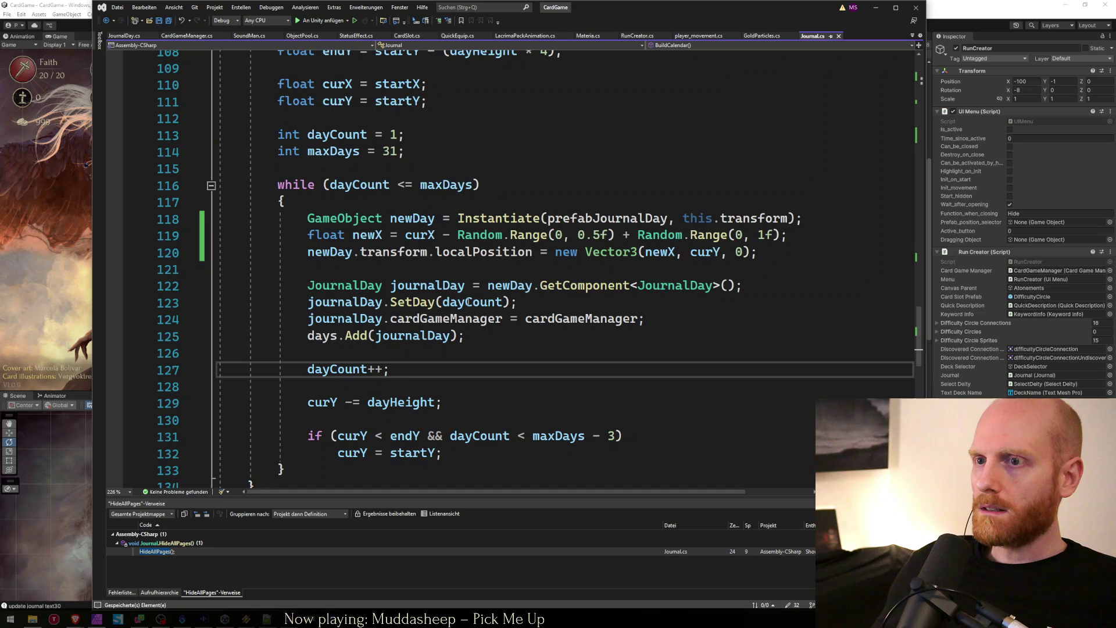
click(503, 266)
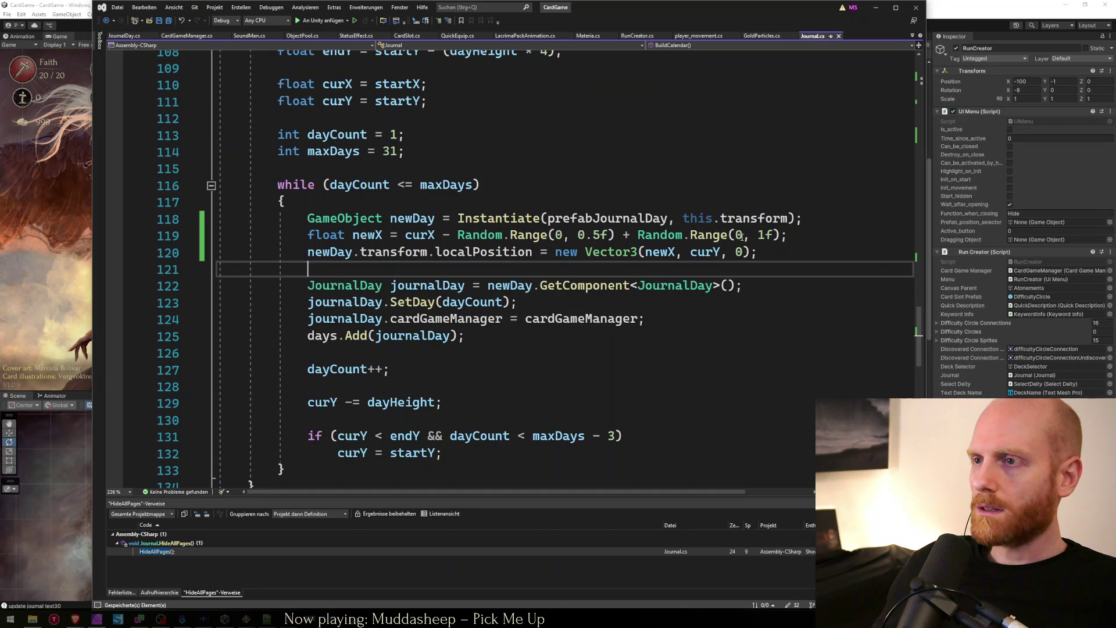
click(772, 250)
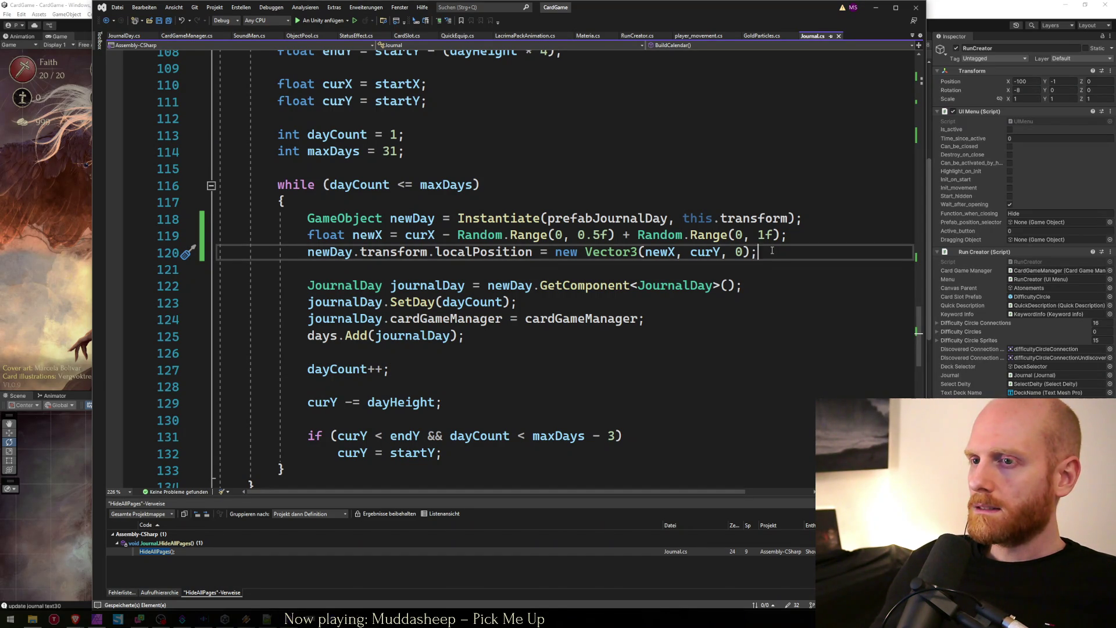
key(Down)
key(Down)
key(Down)
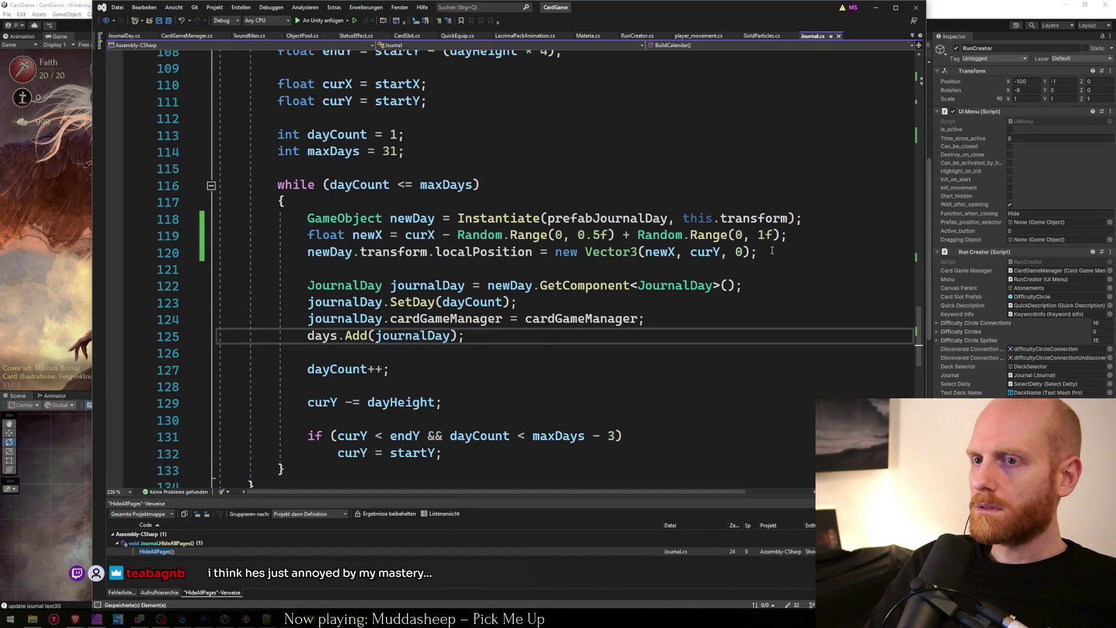
key(Return)
text(journalDay.)
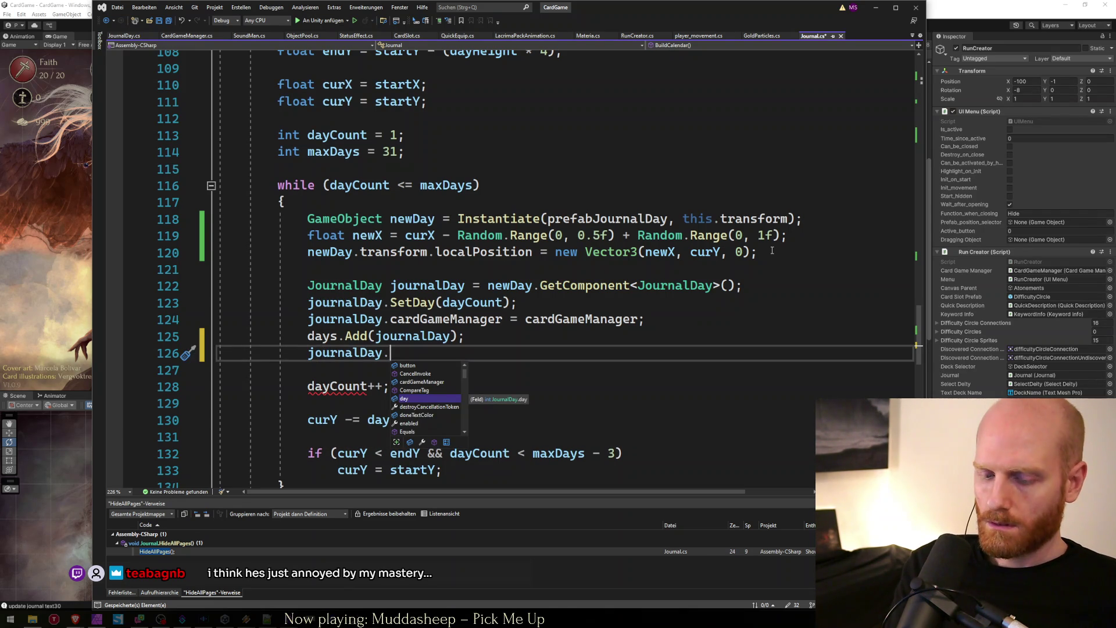
text(lineNorth.set)
key(Tab)
text((false);)
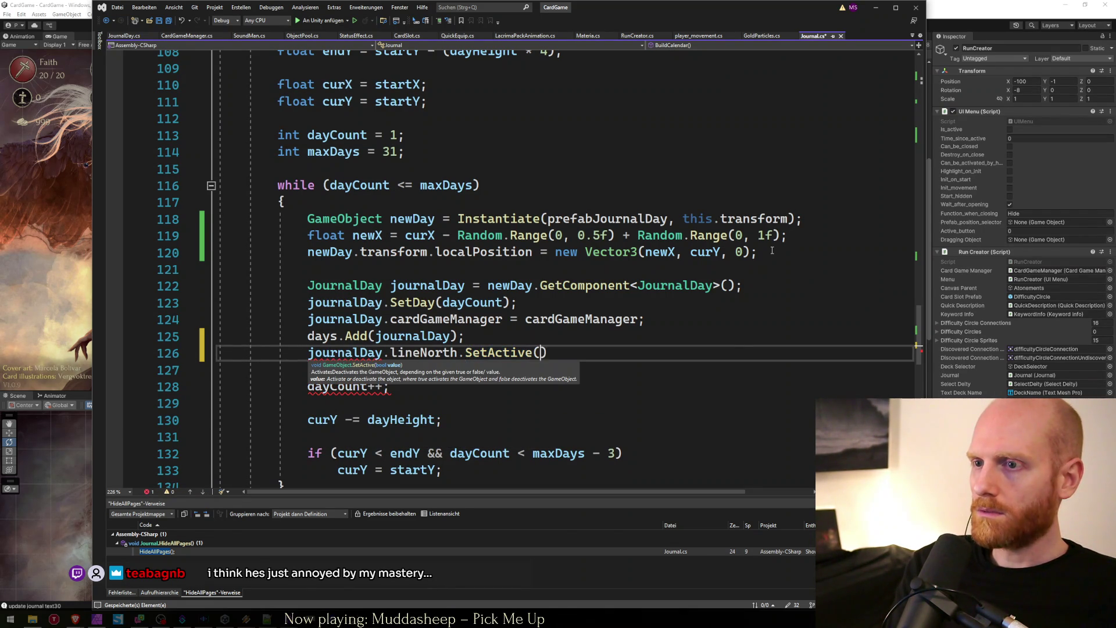
key(alt+Tab)
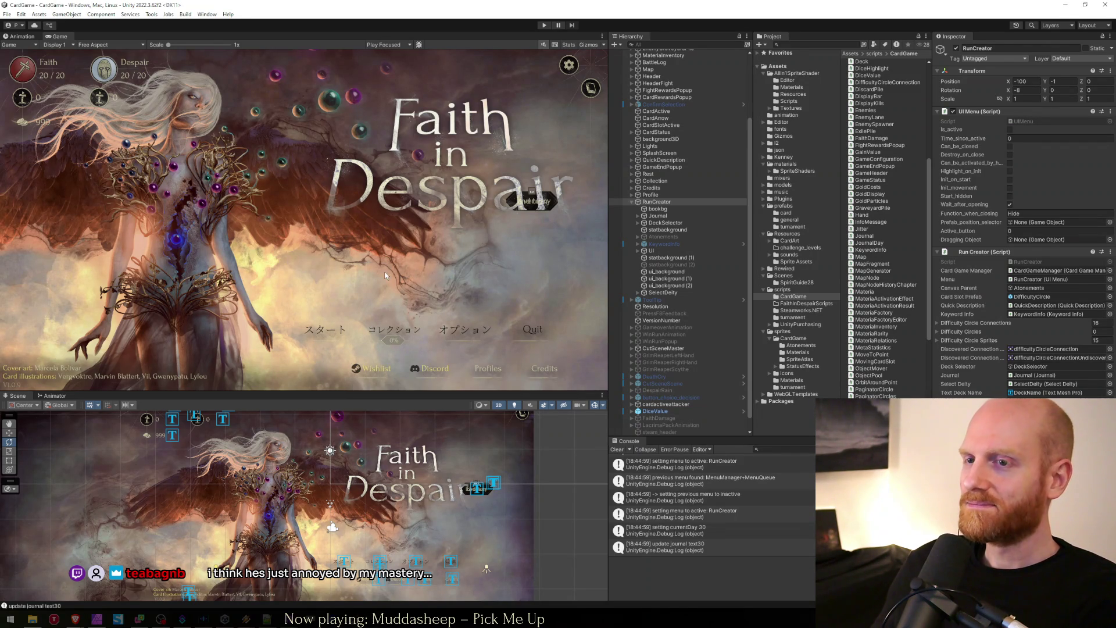
Step: Play the game, open the run setup, and maximize the Game view to check the connecting lines
click(544, 26)
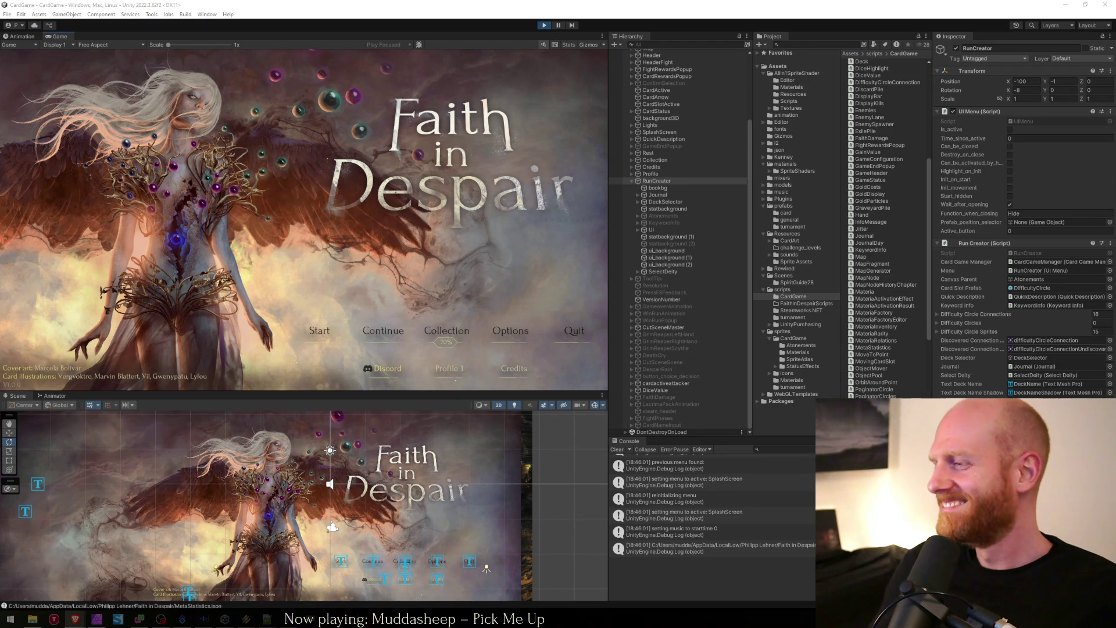
click(319, 330)
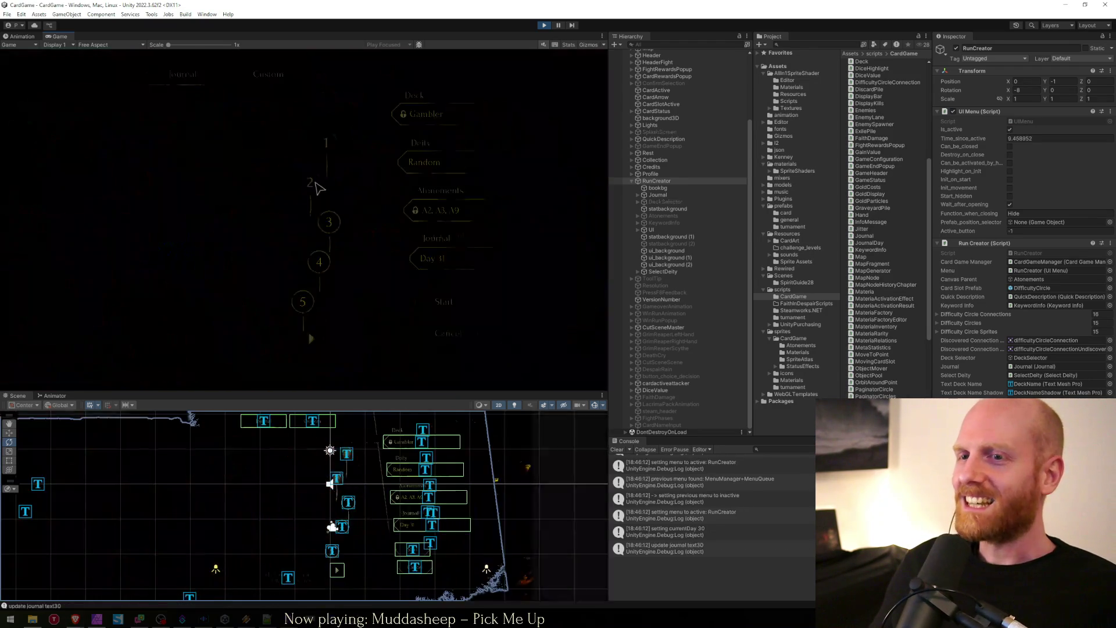
key(shift+space)
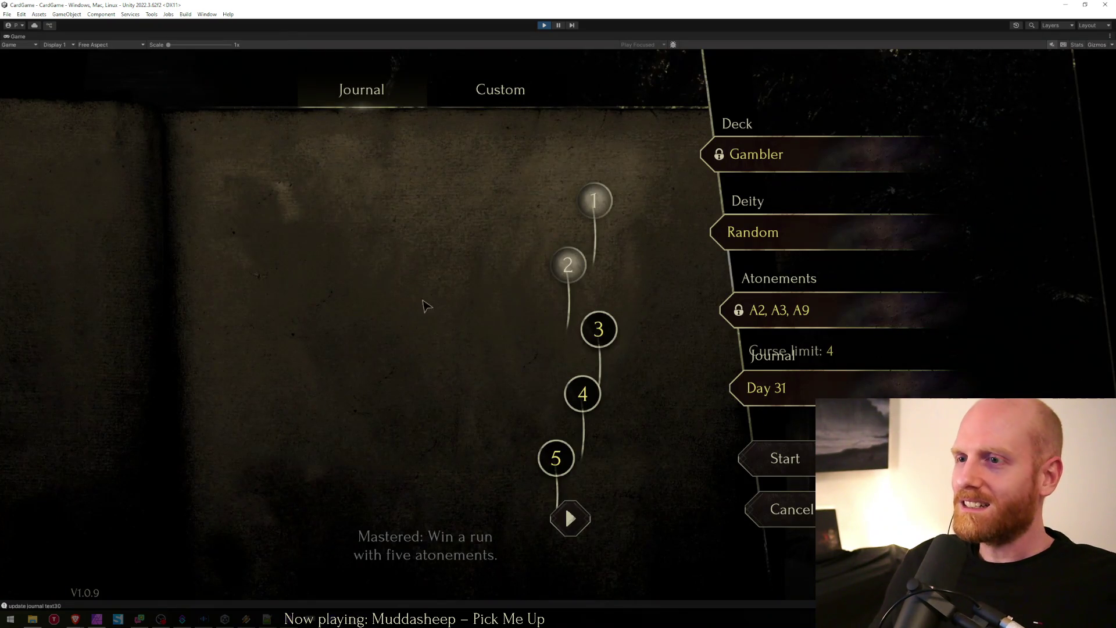
key(shift+space)
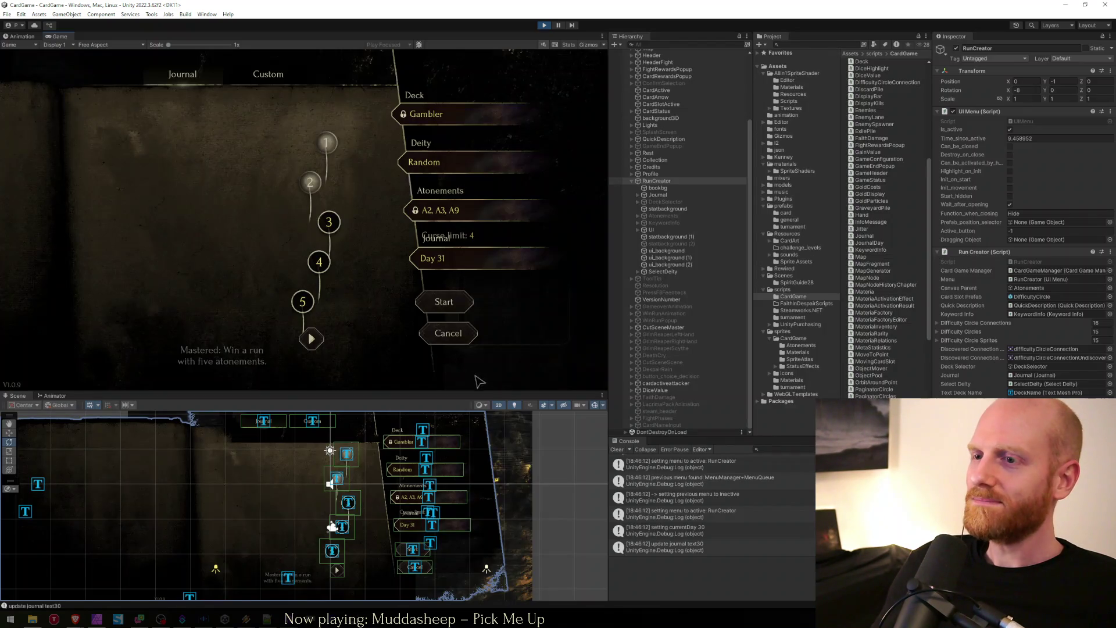
key(alt+Tab)
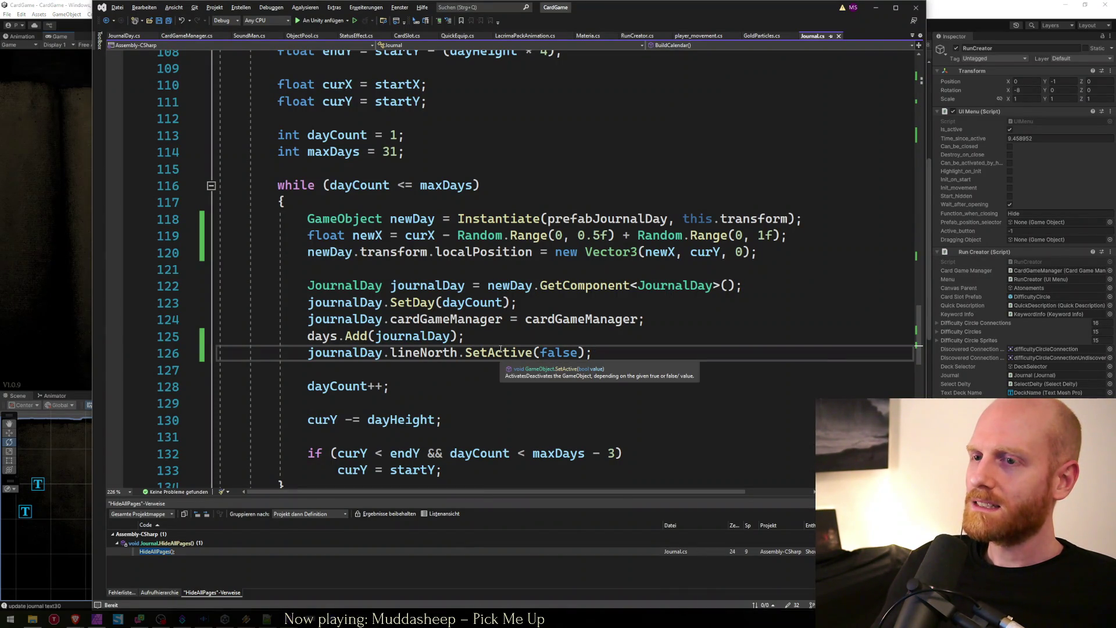
Step: Select the lineNorth SetActive line in Journal.cs and compare it against the running game
key(Down)
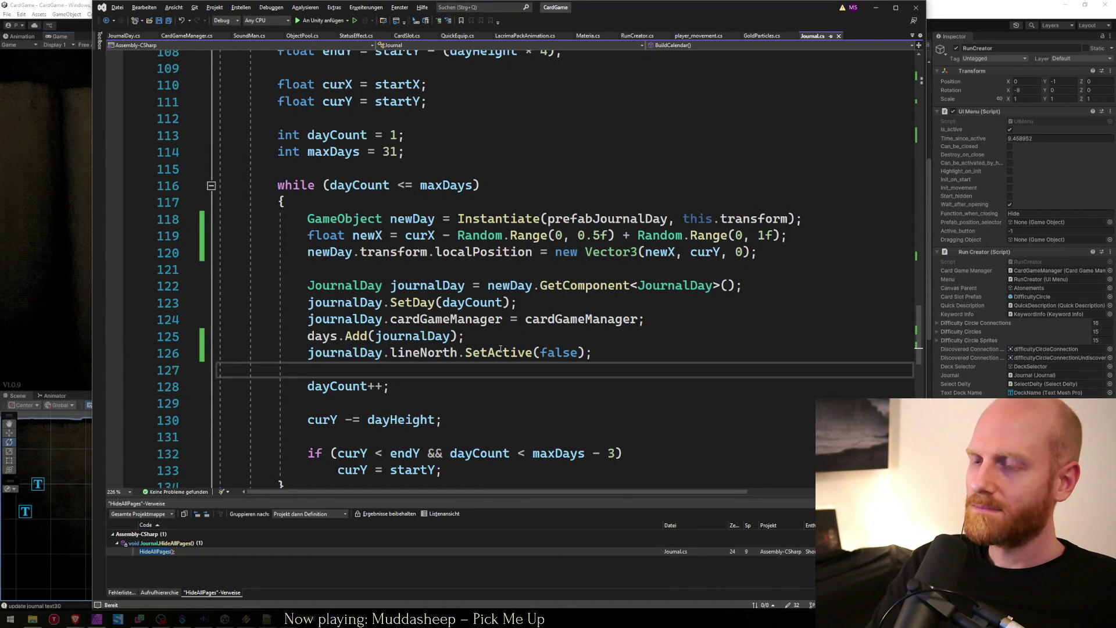
key(shift+Up)
key(ctrl+c)
key(Down)
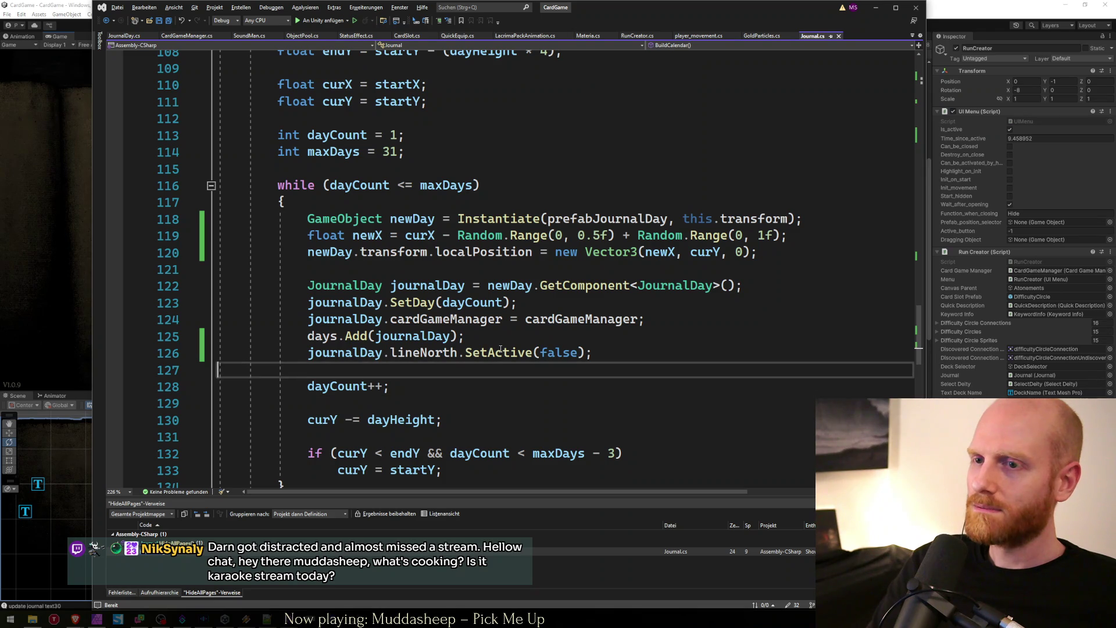
key(alt+Tab)
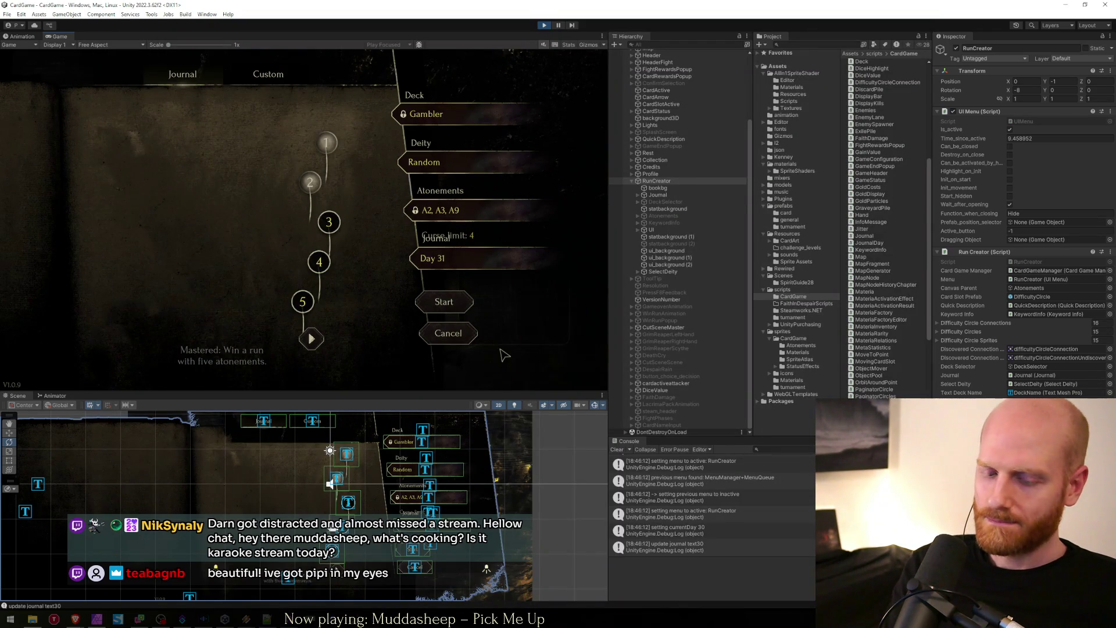
key(alt+Tab)
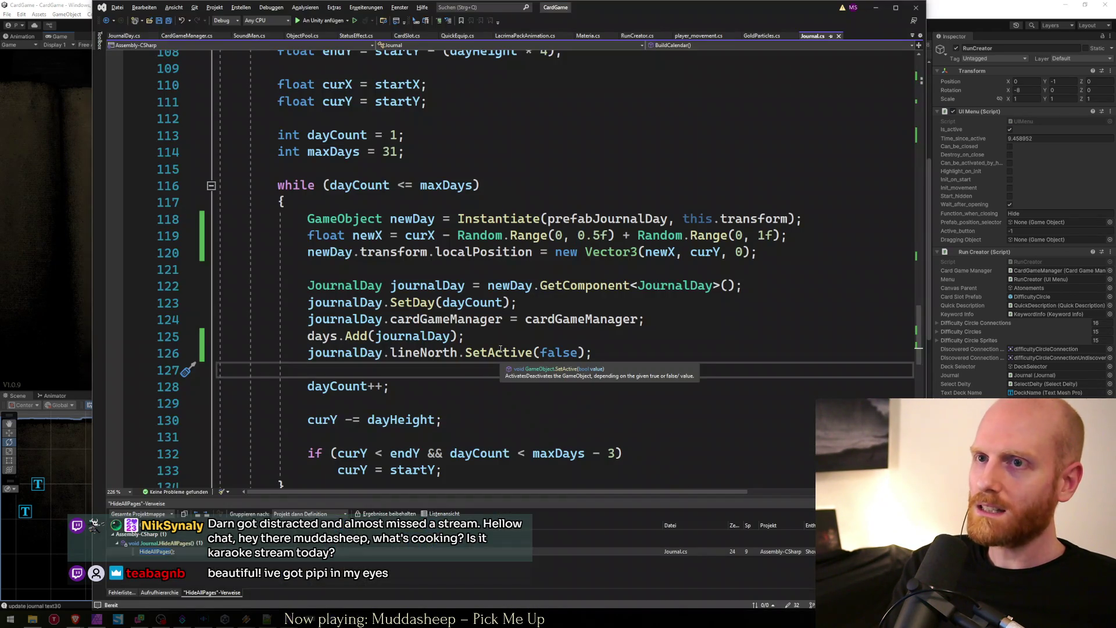
Step: Paste a duplicate lineNorth SetActive line, delete it again, then place the caret in worksheet.txt
key(ctrl+v)
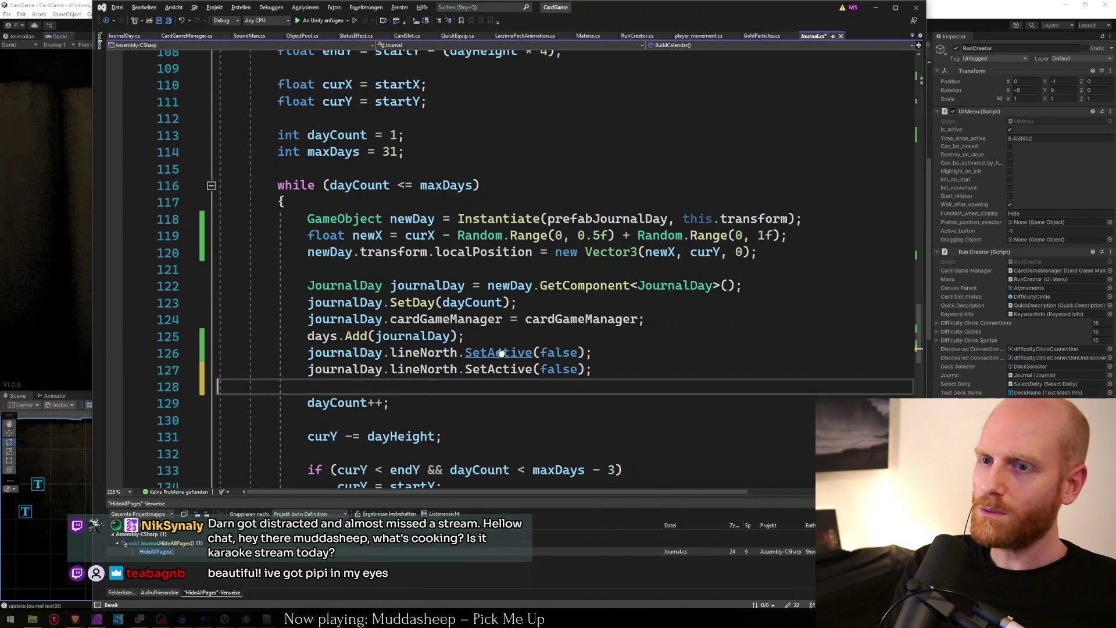
key(Up)
key(shift+Down)
key(BackSpace)
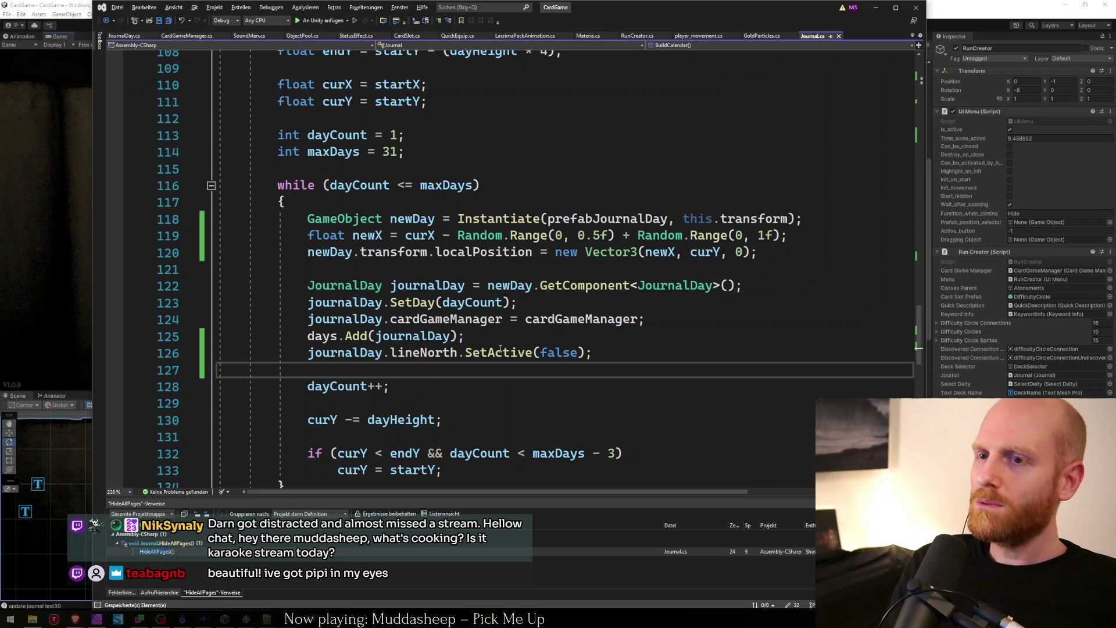
key(alt+Tab)
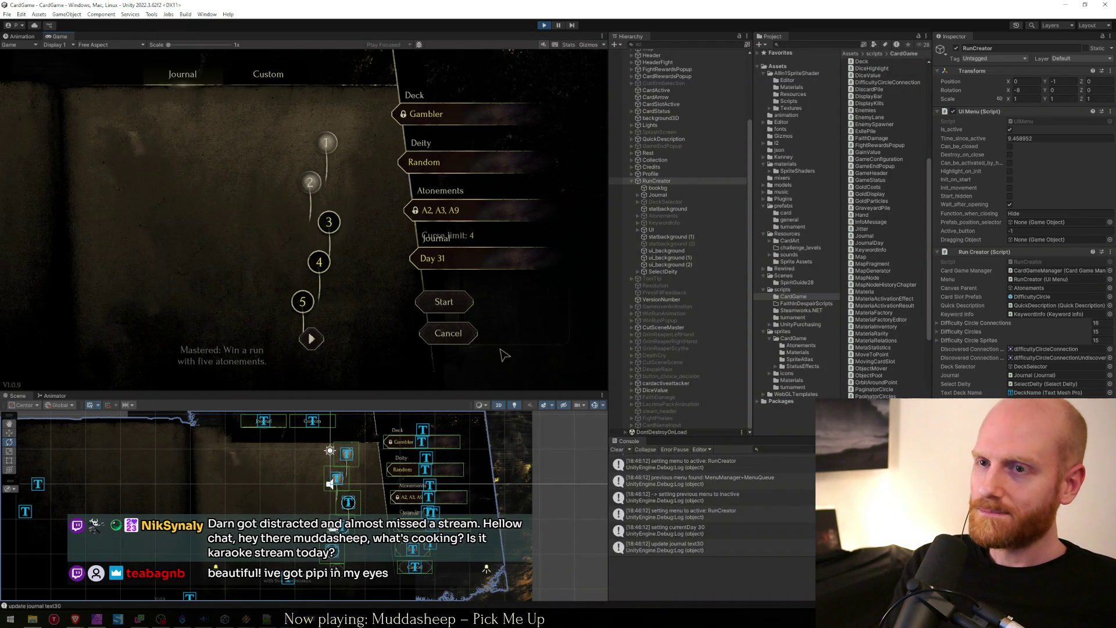
key(alt+Tab)
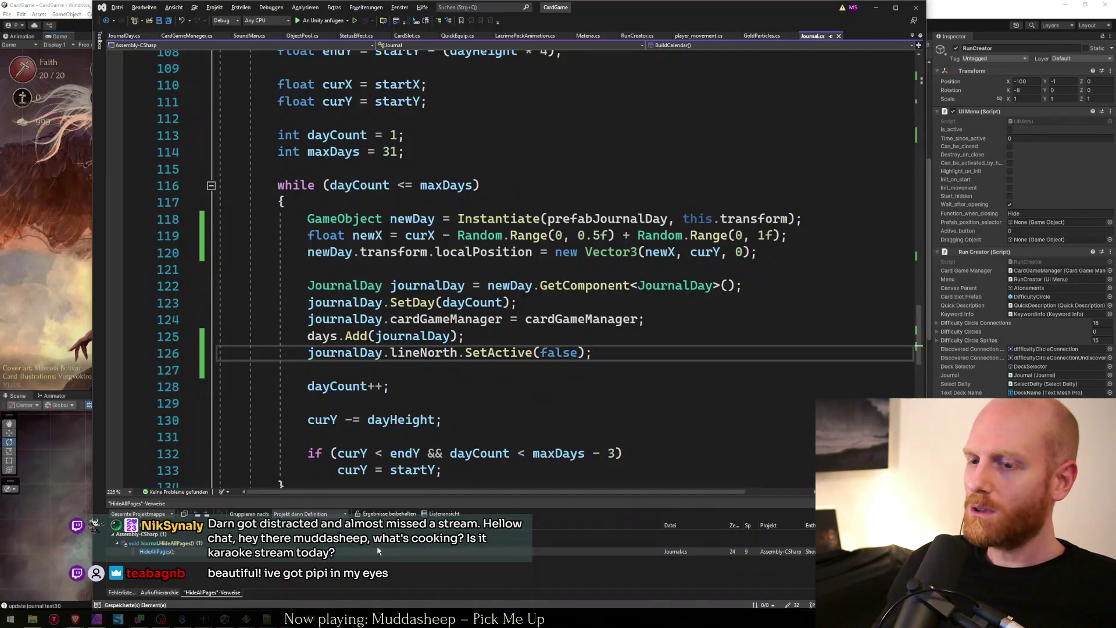
key(alt+Tab)
click(386, 442)
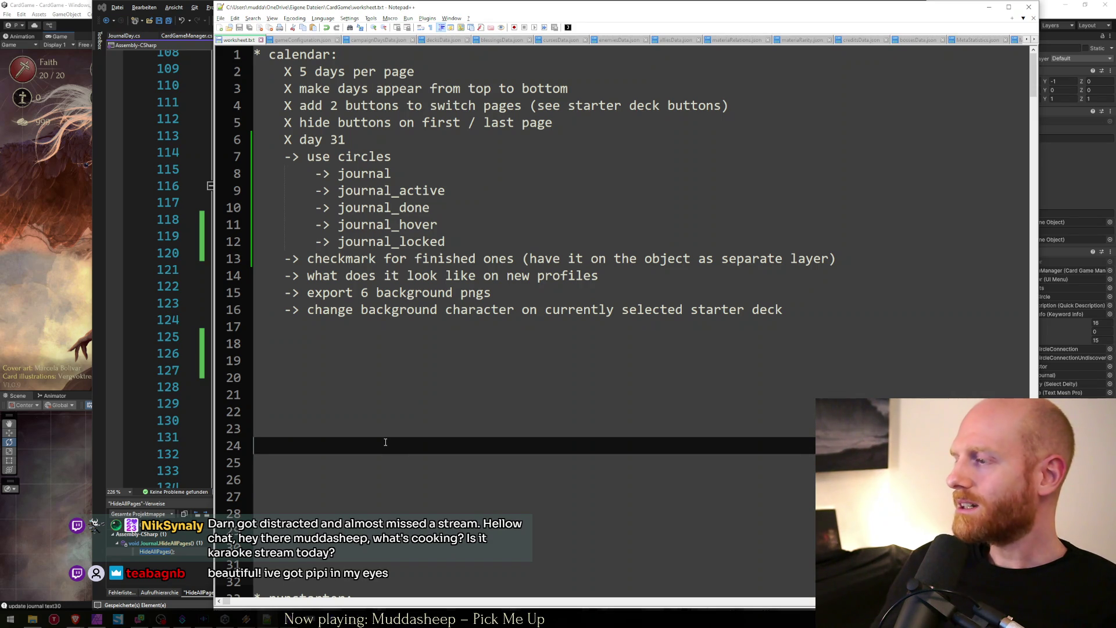
Step: Move the caret in the worksheet, bring Journal.cs back, then switch to Unity's running game
click(361, 326)
click(174, 2)
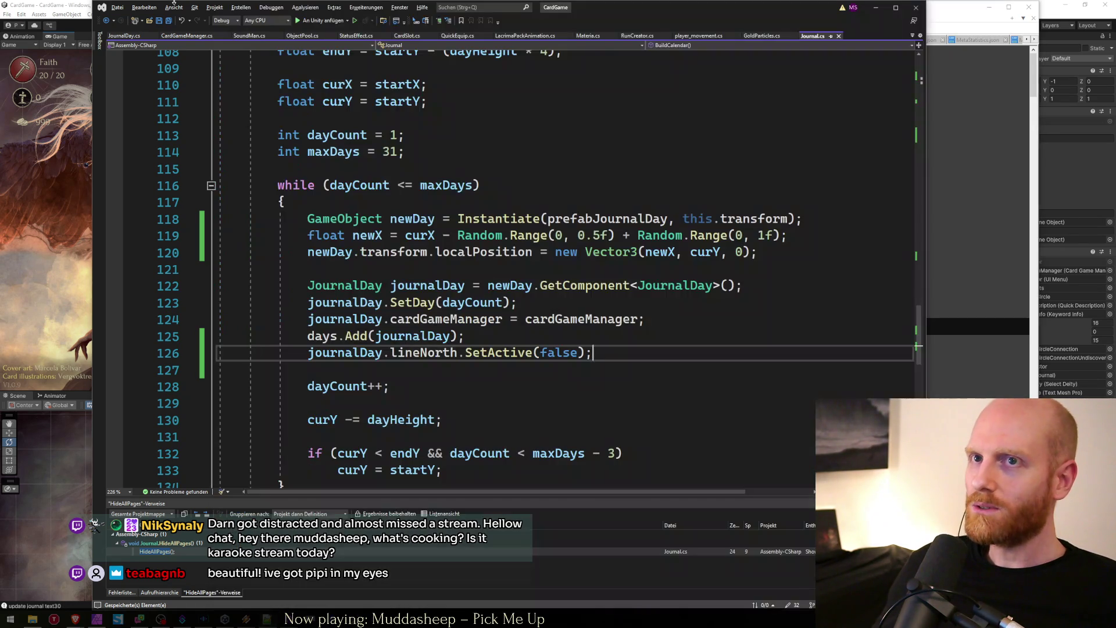
click(90, 337)
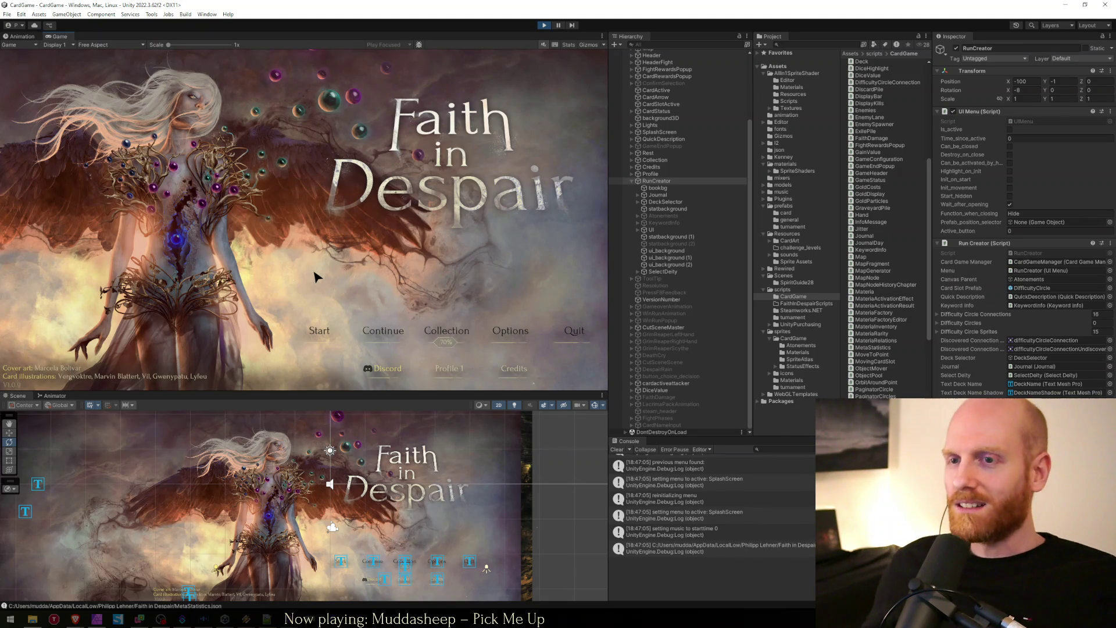
Step: Start a run, maximize the Game view, and page the journal forward to days 26–31 and back to 1–5
click(314, 319)
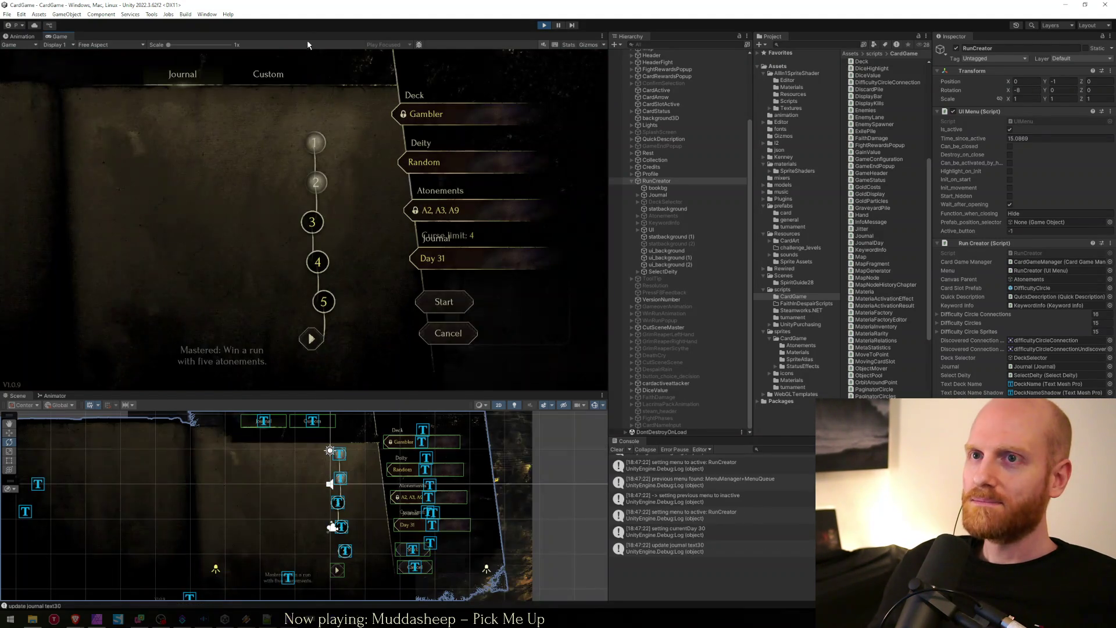
double_click(307, 35)
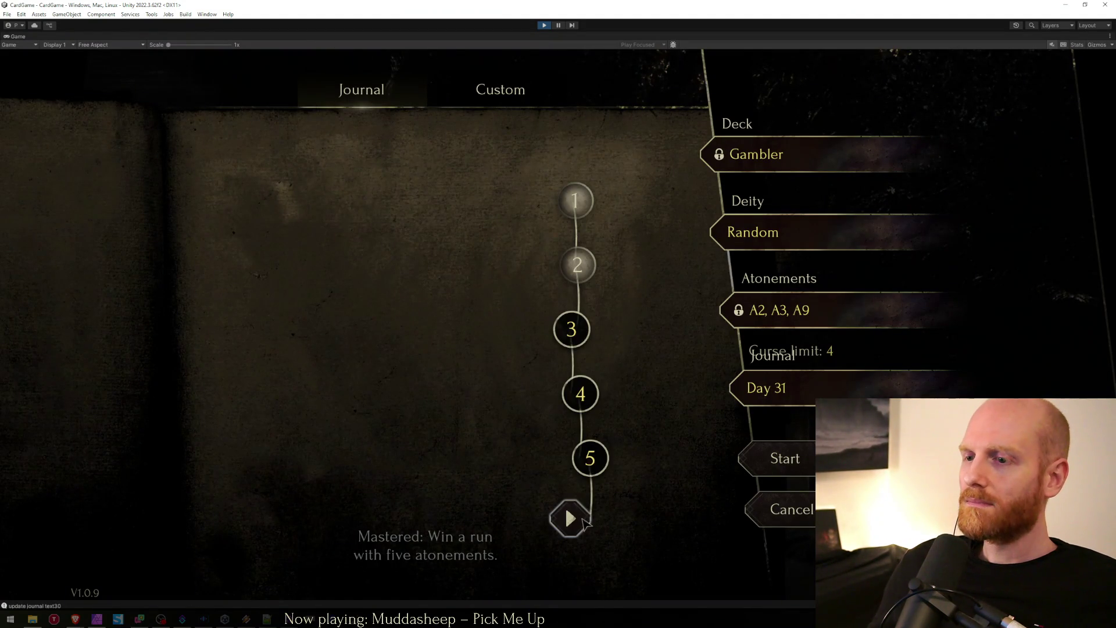
click(571, 518)
click(570, 518)
click(570, 518)
click(570, 518)
click(570, 518)
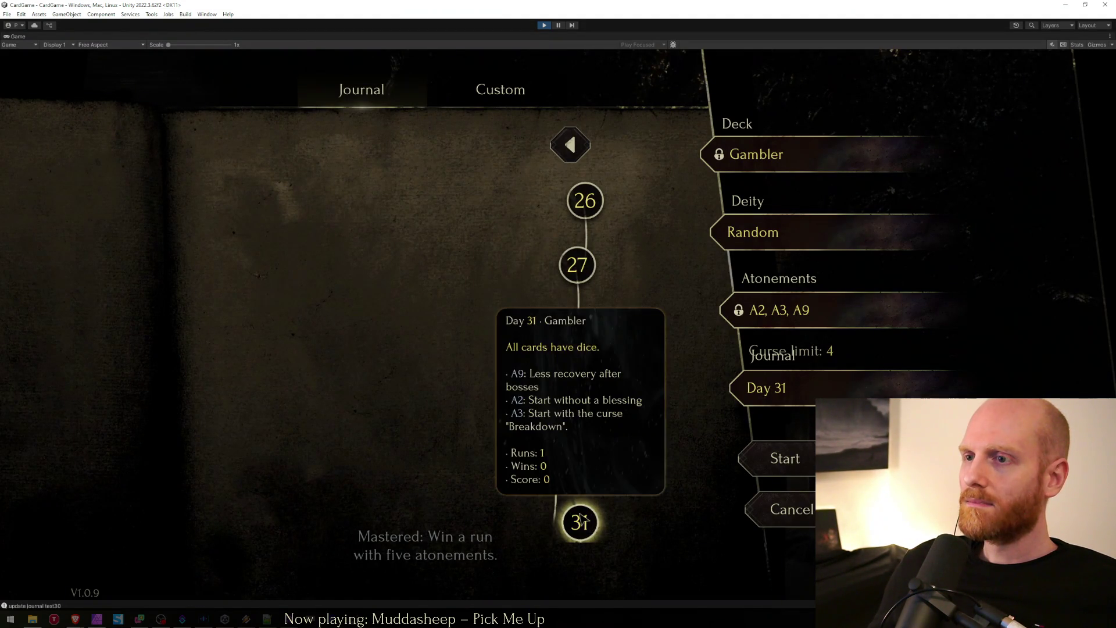
click(567, 158)
click(567, 158)
click(567, 158)
click(568, 158)
click(567, 158)
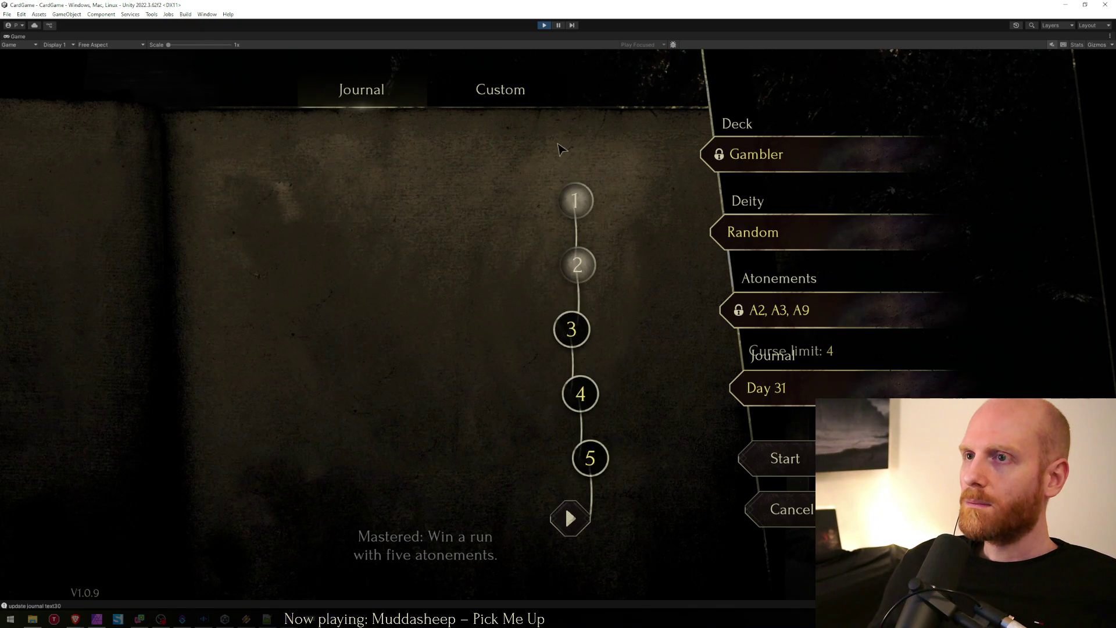
Step: Select day circles 1 through 5 back and forth to test day selection, ending on Day 5
click(574, 201)
click(580, 394)
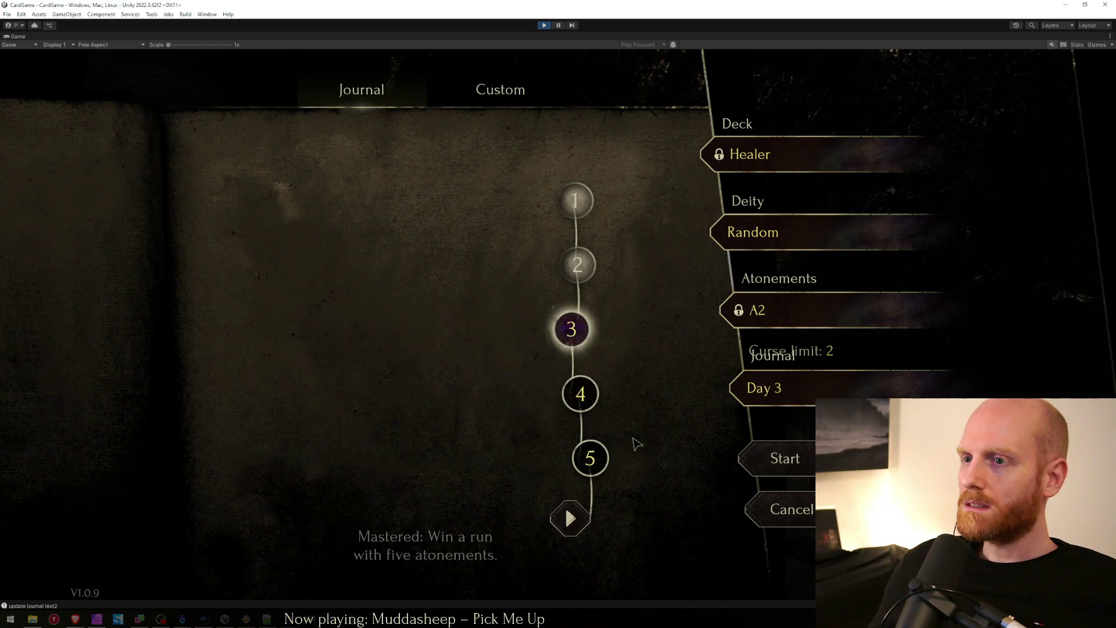
click(590, 458)
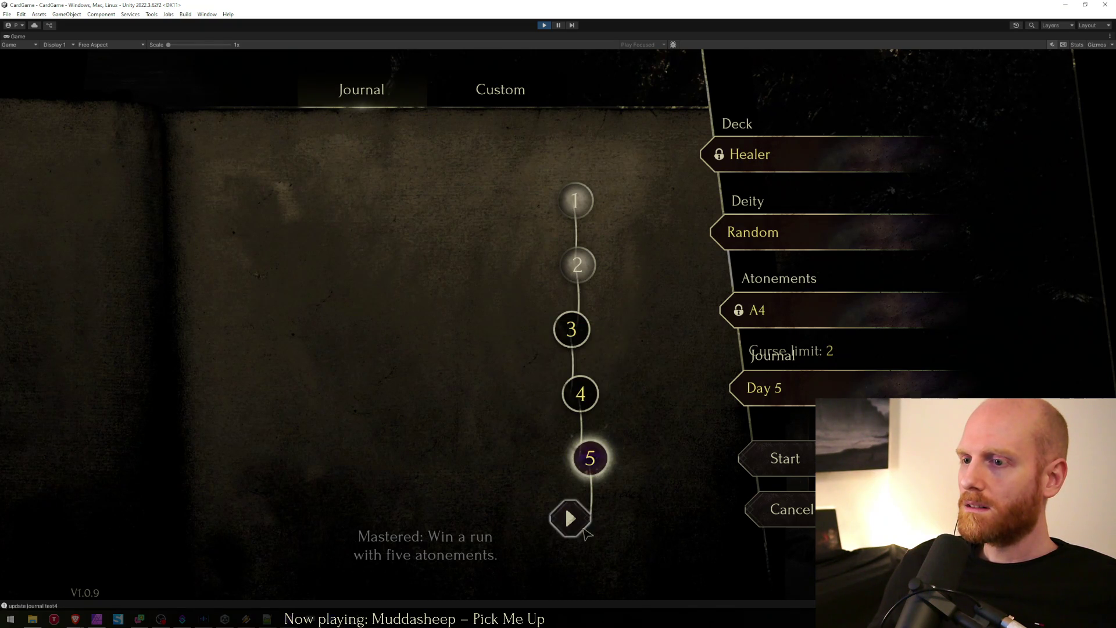
click(580, 394)
click(572, 329)
click(577, 264)
click(584, 199)
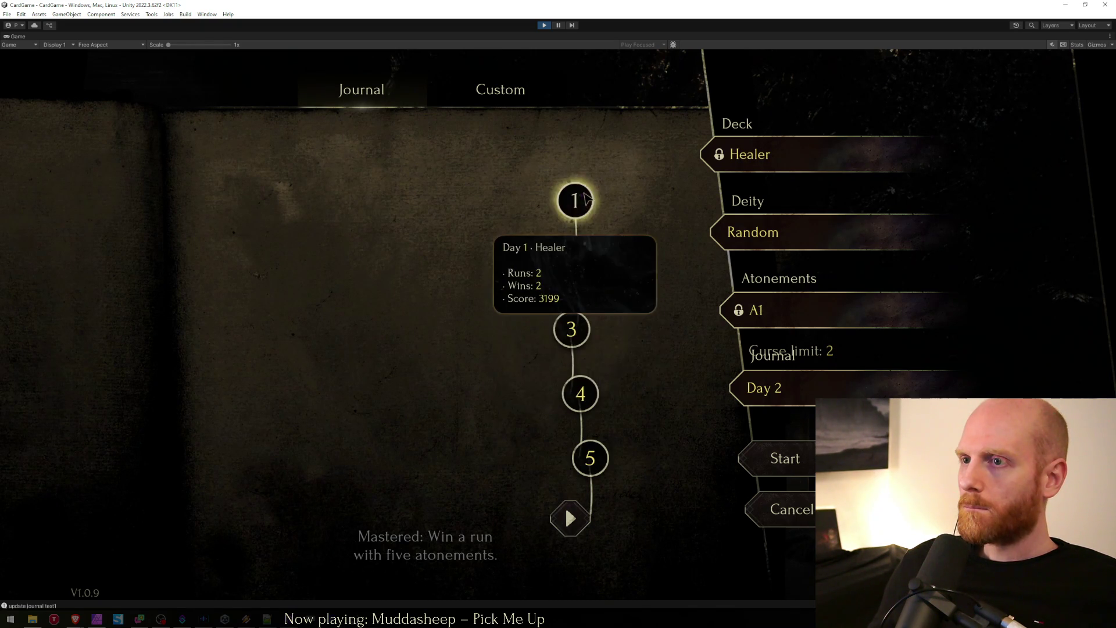
click(577, 265)
click(571, 329)
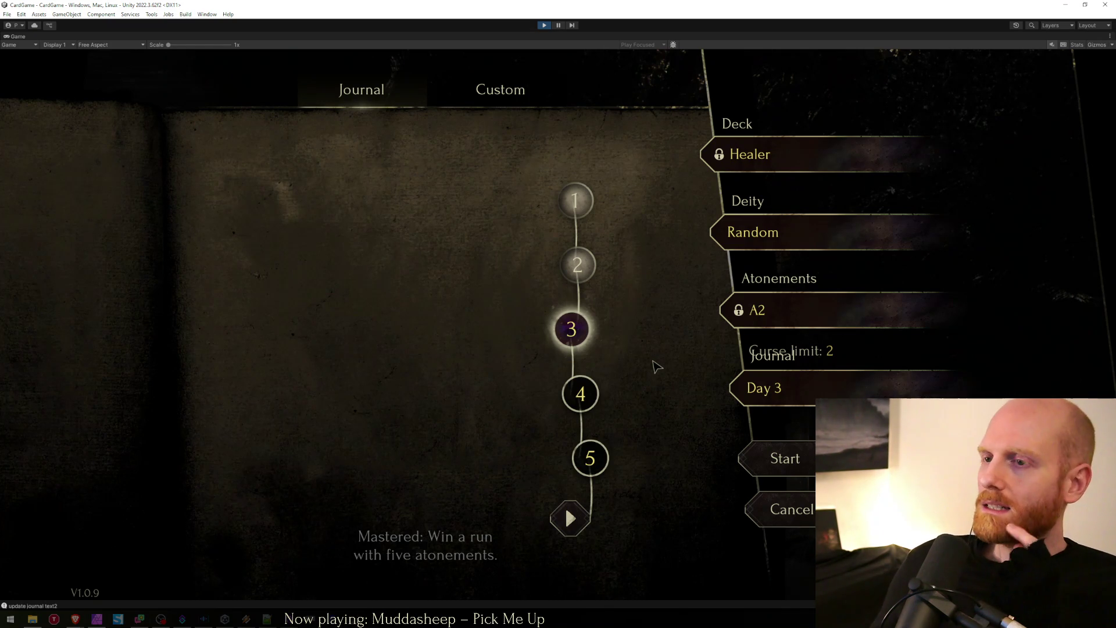
mouse_move(602, 316)
click(577, 264)
click(575, 200)
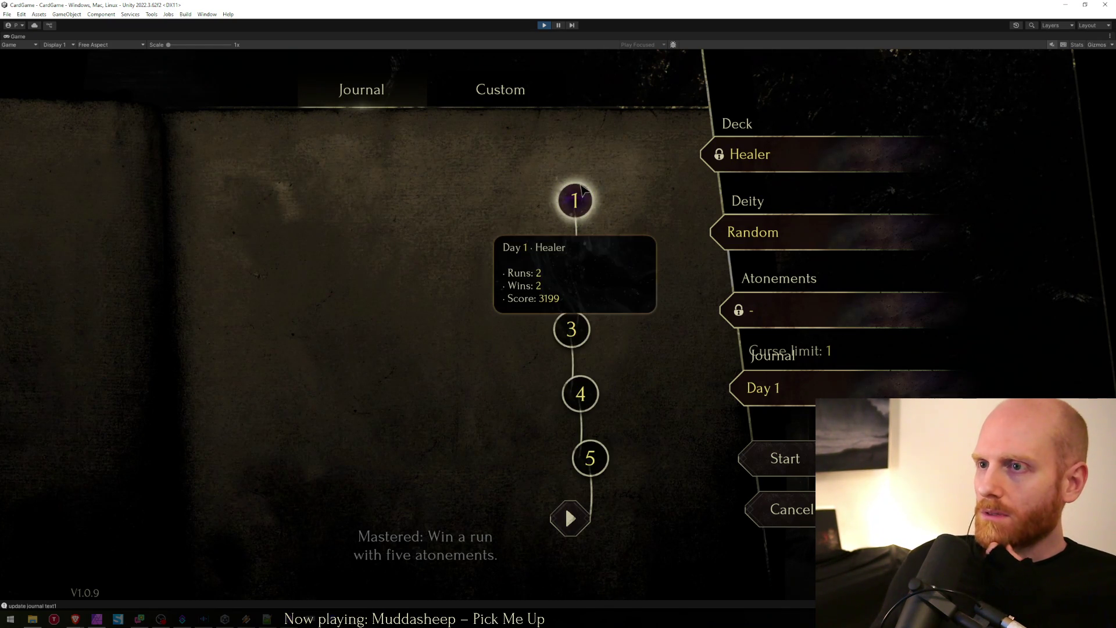
click(580, 391)
click(594, 456)
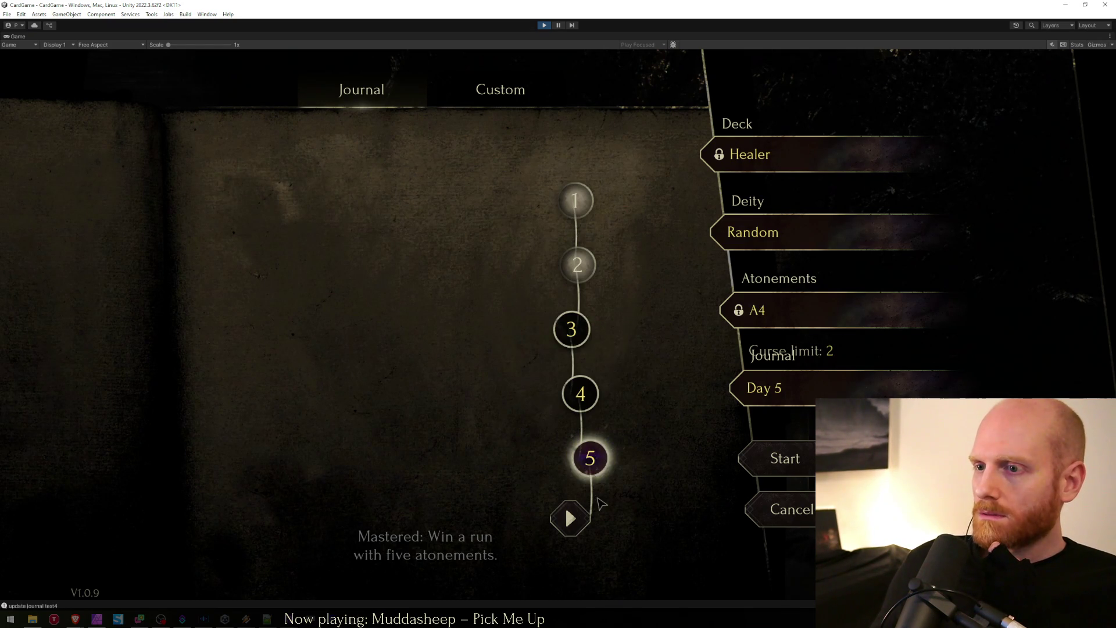
click(97, 621)
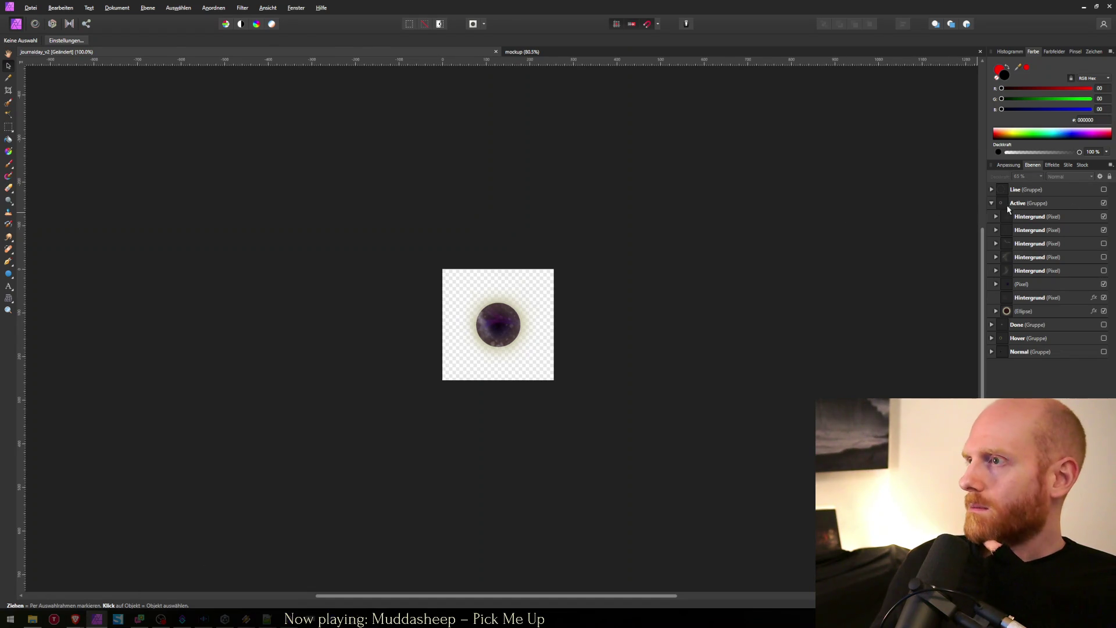
Step: Hide the Active orb group and make the Line group visible in the Layers panel
click(1103, 203)
click(1006, 205)
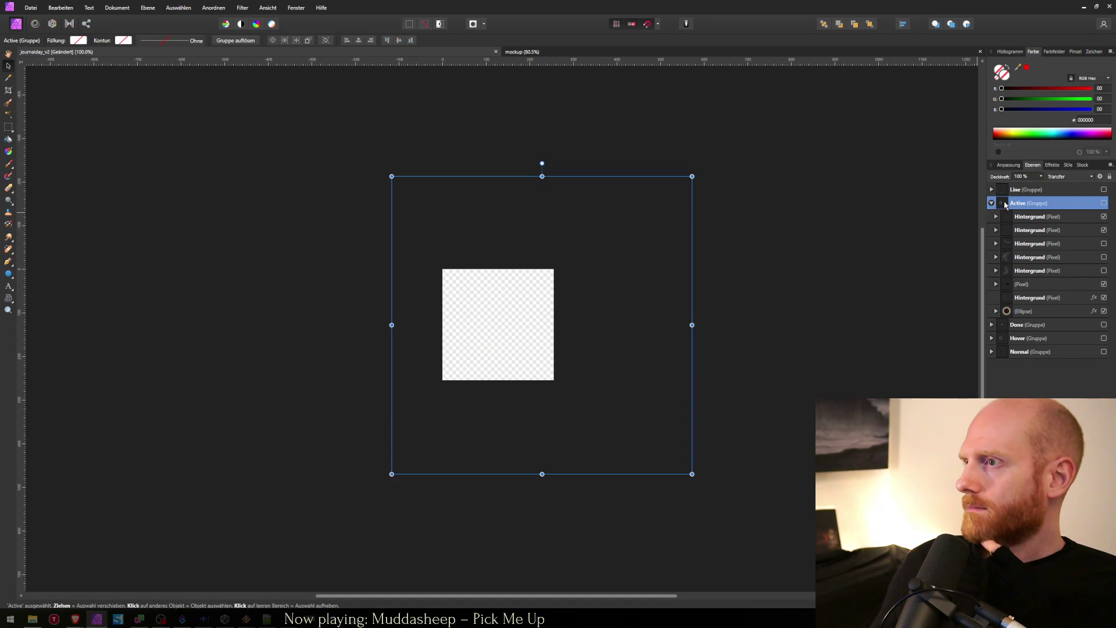
click(991, 203)
click(1035, 190)
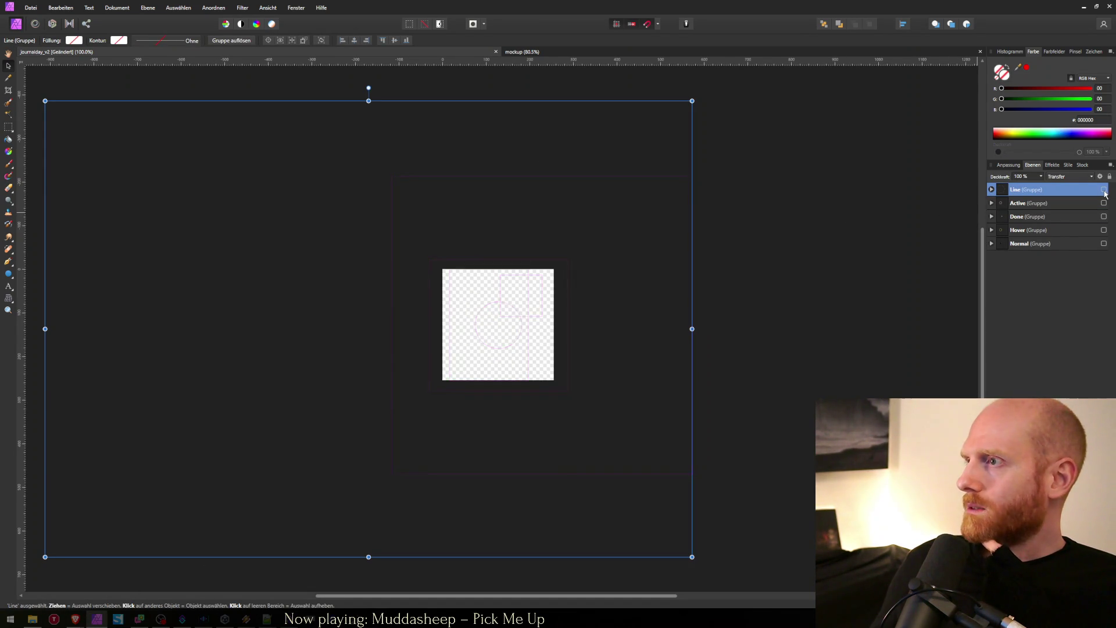
click(1103, 189)
double_click(1057, 189)
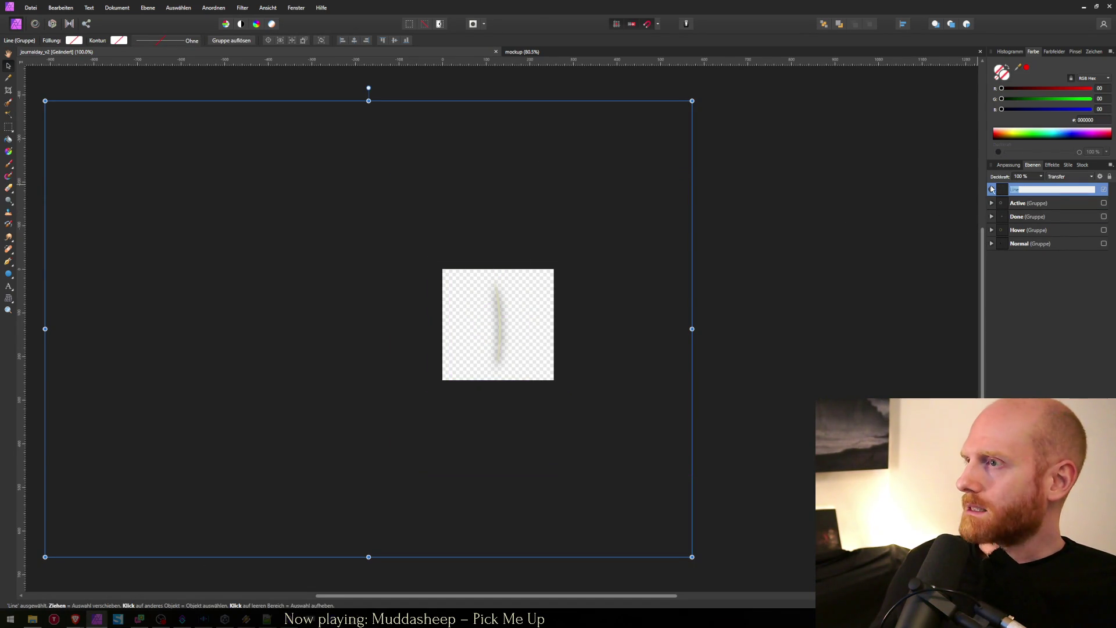
click(1005, 190)
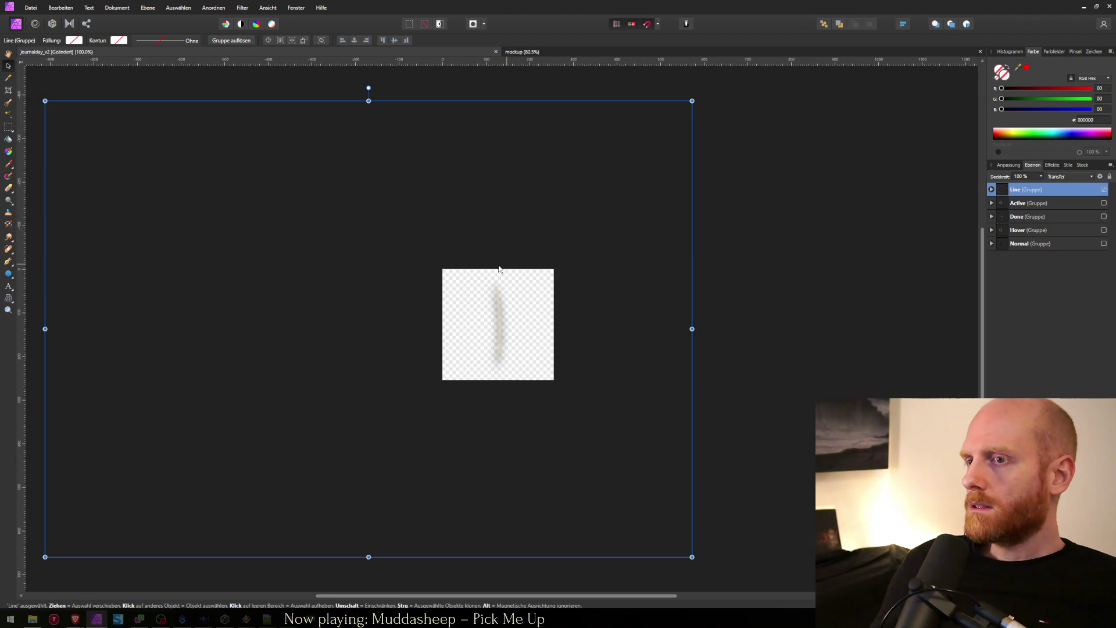
Step: Switch to the Eraser, resize its brush, and undo an accidentally added mask layer
key(e)
mouse_move(486, 264)
mouse_down()
mouse_move(490, 254)
mouse_move(488, 268)
mouse_up()
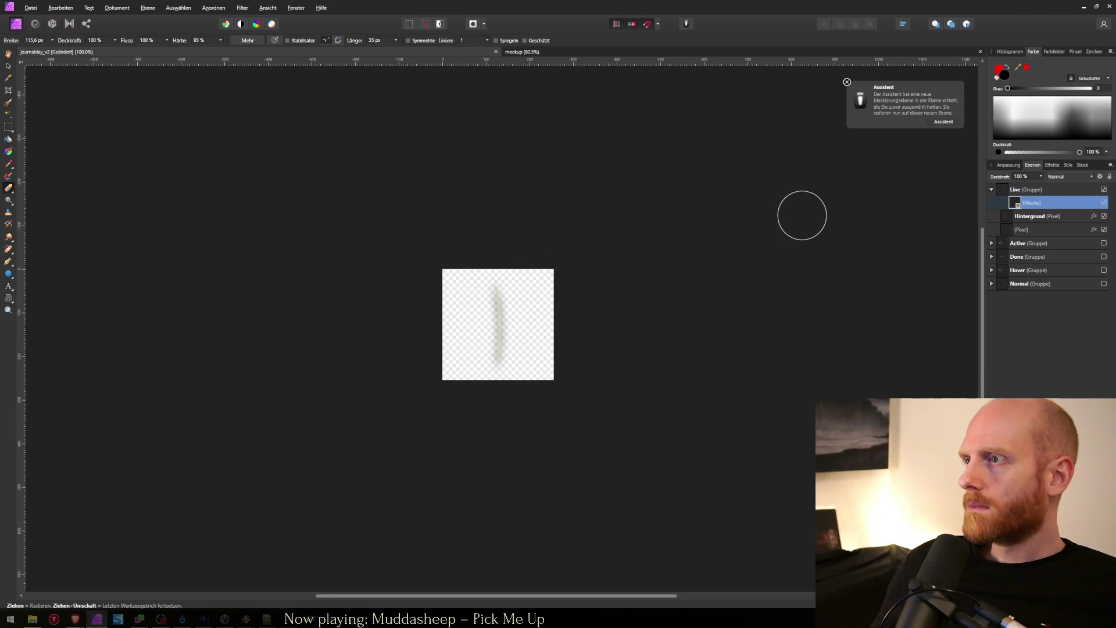
key(ctrl+z)
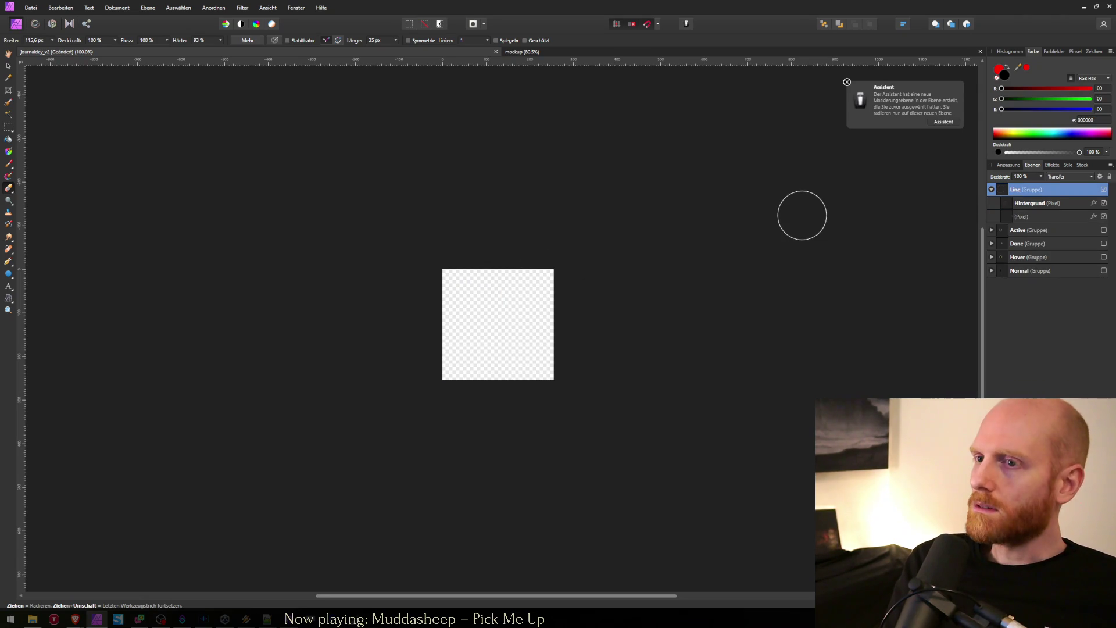
click(1019, 210)
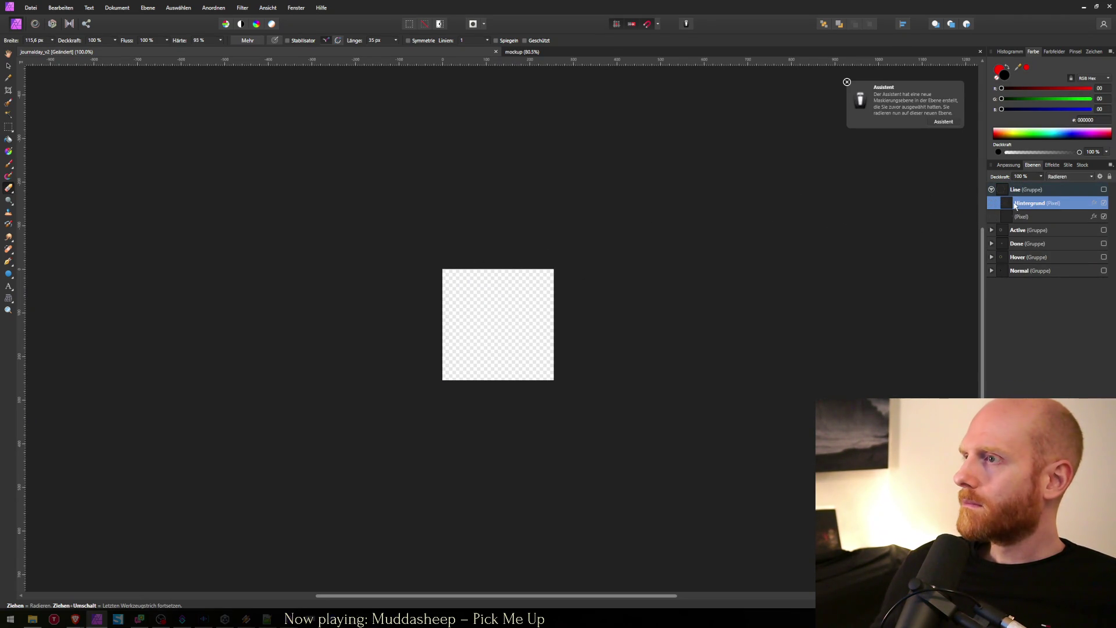
click(1104, 191)
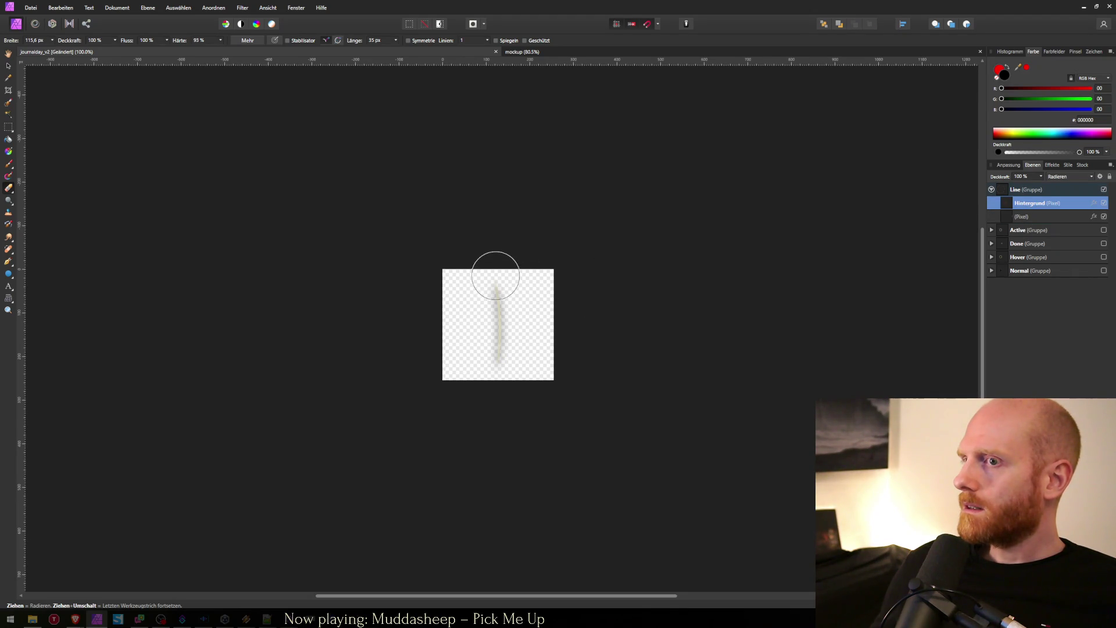
Step: Select the line's (Pixel) layer and erase the top end of its faded stroke
click(1098, 213)
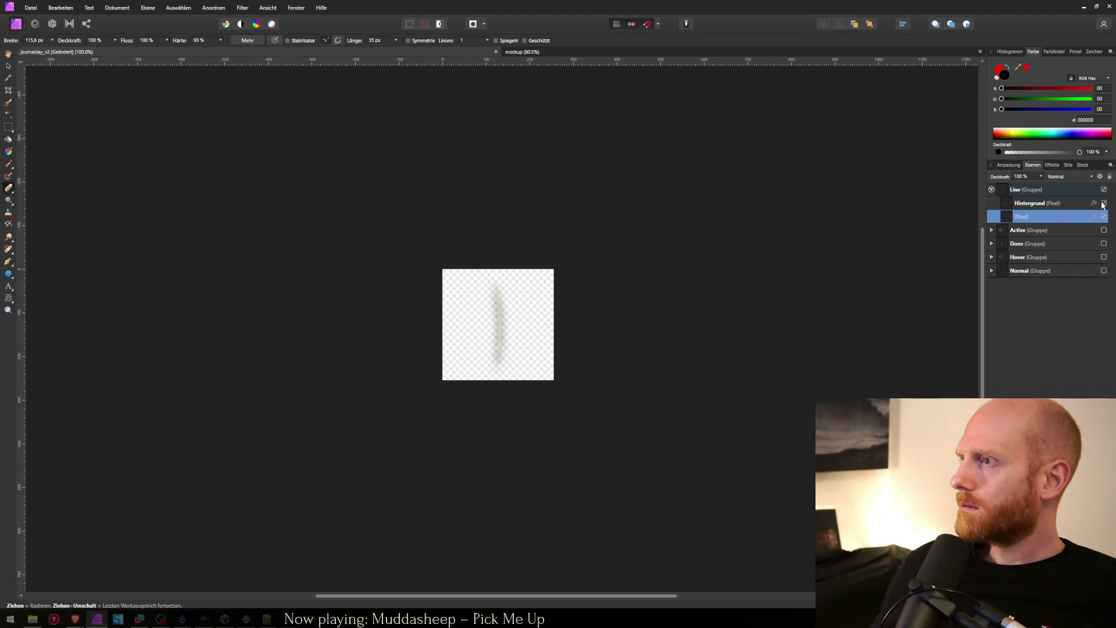
click(1104, 204)
click(1104, 203)
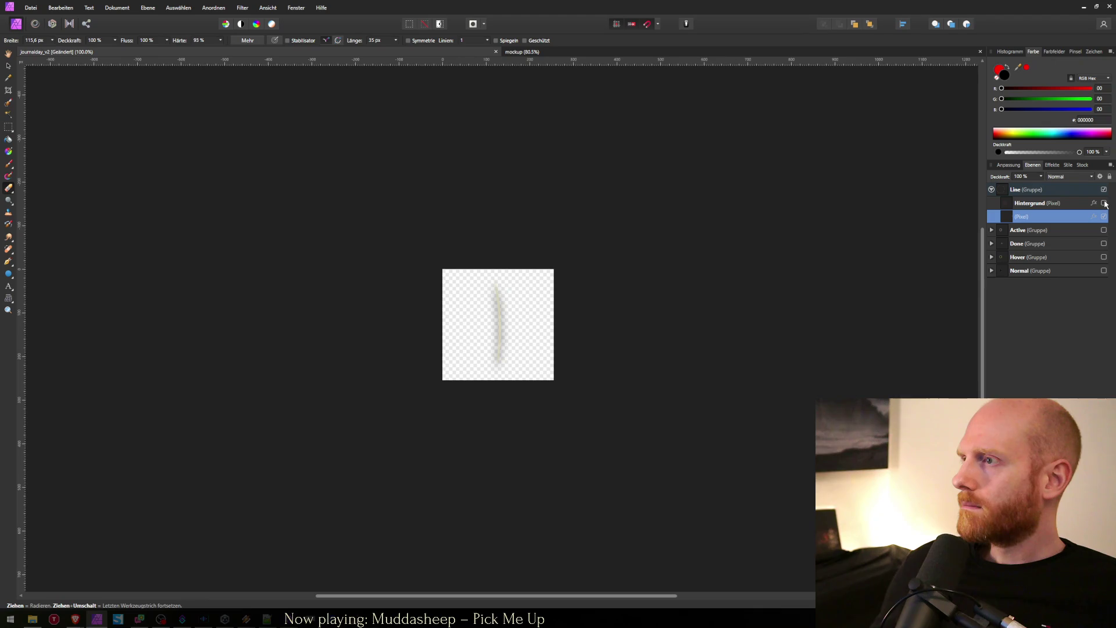
click(1104, 216)
click(1074, 209)
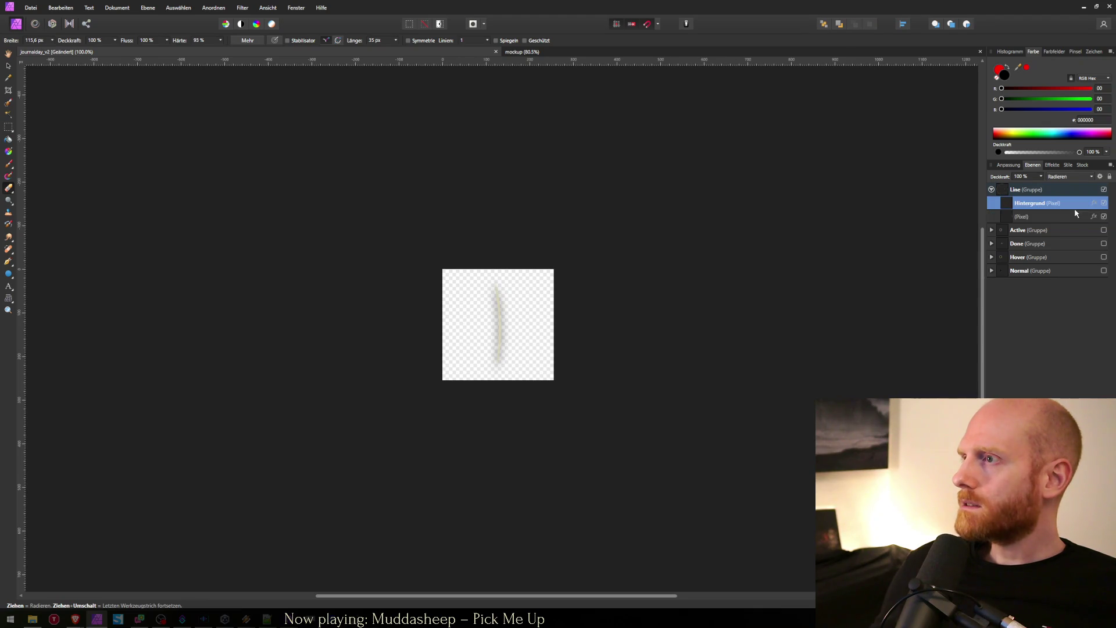
click(1039, 219)
drag(491, 266, 496, 271)
key(alt+Tab)
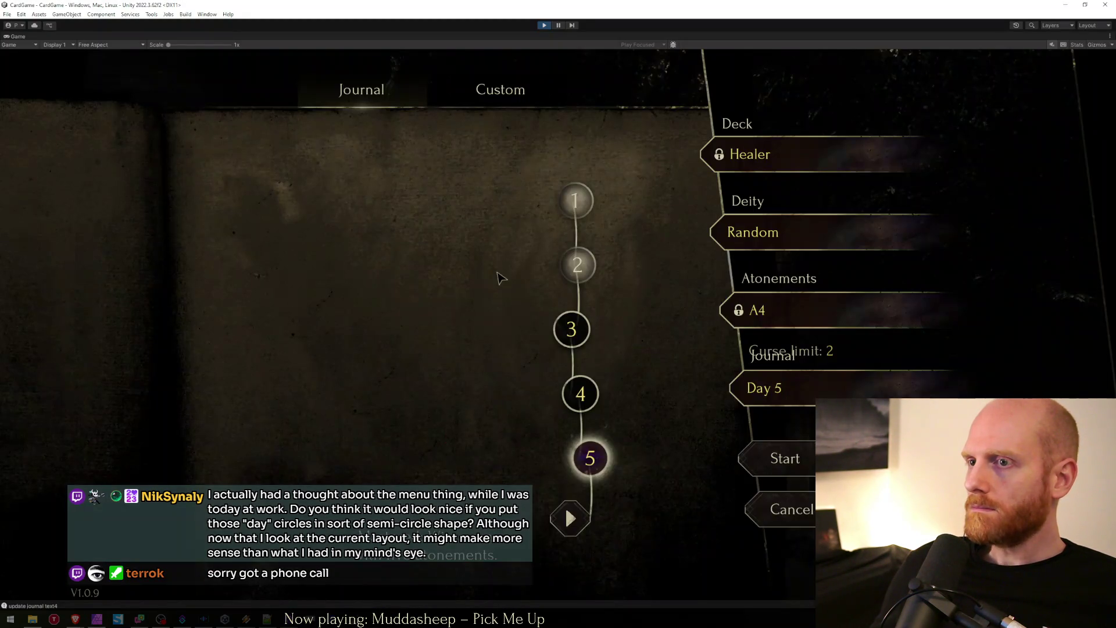
Step: Export the line artwork as PNG, overwriting the existing journalday file in Assets/sprites/CardGame
key(alt+Tab)
drag(496, 272, 498, 271)
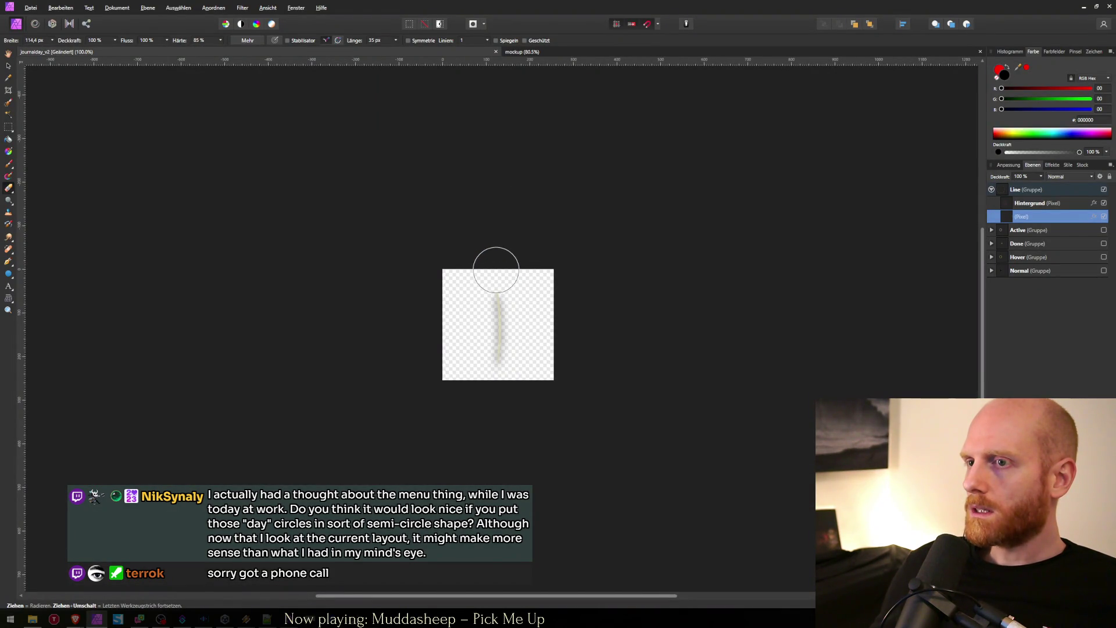
key(ctrl+alt+shift+w)
key(Return)
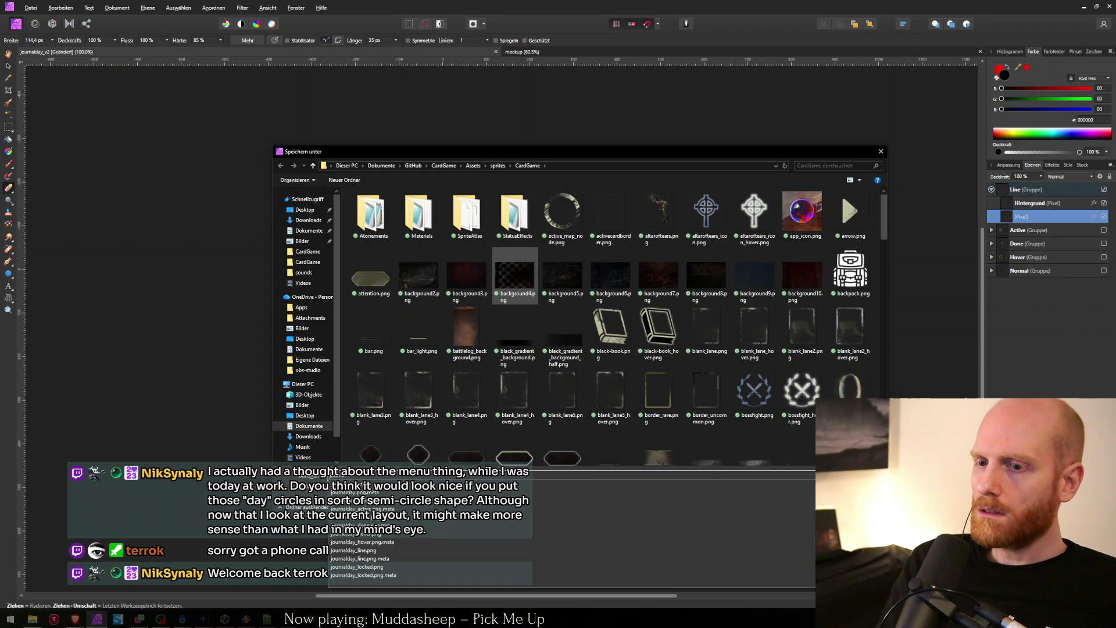
key(Down)
key(Down)
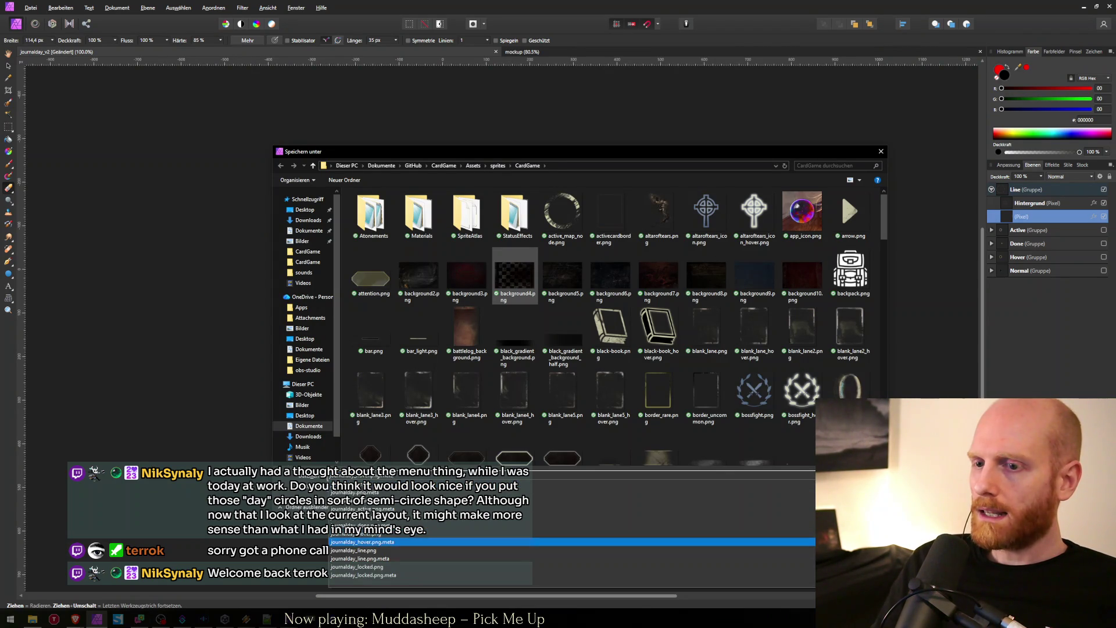
key(Return)
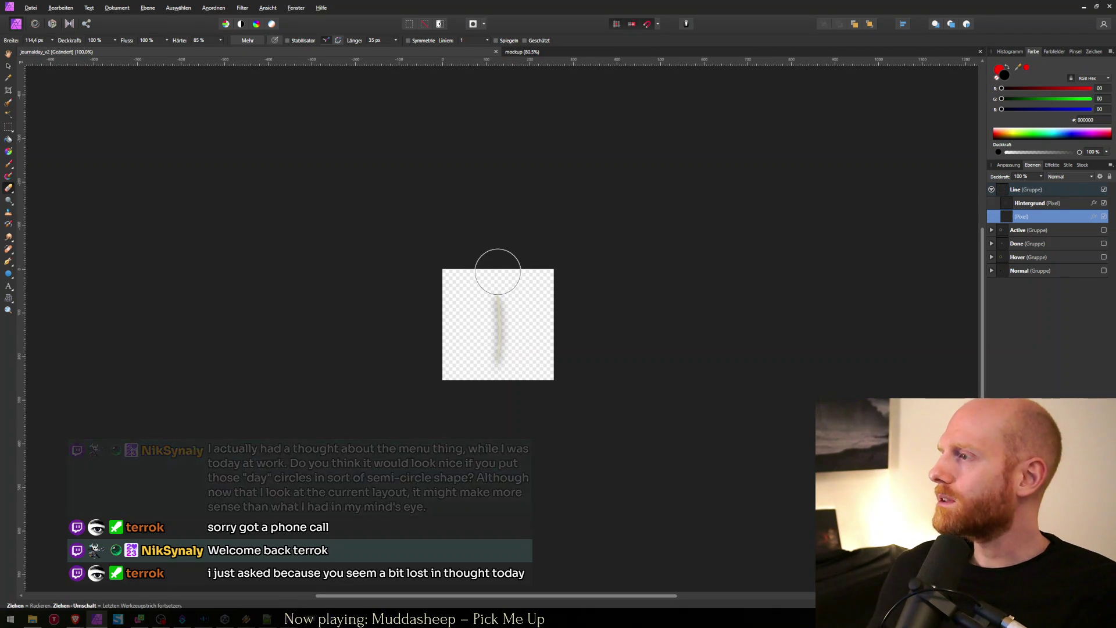
scroll(497, 272, up, 1)
key(alt+Tab)
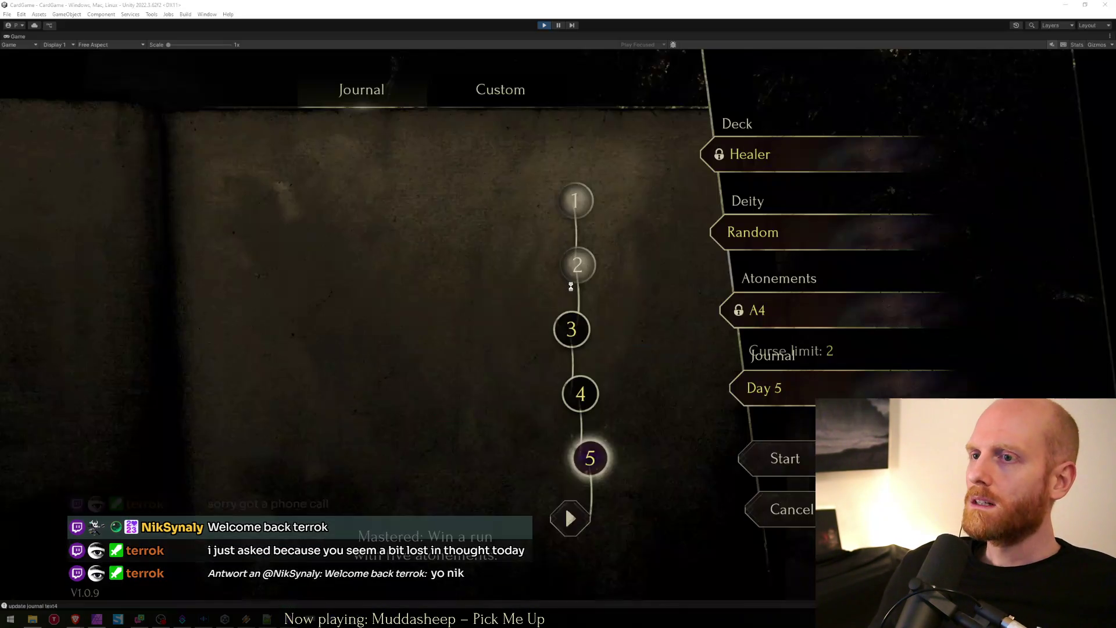
click(96, 618)
key(ctrl+Tab)
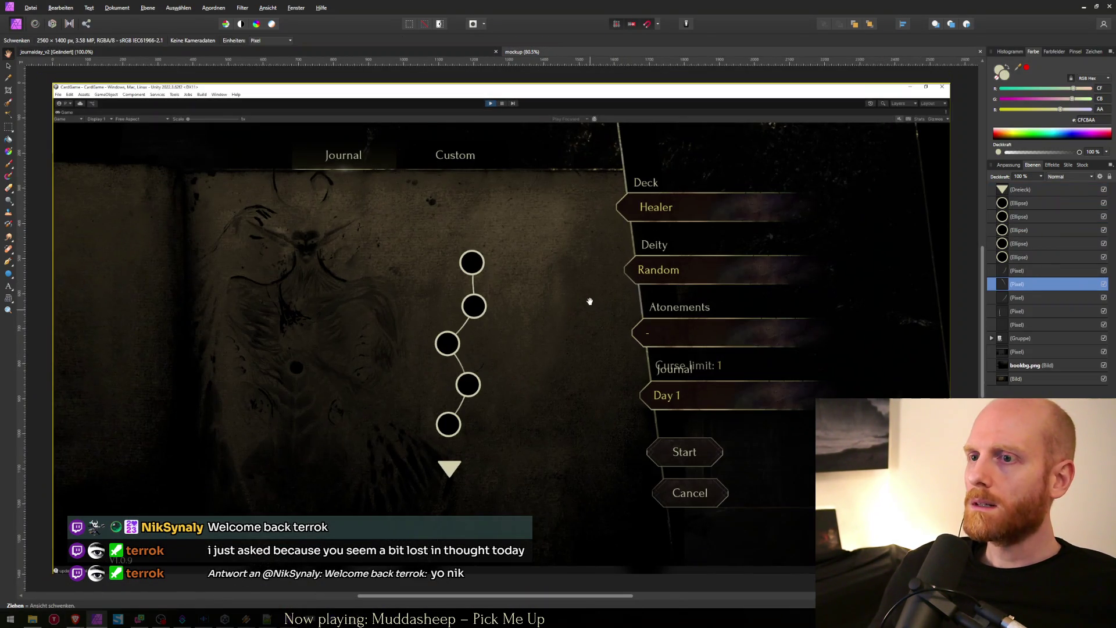
scroll(469, 333, up, 3)
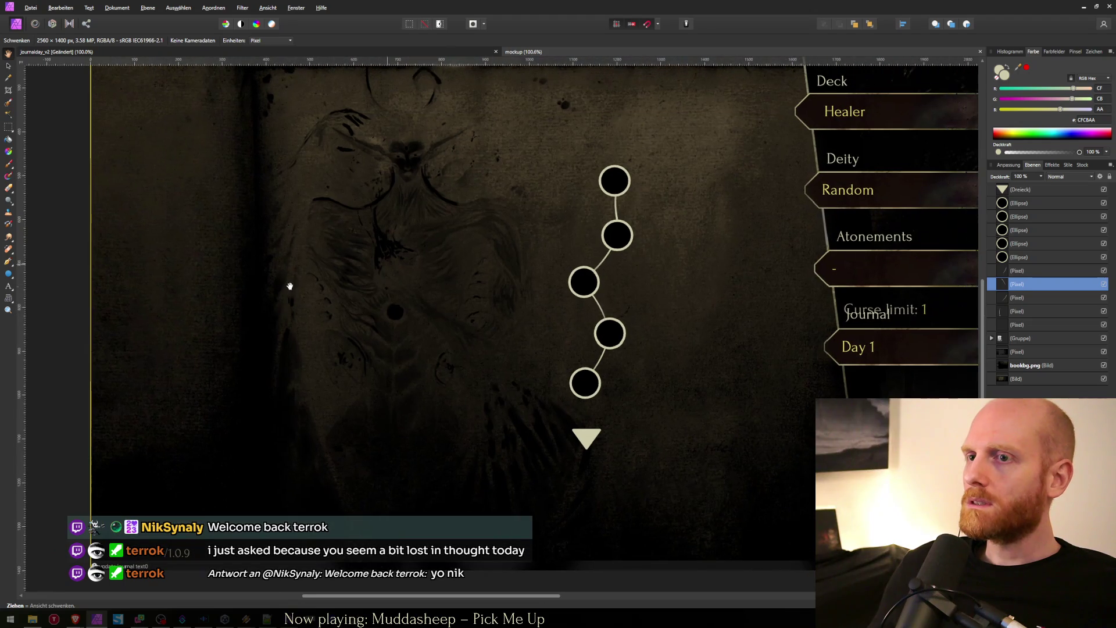
mouse_move(520, 260)
mouse_down()
mouse_move(401, 334)
mouse_move(350, 302)
mouse_up()
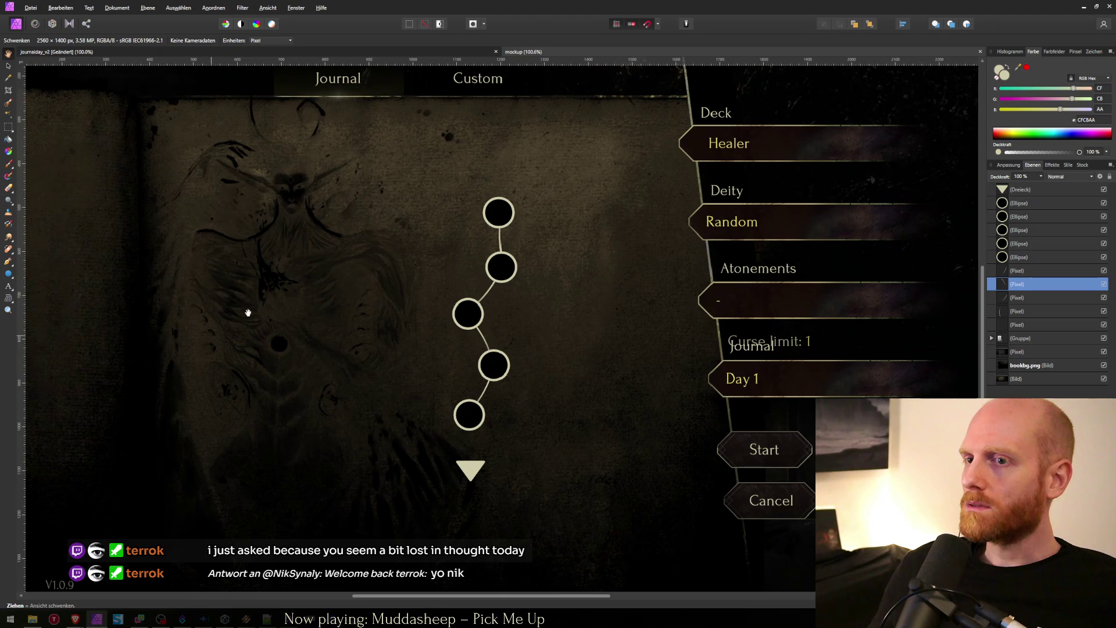
drag(445, 518, 441, 516)
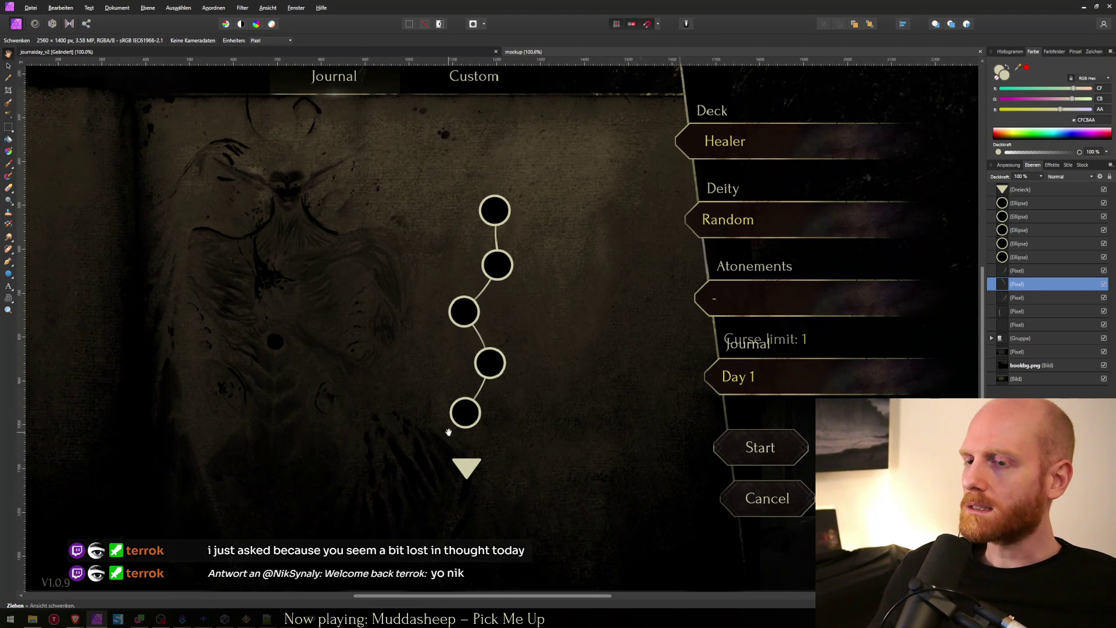
drag(614, 457, 614, 457)
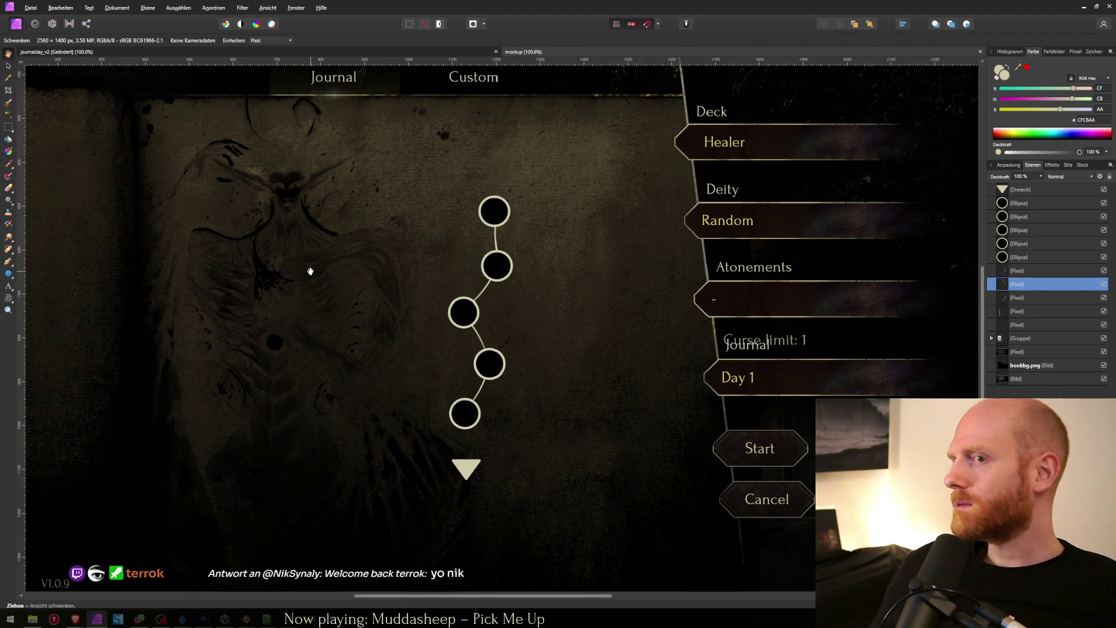
key(alt+Tab)
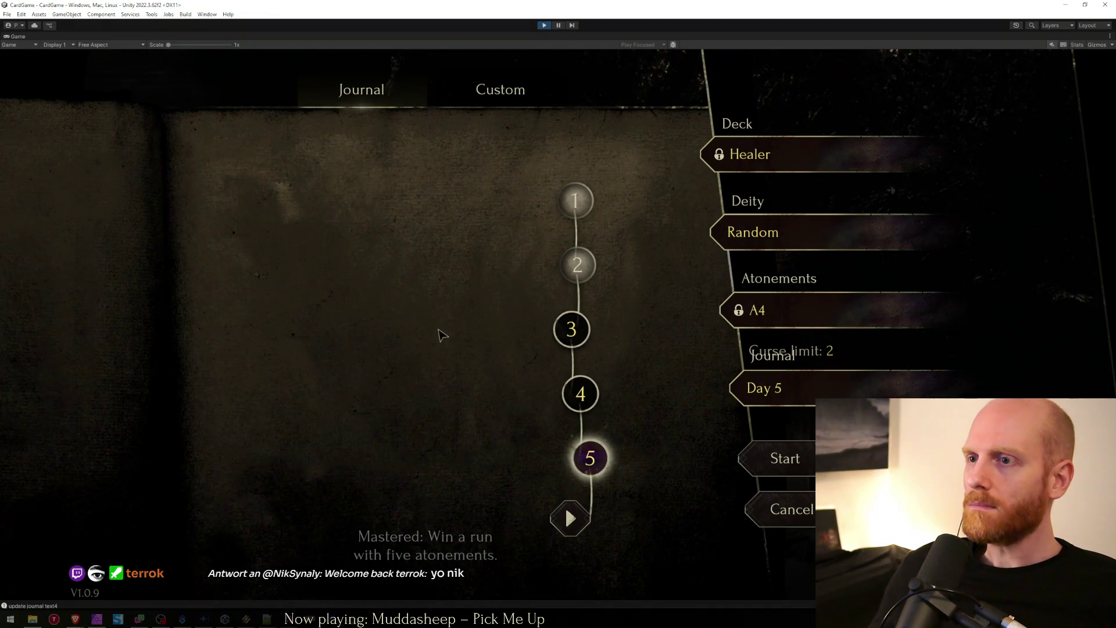
Step: Page the journal to days 6–10, then re-export the line art over journalday_line.png
click(569, 517)
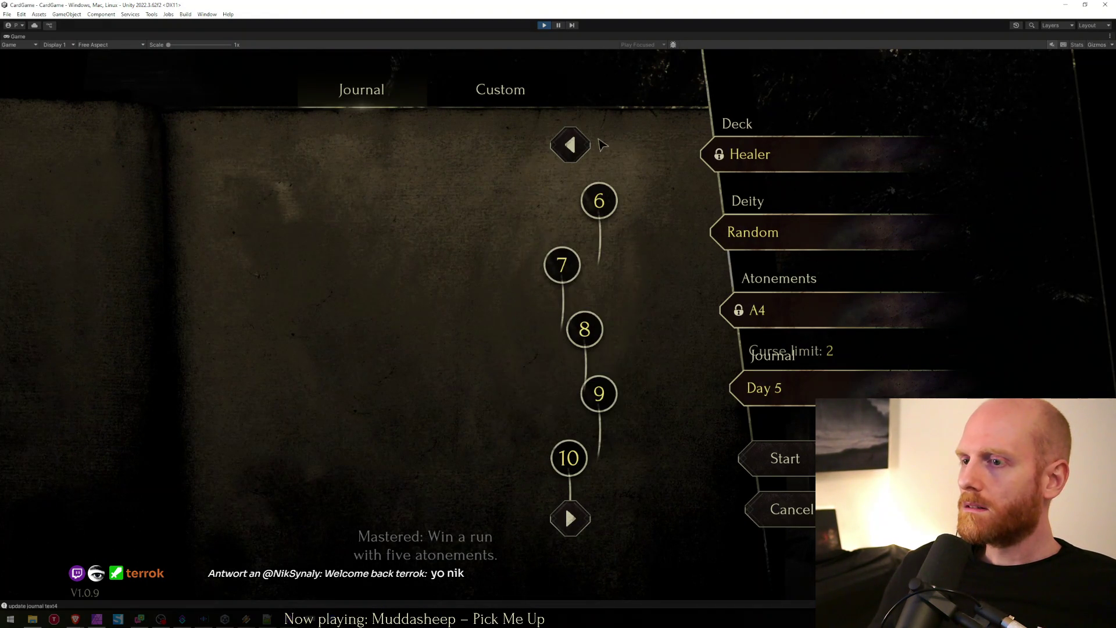
key(alt+Tab)
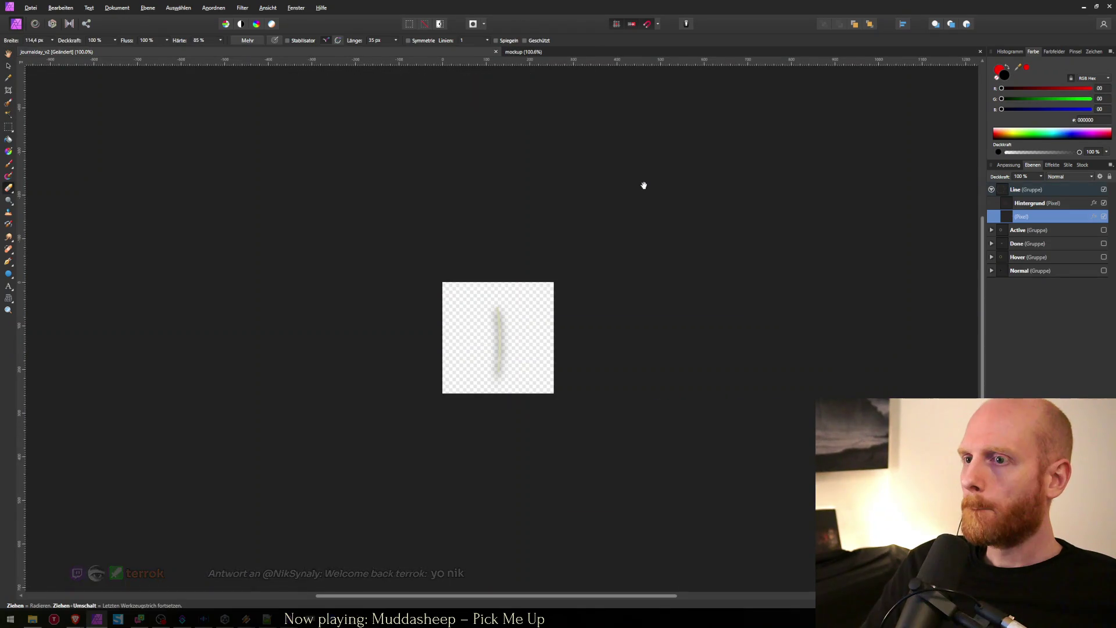
key(alt+Tab)
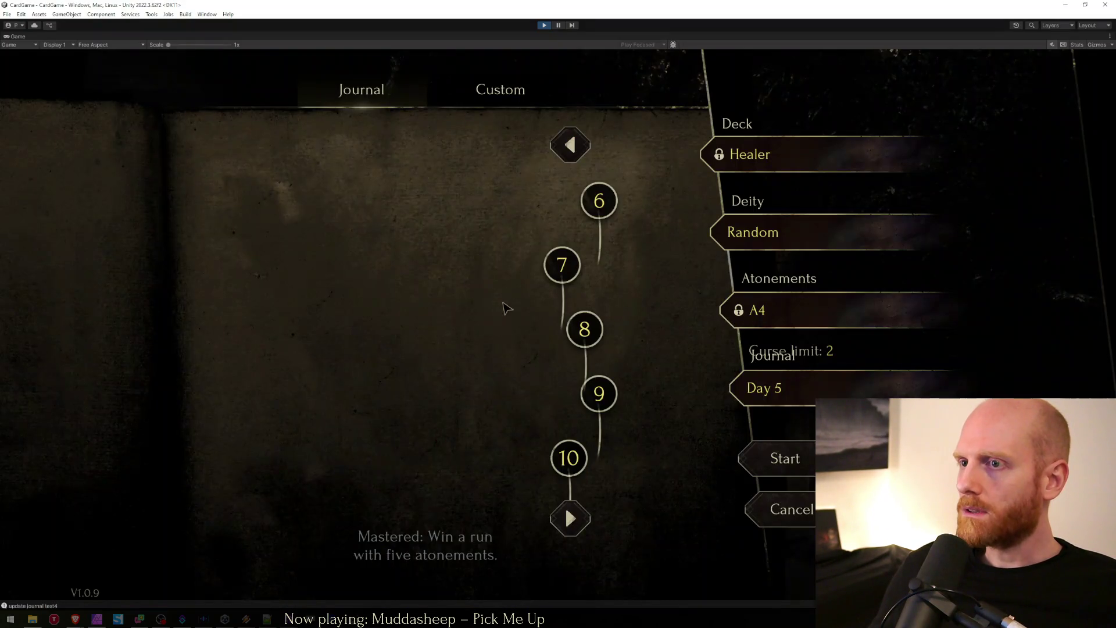
key(alt+Tab)
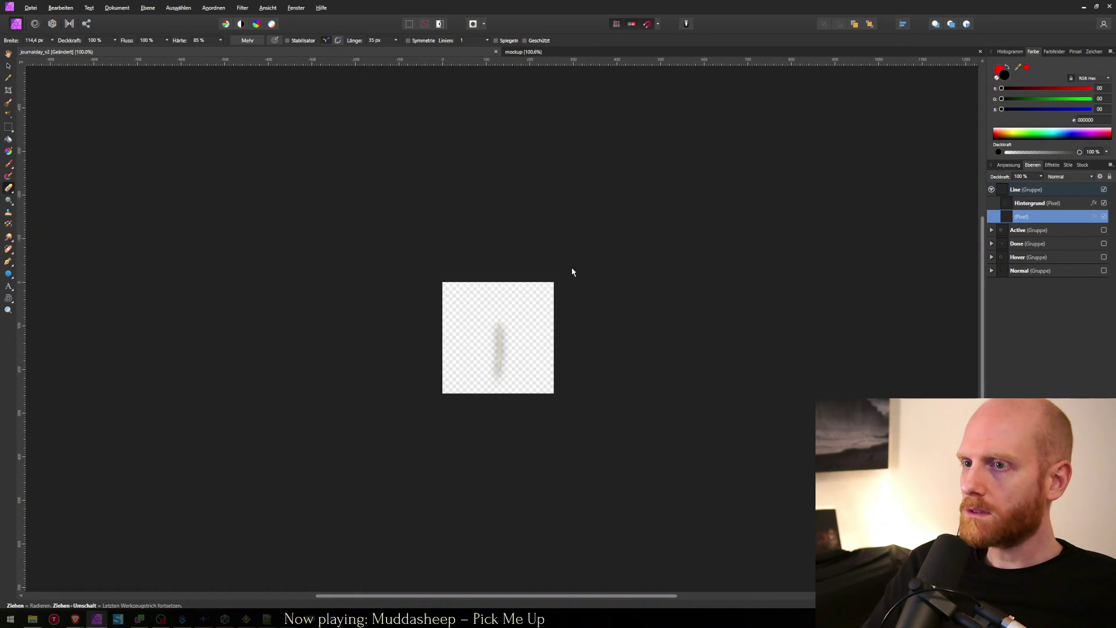
key(ctrl+alt+shift+w)
key(Down)
key(Down)
key(Down)
key(Down)
key(Down)
key(Down)
key(Return)
key(Return)
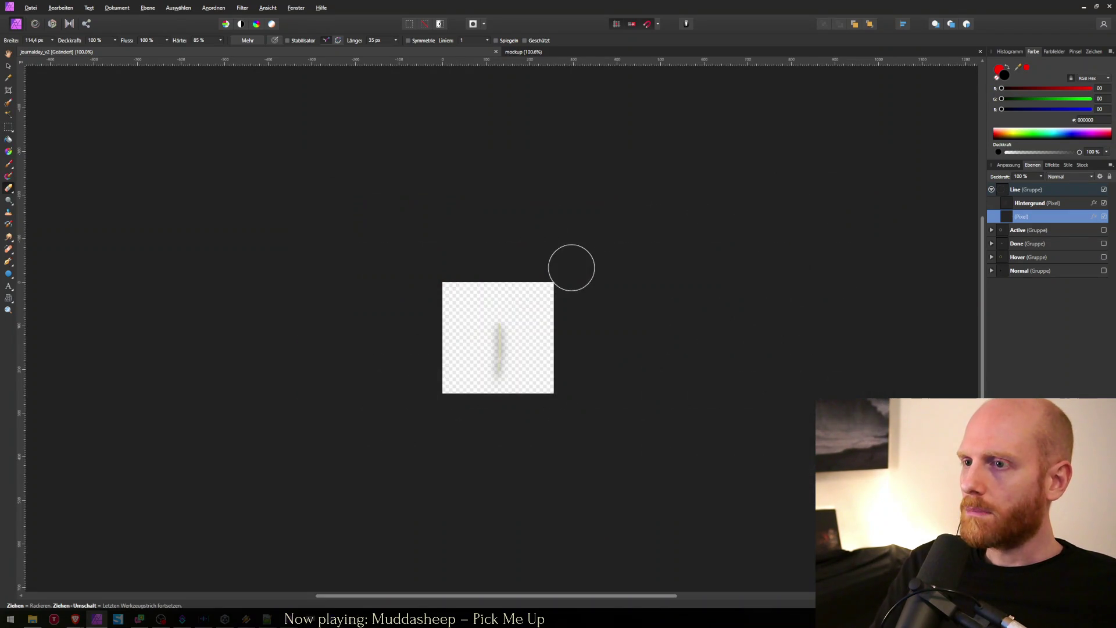
key(alt+Tab)
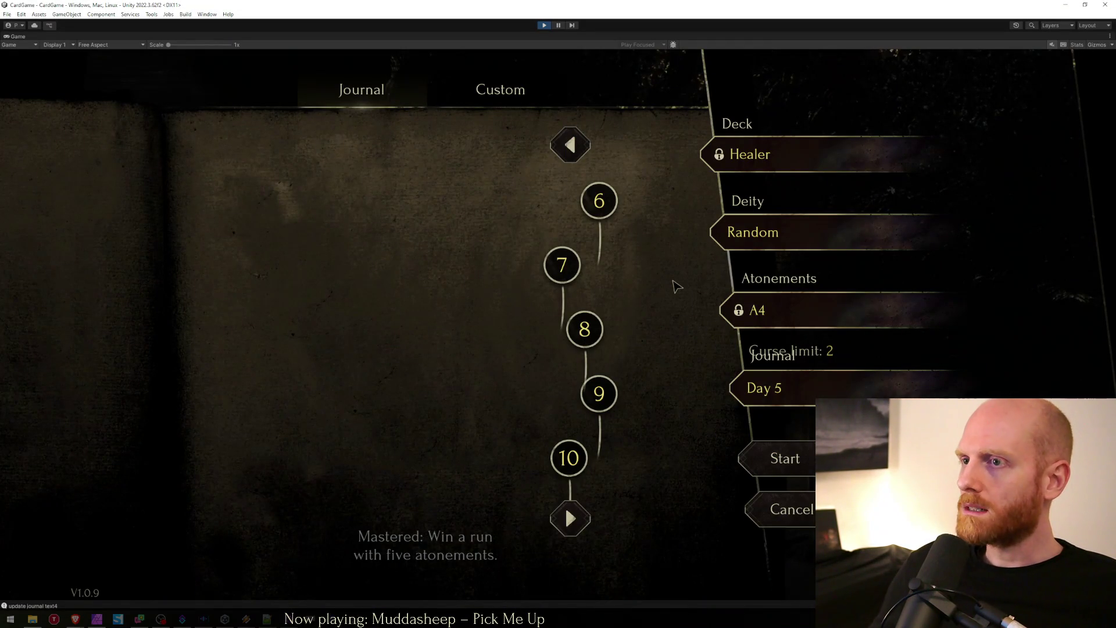
Step: Erase the top end of the vertical line and export it over journalday_line.png
key(alt+Tab)
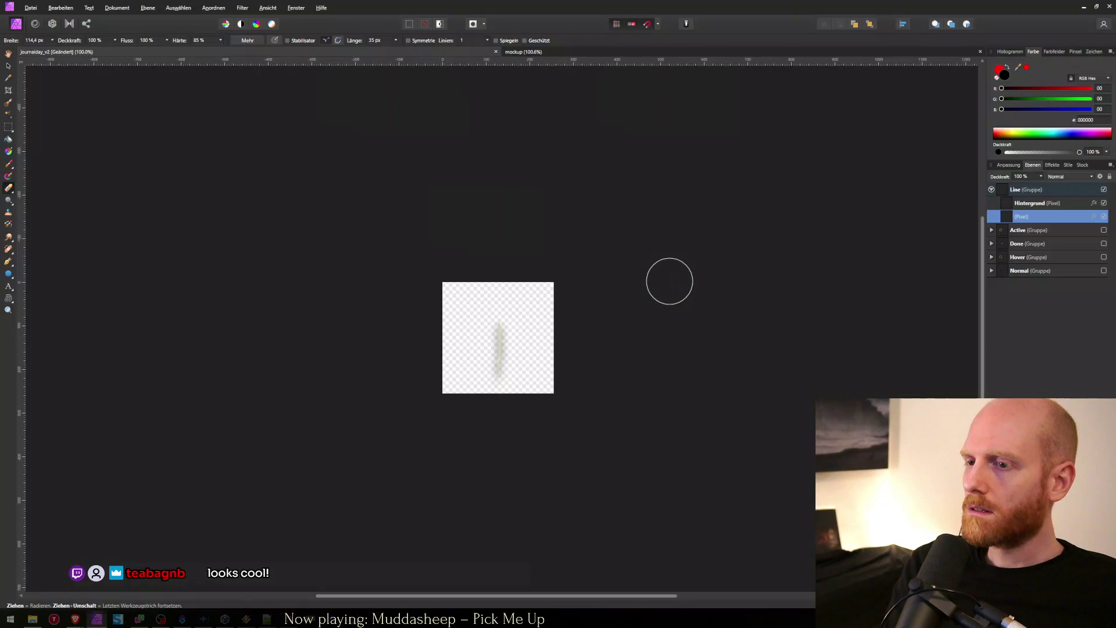
key(ctrl+z)
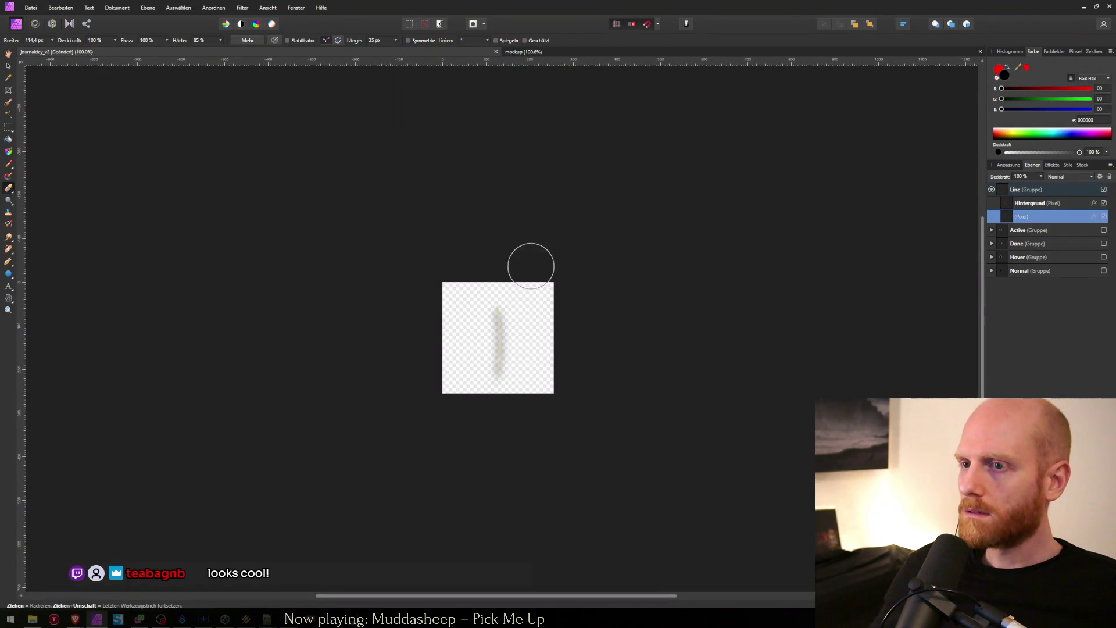
click(497, 297)
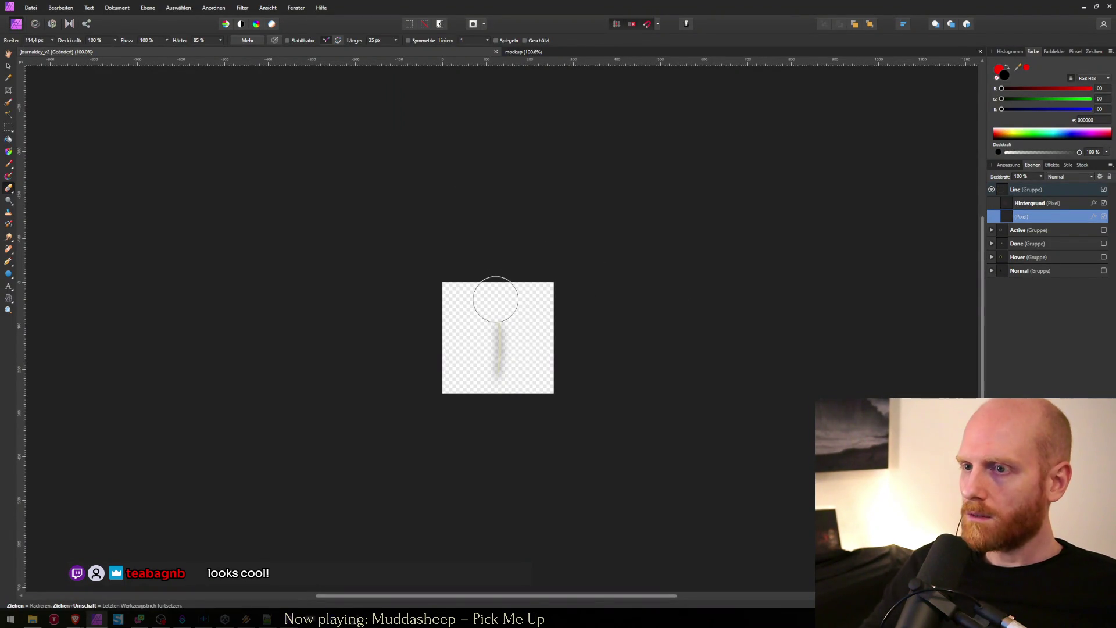
key(ctrl+alt+shift+s)
text(j)
key(Down)
key(Down)
key(Down)
key(Down)
key(Down)
key(Down)
key(Return)
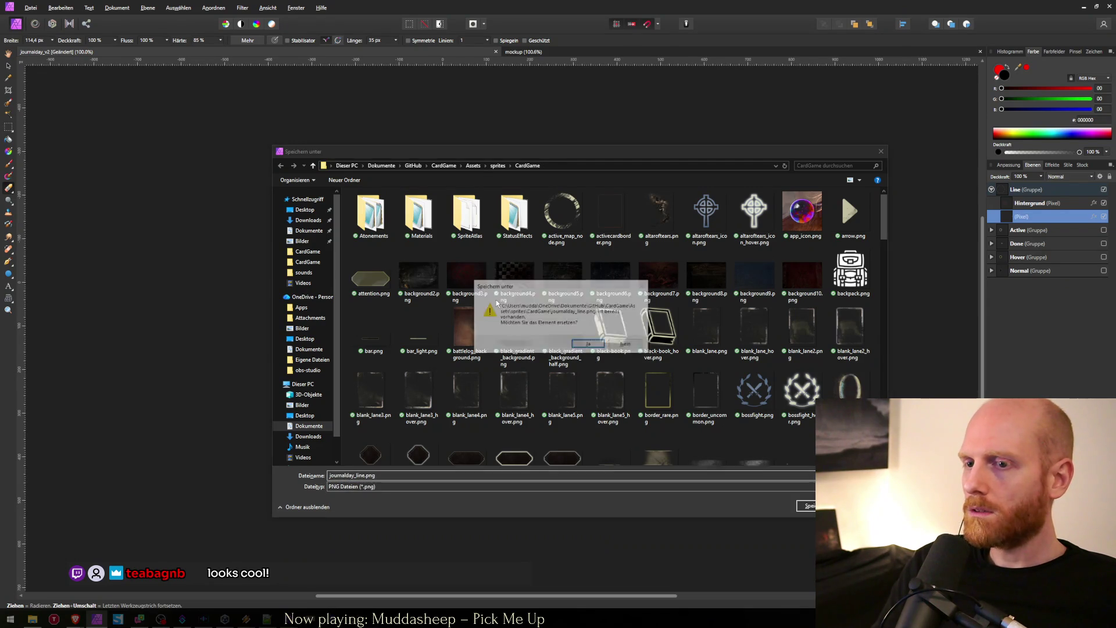
Step: Check the shortened line in the game, then undo the erase to restore the stroke's top
key(alt+Tab)
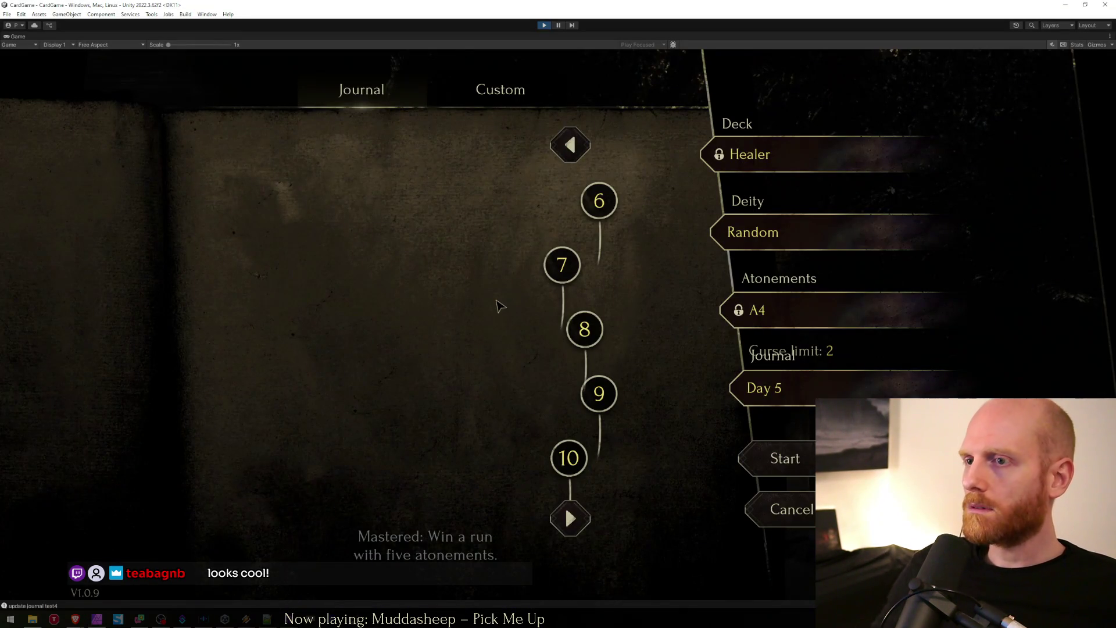
key(alt+Tab)
key(alt+Tab)
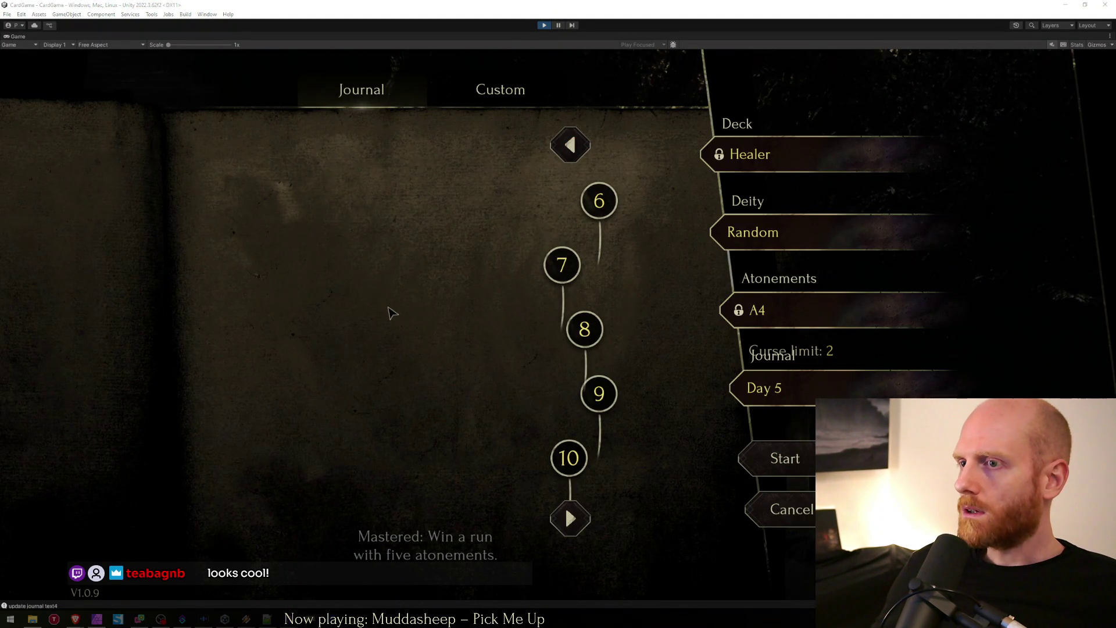
key(alt+Tab)
key(alt+Tab)
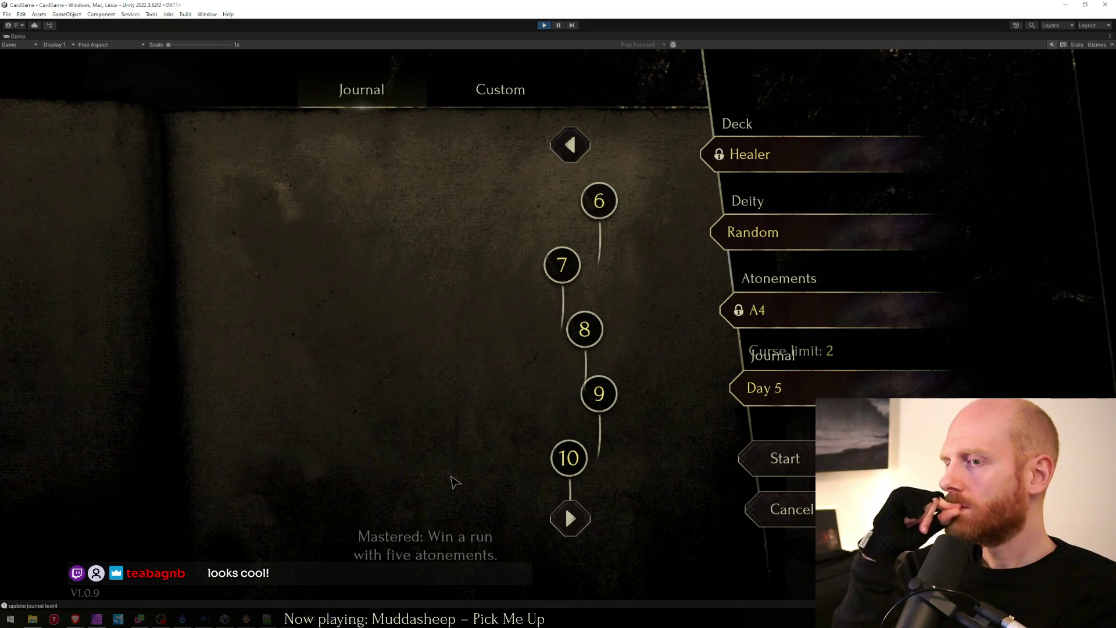
key(alt+Tab)
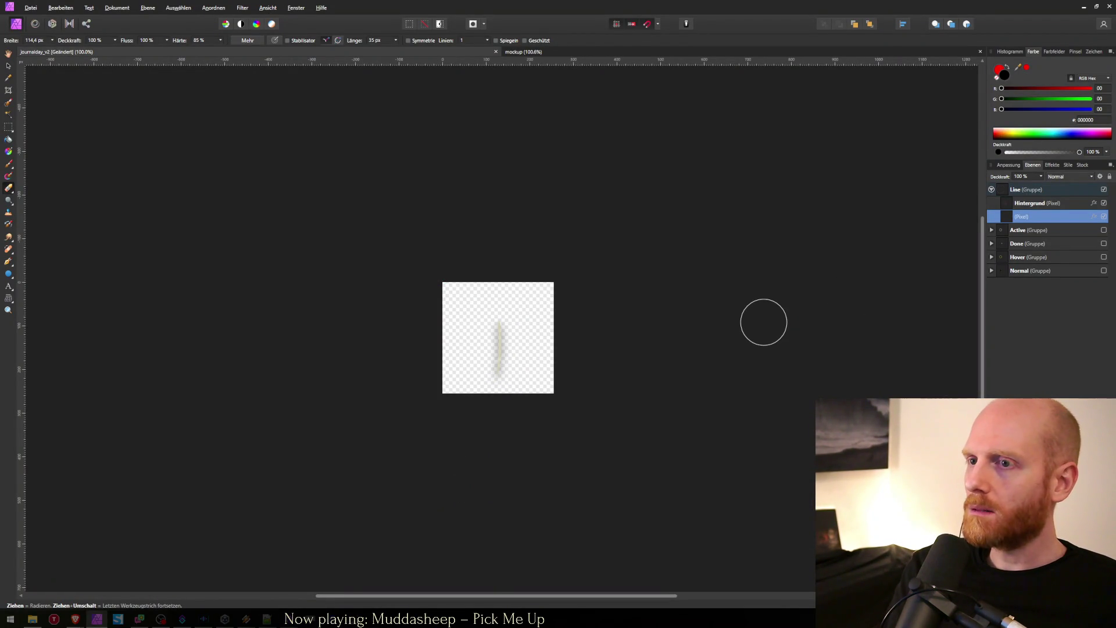
key(ctrl+z)
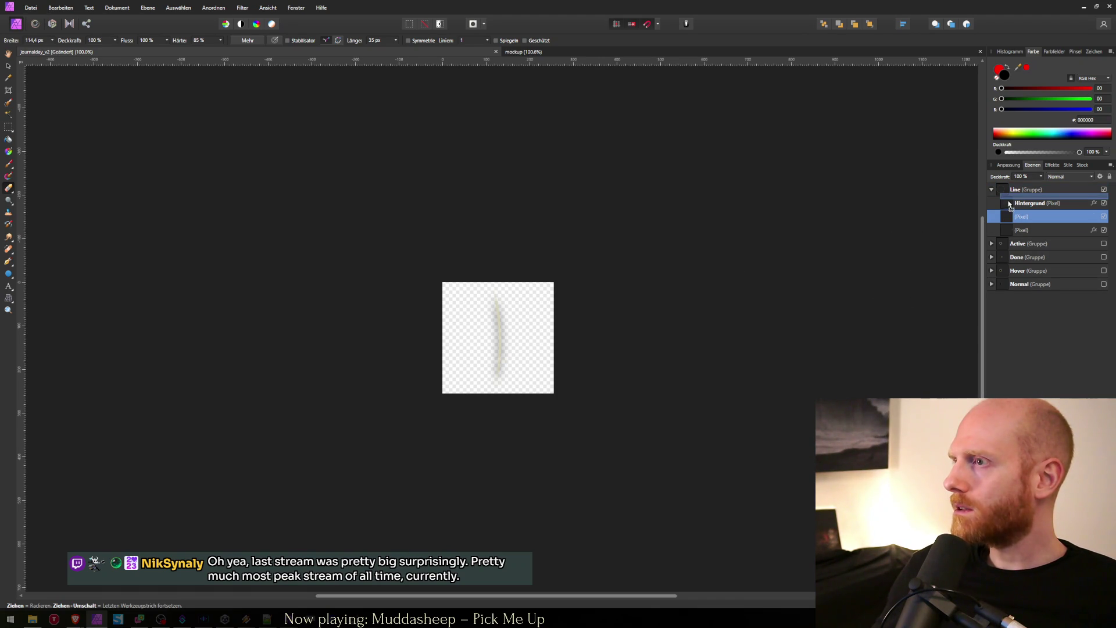
Step: Add a new pixel layer named Eraser with the Radieren blend mode to the Line group
key(ctrl+shift+n)
click(1081, 177)
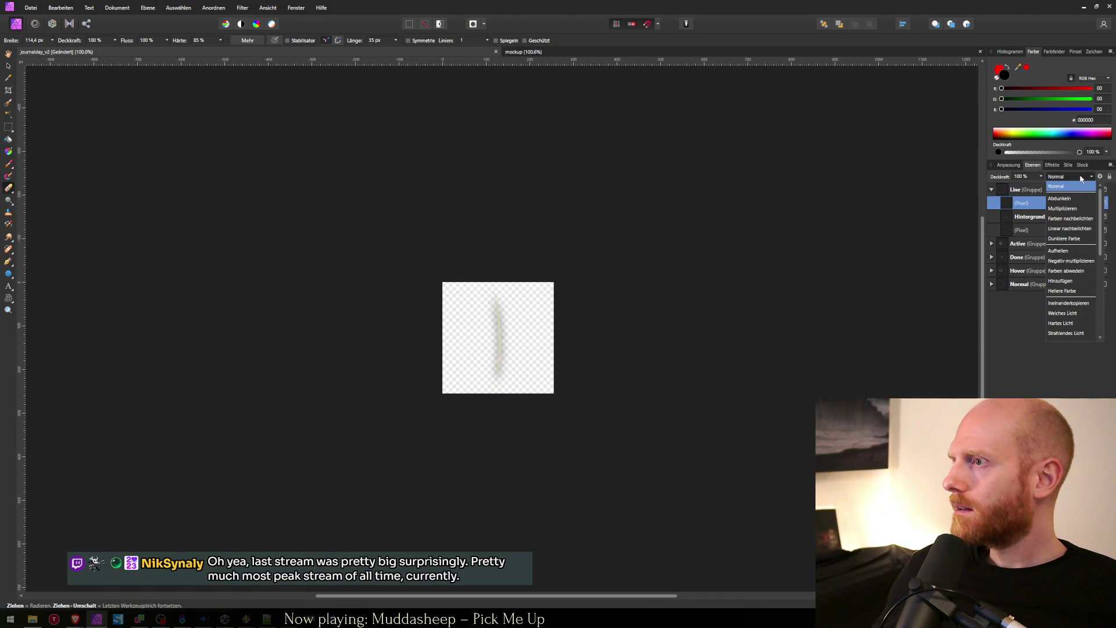
scroll(1080, 298, down, 5)
click(1072, 335)
double_click(1026, 203)
text(Eraser)
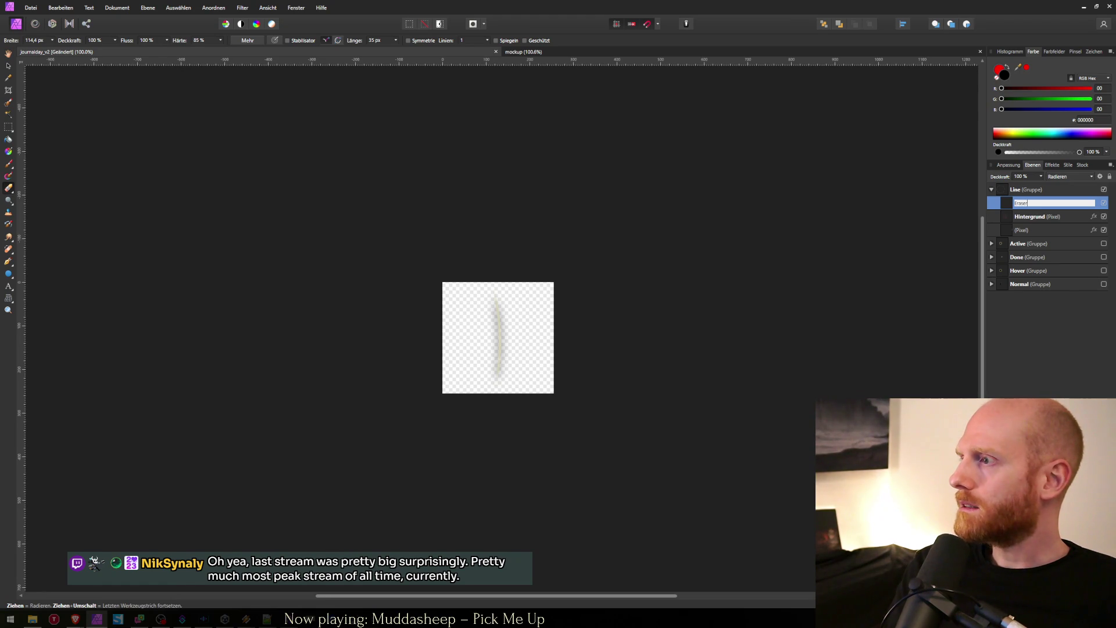
key(Return)
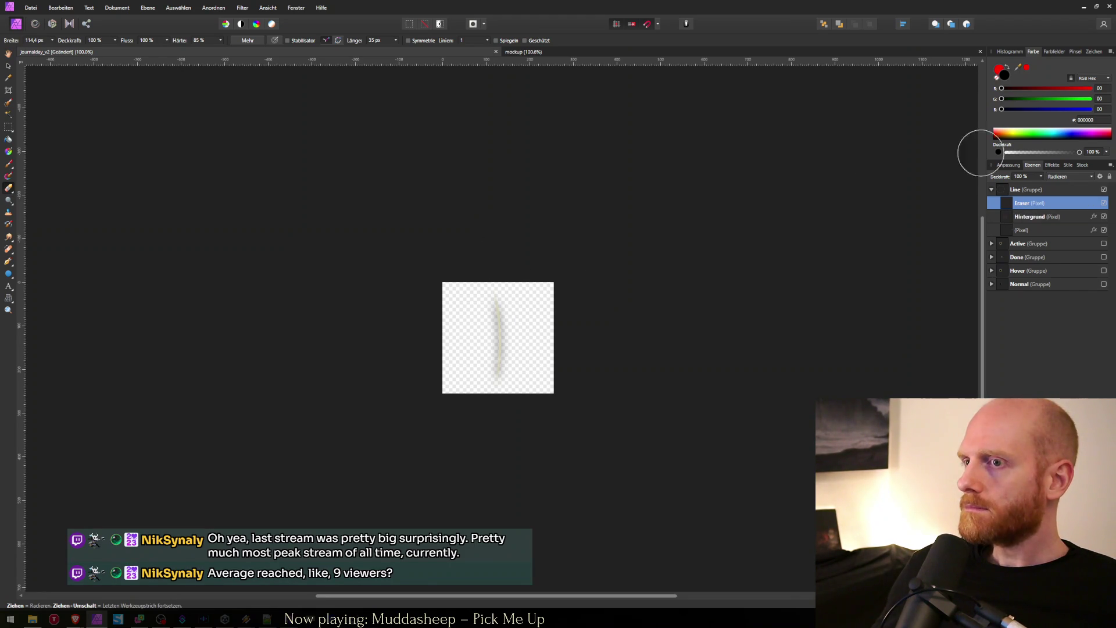
Step: Fade out the grey stroke's top with a ~205 px brush and overwrite journalday_line.png
key(b)
mouse_move(498, 295)
mouse_down()
mouse_move(477, 273)
mouse_move(495, 290)
mouse_up()
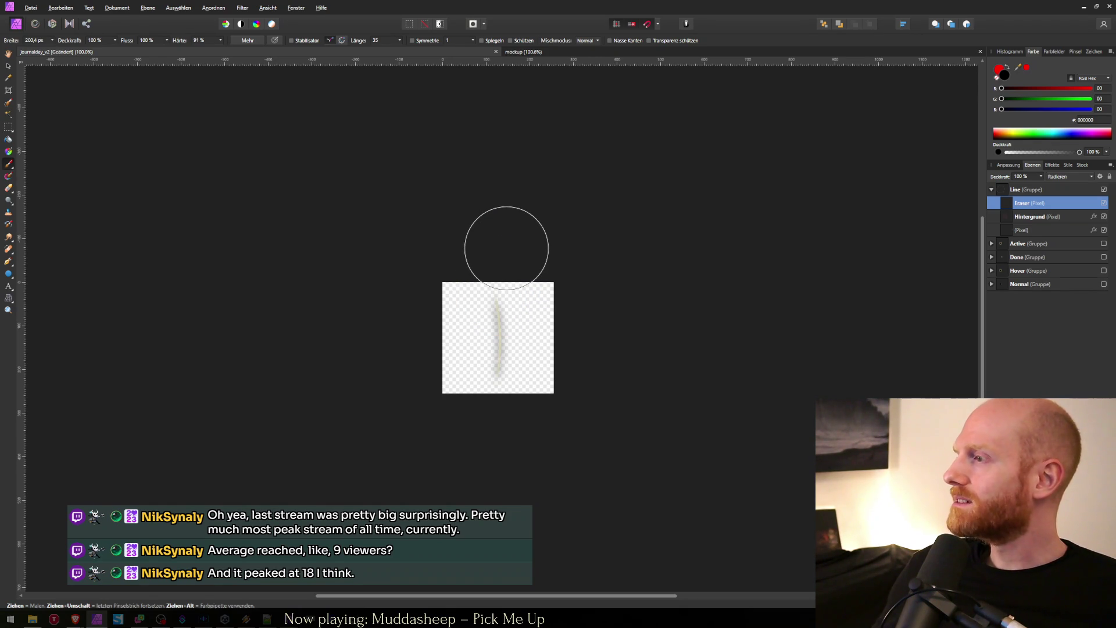
drag(498, 264, 496, 279)
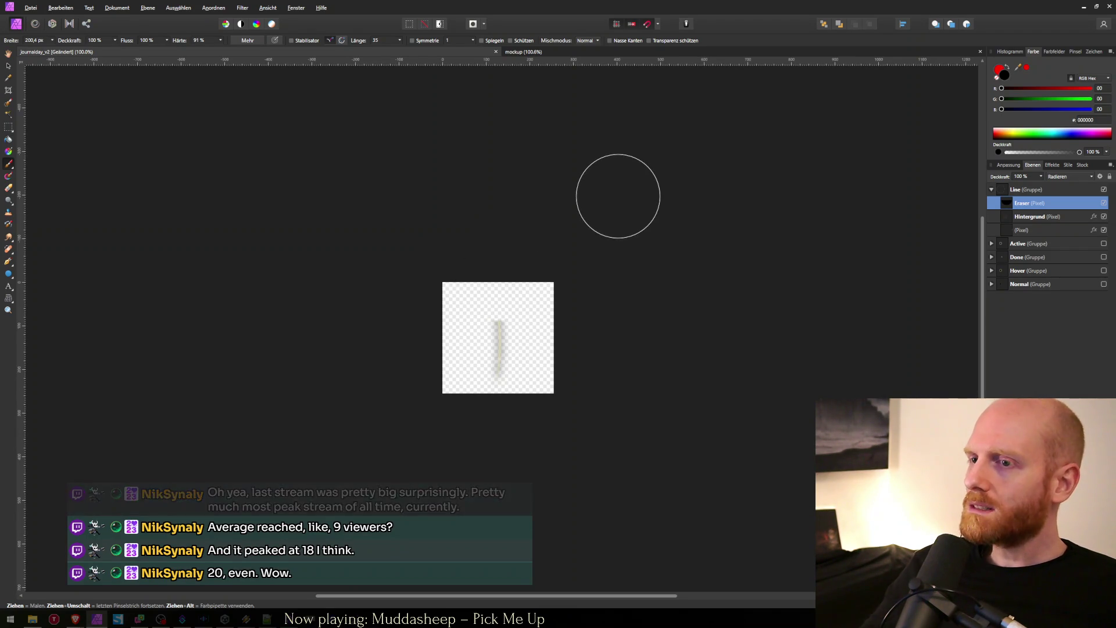
key(ctrl+shift+alt+s)
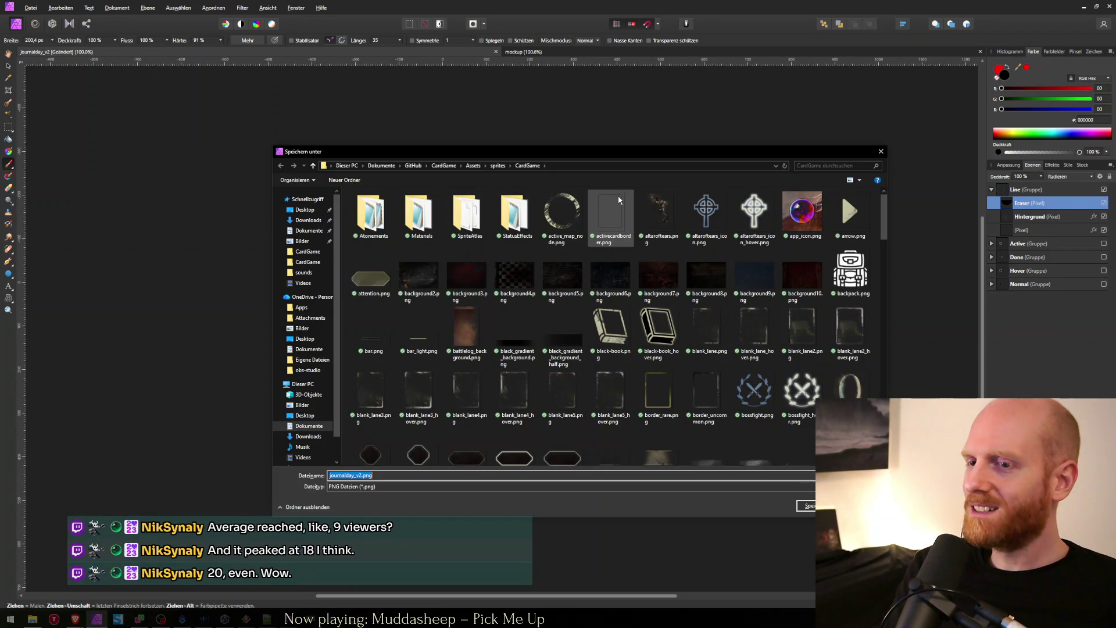
text(j)
key(Down)
key(Down)
key(Down)
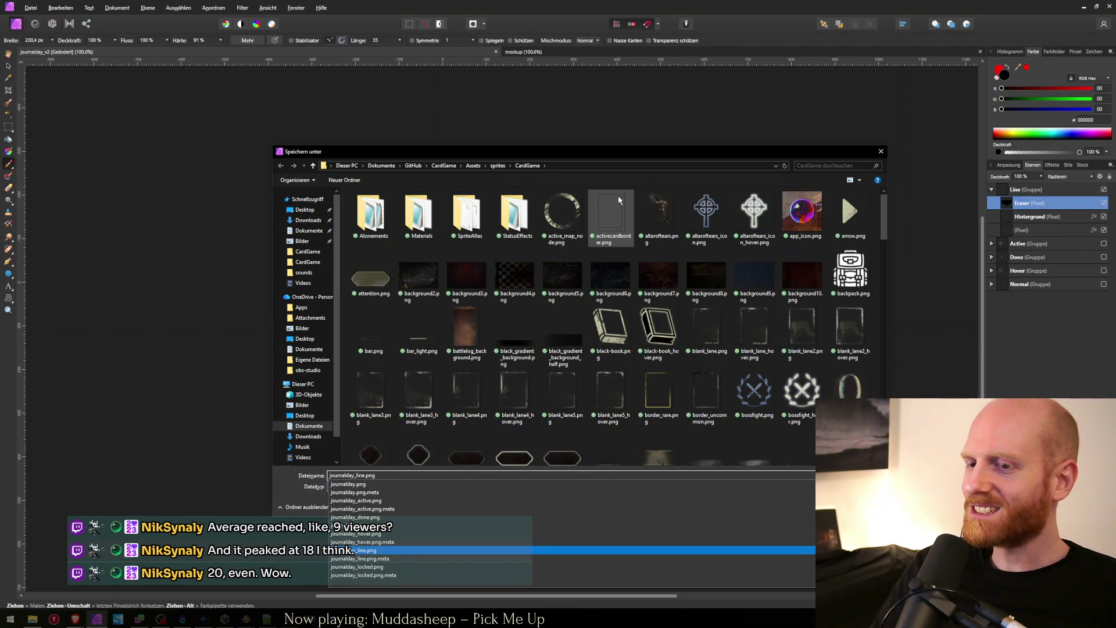
key(Return)
key(Return)
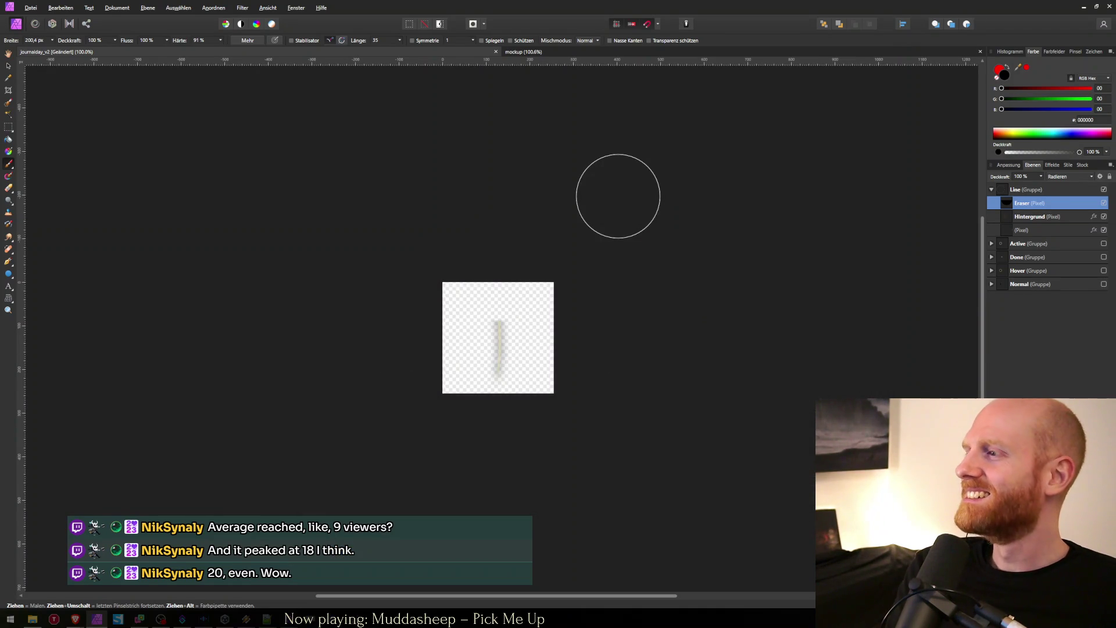
Step: Check the faded line in the game, then re-save journalday_line.png, replacing the existing file
key(alt+Tab)
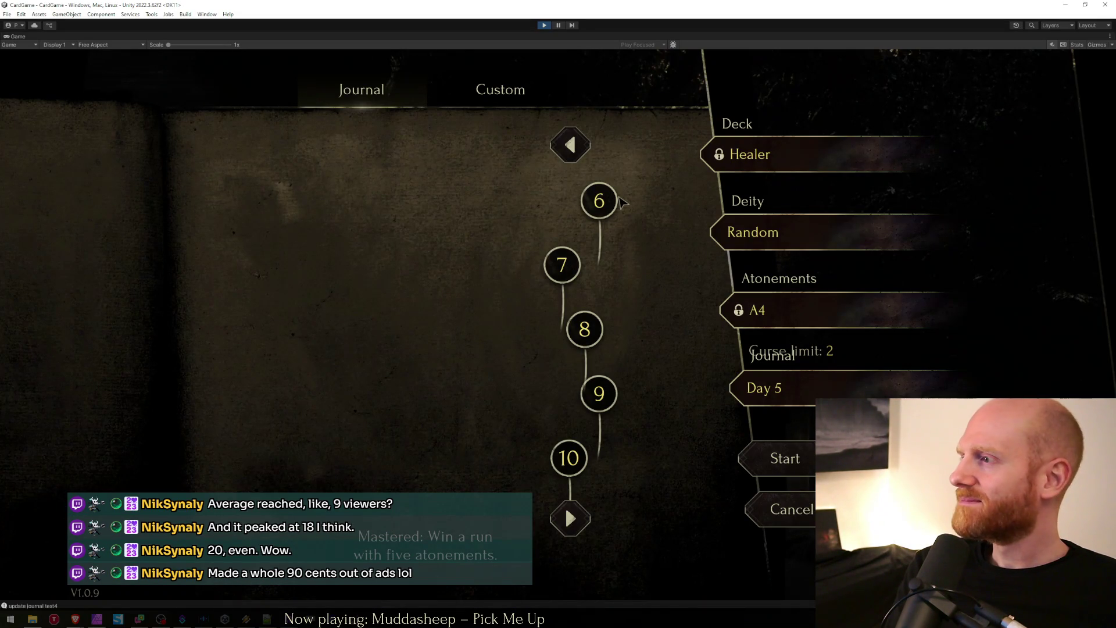
key(alt+Tab)
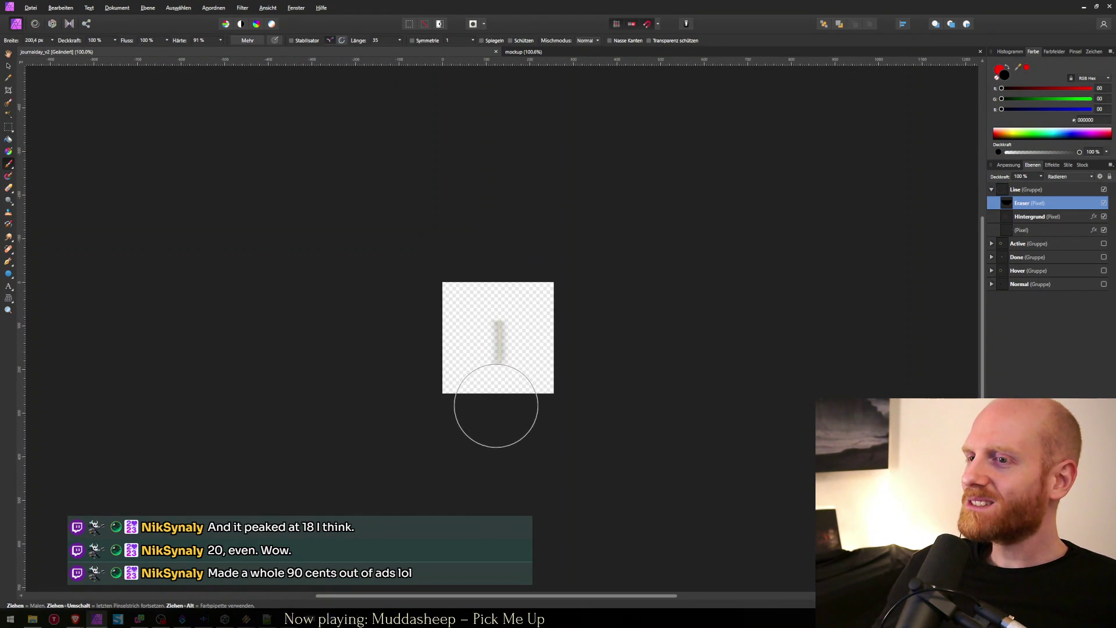
key(ctrl+shift+s)
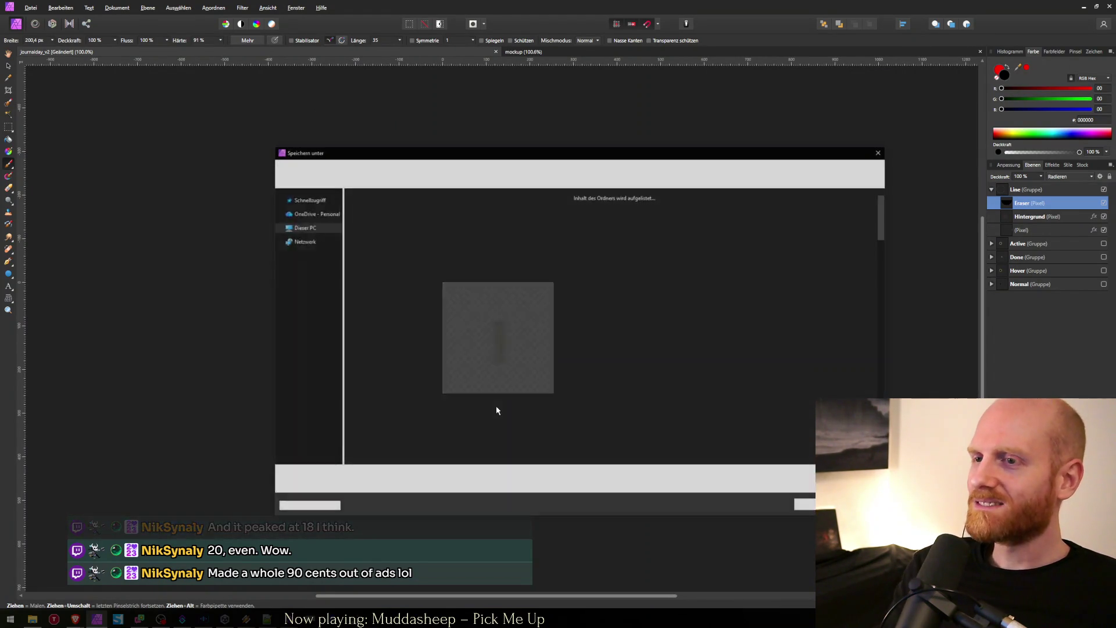
text(jour)
key(Down)
key(Down)
key(Down)
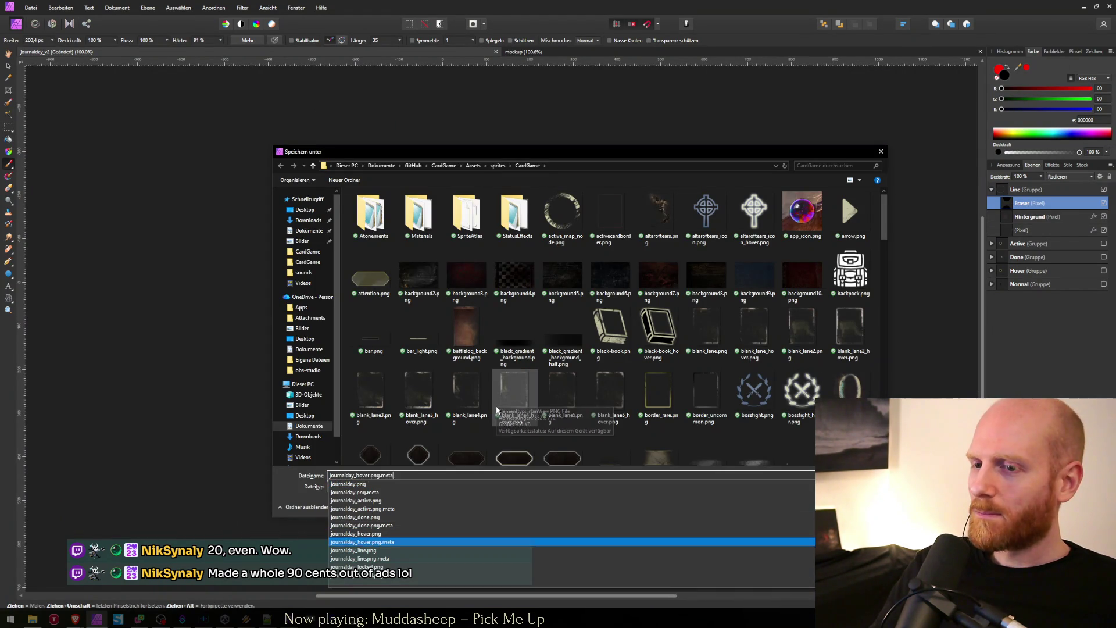
key(Return)
key(Return)
key(alt+Tab)
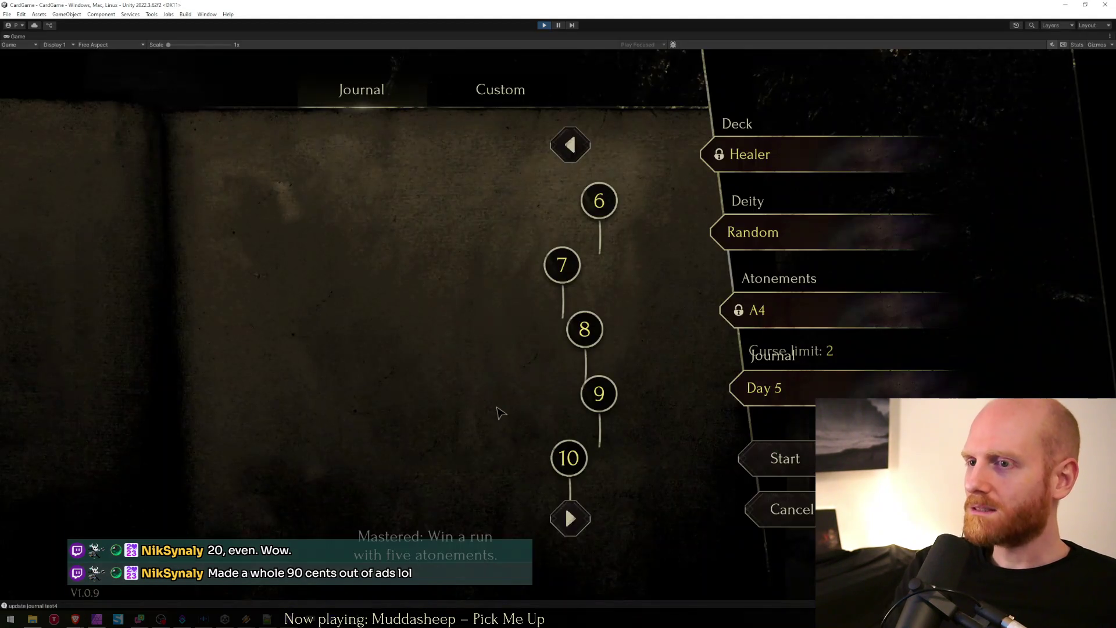
key(alt+Tab)
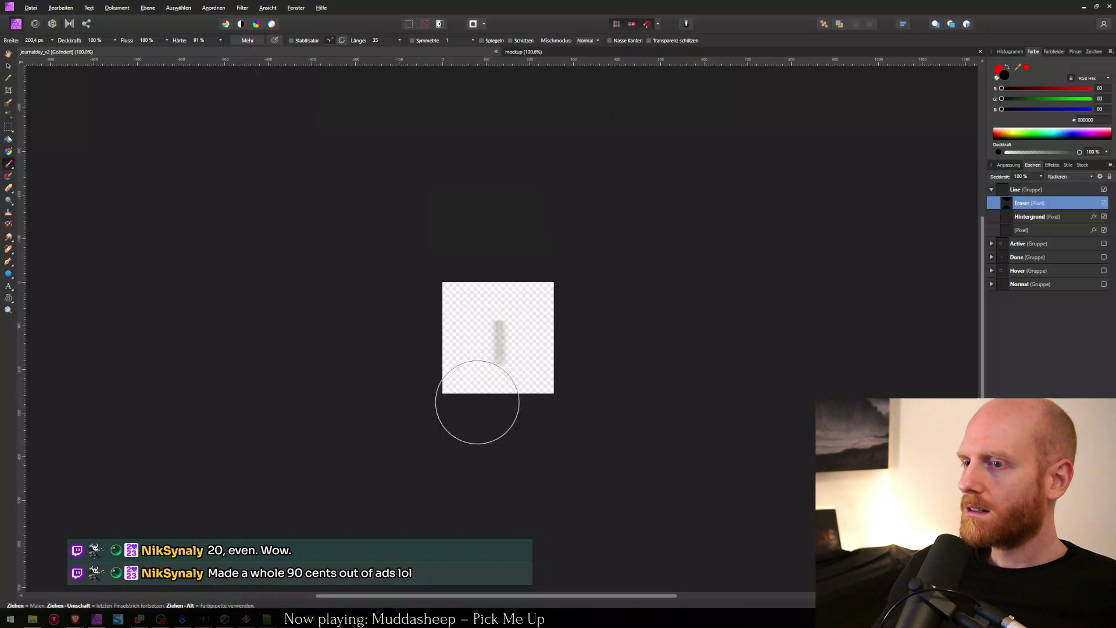
mouse_move(489, 404)
mouse_down()
mouse_move(494, 387)
mouse_move(497, 398)
mouse_up()
Step: Cycle to the smudge brush, overwrite journalday_line.png again, and return to the running game
key(b)
key(b)
key(b)
key(b)
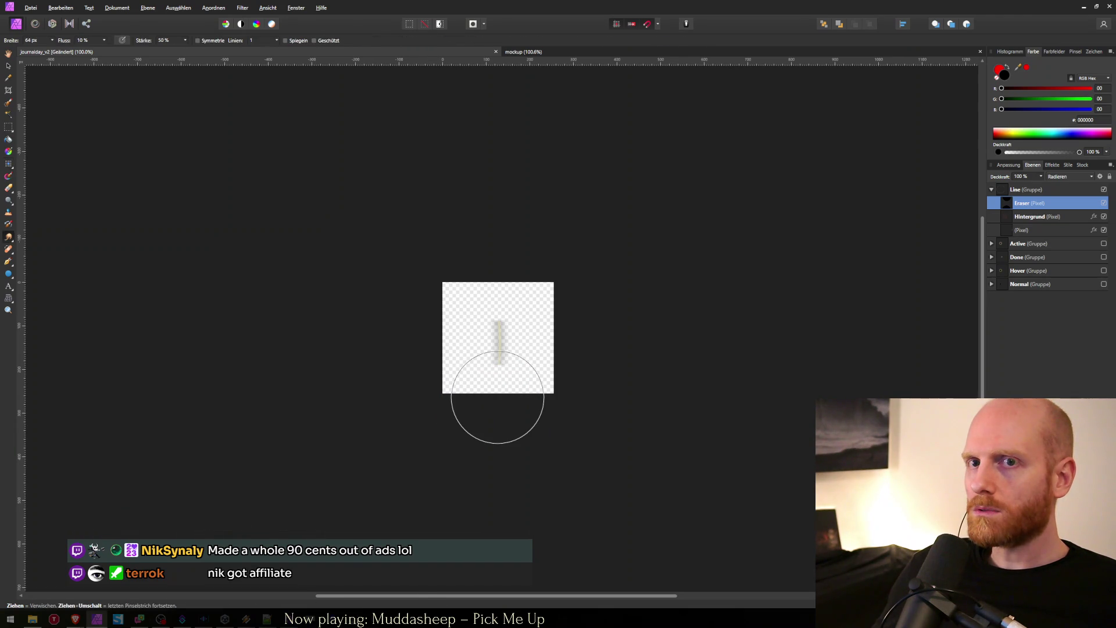
key(b)
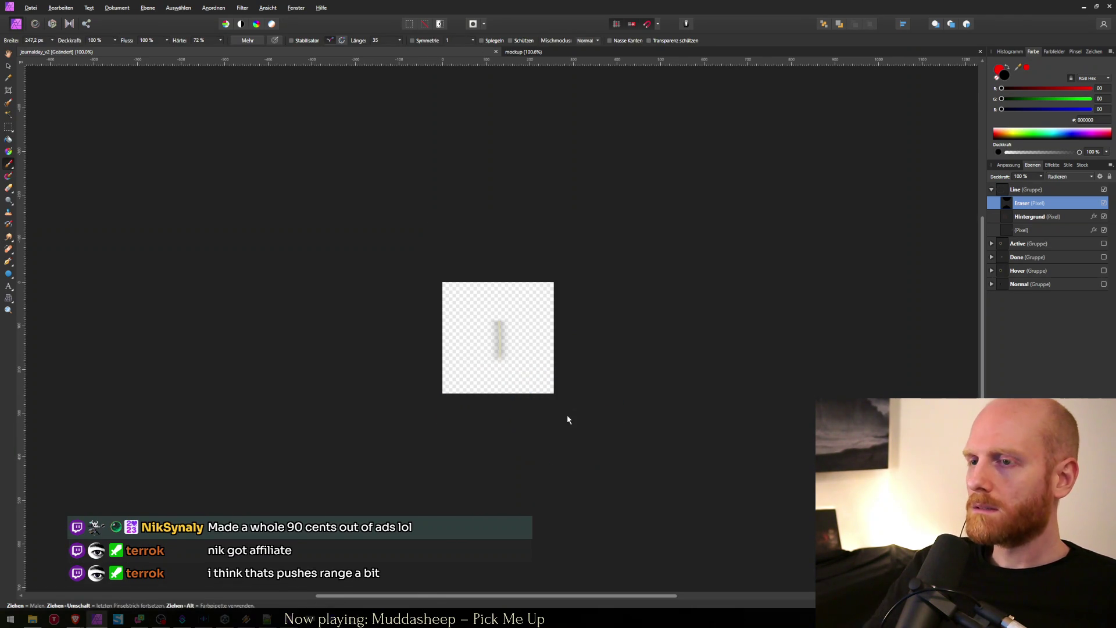
key(ctrl+alt+shift+s)
text(journalday)
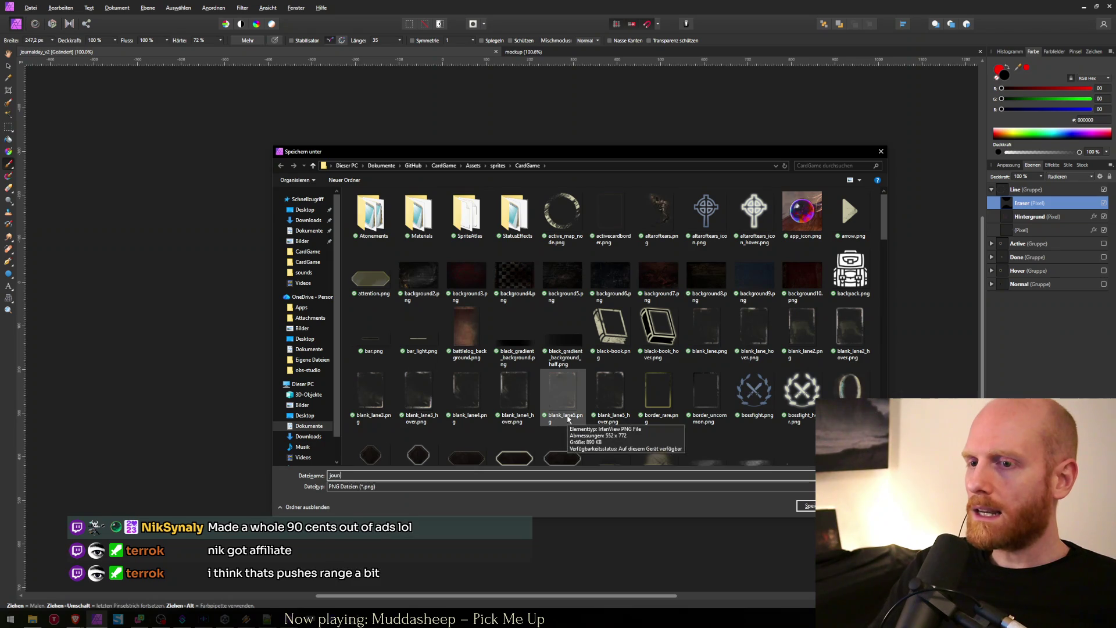
key(Down)
key(Down)
key(Down)
key(Return)
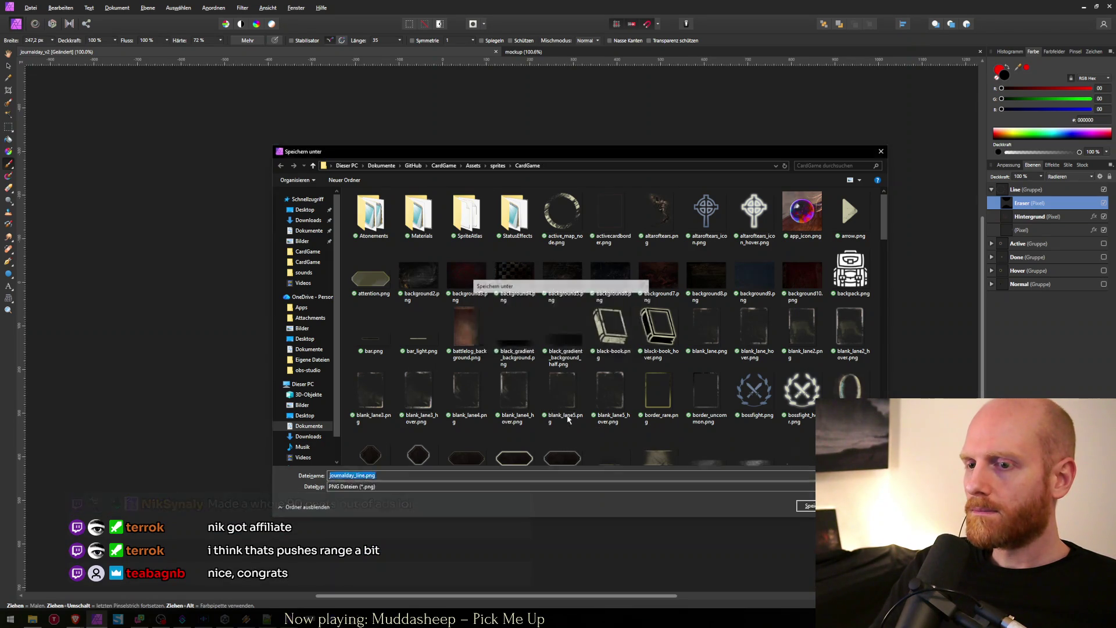
key(Return)
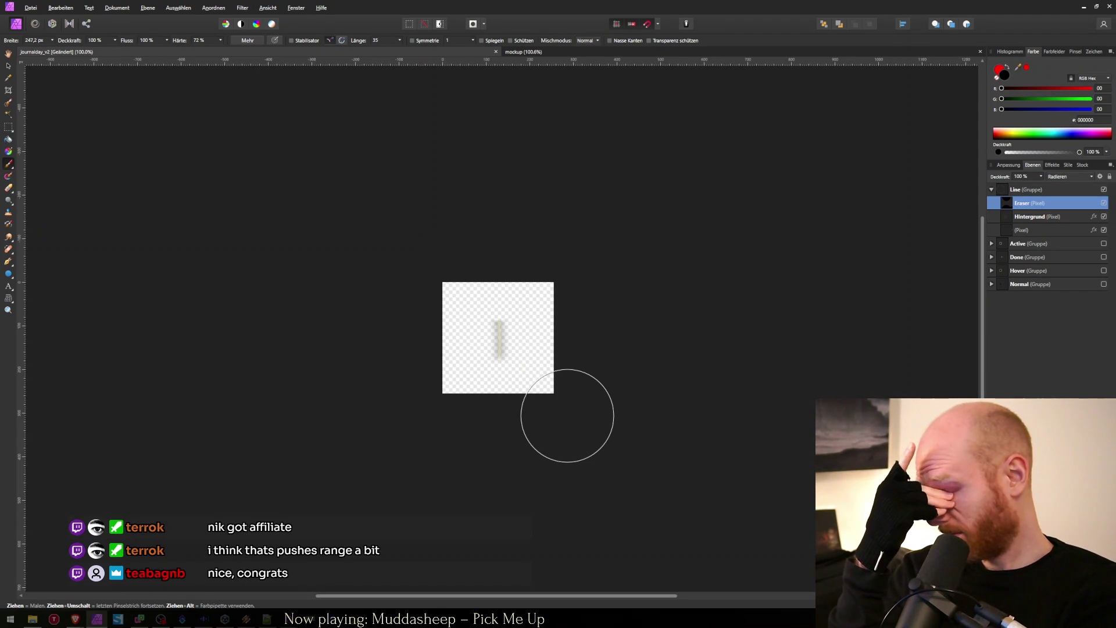
key(alt+Tab)
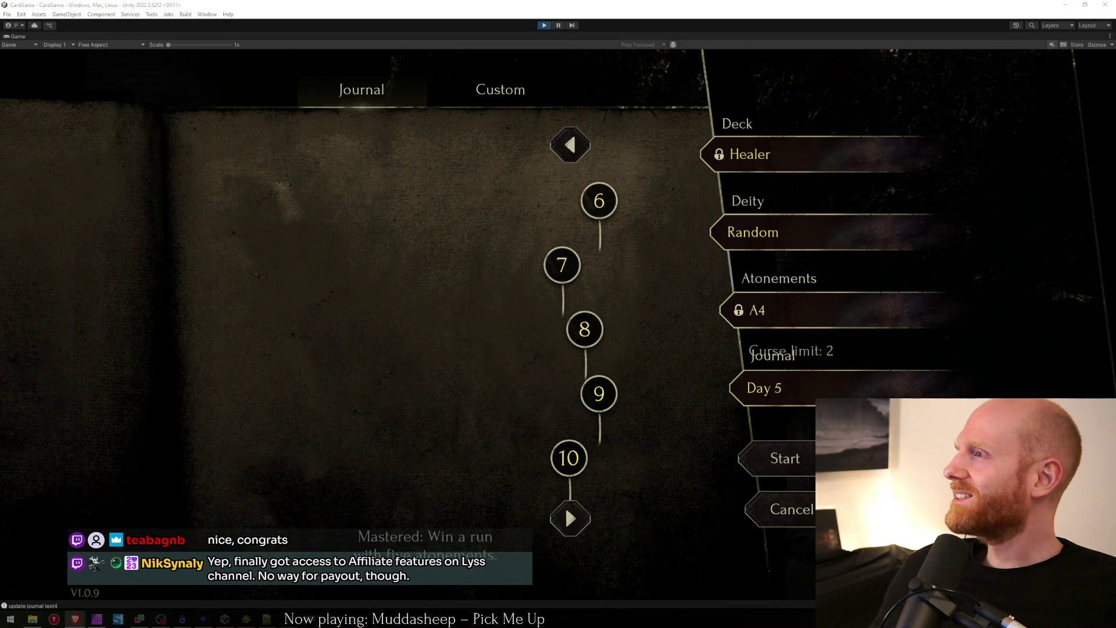
Step: Close the Twitch chat popout and un-maximise the Game tab
drag(1044, 177, 802, 176)
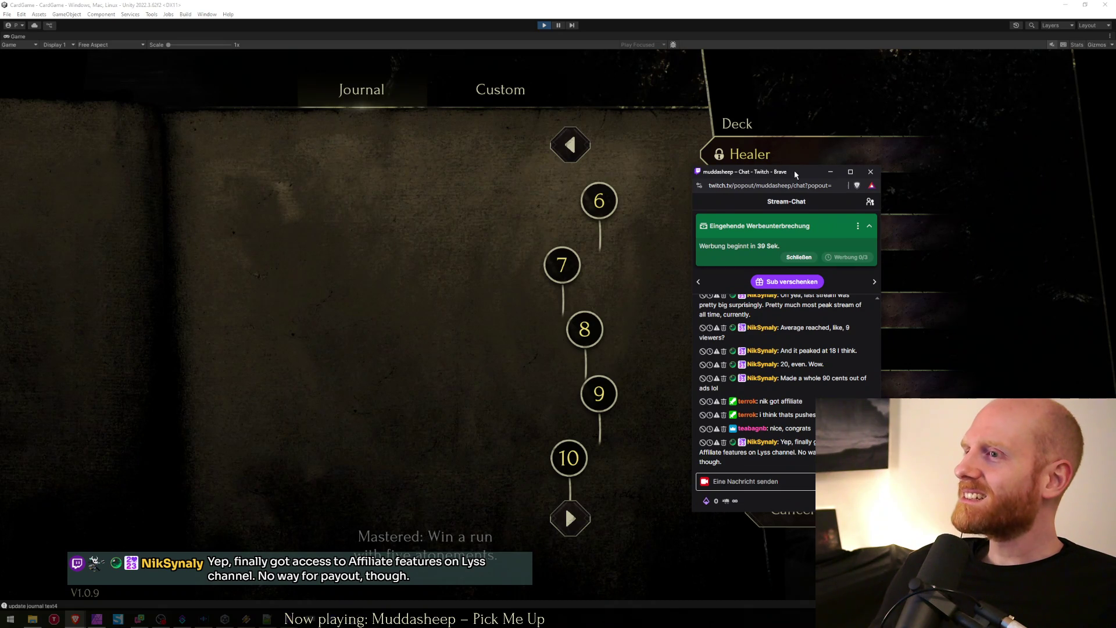
click(830, 171)
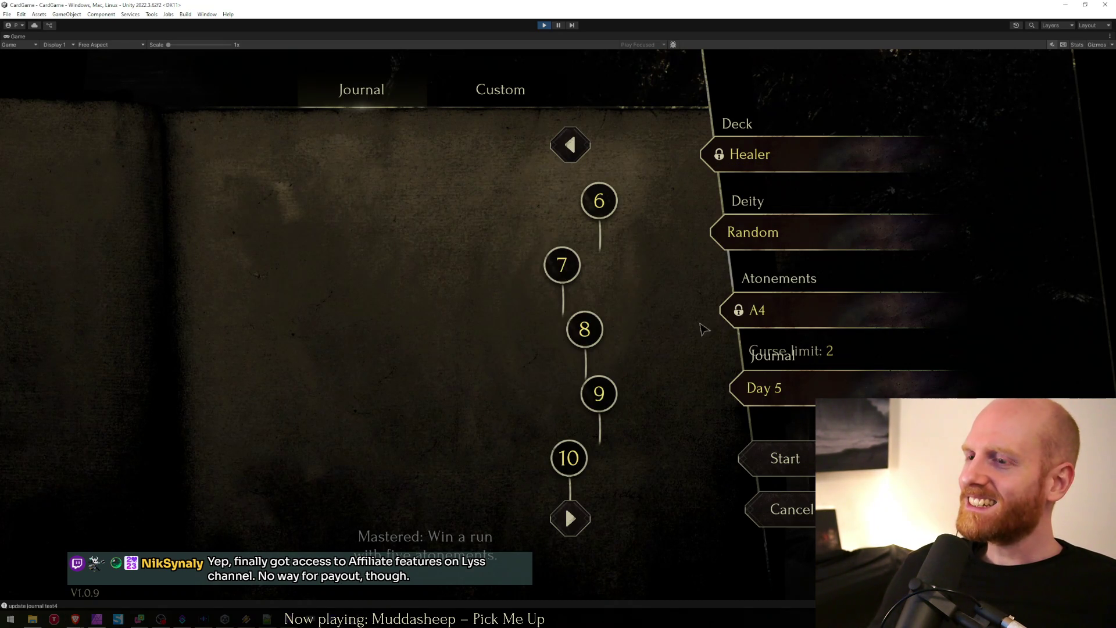
double_click(594, 37)
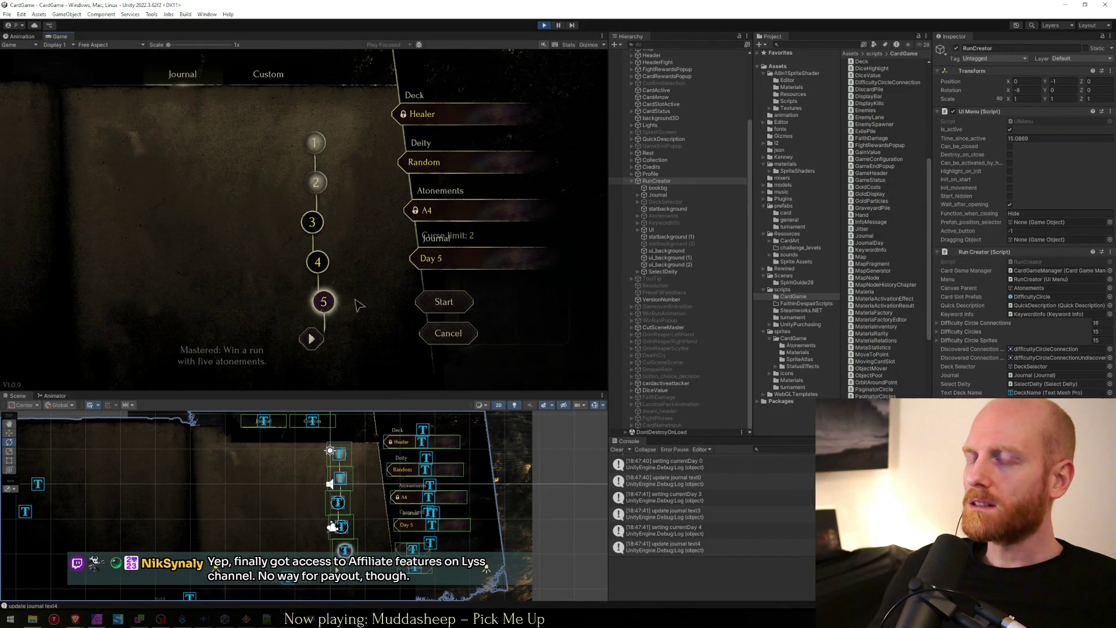
Step: Select TheLine under a JournalDay(Clone) node in the Hierarchy
mouse_move(330, 313)
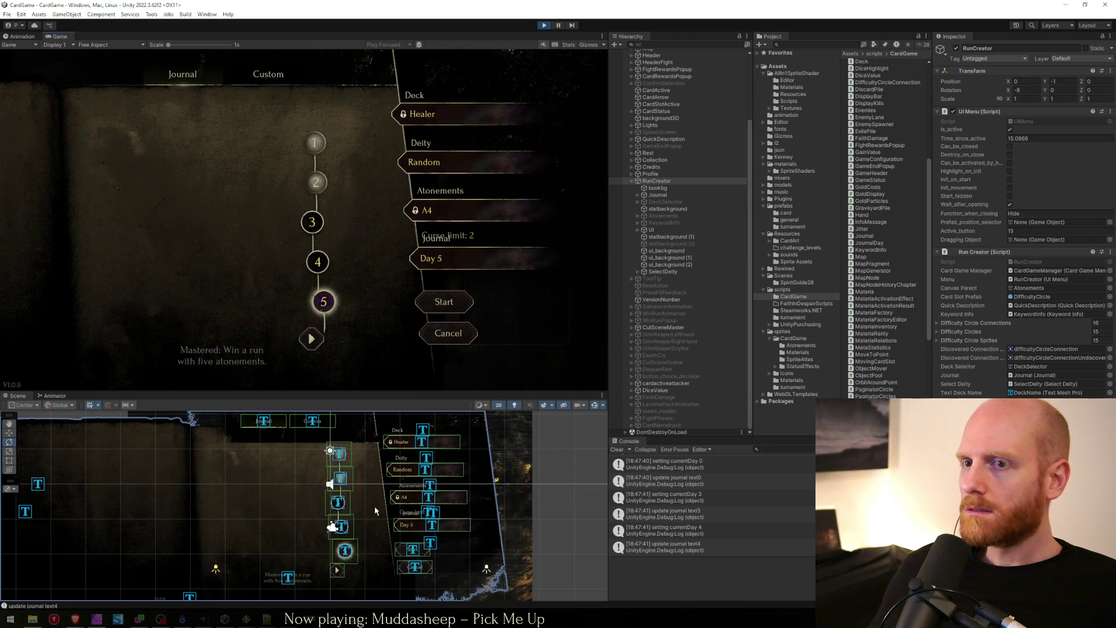
click(345, 550)
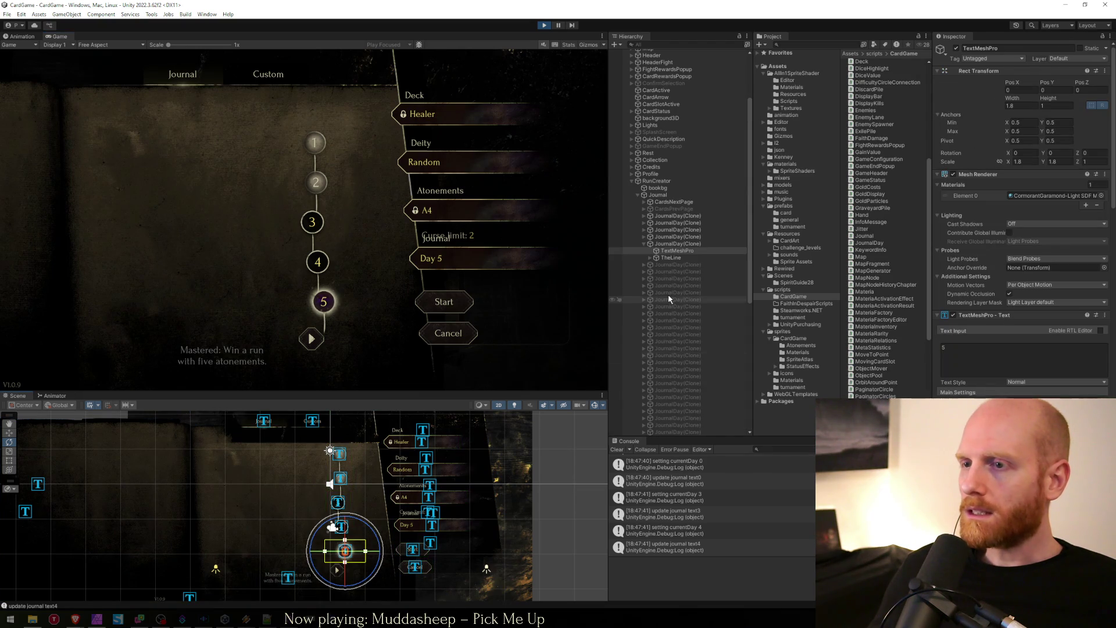
click(676, 244)
click(671, 258)
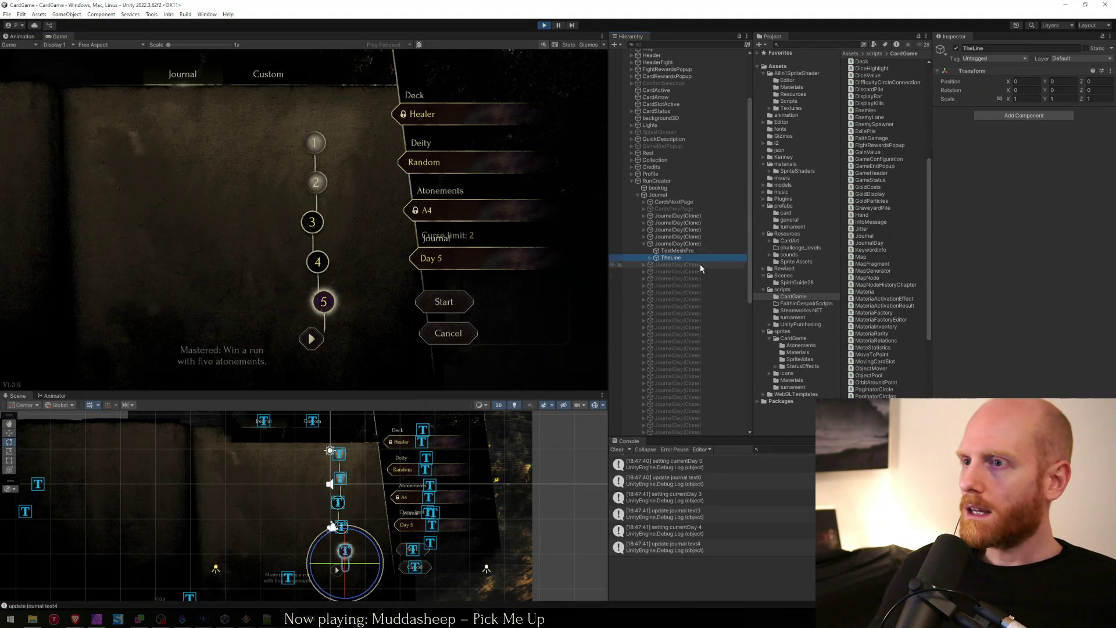
click(677, 237)
key(Right)
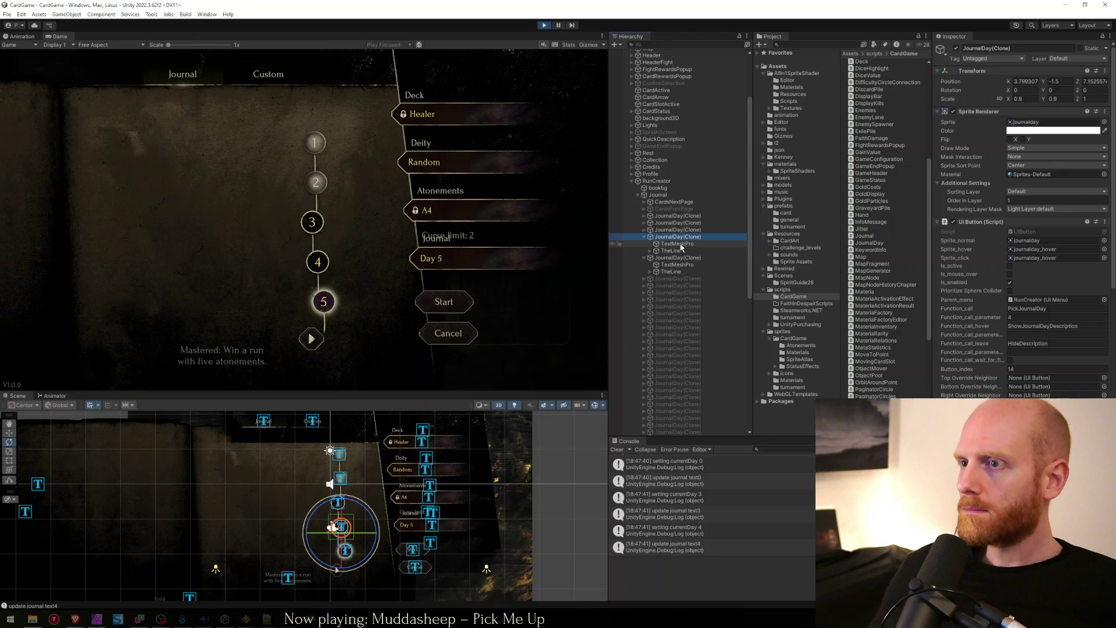
click(677, 250)
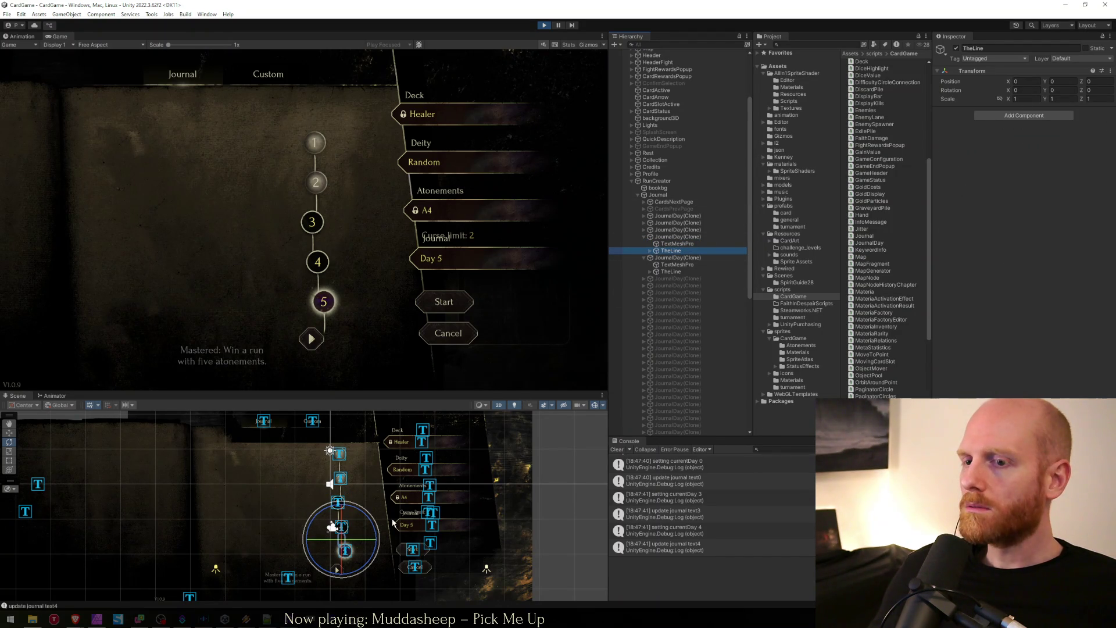
Step: Enable journalday_line_north, rotate TheLine to about 9.27° on Z, and attempt to save
key(r)
click(650, 251)
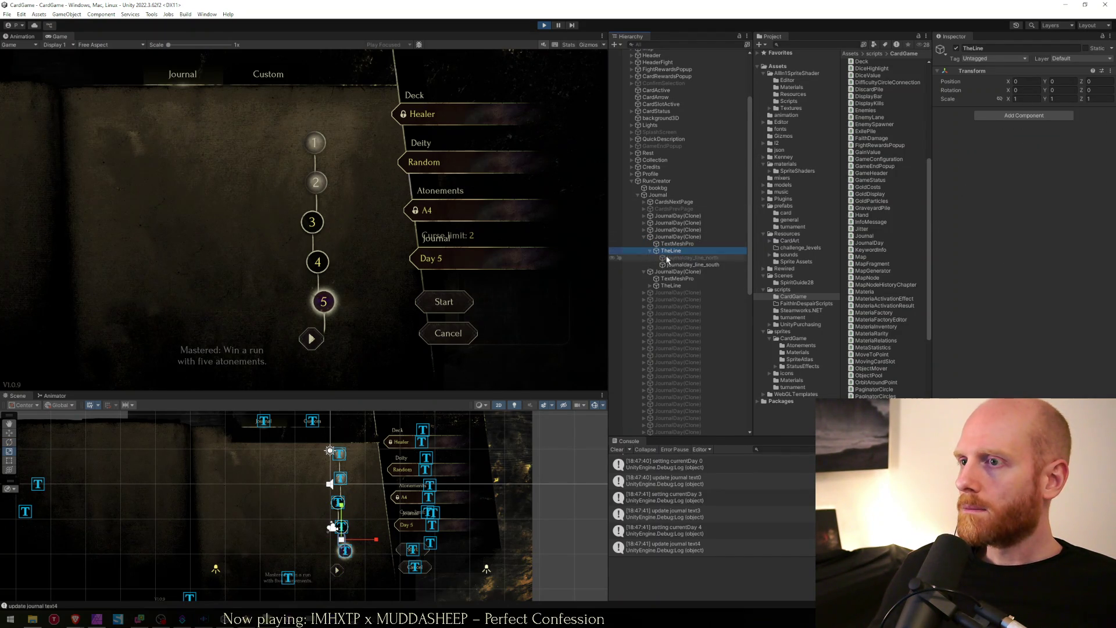
click(668, 258)
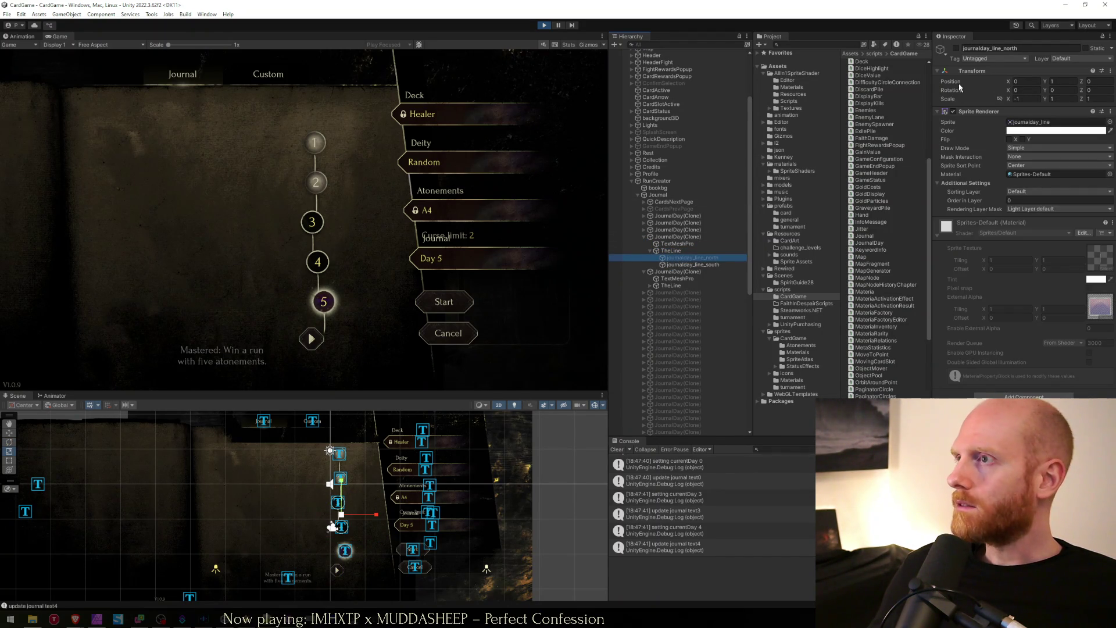
click(956, 48)
click(683, 253)
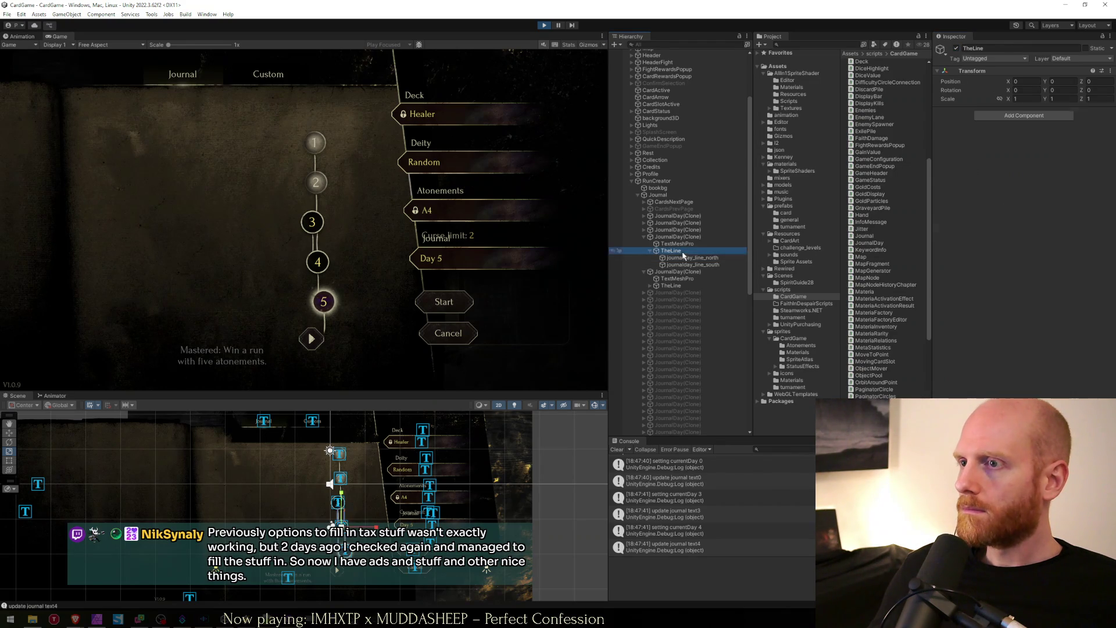
key(e)
drag(362, 503, 352, 499)
key(ctrl+s)
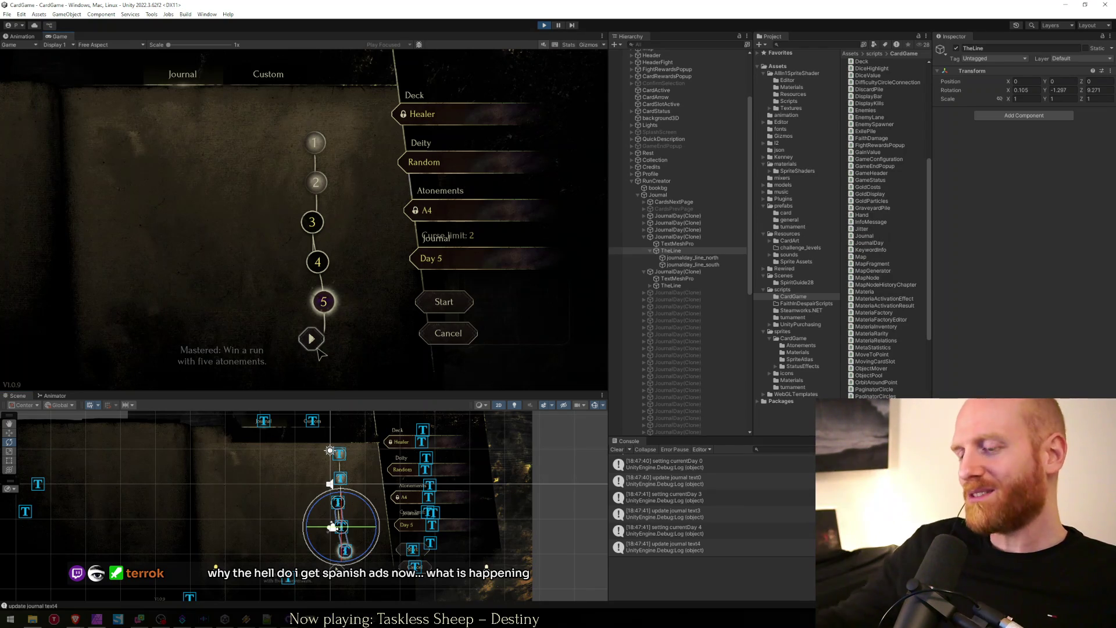
Step: Page forward to pick Day 31, then page back to the first five days
click(311, 340)
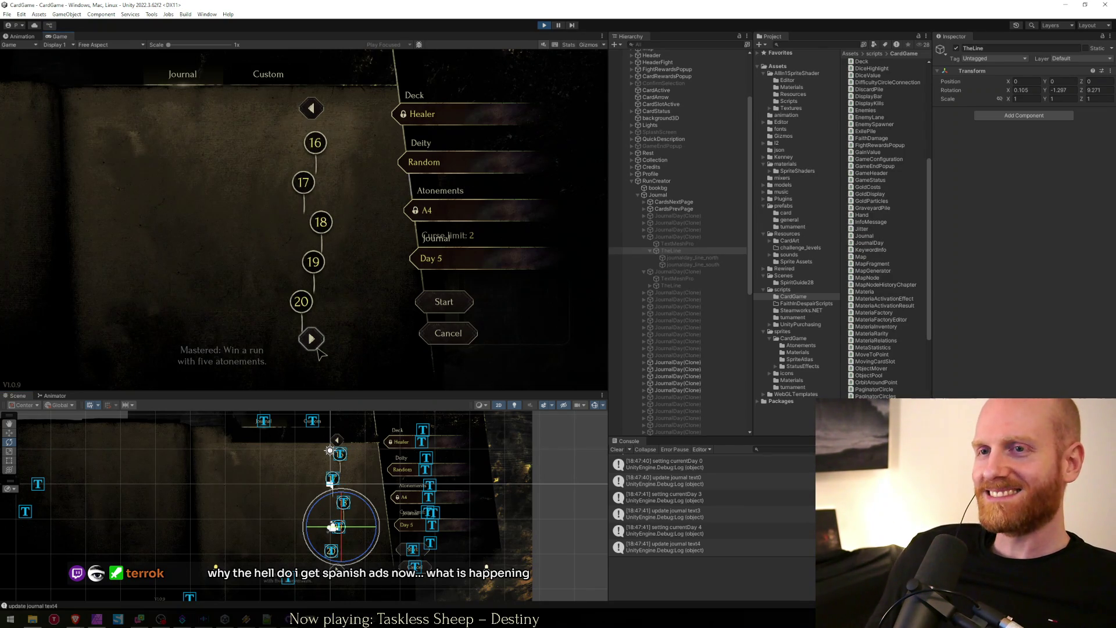
click(318, 343)
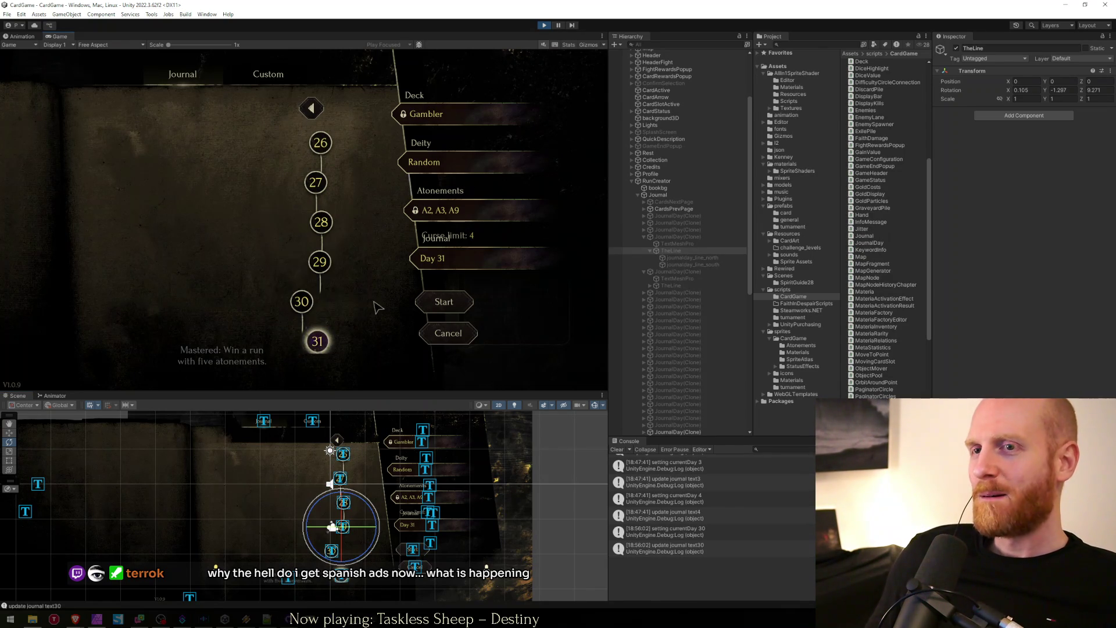
click(314, 108)
click(317, 110)
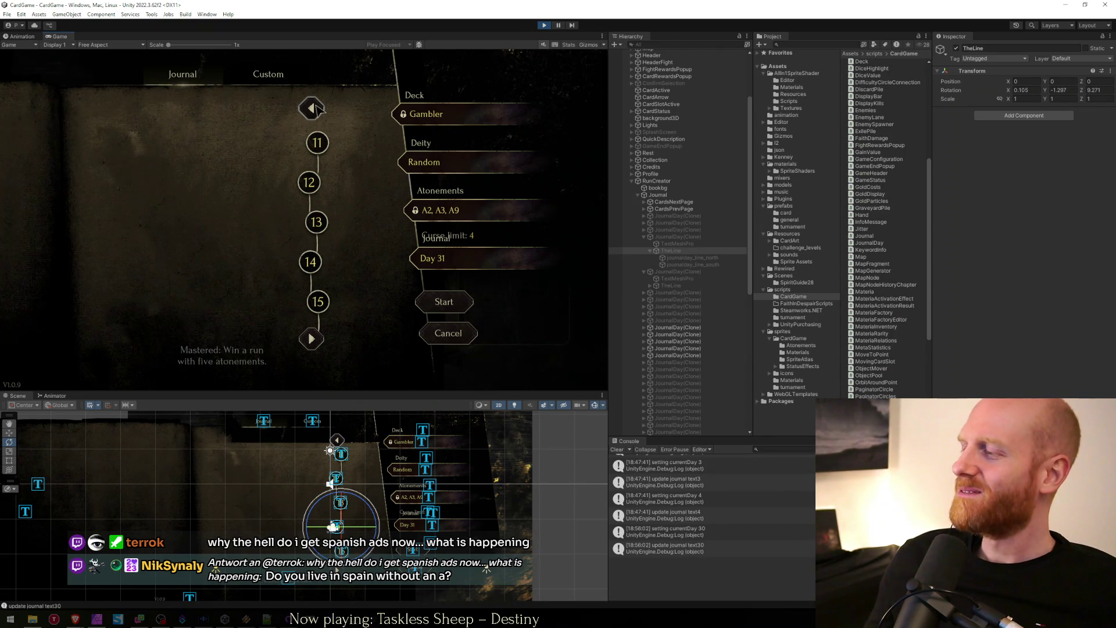
click(318, 110)
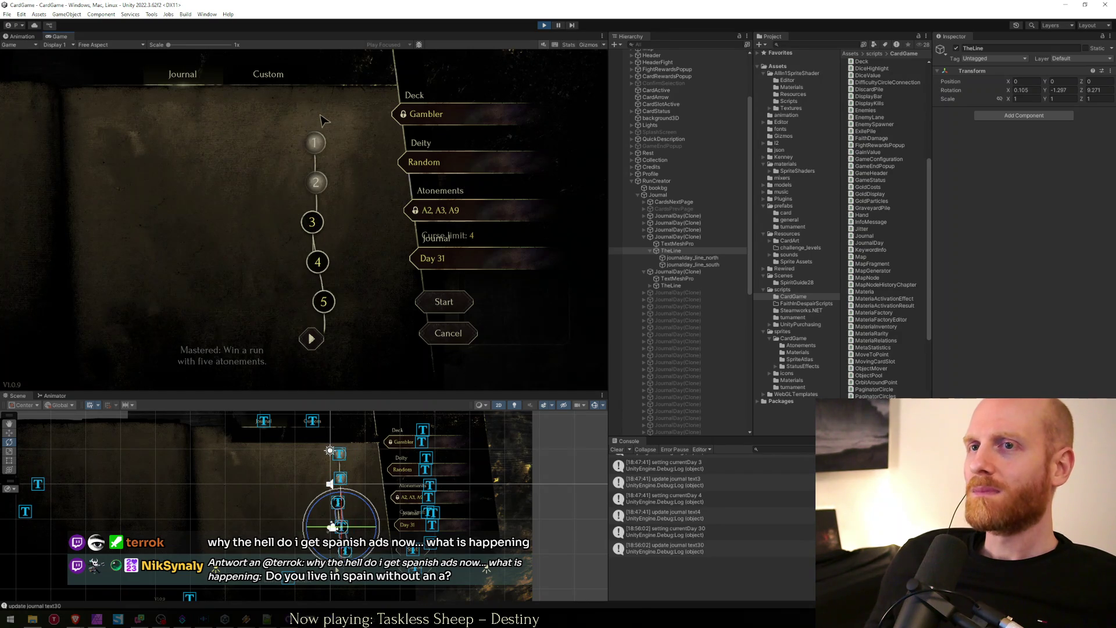
Step: Page forward again to days 26–31, maximise the Game view, and stop play mode
click(312, 340)
click(312, 340)
click(312, 340)
click(312, 340)
click(313, 340)
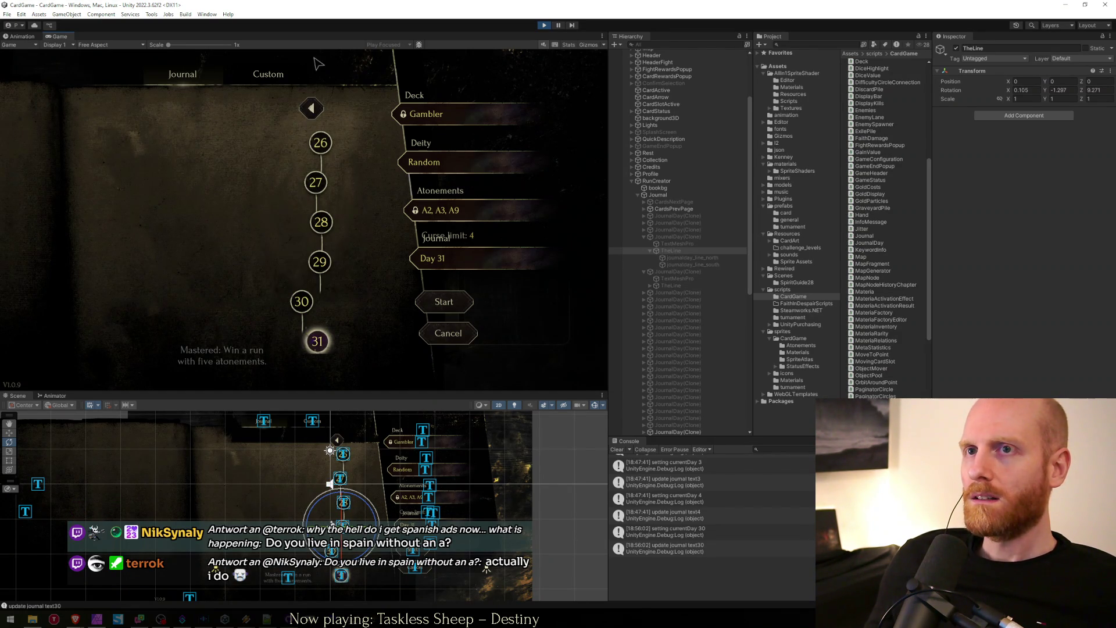
double_click(314, 38)
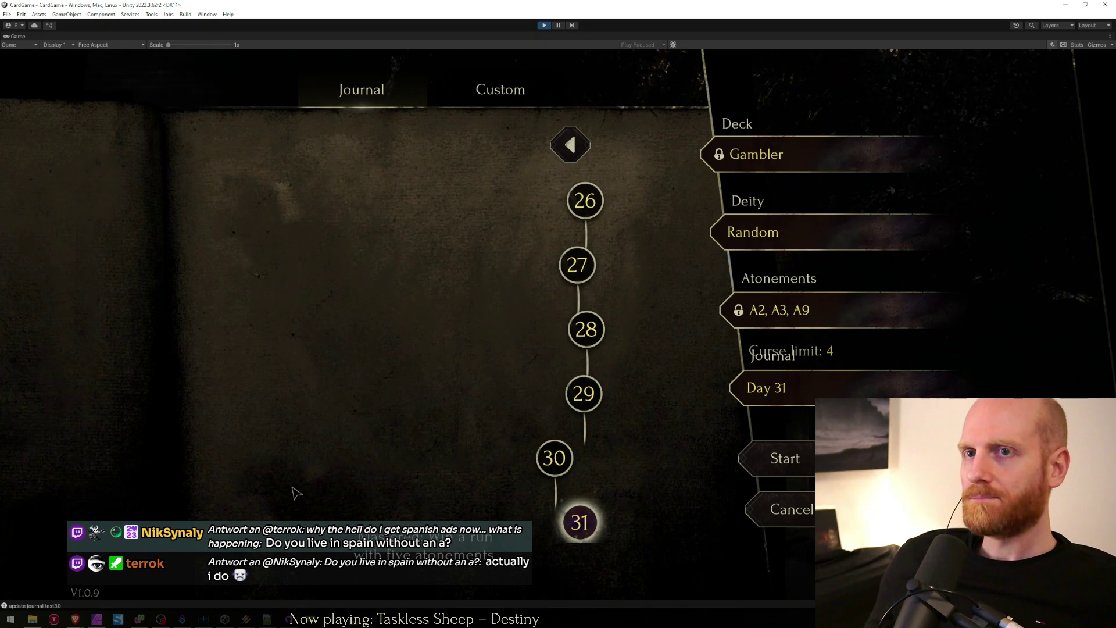
click(545, 25)
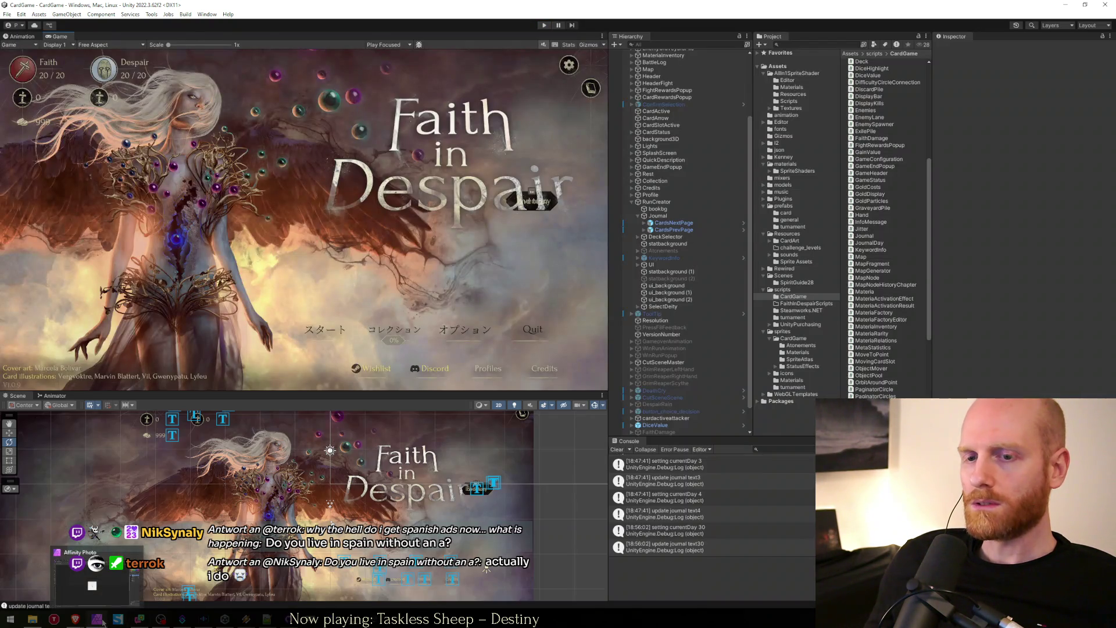
Step: Bring up the journal mockup document in Affinity Photo with the Move tool selected
click(96, 619)
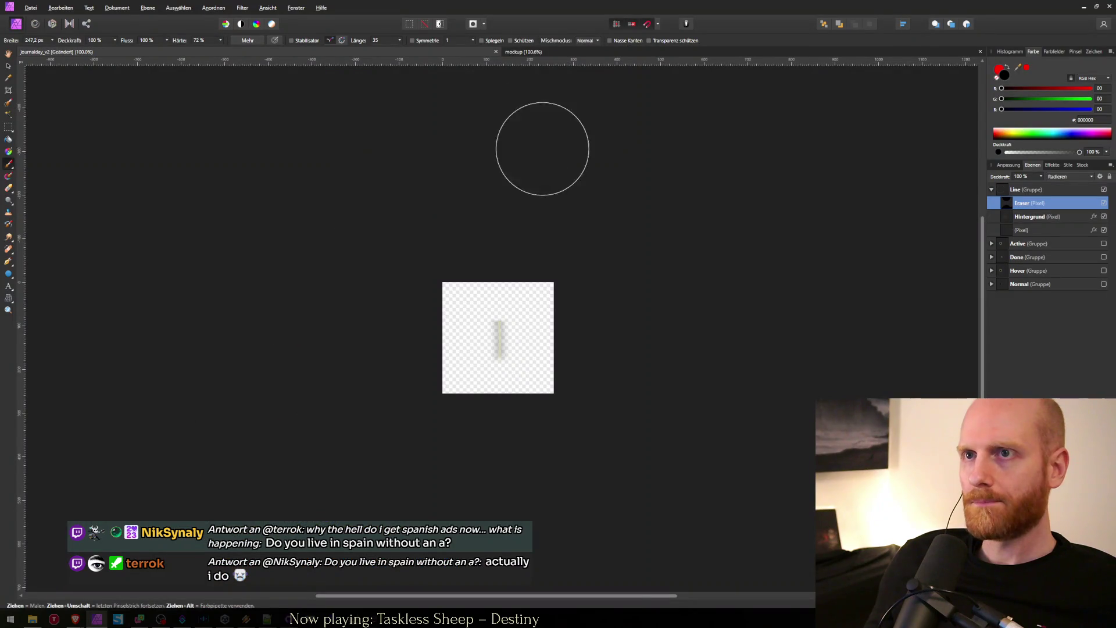
click(523, 51)
click(8, 53)
click(9, 65)
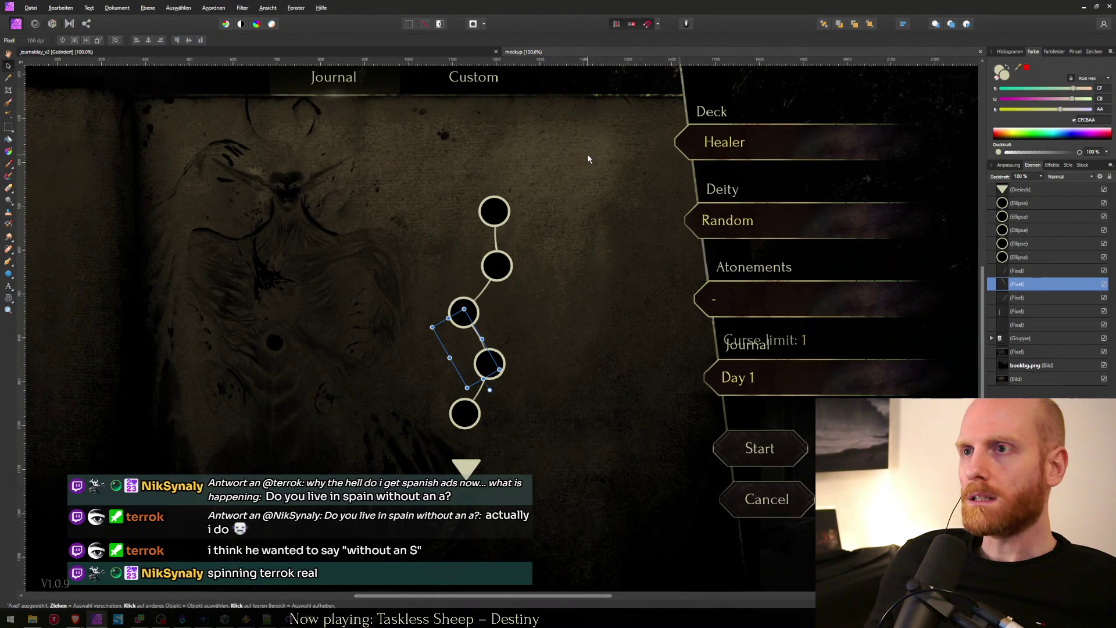